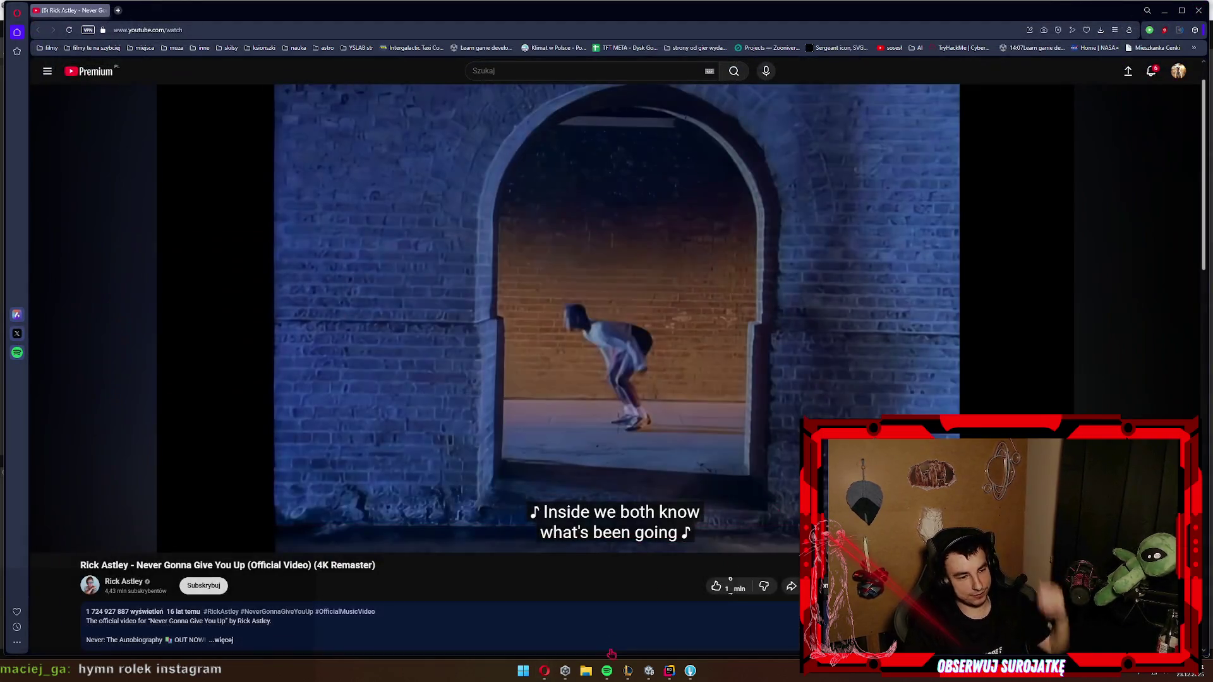
Step: Briefly toggle the music player, then close the YouTube browser window to reveal Unity
{"action": "left_click", "coordinate": [606, 671]}
{"action": "left_click", "coordinate": [607, 670]}
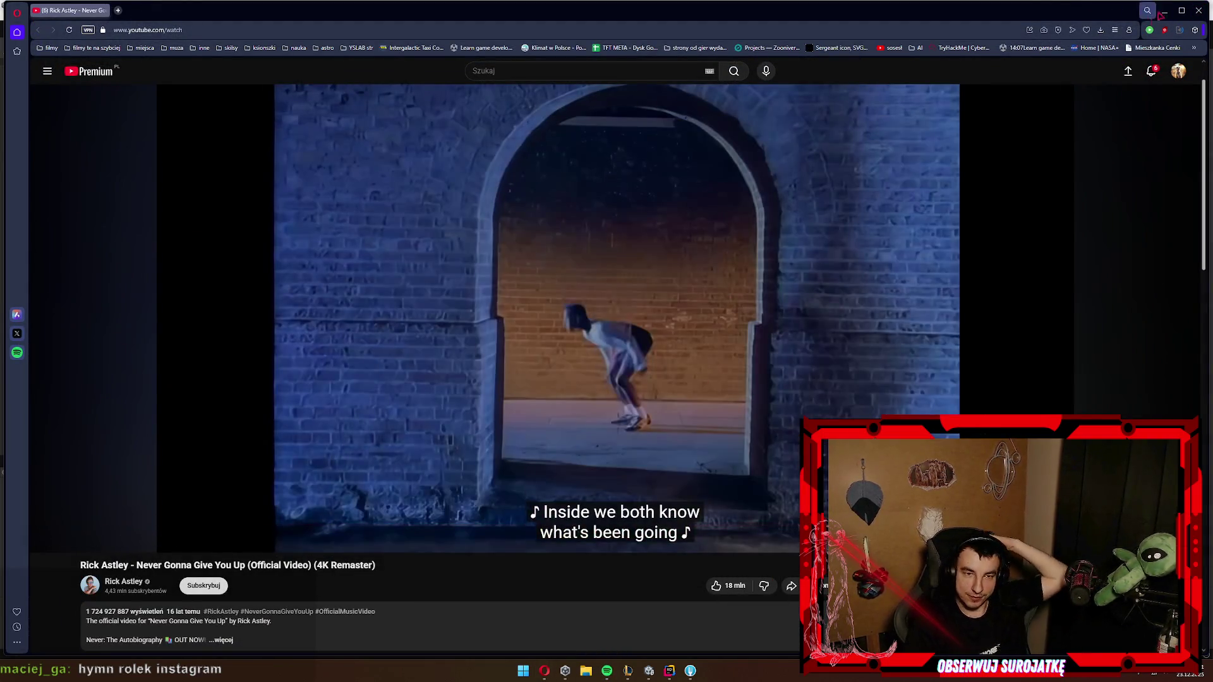
{"action": "left_click", "coordinate": [1199, 10]}
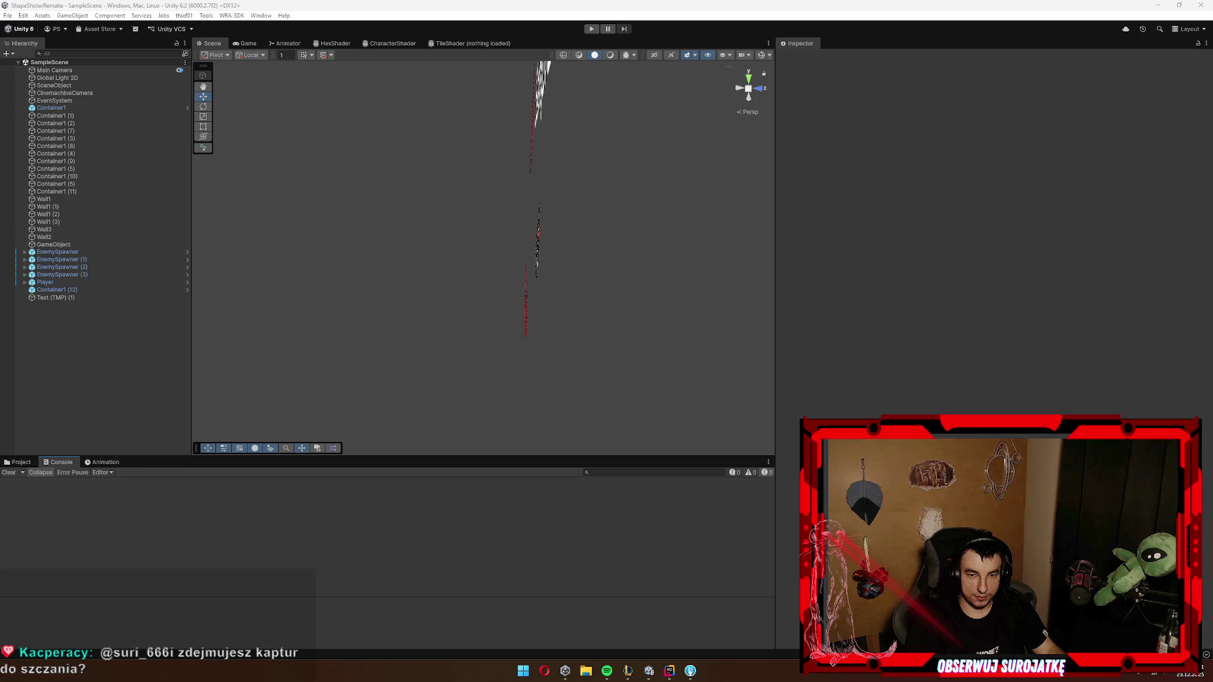
Step: Switch the Scene view to 2D and frame the Player, zooming out around it
{"action": "left_click", "coordinate": [30, 368]}
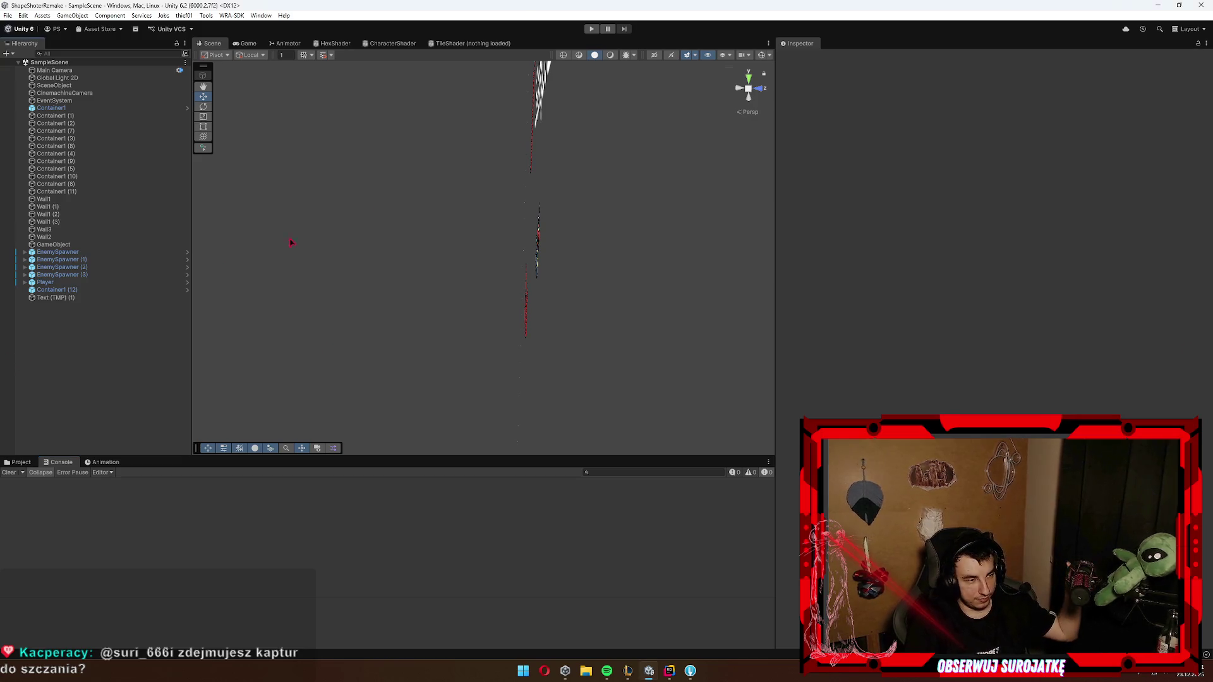
{"action": "left_click", "coordinate": [655, 55]}
{"action": "left_click", "coordinate": [117, 285]}
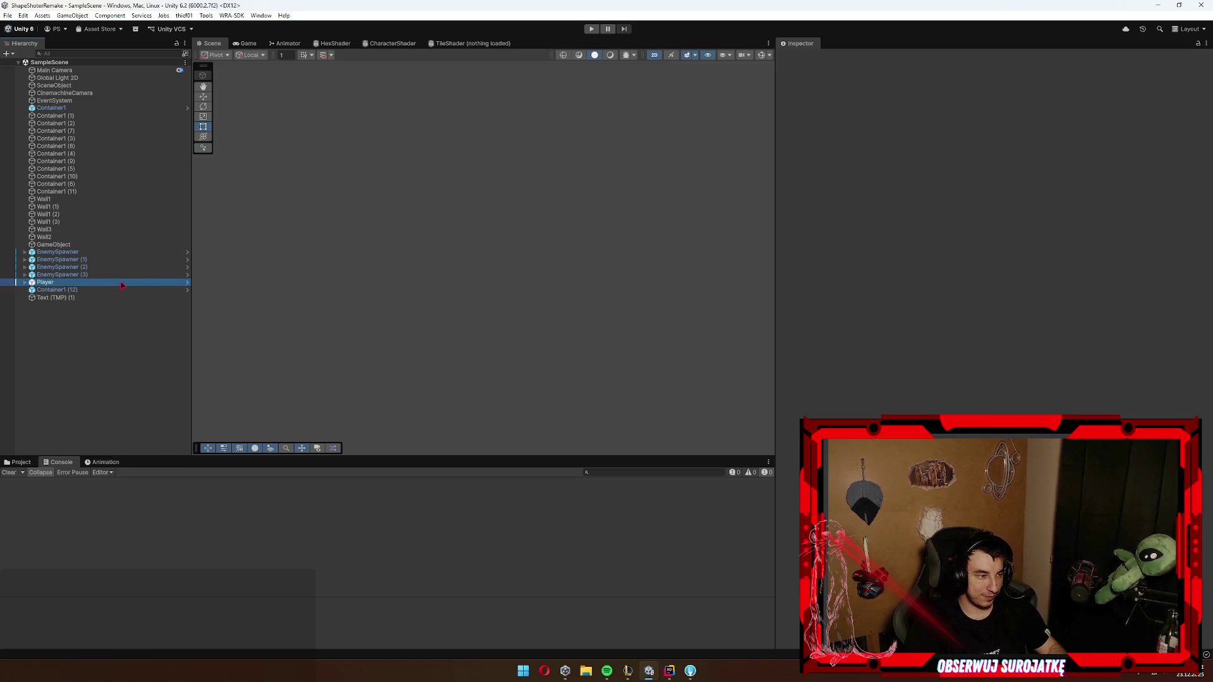
{"action": "double_click", "coordinate": [117, 286]}
{"action": "scroll", "coordinate": [547, 263], "scroll_direction": "down", "scroll_amount": 6}
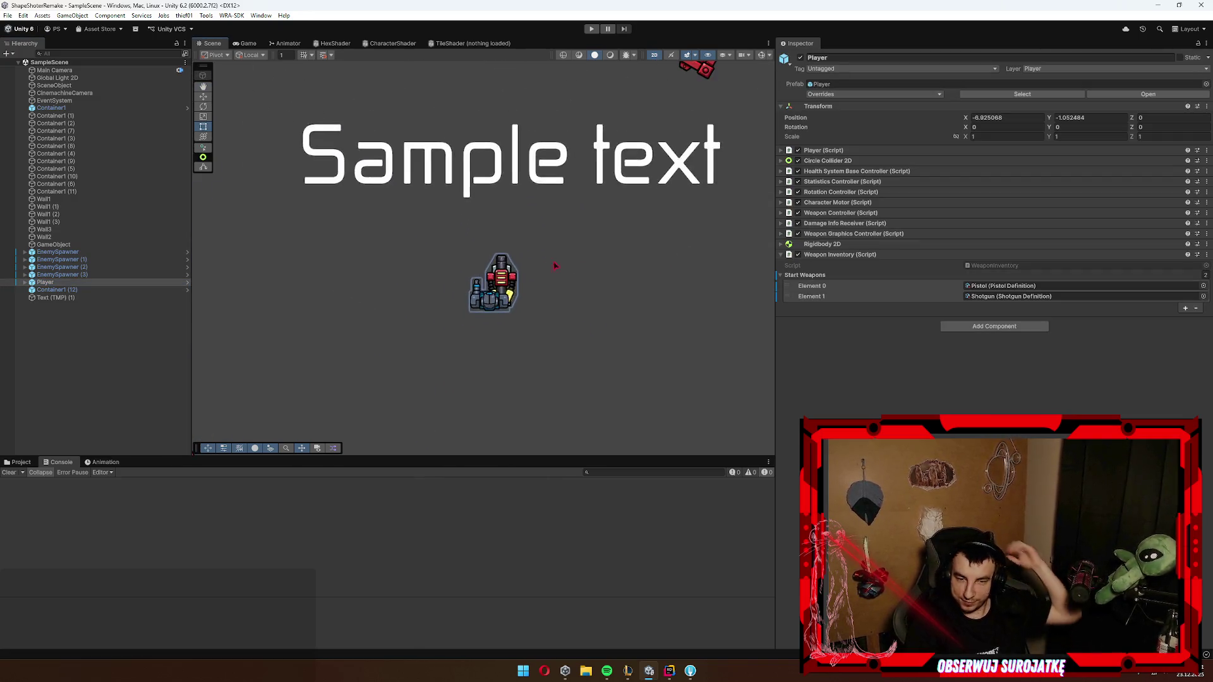
{"action": "scroll", "coordinate": [547, 263], "scroll_direction": "down", "scroll_amount": 10}
{"action": "scroll", "coordinate": [406, 237], "scroll_direction": "down", "scroll_amount": 5}
{"action": "scroll", "coordinate": [616, 221], "scroll_direction": "down", "scroll_amount": 8}
{"action": "scroll", "coordinate": [616, 221], "scroll_direction": "up", "scroll_amount": 3}
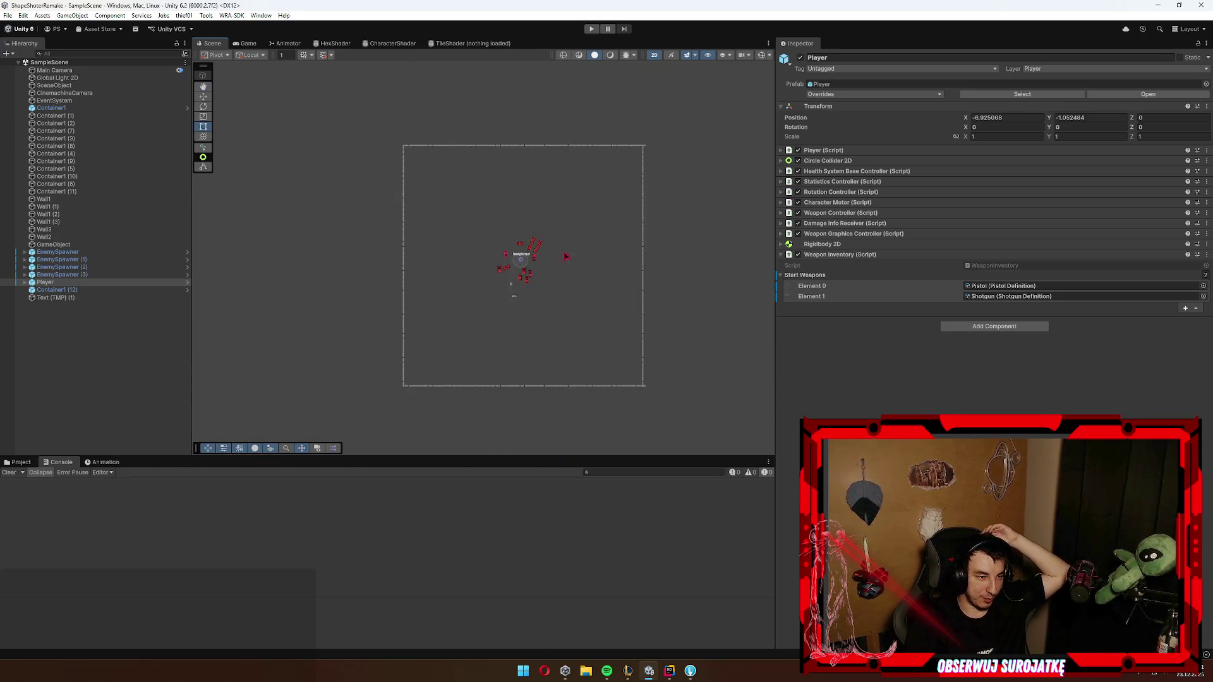
Step: Select the Main Camera and centre the Scene view on its frame around the player
{"action": "left_click", "coordinate": [63, 93]}
{"action": "left_click", "coordinate": [55, 70]}
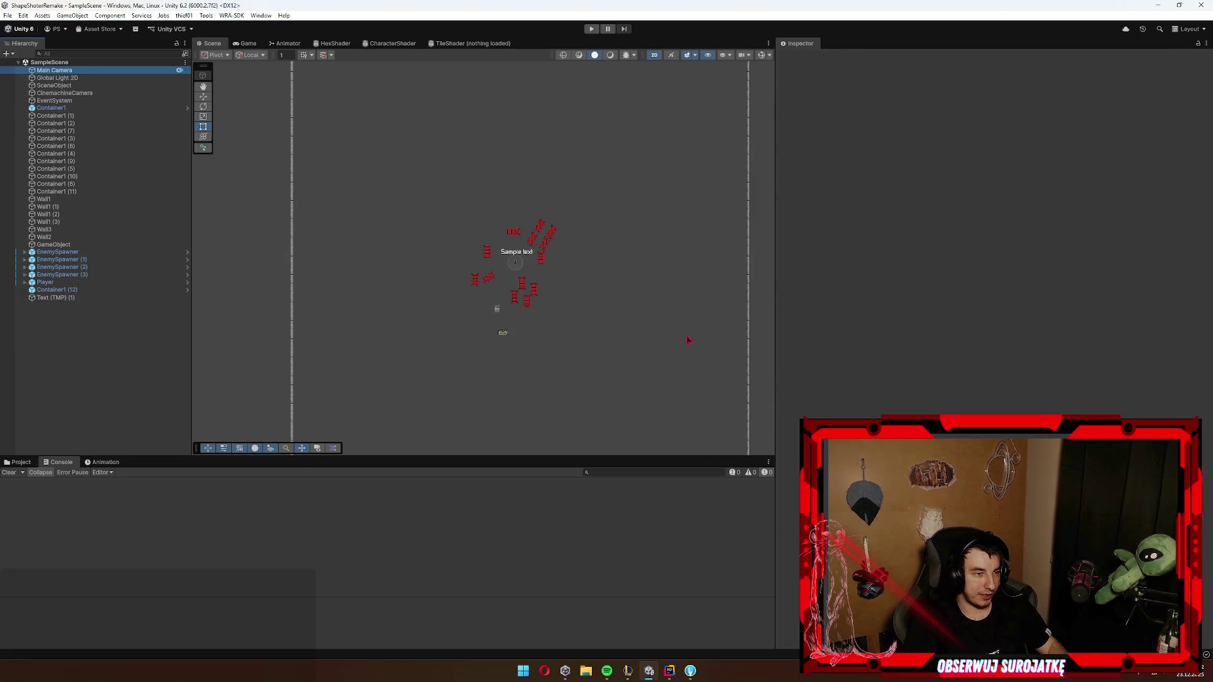
{"action": "key", "text": "f"}
{"action": "scroll", "coordinate": [525, 115], "scroll_direction": "down", "scroll_amount": 2}
{"action": "key", "text": "f"}
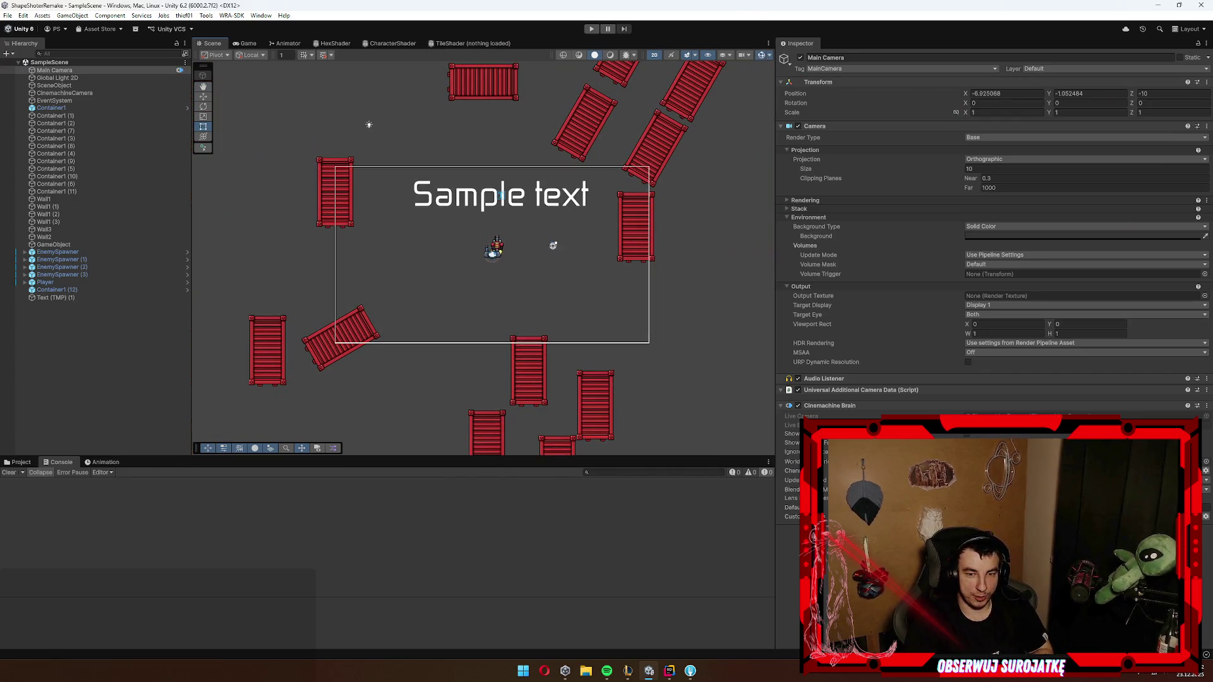
{"action": "mouse_move", "coordinate": [628, 274]}
{"action": "left_mouse_down"}
{"action": "mouse_move", "coordinate": [637, 316]}
{"action": "mouse_move", "coordinate": [627, 303]}
{"action": "left_mouse_up"}
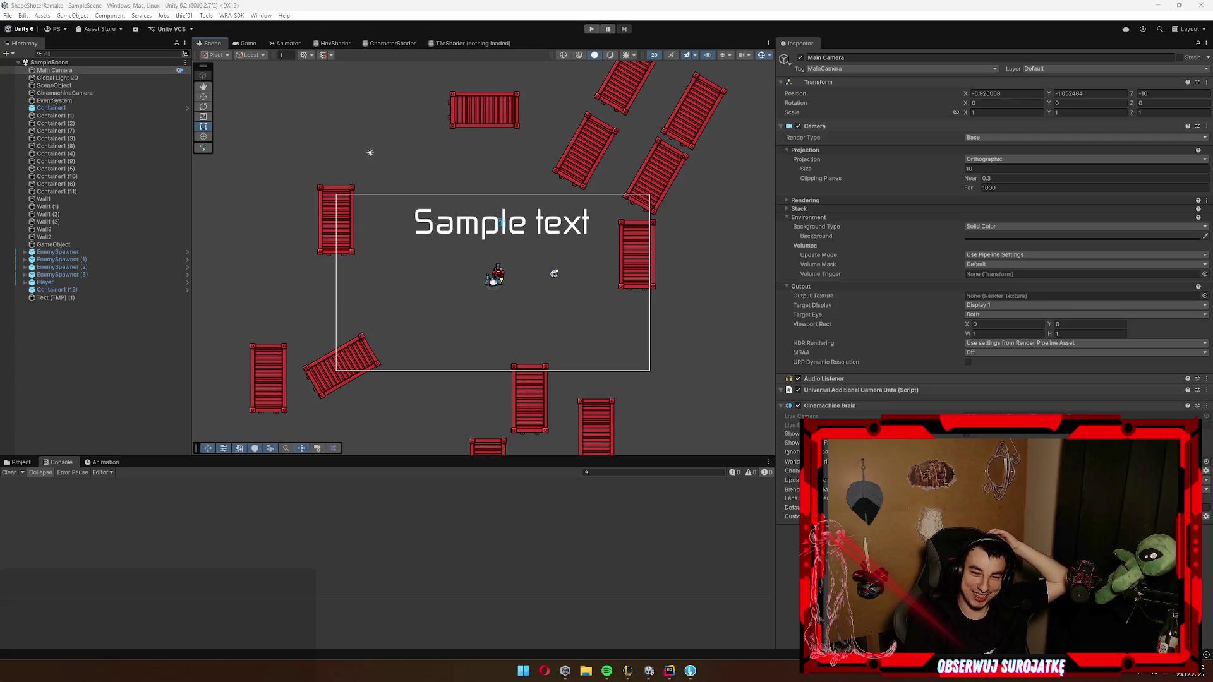
{"action": "scroll", "coordinate": [474, 297], "scroll_direction": "up", "scroll_amount": 3}
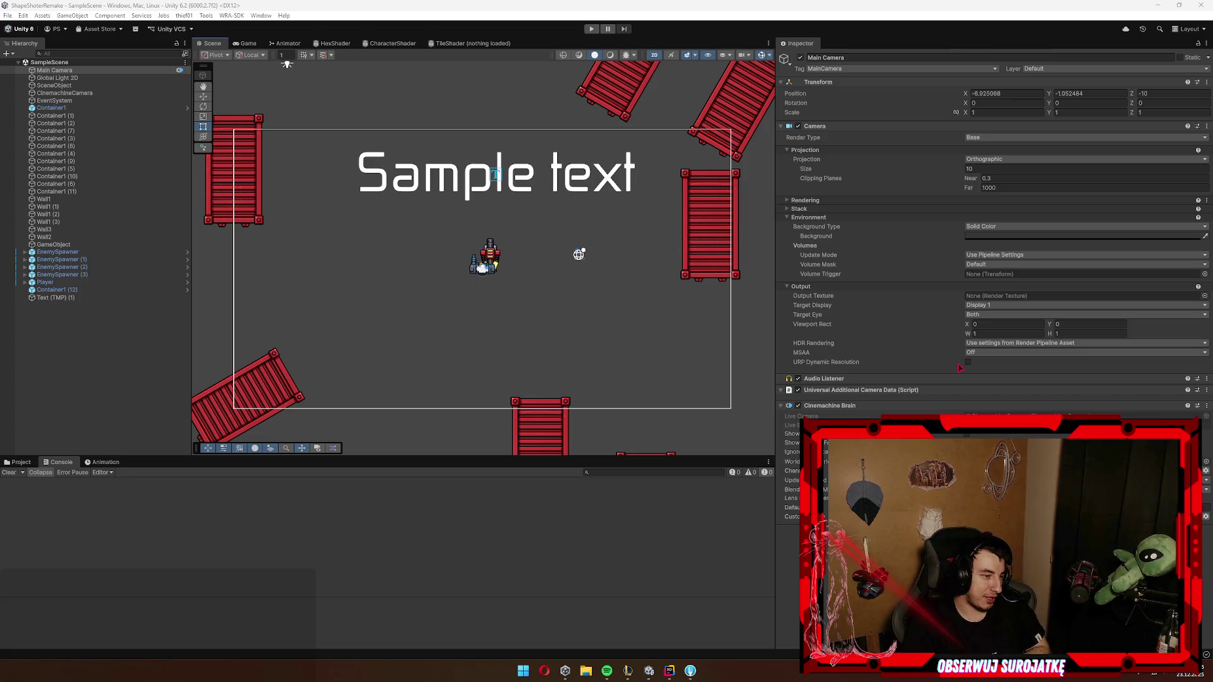
Step: Show the Project panel browsing Assets/Scripts/Character/Weapon instead of the Console
{"action": "left_click", "coordinate": [17, 462]}
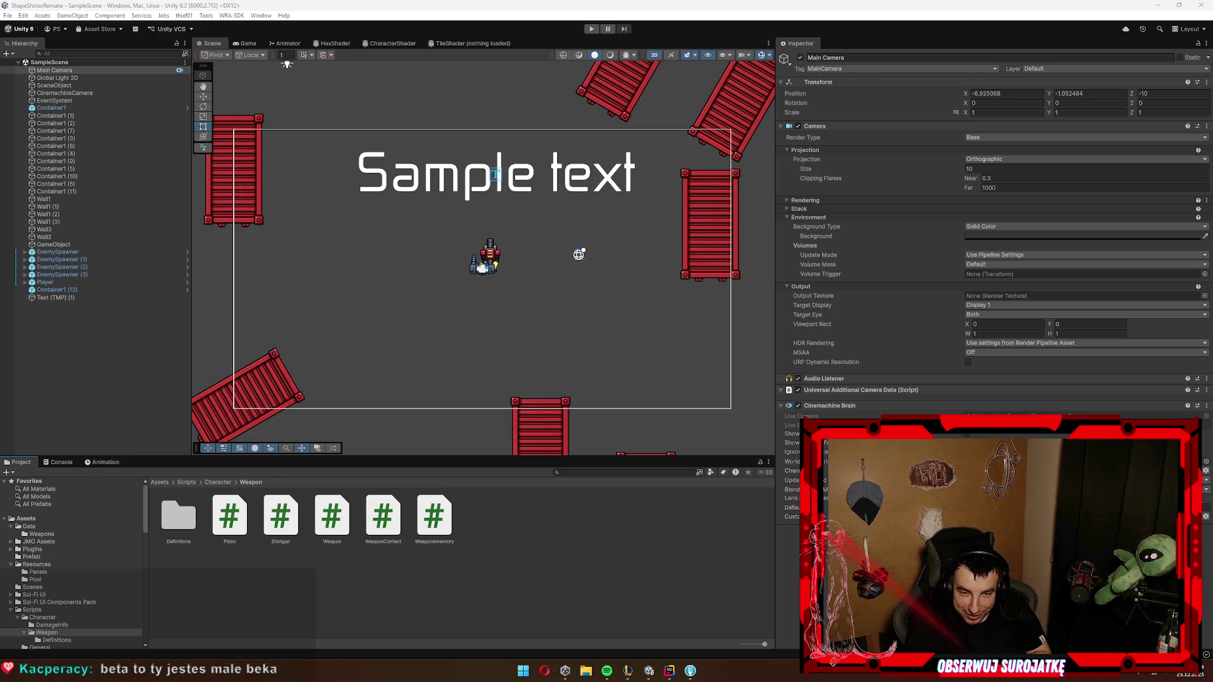
Step: Play-test the game: fire, switch to weapon 2 and back to 1, then stop Play mode
{"action": "left_click", "coordinate": [442, 617]}
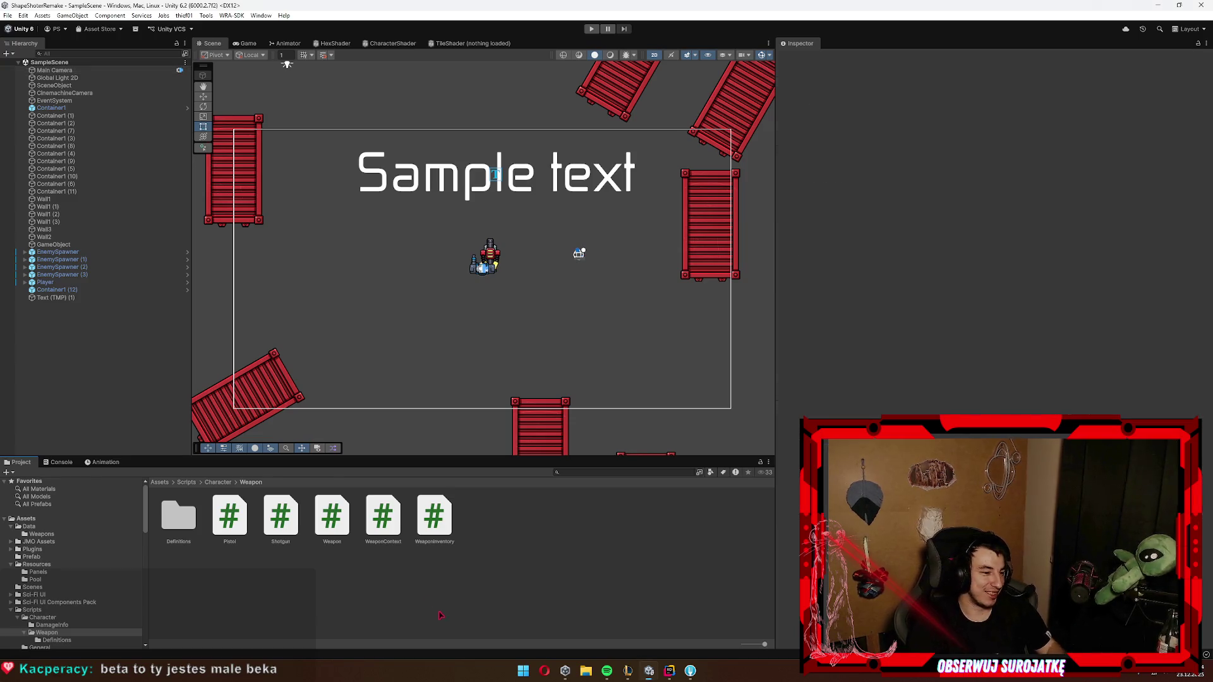
{"action": "left_click_drag", "start_coordinate": [501, 243], "coordinate": [431, 109]}
{"action": "left_click", "coordinate": [591, 28]}
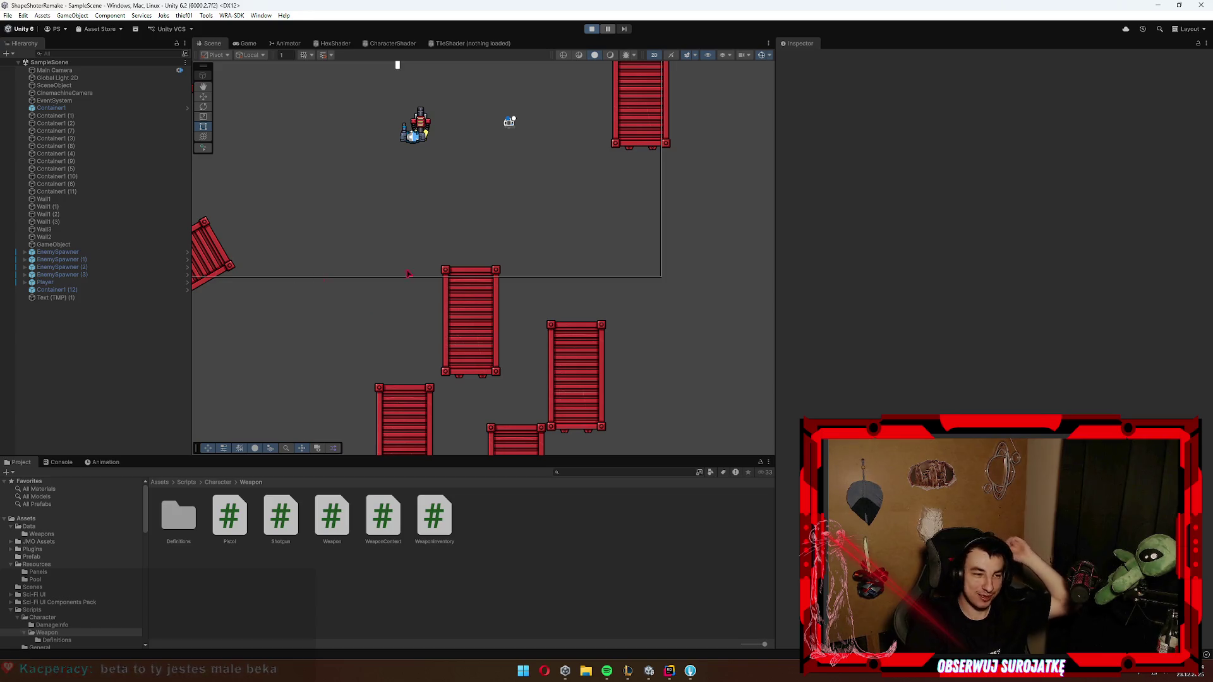
{"action": "left_click", "coordinate": [681, 238]}
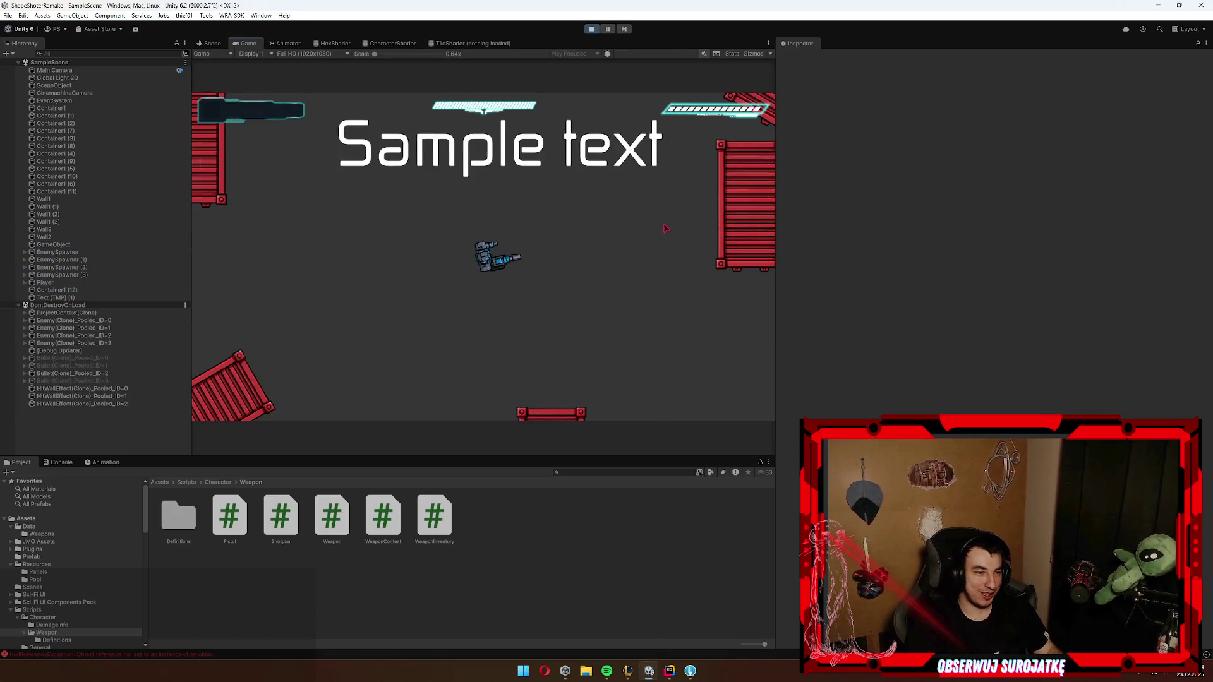
{"action": "key", "text": "2"}
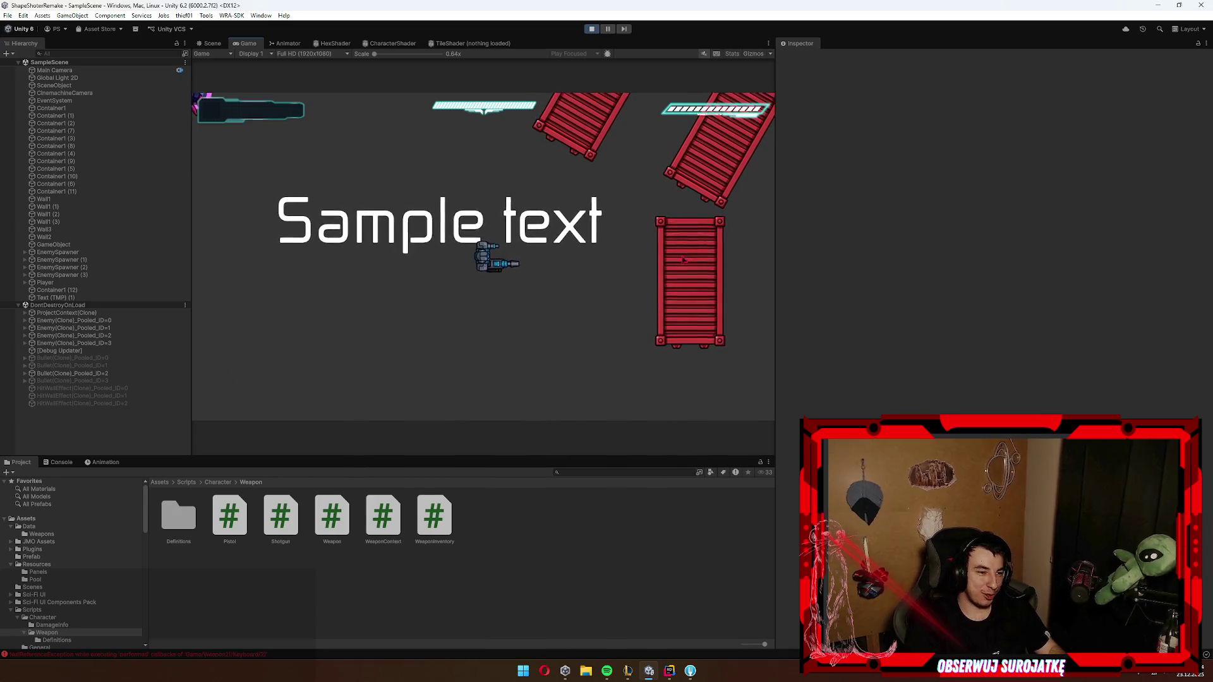
{"action": "key", "text": "1"}
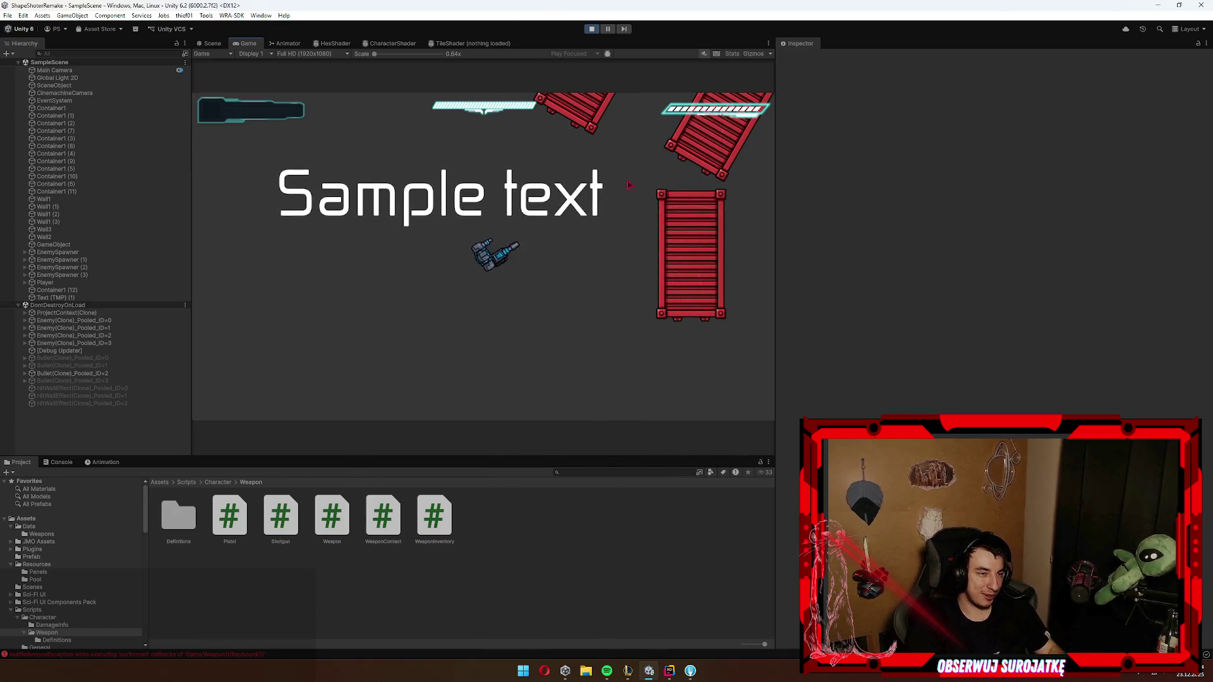
{"action": "key", "text": "ctrl+p"}
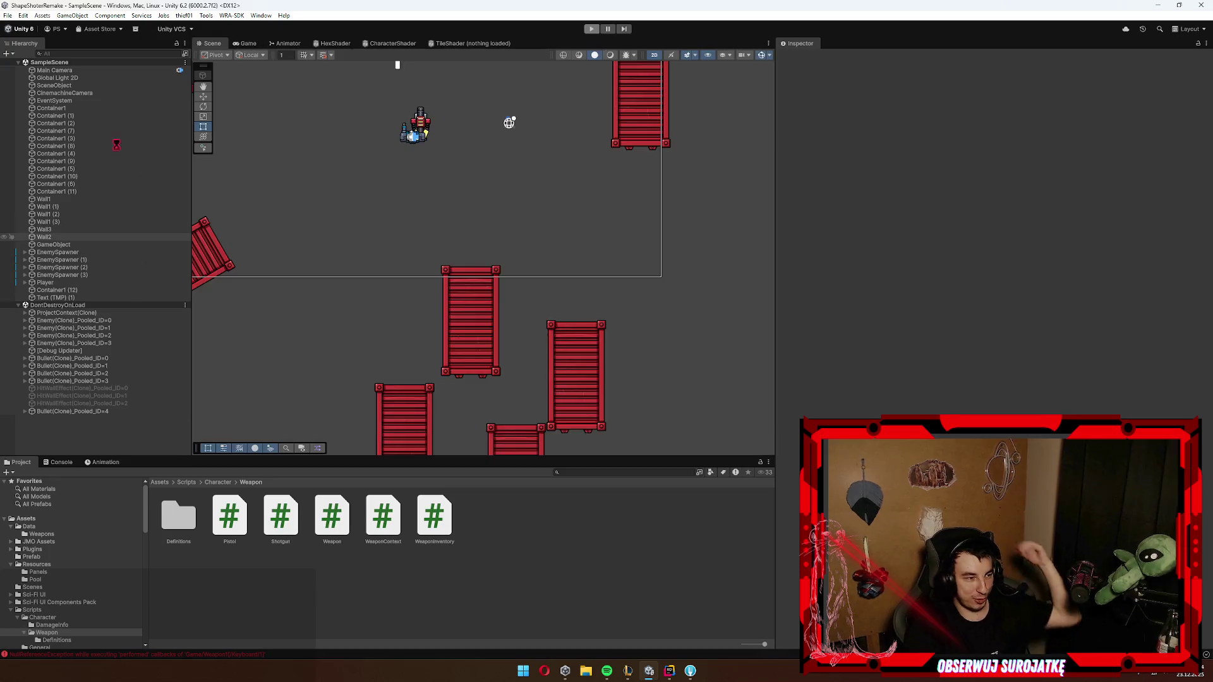
{"action": "left_click", "coordinate": [57, 282]}
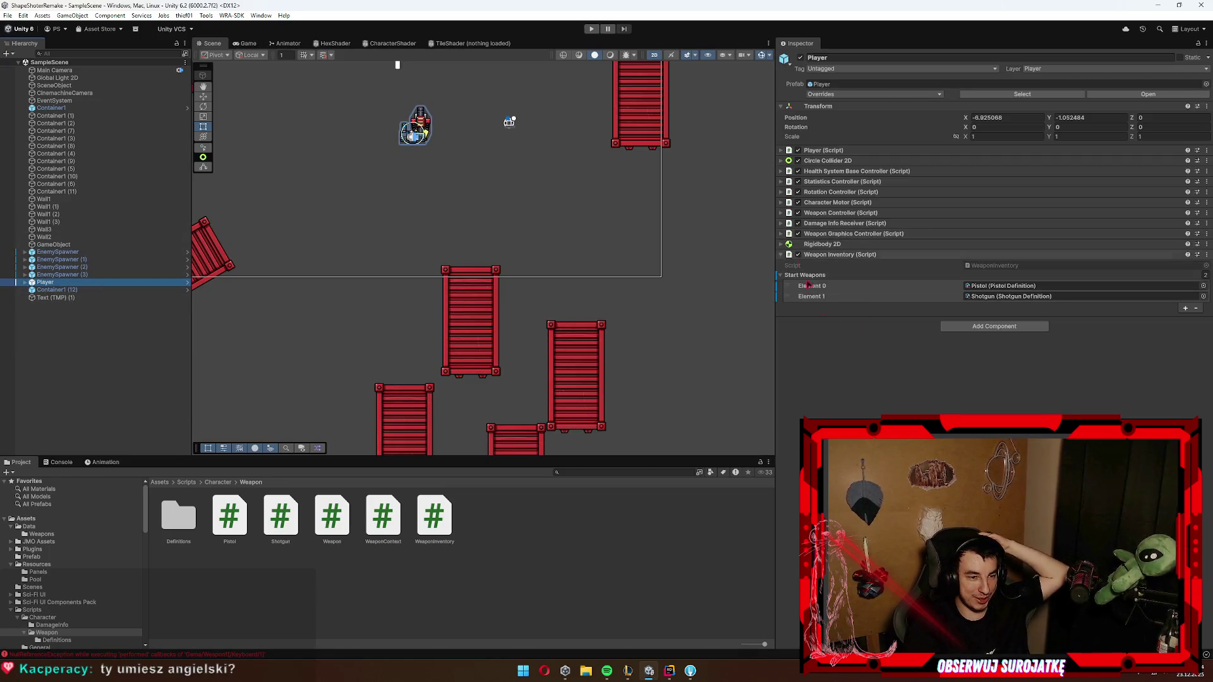
Step: Inspect the Player's Weapon Inventory start weapons, Pistol and Shotgun, and its prefab overrides
{"action": "left_click", "coordinate": [853, 255]}
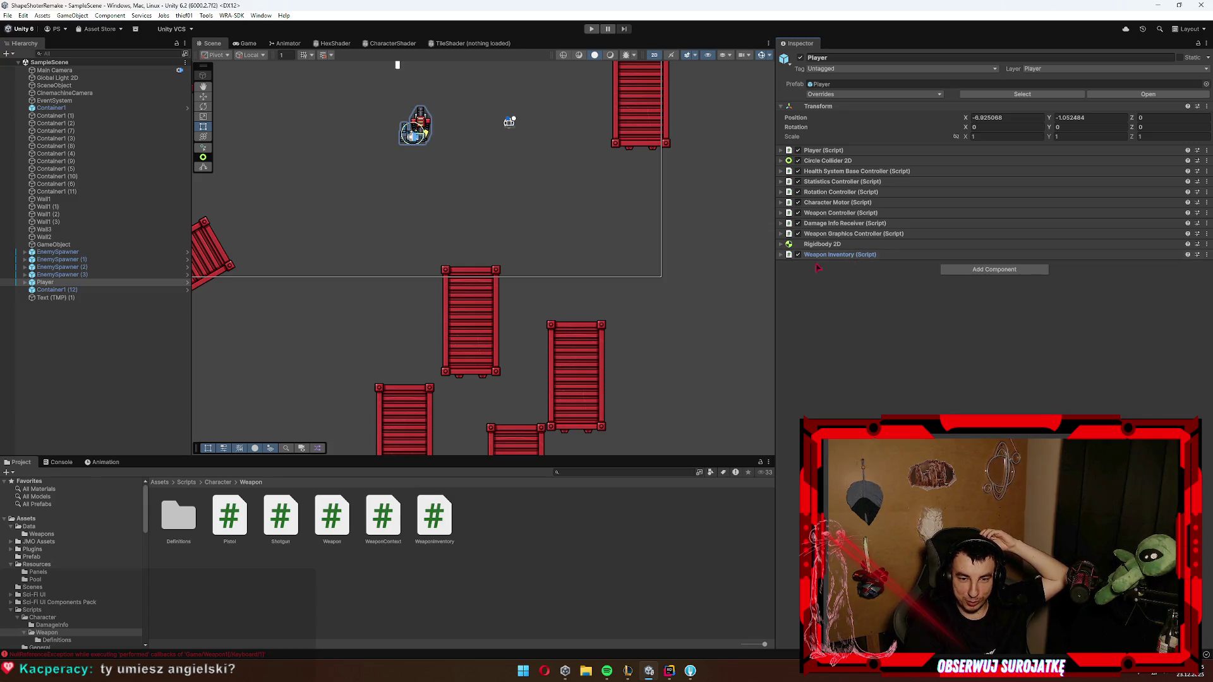
{"action": "left_click", "coordinate": [921, 95]}
{"action": "left_click", "coordinate": [919, 167]}
{"action": "left_click", "coordinate": [928, 255]}
Step: Open the WeaponInventory script in Rider and go to blank line 35
{"action": "double_click", "coordinate": [434, 518]}
{"action": "left_click", "coordinate": [524, 460]}
{"action": "left_click", "coordinate": [661, 450]}
{"action": "scroll", "coordinate": [536, 391], "scroll_direction": "down", "scroll_amount": 4}
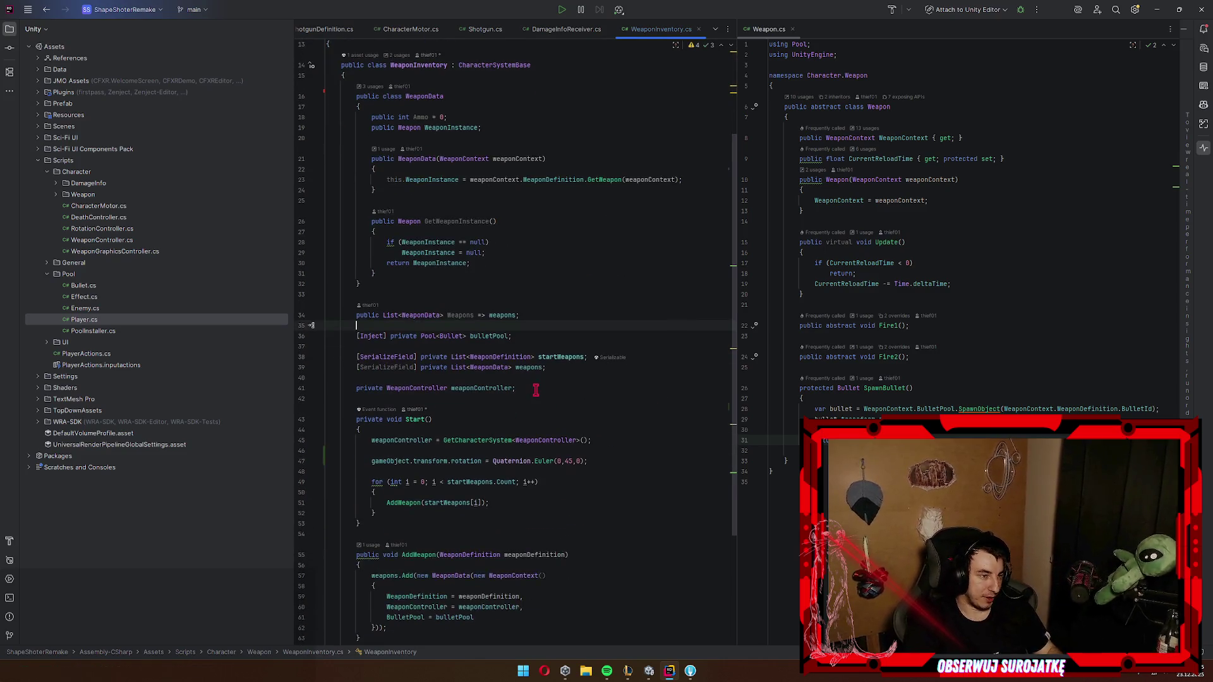
Step: Delete the SerializeField attribute from the weapons list field on line 39
{"action": "left_click", "coordinate": [513, 316]}
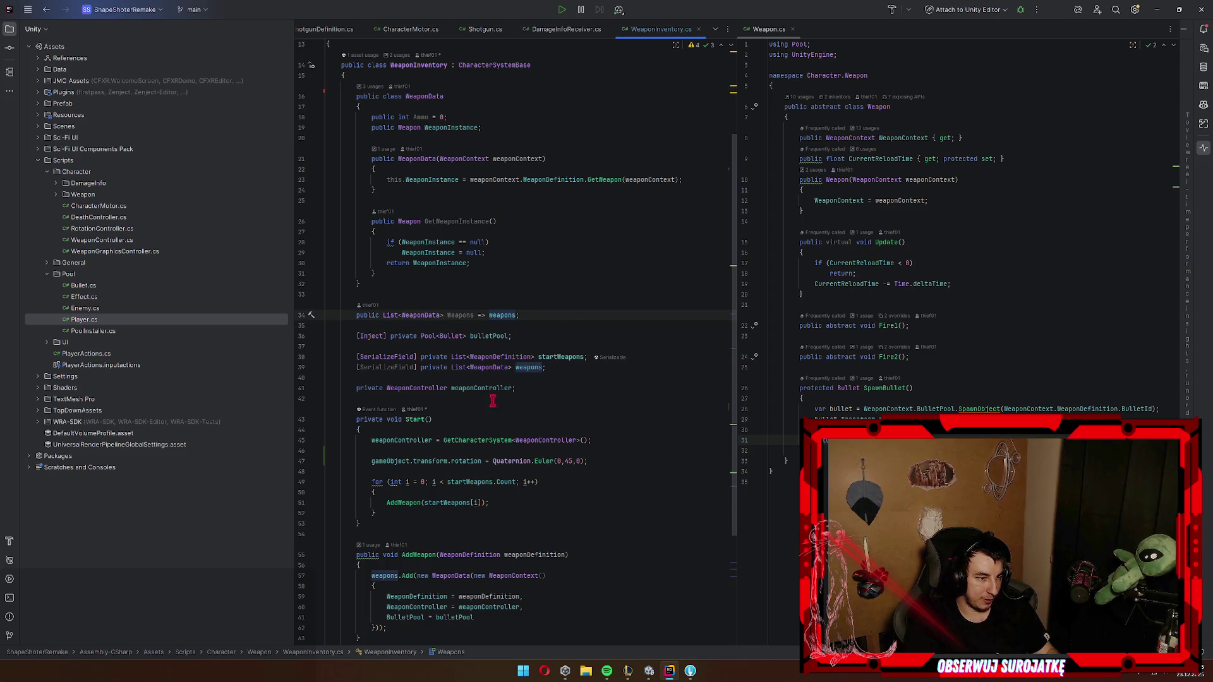
{"action": "left_click", "coordinate": [528, 368]}
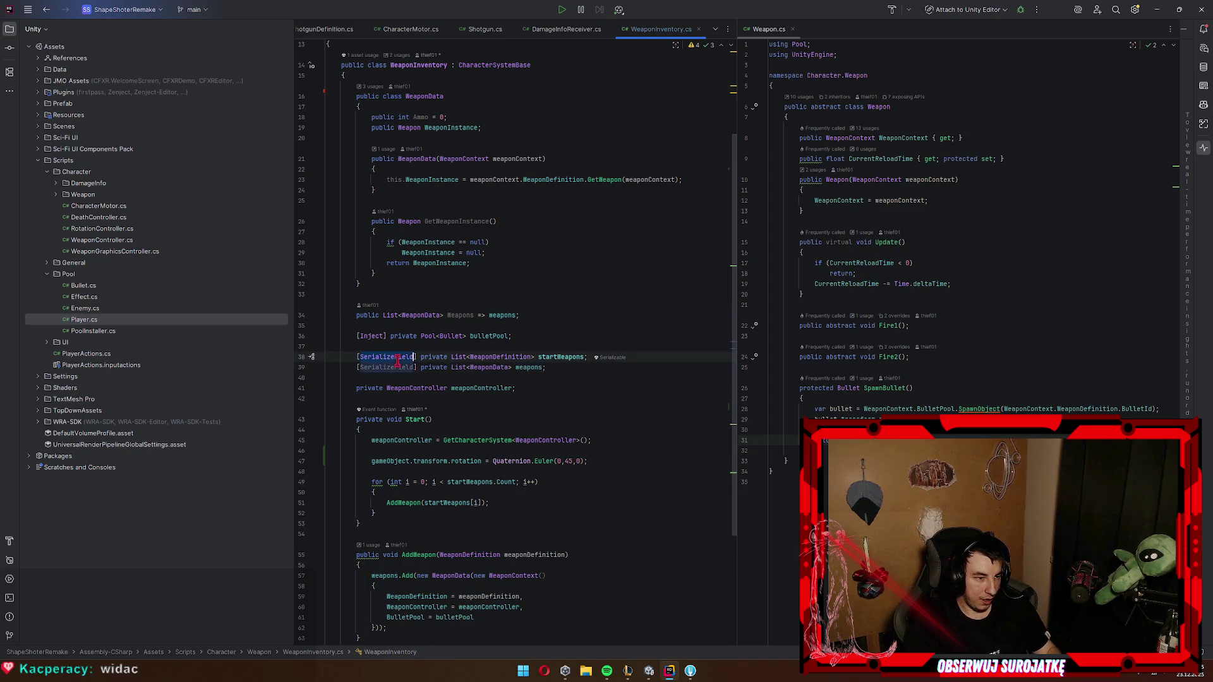
{"action": "left_click_drag", "start_coordinate": [416, 367], "coordinate": [357, 368]}
{"action": "key", "text": "Delete"}
{"action": "key", "text": "Left"}
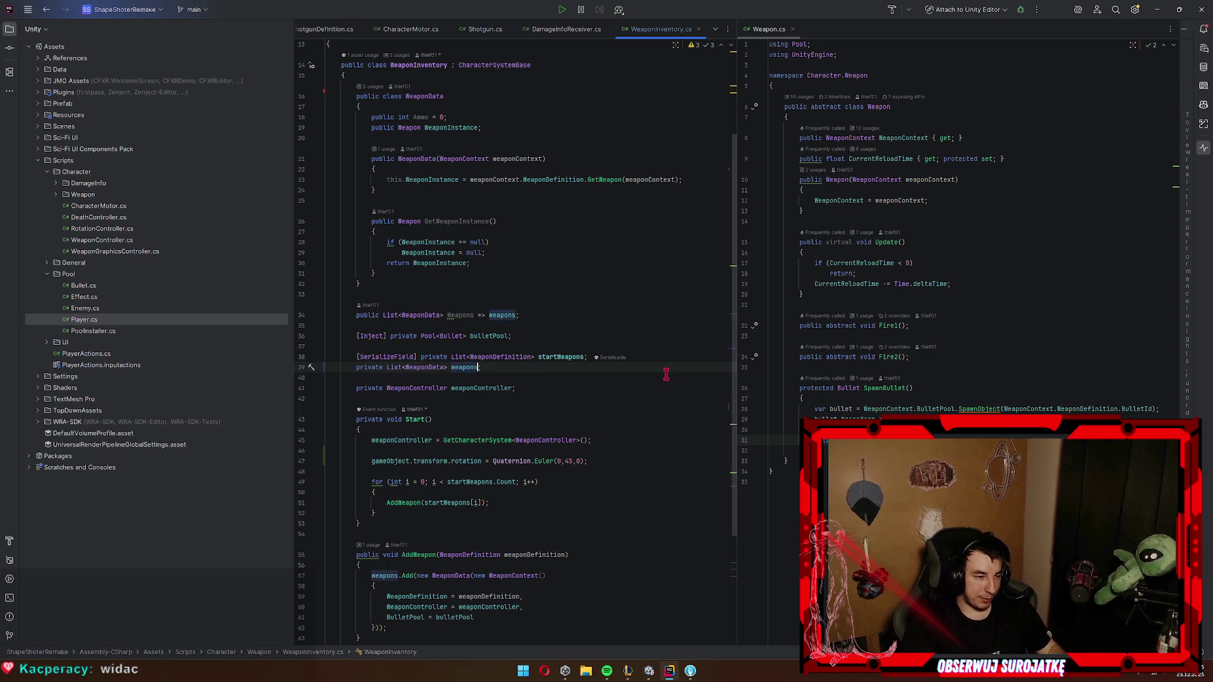
{"action": "left_click", "coordinate": [492, 430]}
{"action": "key", "text": "Return"}
{"action": "type", "text": "we"}
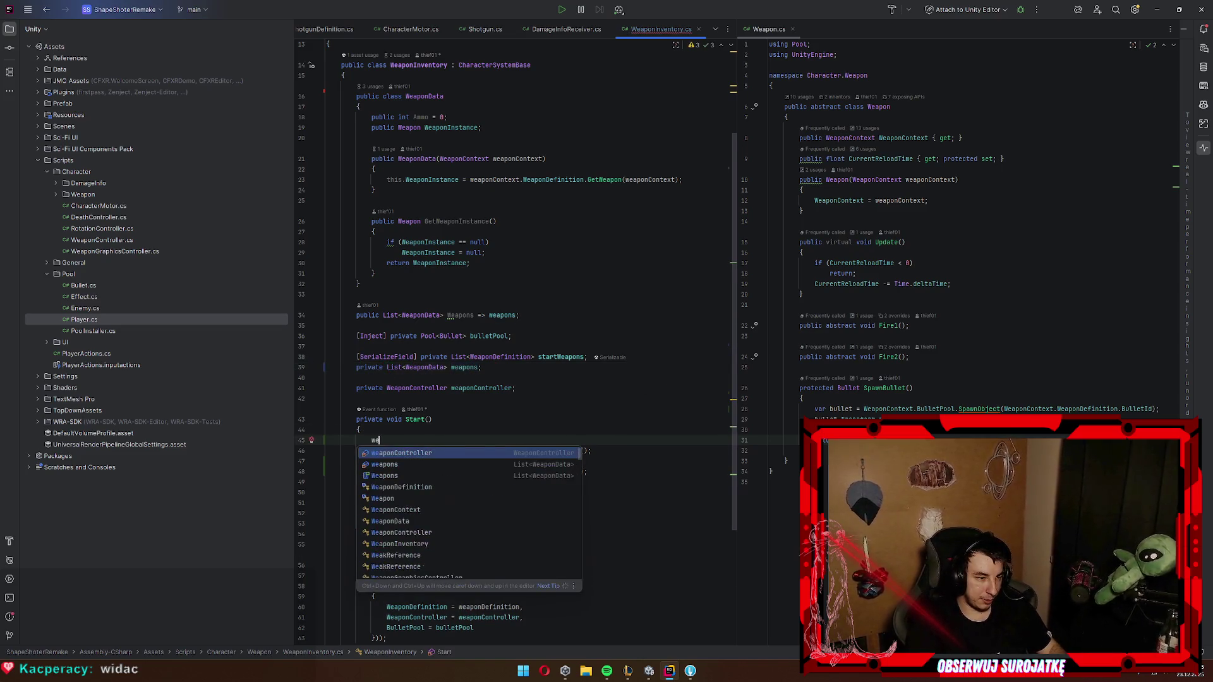
{"action": "key", "text": "Escape"}
{"action": "key", "text": "ctrl+z"}
{"action": "key", "text": "ctrl+z"}
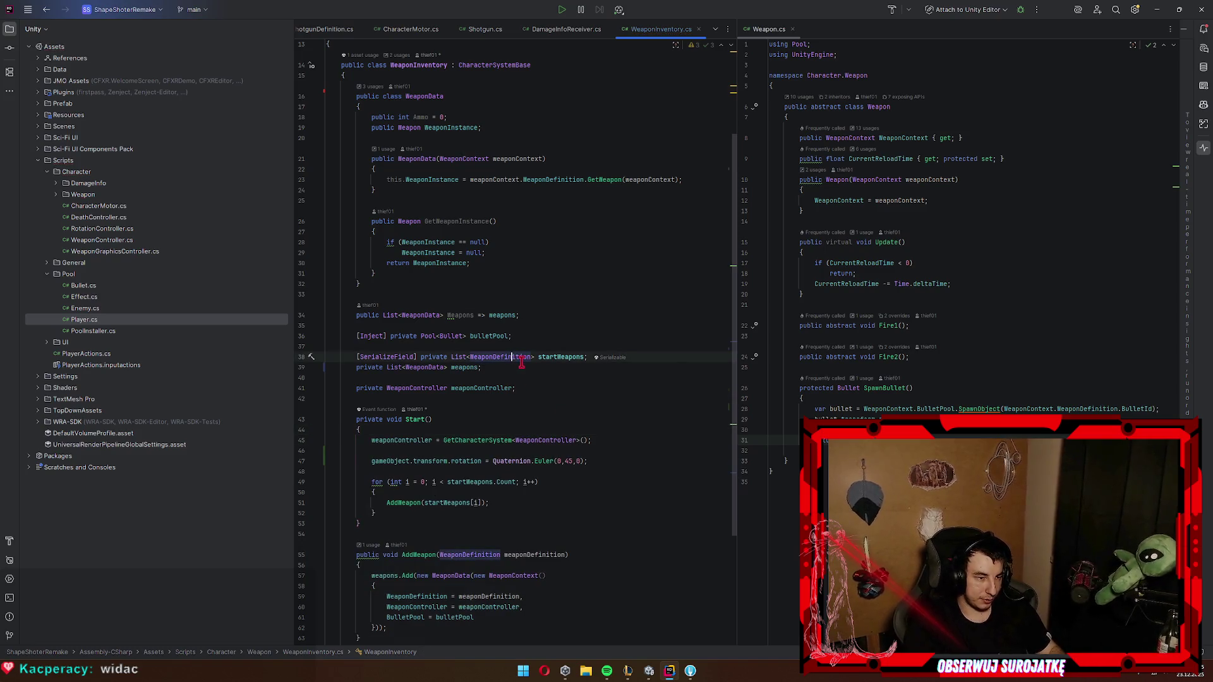
Step: Add a new List<WeaponData>() initializer to the weapons field, then cut it back off
{"action": "type", "text": "= new"}
{"action": "key", "text": "Return"}
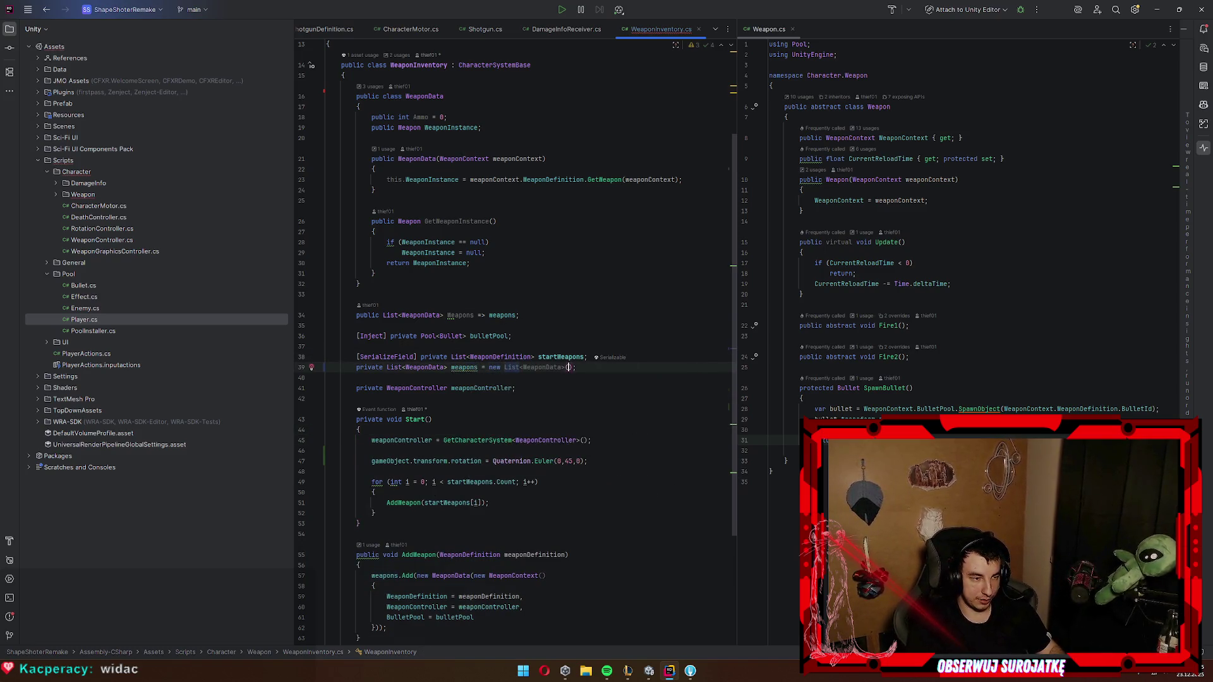
{"action": "left_click_drag", "start_coordinate": [575, 367], "coordinate": [480, 365]}
{"action": "key", "text": "ctrl+c"}
{"action": "key", "text": "BackSpace"}
{"action": "key", "text": "BackSpace"}
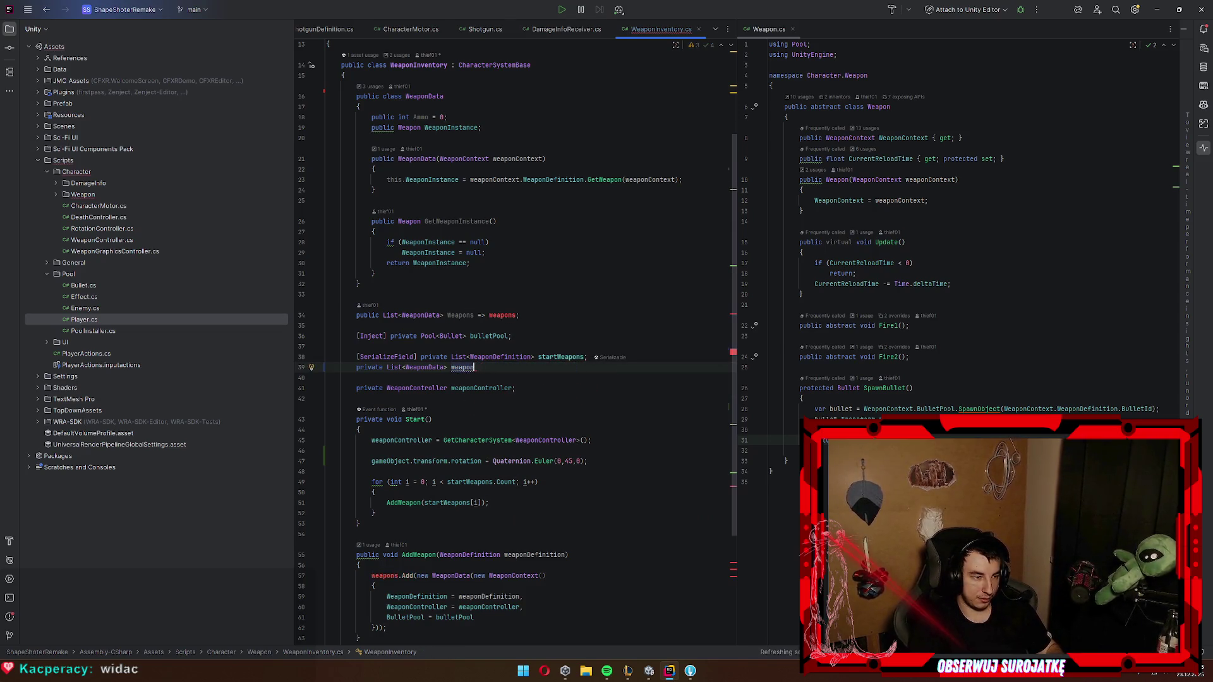
{"action": "type", "text": "s;"}
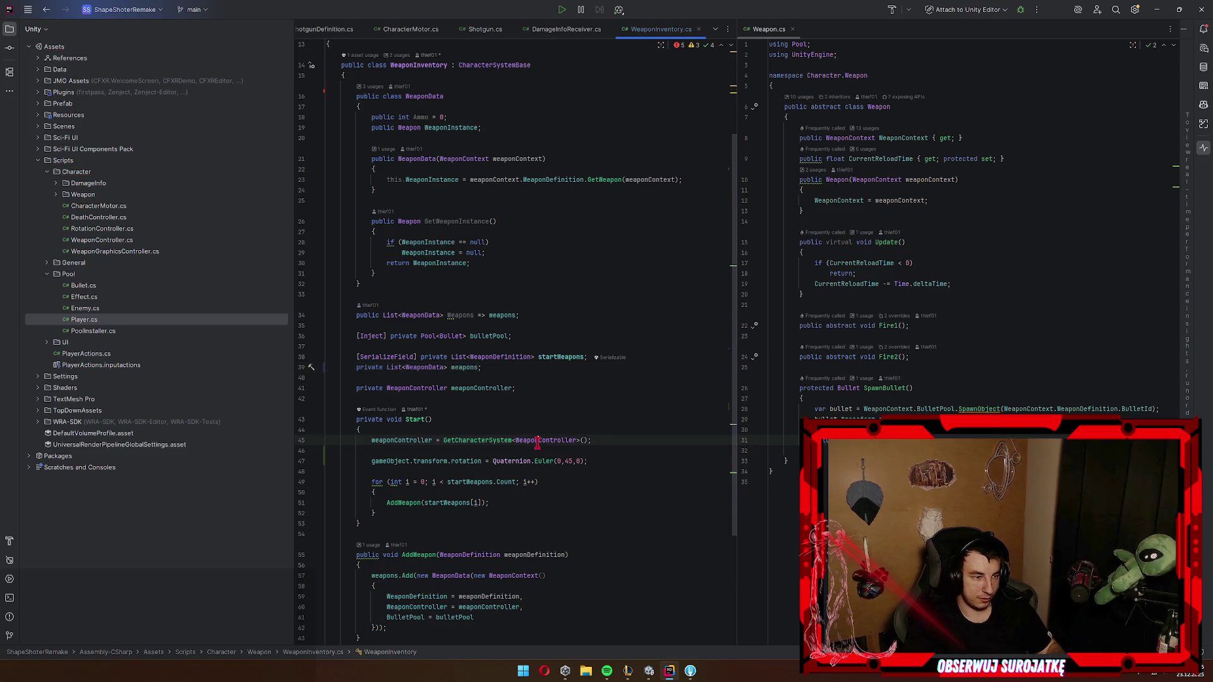
Step: Make 'weapons = new List<WeaponData>()' the first line of Start() and return to Unity
{"action": "left_click", "coordinate": [542, 435]}
{"action": "key", "text": "Return"}
{"action": "type", "text": "weapons"}
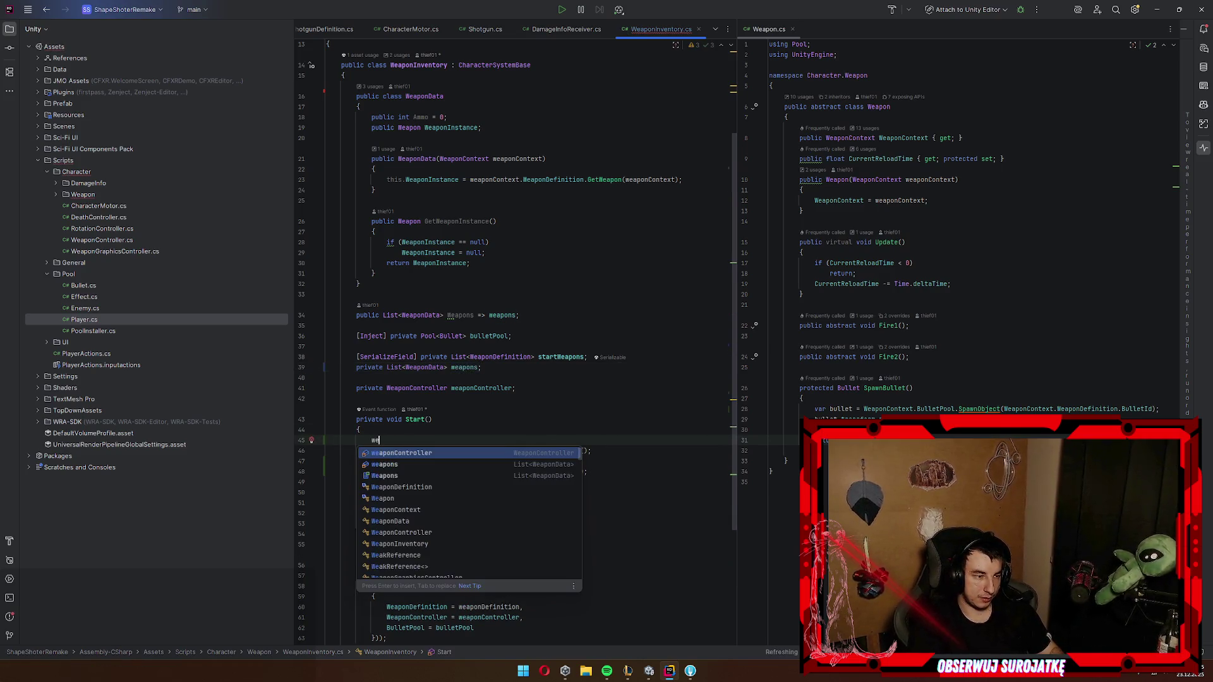
{"action": "key", "text": "ctrl+v"}
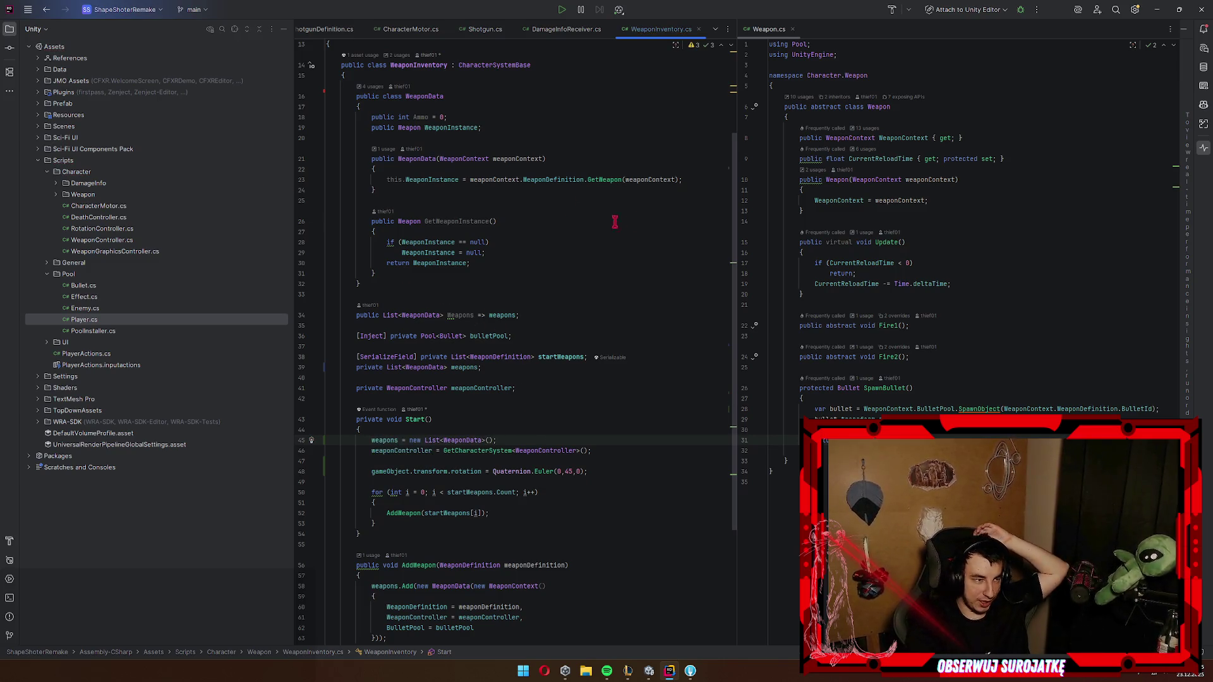
{"action": "left_click", "coordinate": [1157, 9]}
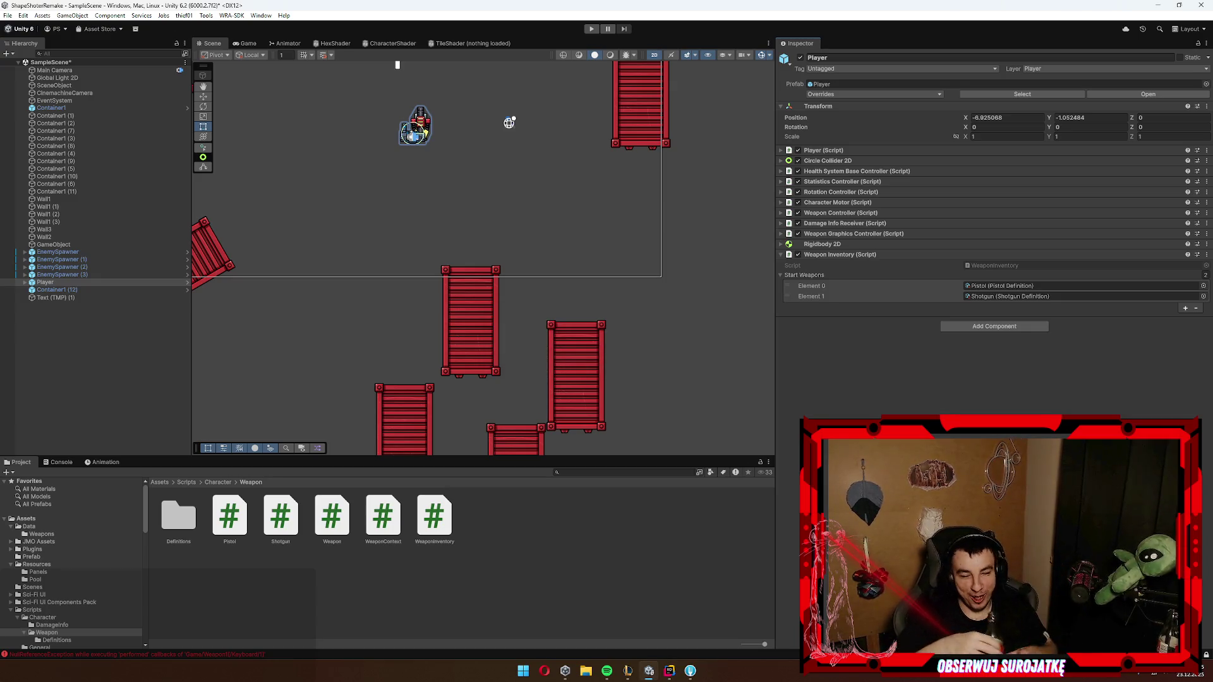
{"action": "left_click", "coordinate": [59, 462]}
{"action": "left_click", "coordinate": [9, 473]}
{"action": "left_click", "coordinate": [21, 462]}
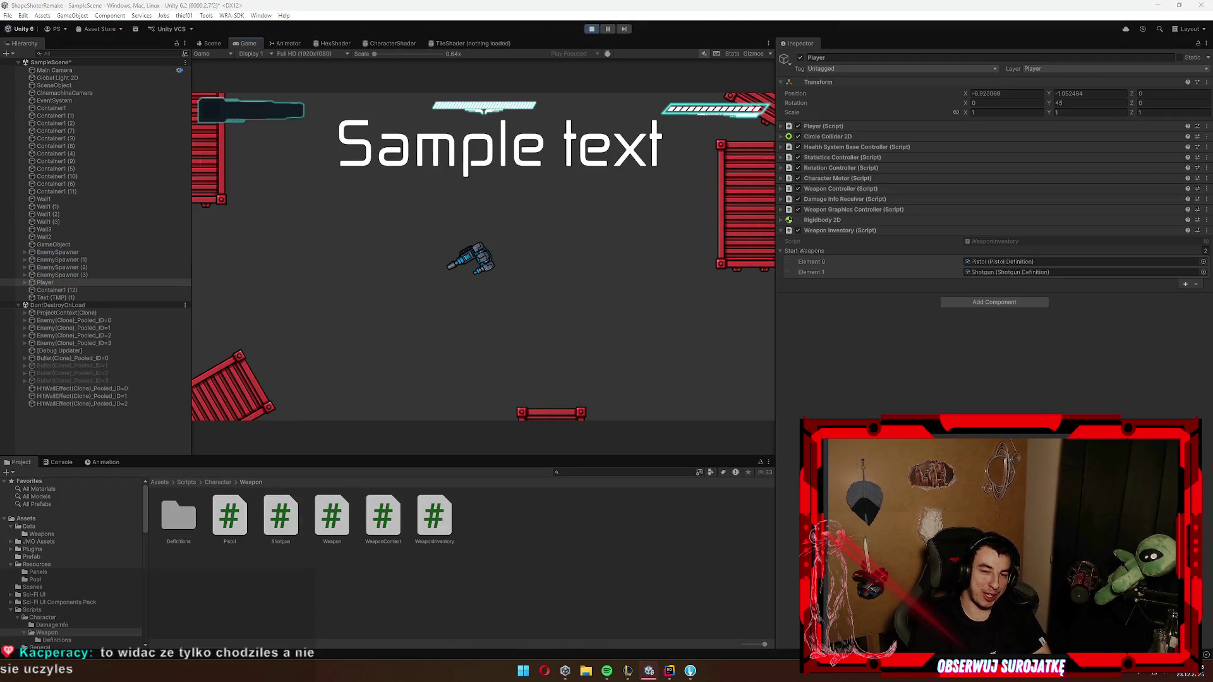
{"action": "left_click", "coordinate": [669, 221]}
{"action": "key", "text": "w"}
{"action": "key", "text": "d"}
{"action": "key", "text": "2"}
{"action": "left_click", "coordinate": [679, 238]}
{"action": "key", "text": "w"}
{"action": "key", "text": "d"}
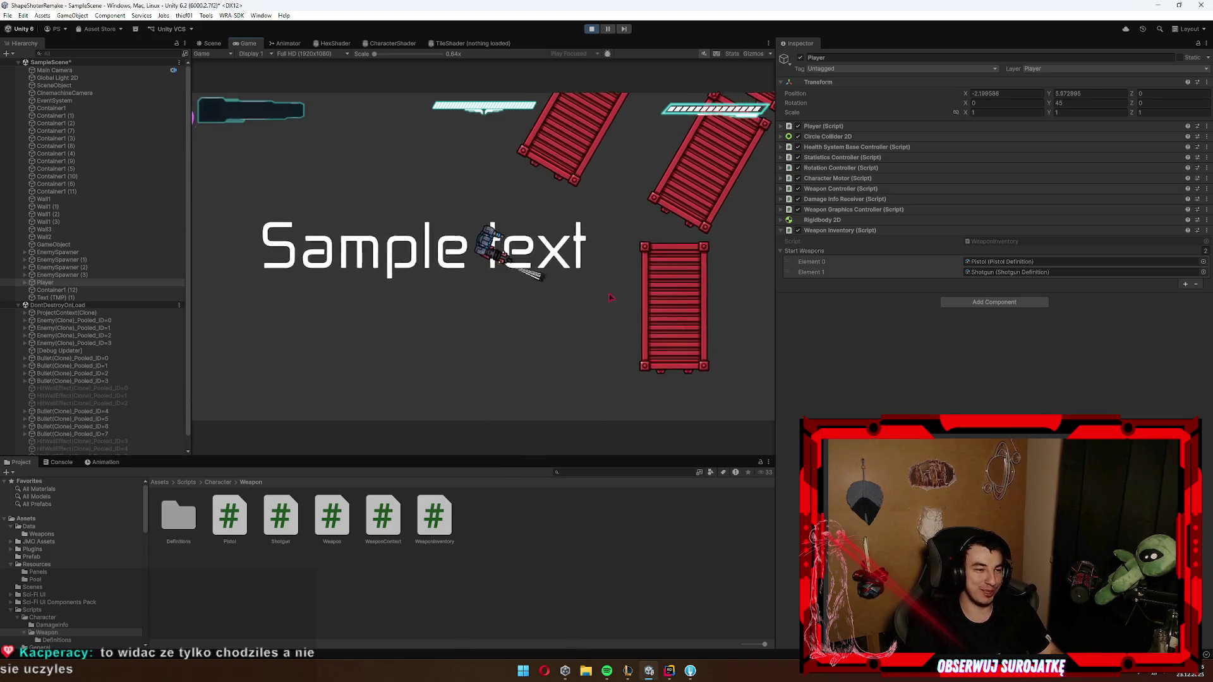
{"action": "key", "text": "w"}
{"action": "key", "text": "a"}
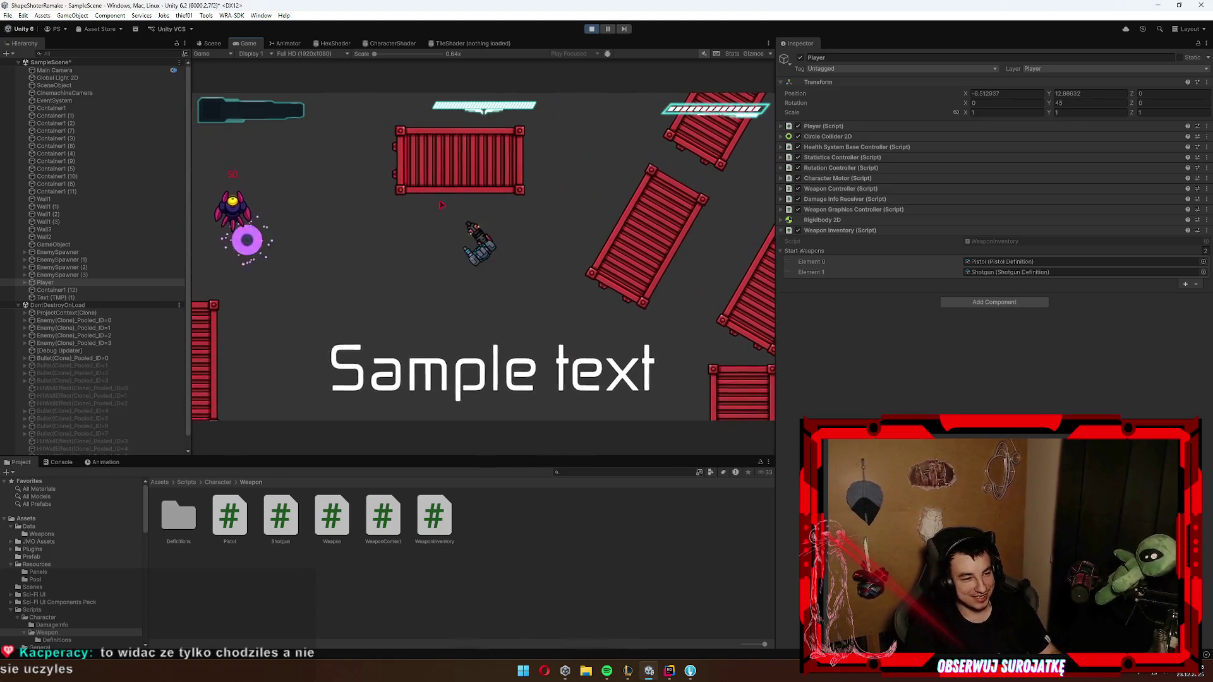
{"action": "key", "text": "a"}
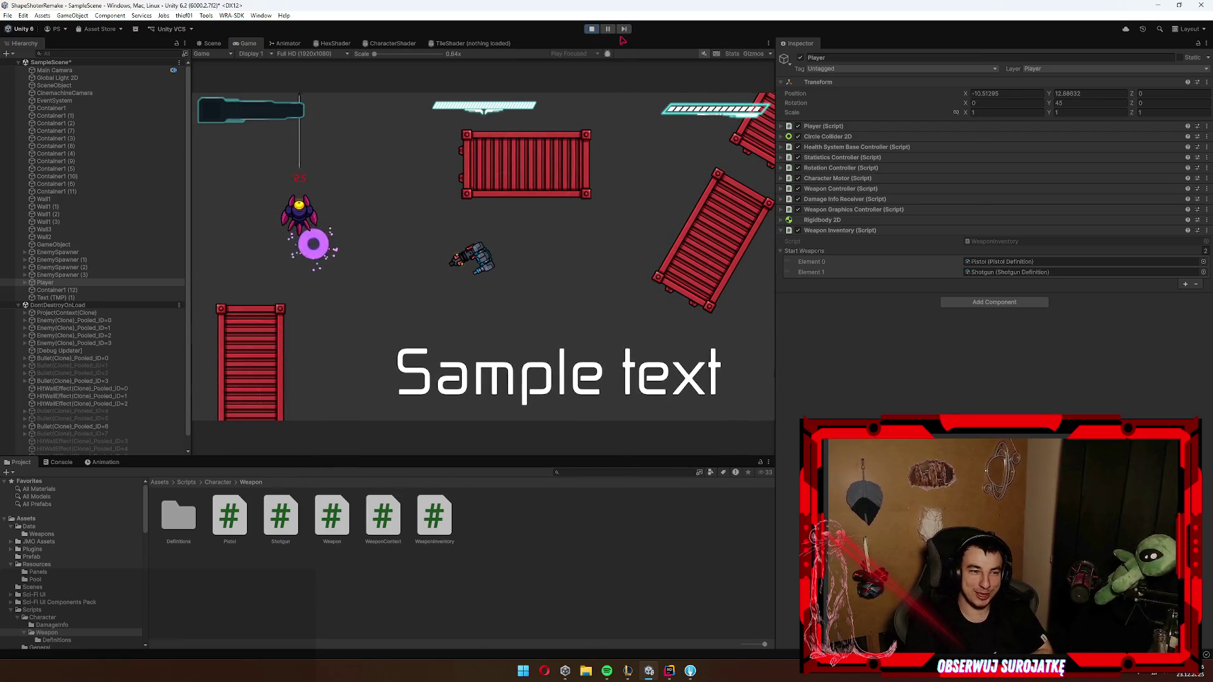
{"action": "left_click", "coordinate": [591, 29]}
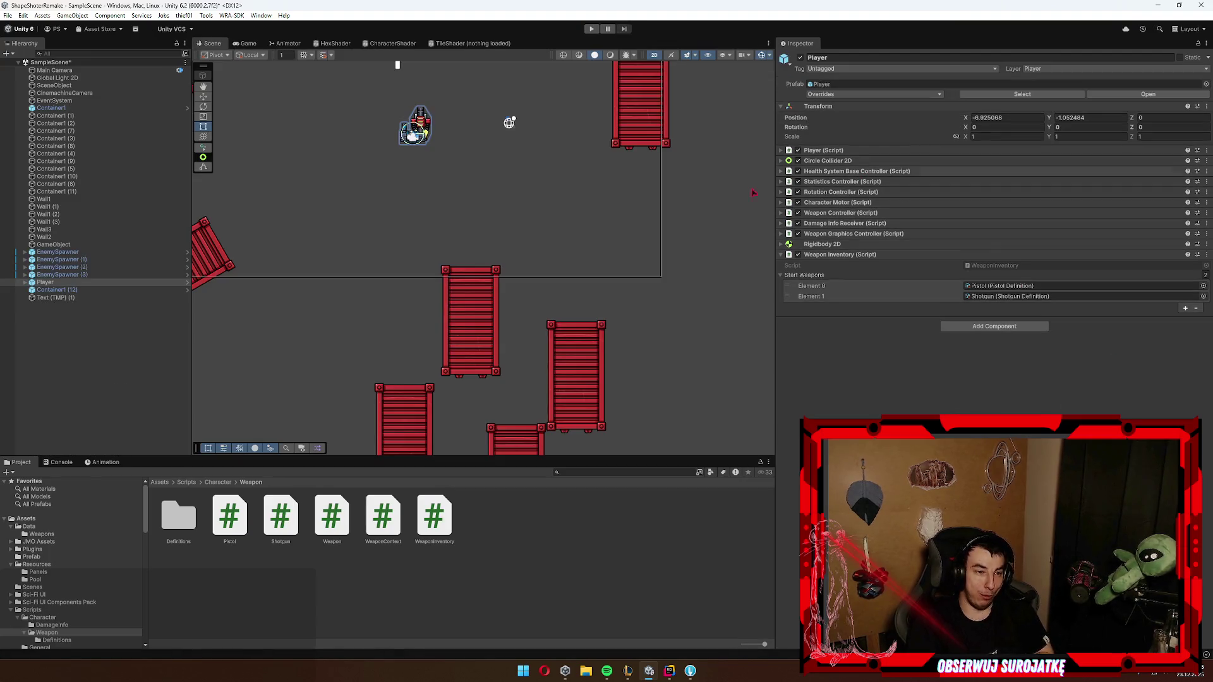
Step: Open the Enemy prefab's script from Assets/Resources/Pool in Rider
{"action": "left_click", "coordinate": [113, 283]}
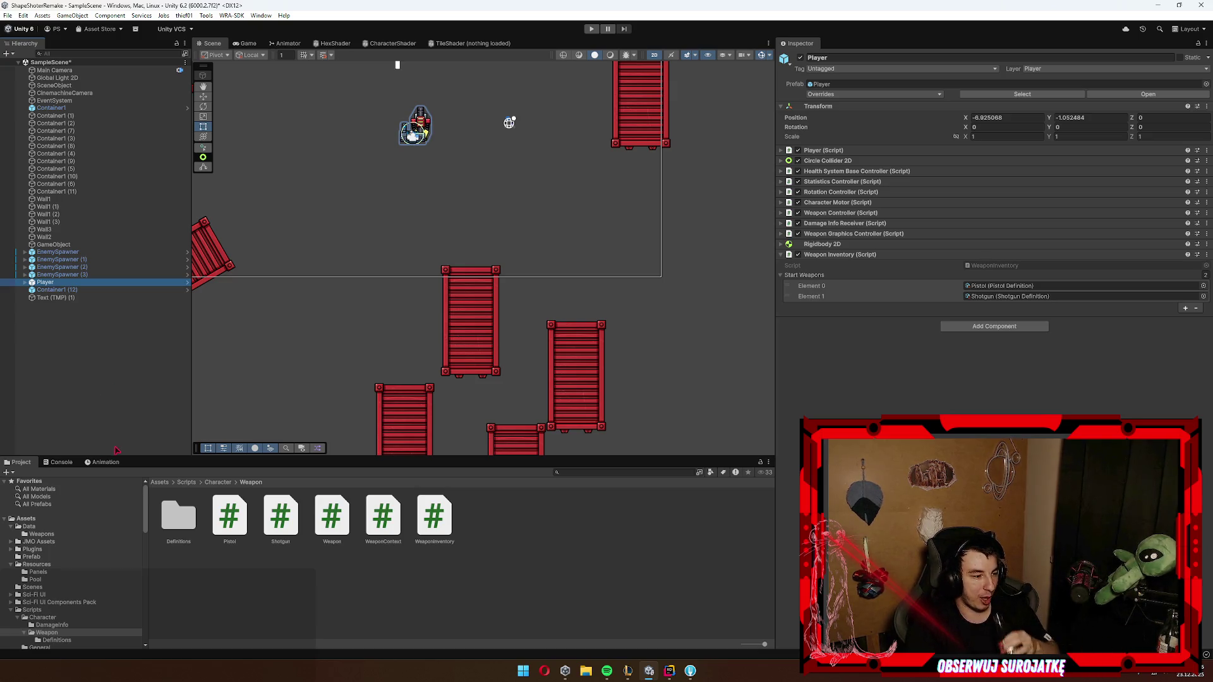
{"action": "scroll", "coordinate": [77, 561], "scroll_direction": "down", "scroll_amount": 3}
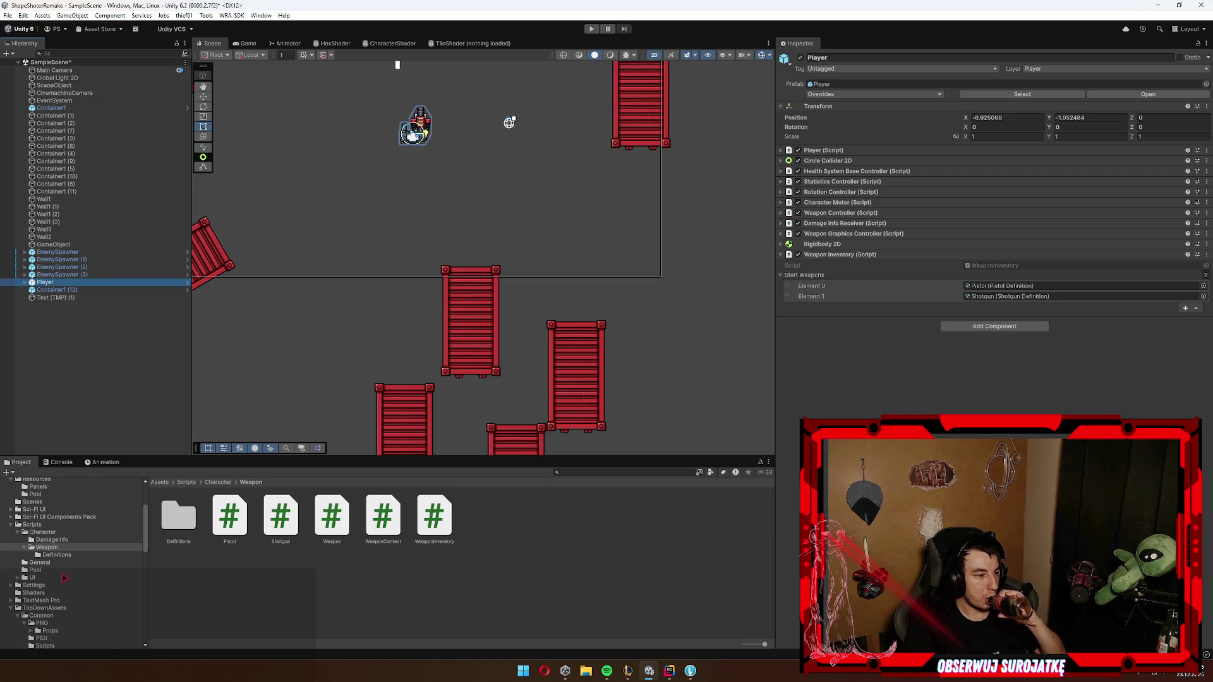
{"action": "scroll", "coordinate": [62, 580], "scroll_direction": "up", "scroll_amount": 3}
{"action": "left_click", "coordinate": [57, 579]}
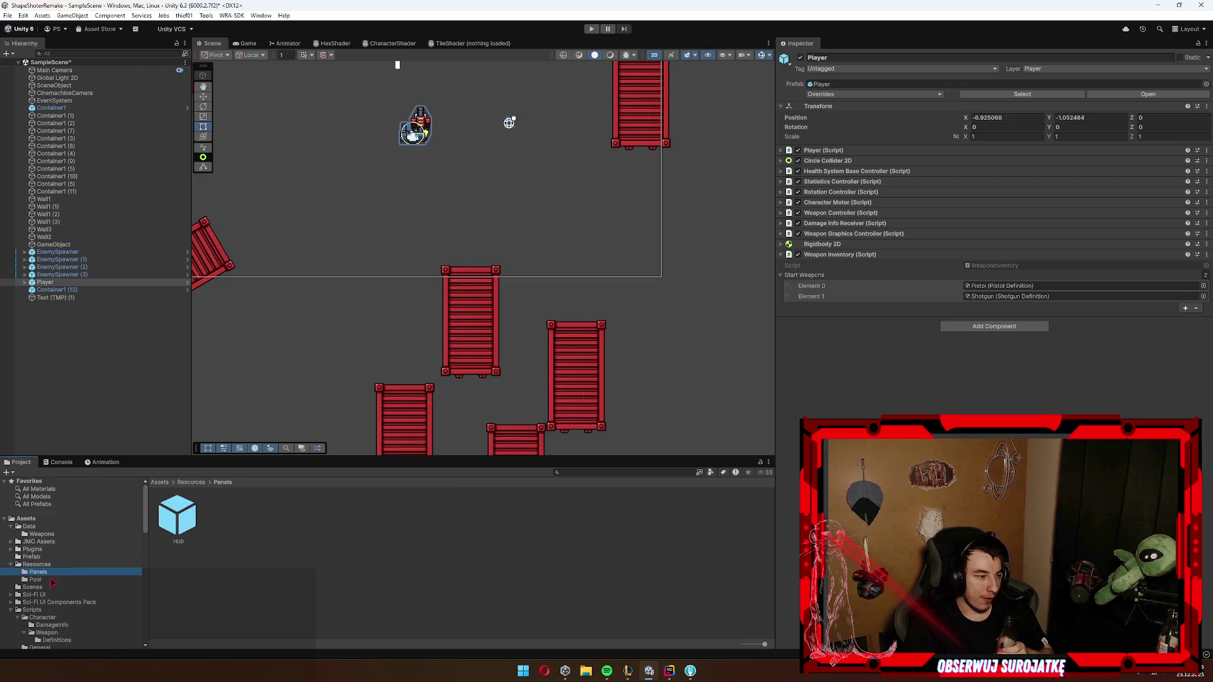
{"action": "left_click", "coordinate": [281, 517]}
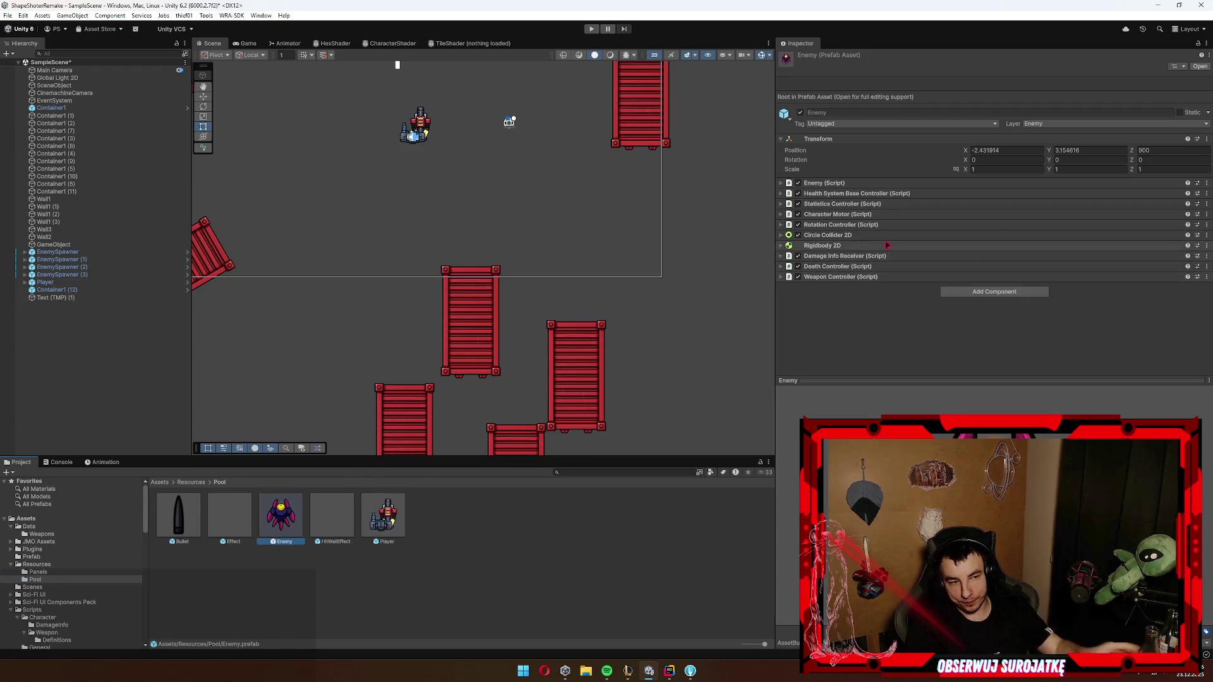
{"action": "left_click", "coordinate": [878, 182]}
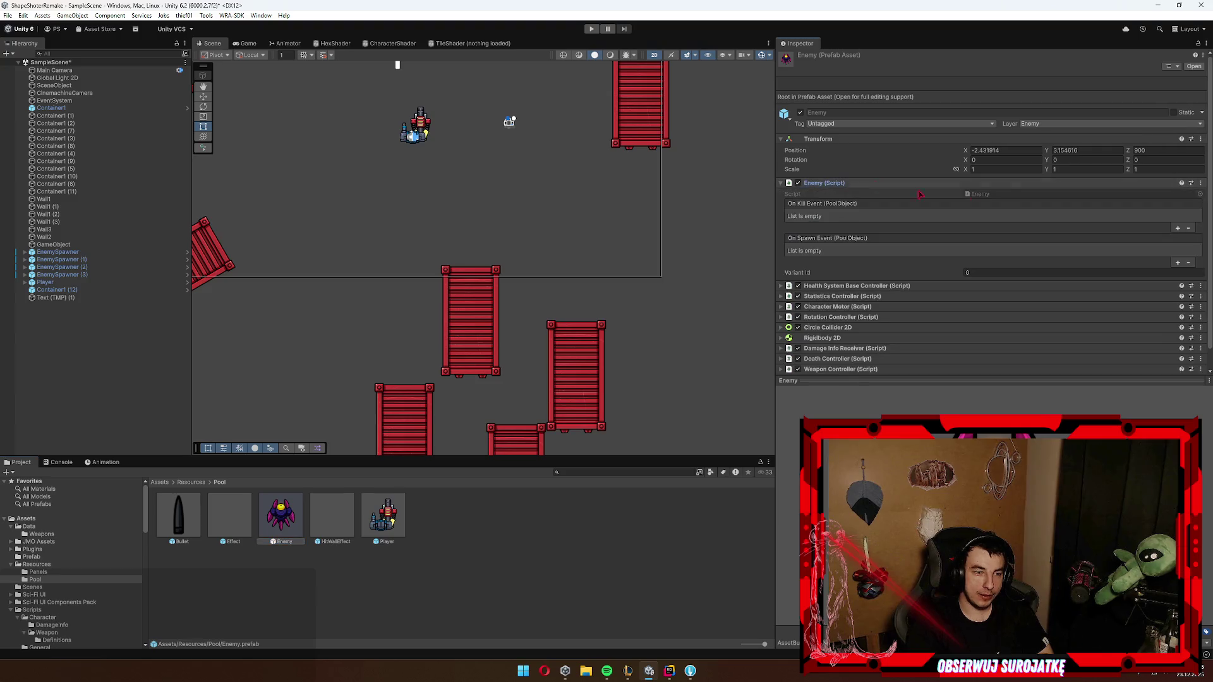
{"action": "double_click", "coordinate": [985, 193]}
Step: Move to the end of the OnInit method to remove the blank line after it
{"action": "left_click", "coordinate": [477, 284]}
{"action": "left_click", "coordinate": [489, 253]}
{"action": "left_click", "coordinate": [508, 241]}
{"action": "key", "text": "Down"}
Step: Add an empty OnSpawn override to Enemy.cs, deleting its base.OnSpawn() call
{"action": "key", "text": "BackSpace"}
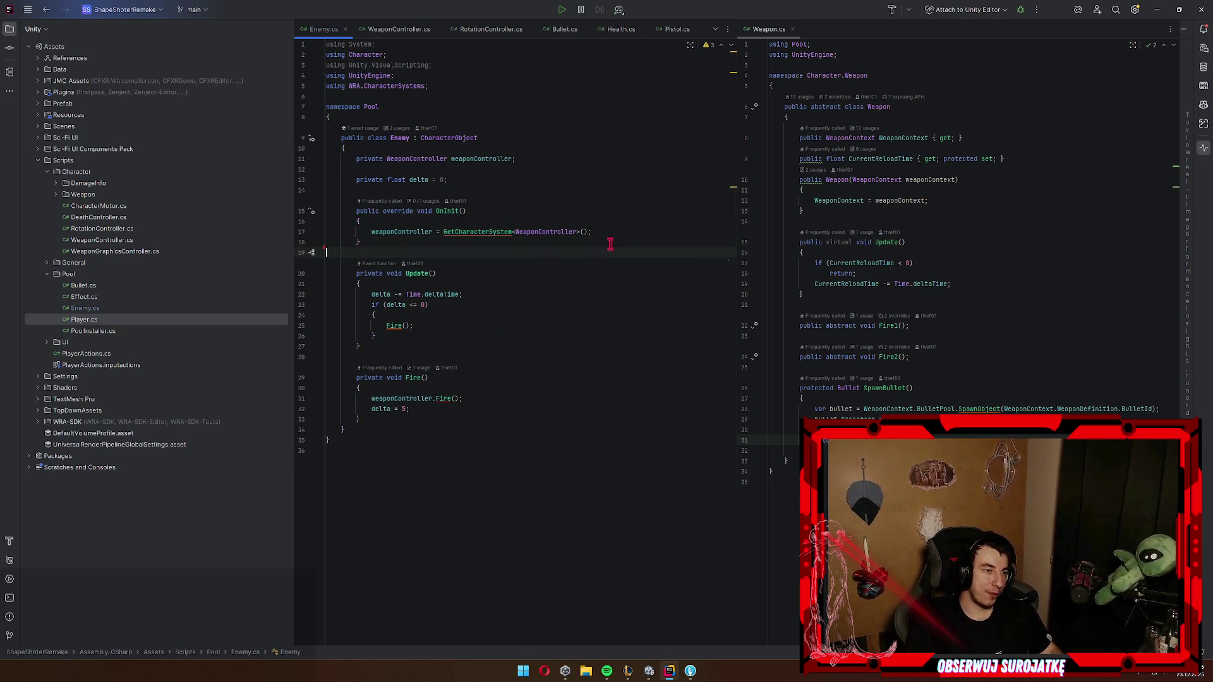
{"action": "key", "text": "Return"}
{"action": "key", "text": "Return"}
{"action": "type", "text": "override "}
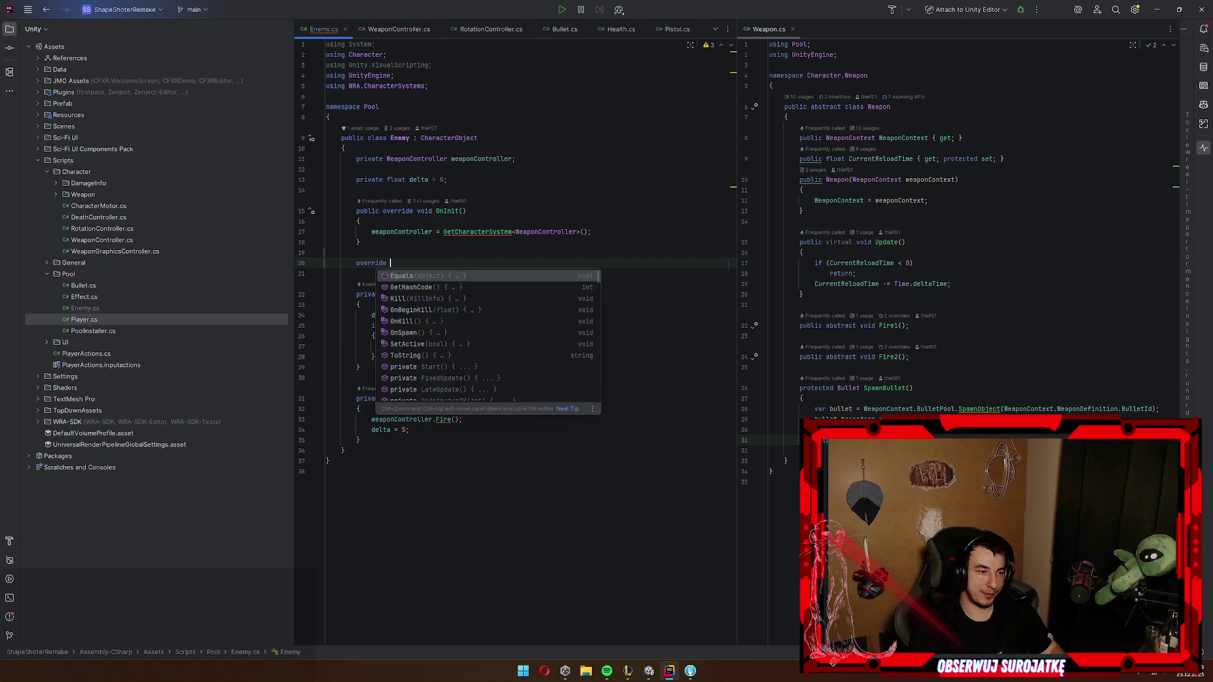
{"action": "type", "text": "void OnS"}
{"action": "key", "text": "Return"}
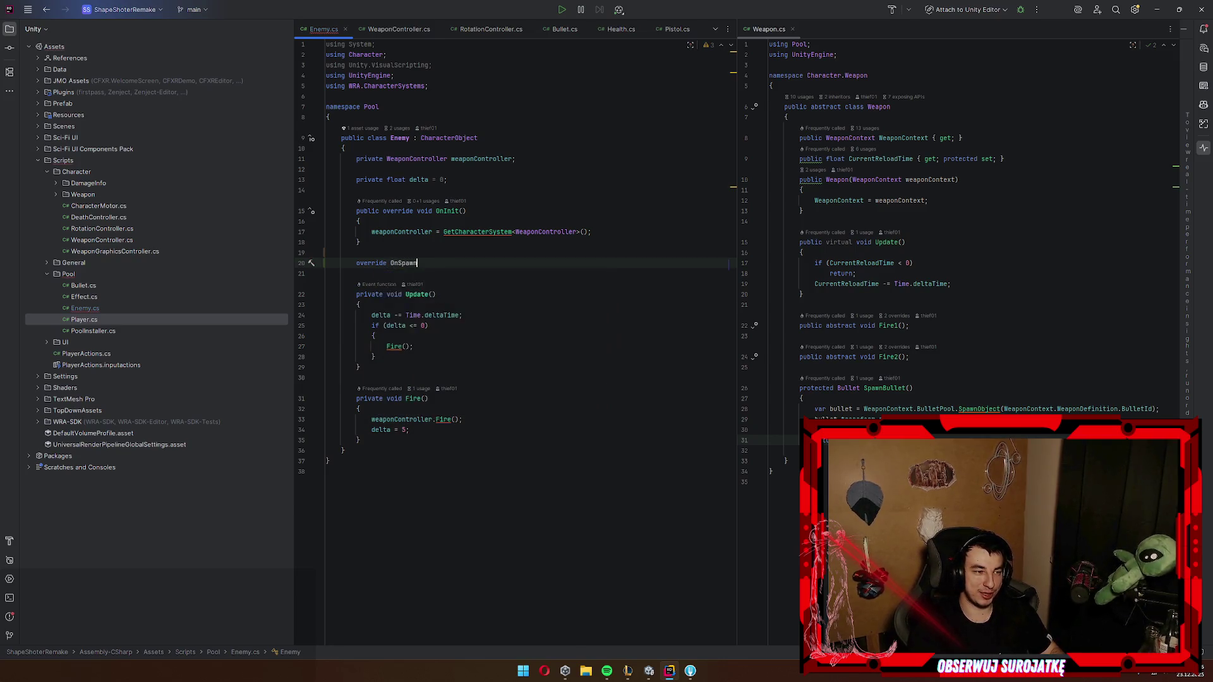
{"action": "left_click", "coordinate": [387, 295]}
{"action": "left_click_drag", "start_coordinate": [388, 294], "coordinate": [372, 294]}
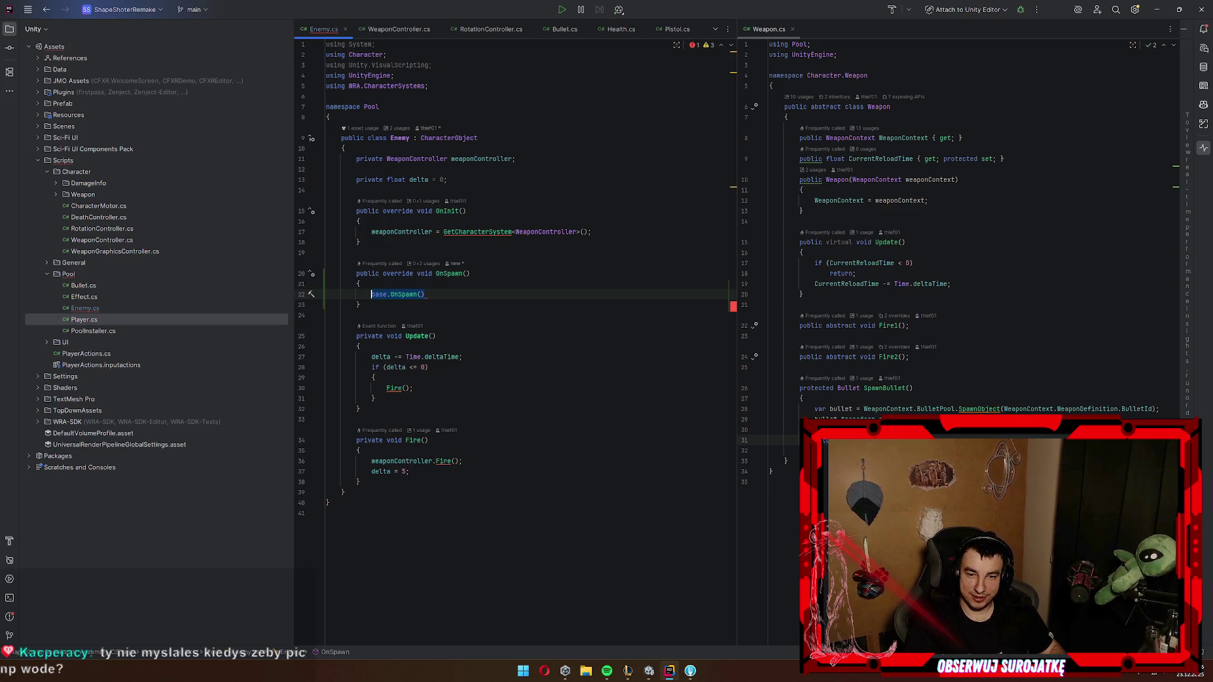
{"action": "key", "text": "BackSpace"}
{"action": "key", "text": "Down"}
Step: Add a private HealthSystemBaseController healthSystemBaseController field below weaponController
{"action": "left_click", "coordinate": [517, 159]}
{"action": "key", "text": "Return"}
{"action": "type", "text": "pr"}
{"action": "key", "text": "Return"}
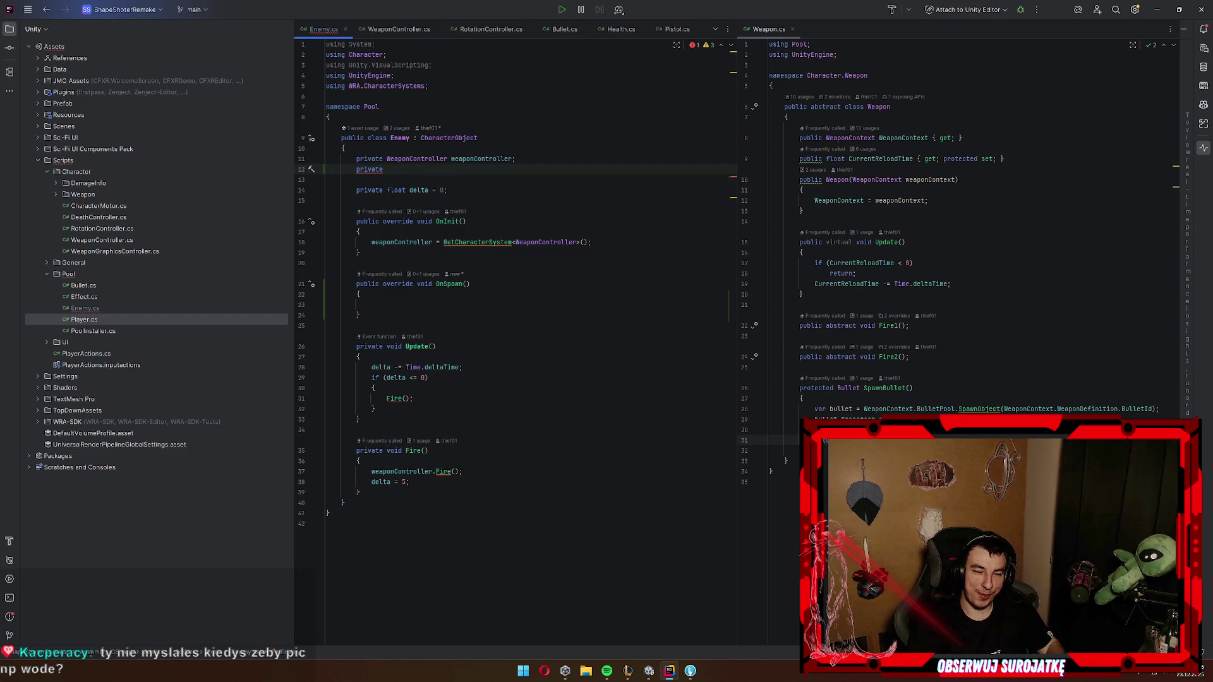
{"action": "type", "text": "ealthSys"}
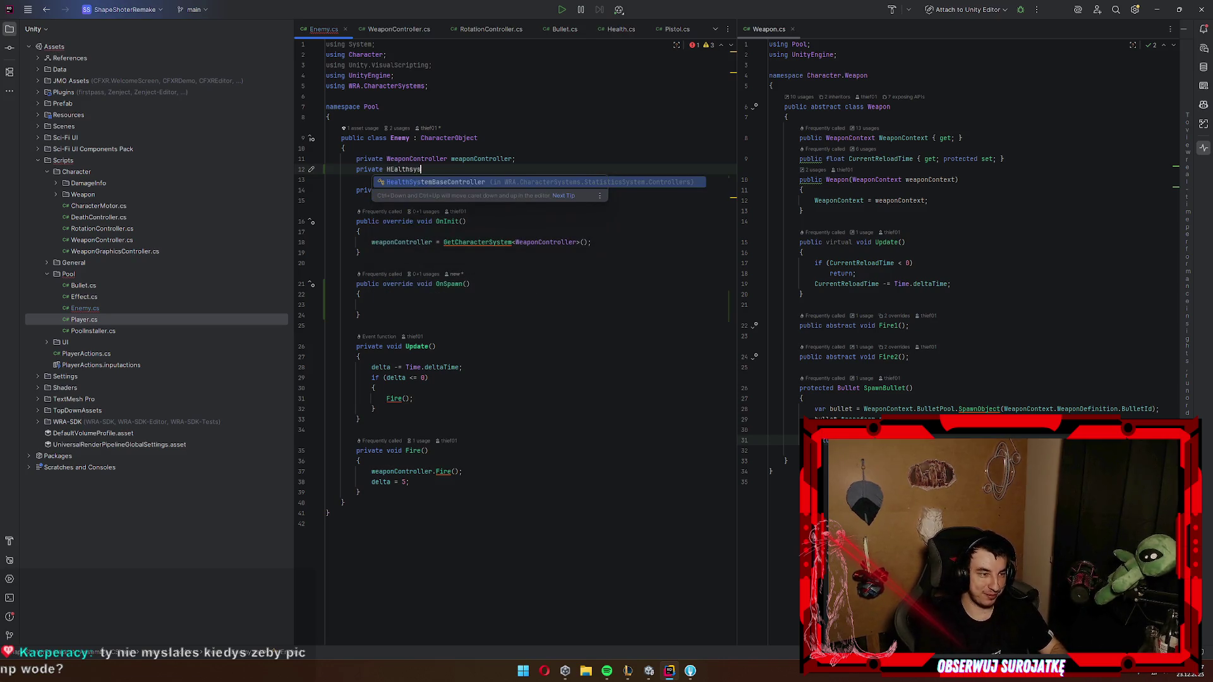
{"action": "key", "text": "Return"}
{"action": "type", "text": "he"}
{"action": "key", "text": "Return"}
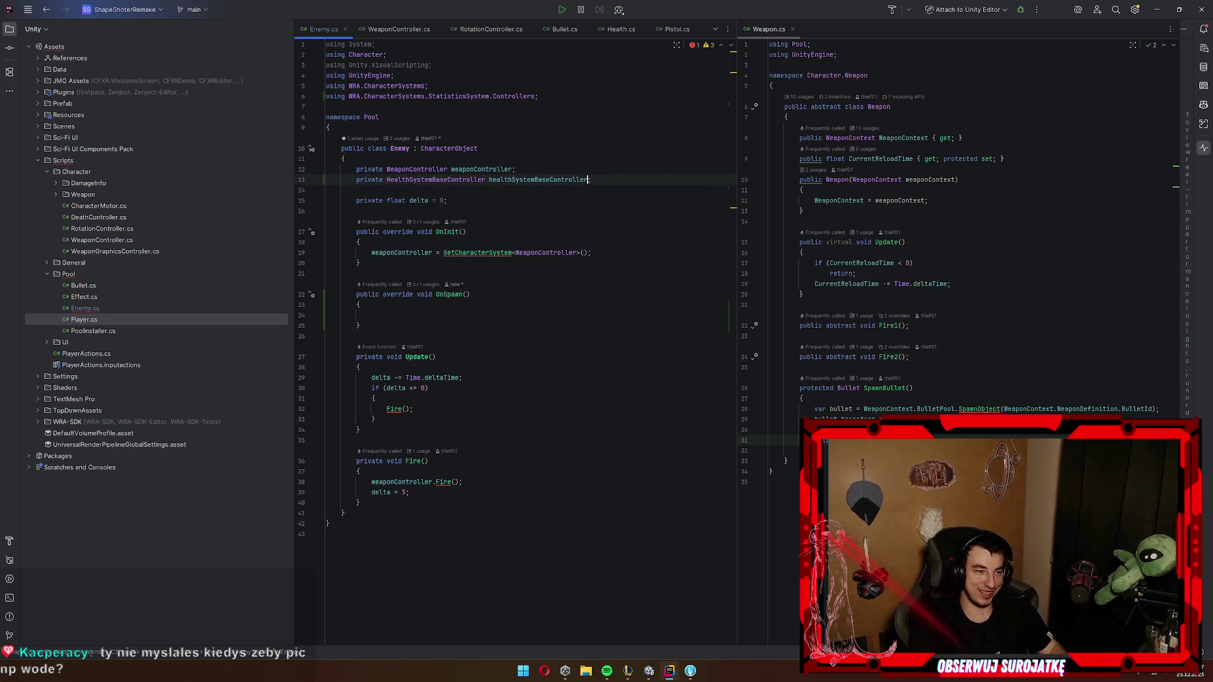
Step: In OnInit, assign healthSystemBaseController = GetCharacterSystem<HealthSystemBaseController>()
{"action": "key", "text": "Down"}
{"action": "key", "text": "Down"}
{"action": "key", "text": "Down"}
{"action": "key", "text": "End"}
{"action": "key", "text": "Return"}
{"action": "type", "text": "he"}
{"action": "key", "text": "Return"}
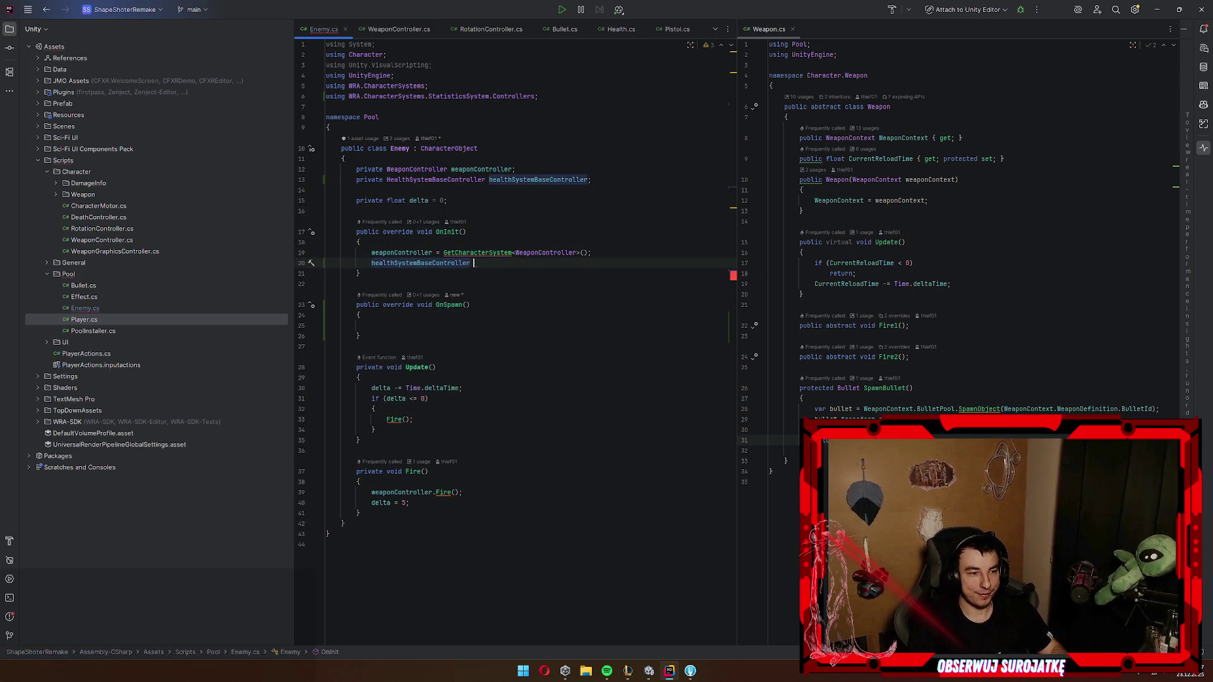
{"action": "type", "text": "= GetC"}
{"action": "key", "text": "Return"}
{"action": "type", "text": "He"}
{"action": "key", "text": "Return"}
{"action": "key", "text": "End"}
{"action": "type", "text": ";"}
Step: In OnSpawn, call healthSystemBaseController.Heal(new HealInfo(this, this, …))
{"action": "key", "text": "Down"}
{"action": "key", "text": "Down"}
{"action": "key", "text": "Down"}
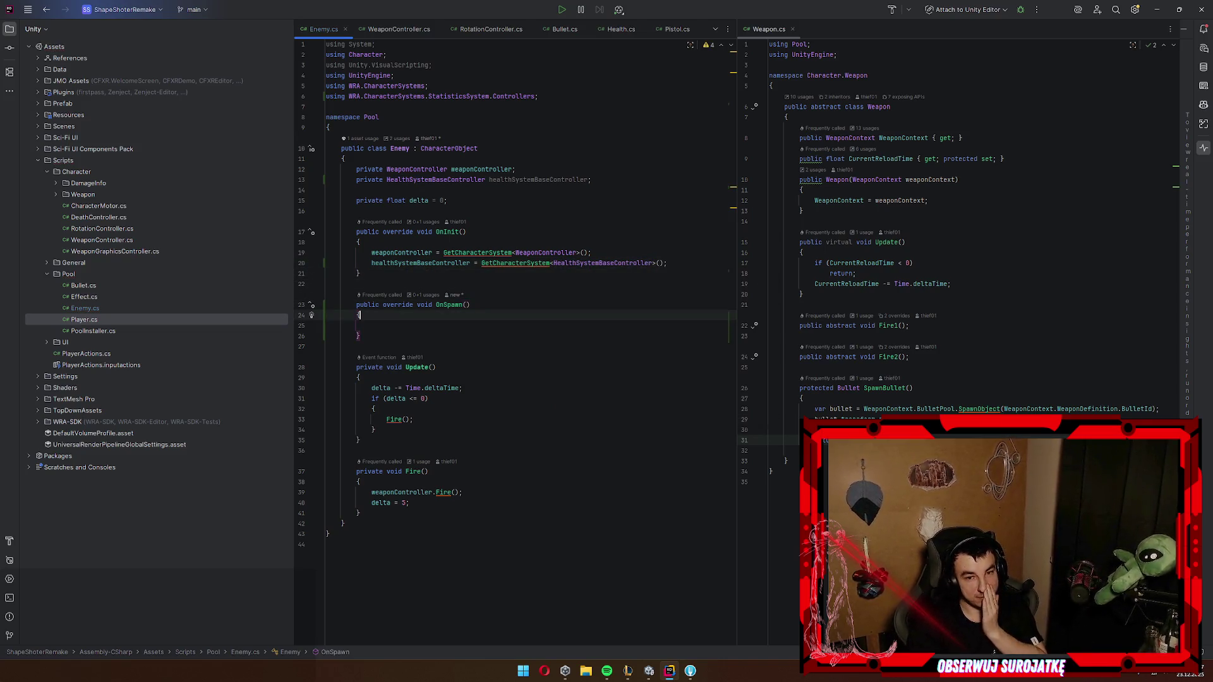
{"action": "key", "text": "Down"}
{"action": "type", "text": "he"}
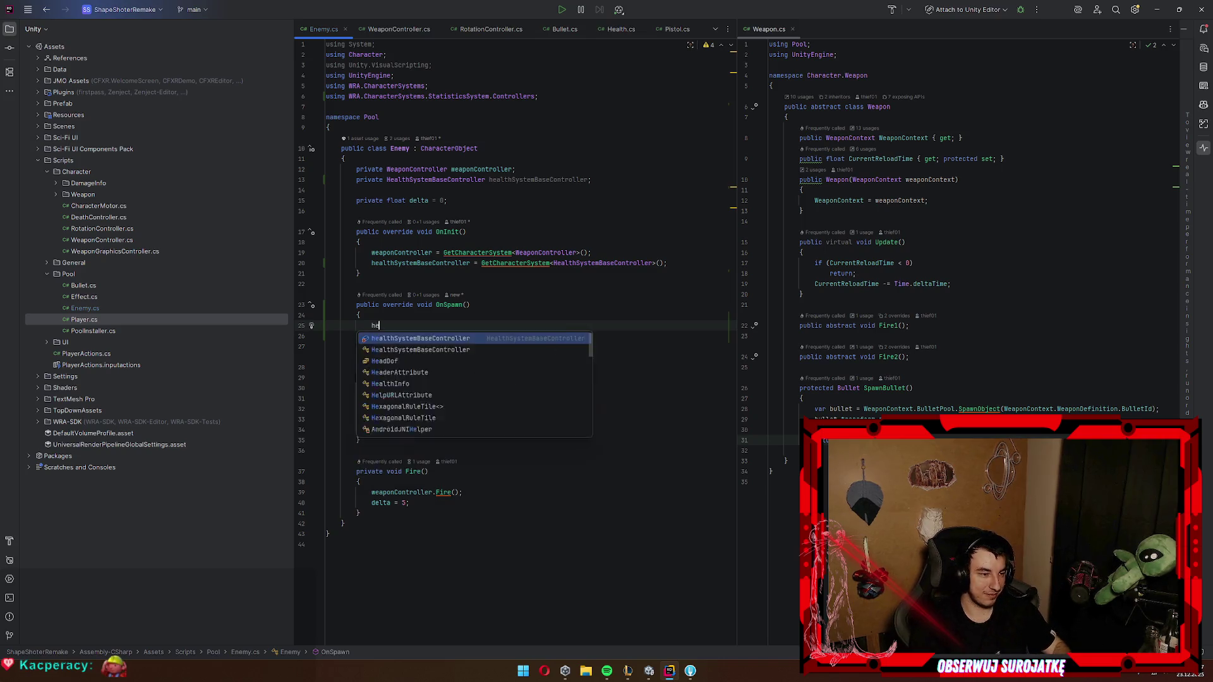
{"action": "key", "text": "Return"}
{"action": "type", "text": ".He"}
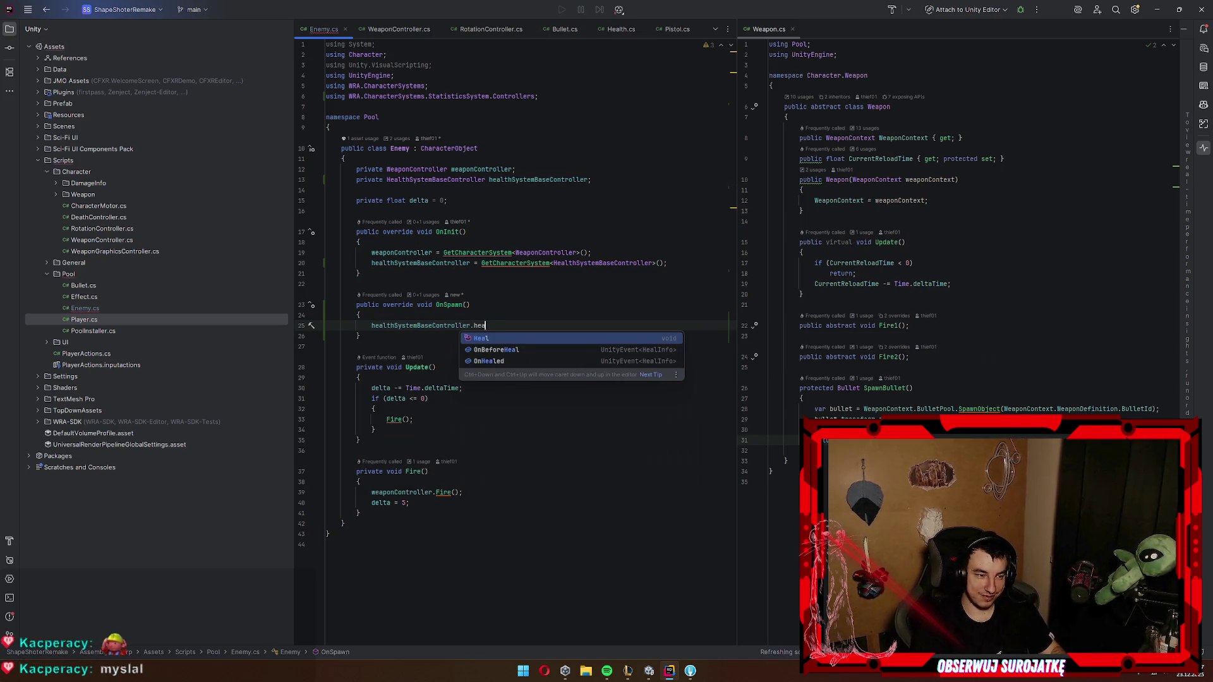
{"action": "key", "text": "Return"}
{"action": "type", "text": "new "}
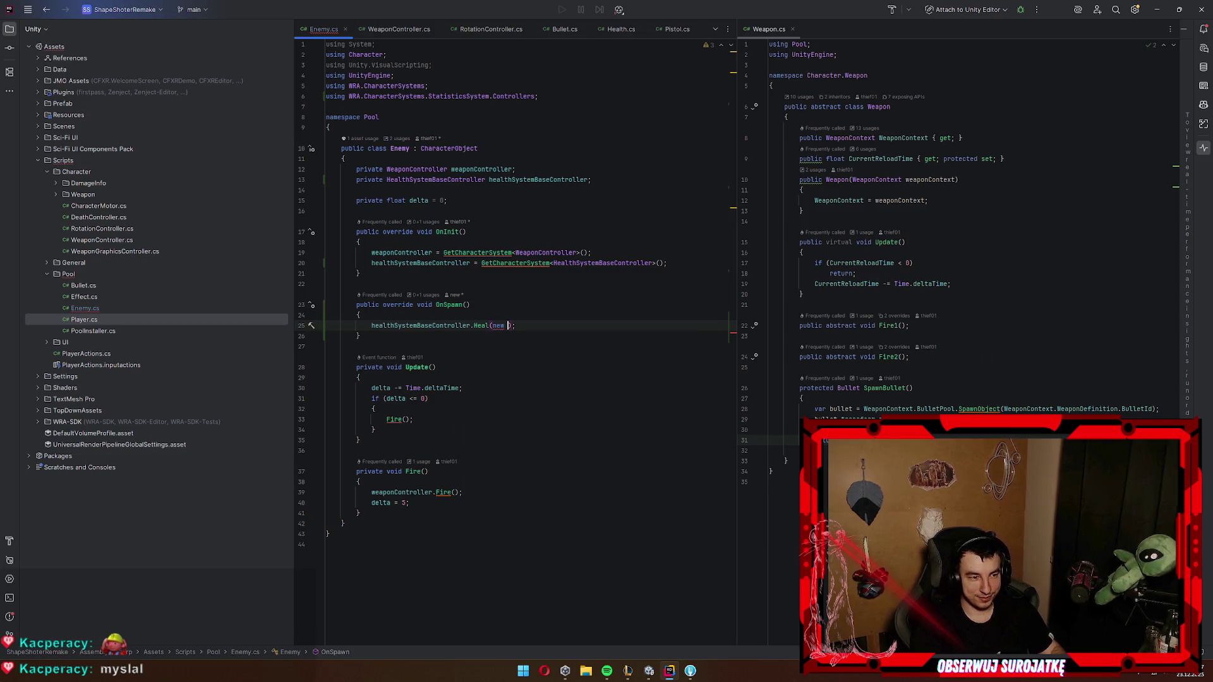
{"action": "type", "text": "He"}
{"action": "key", "text": "Return"}
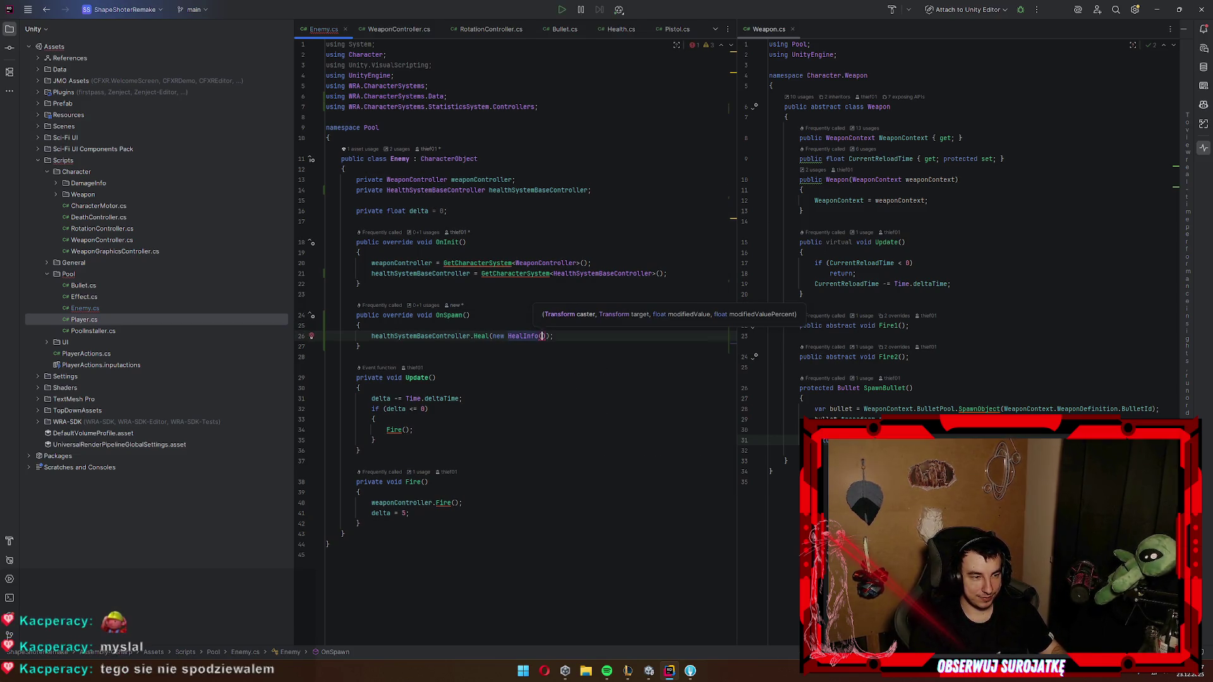
{"action": "type", "text": "this, thi"}
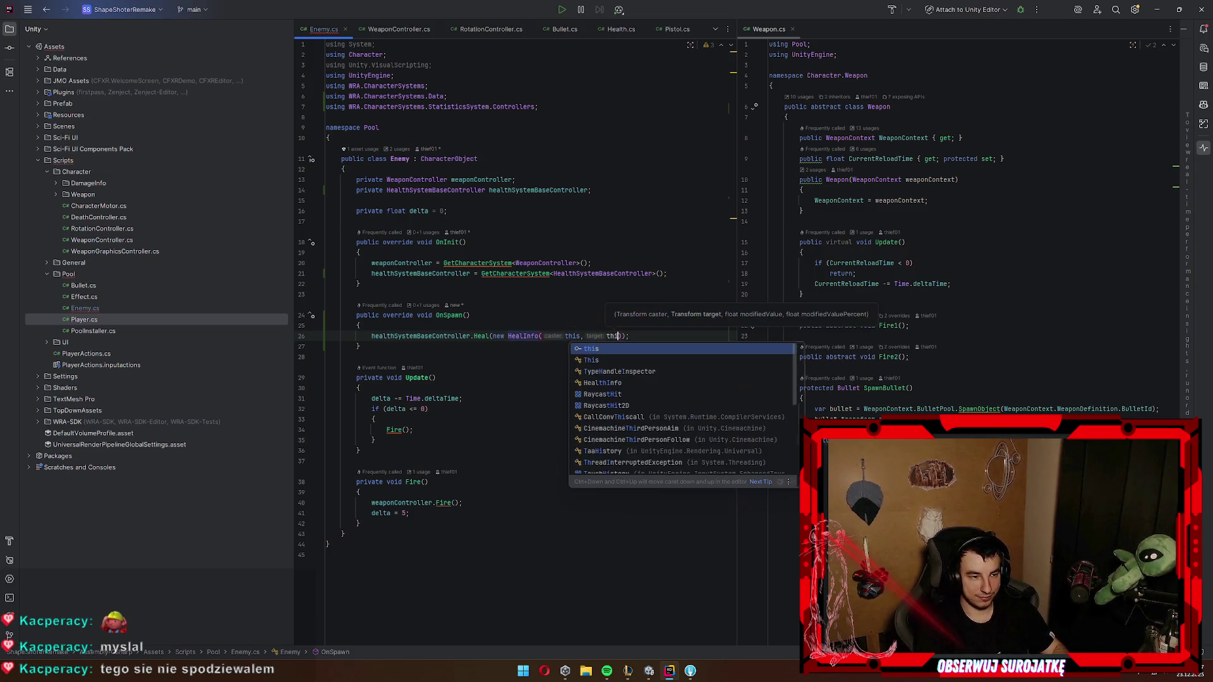
{"action": "key", "text": "Return"}
{"action": "type", "text": ", this,"}
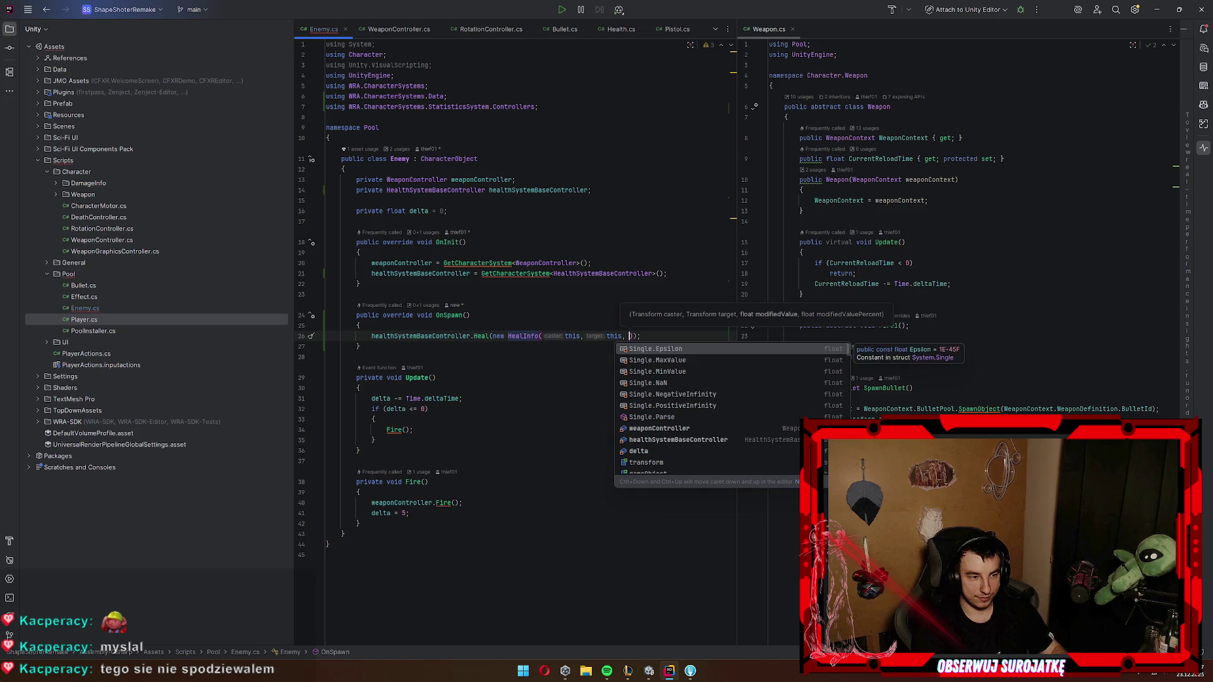
Step: List the health controller's members to look up the Heal method's signature
{"action": "left_click", "coordinate": [490, 336]}
{"action": "key", "text": "ctrl+space"}
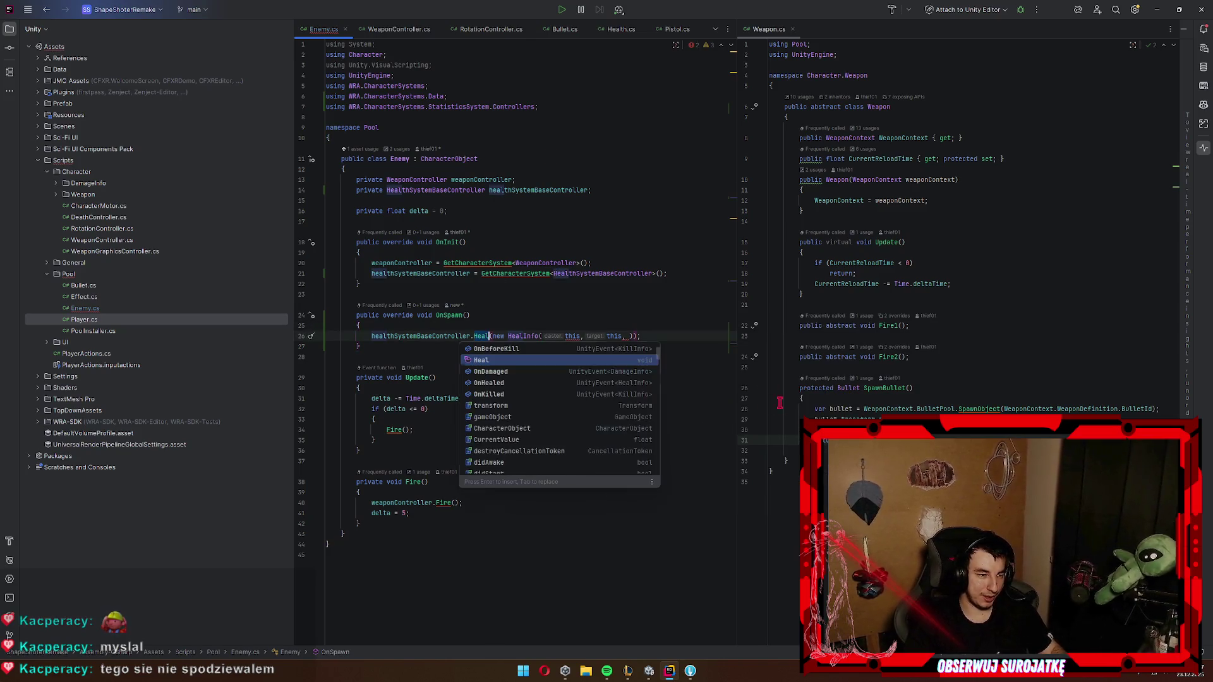
{"action": "scroll", "coordinate": [559, 371], "scroll_direction": "down", "scroll_amount": 5}
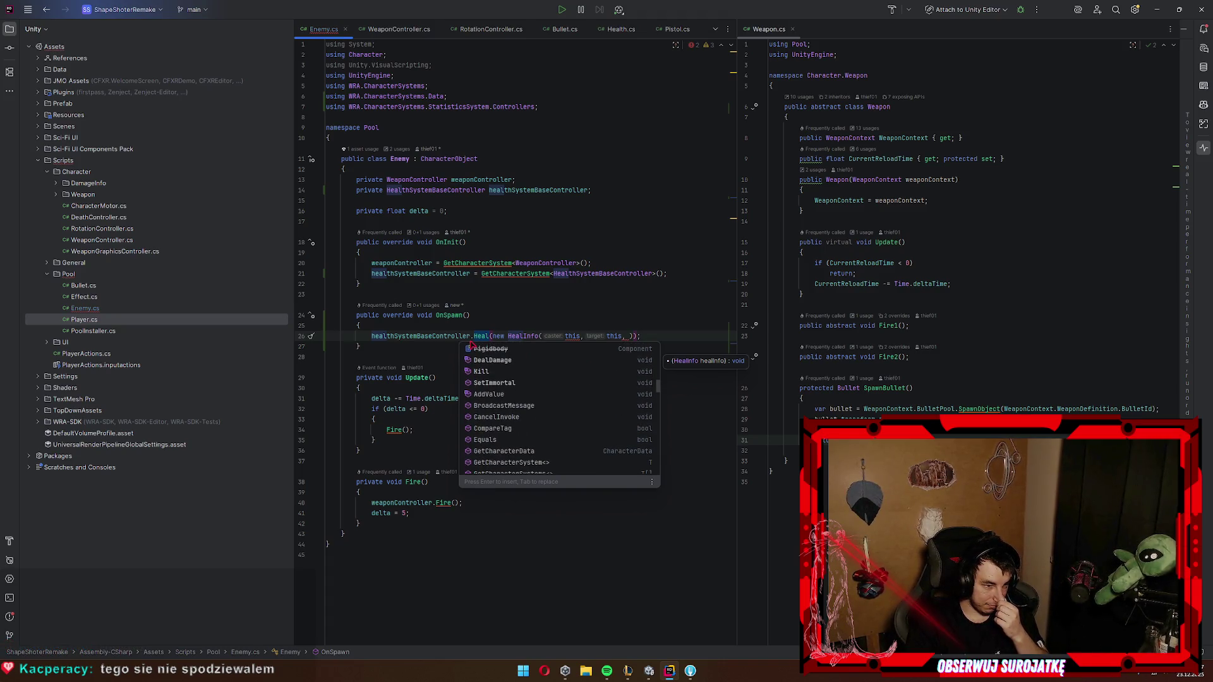
{"action": "key", "text": "Escape"}
Step: Open HealthSystemBaseController.cs and add an empty public void Respawn() method below SetImmortal
{"action": "left_click", "coordinate": [481, 336], "text": "ctrl"}
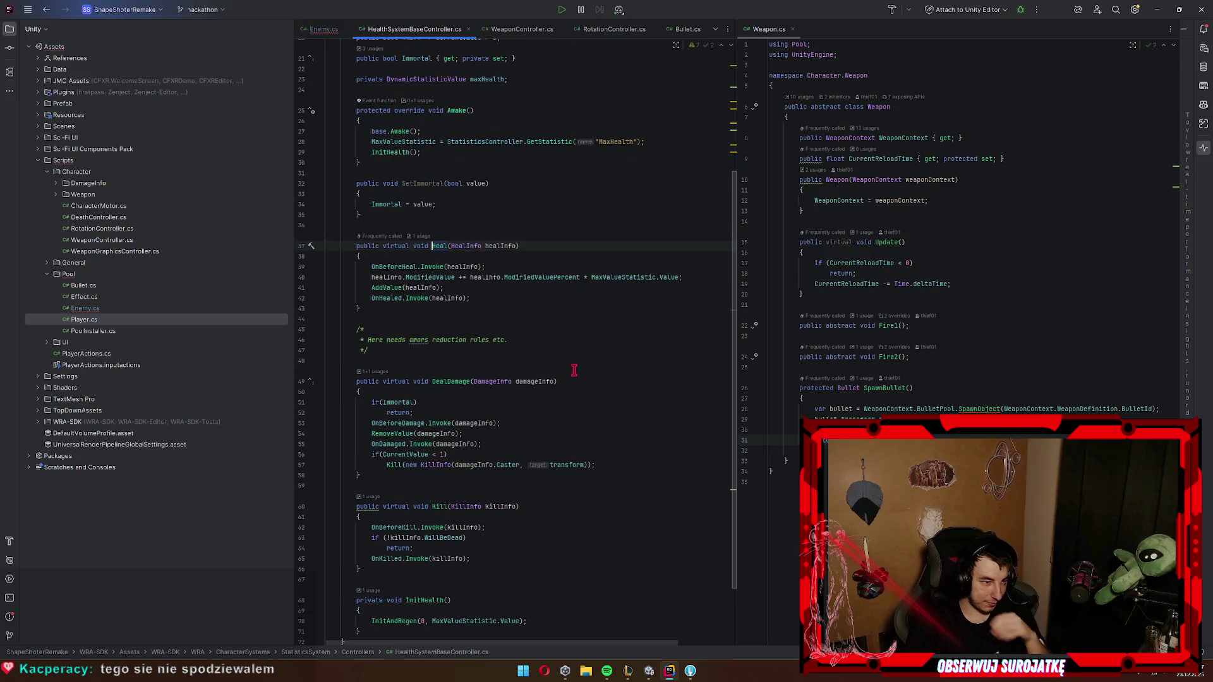
{"action": "scroll", "coordinate": [543, 357], "scroll_direction": "down", "scroll_amount": 3}
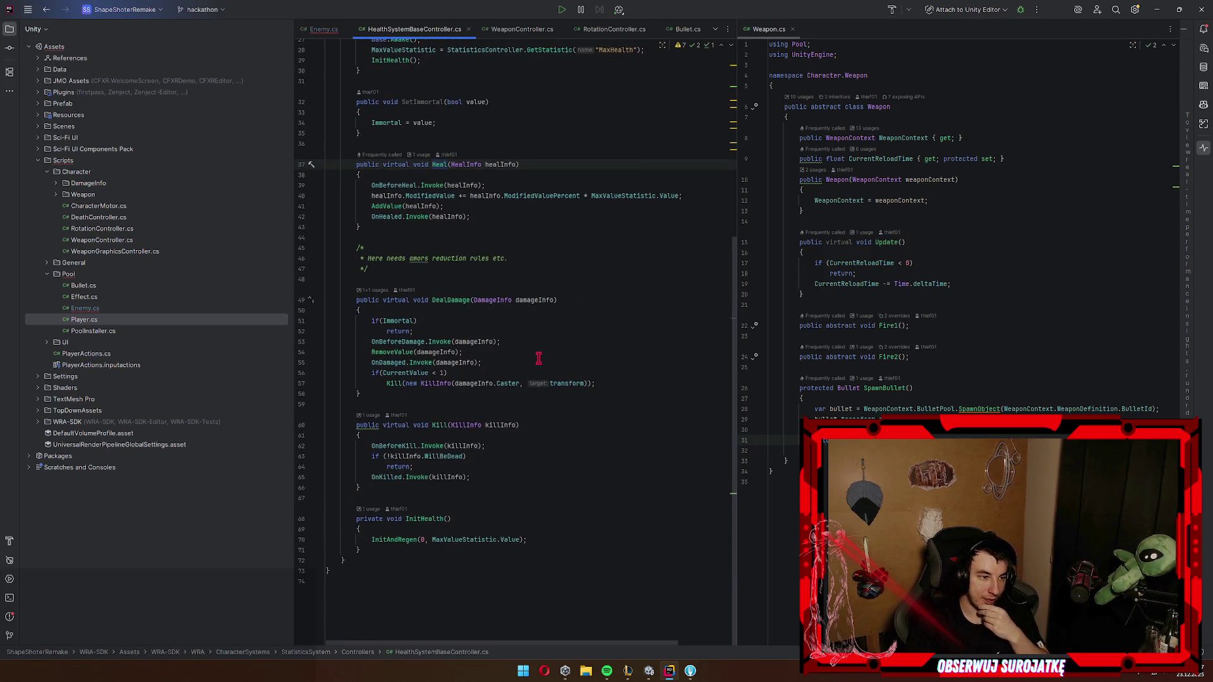
{"action": "scroll", "coordinate": [546, 355], "scroll_direction": "up", "scroll_amount": 5}
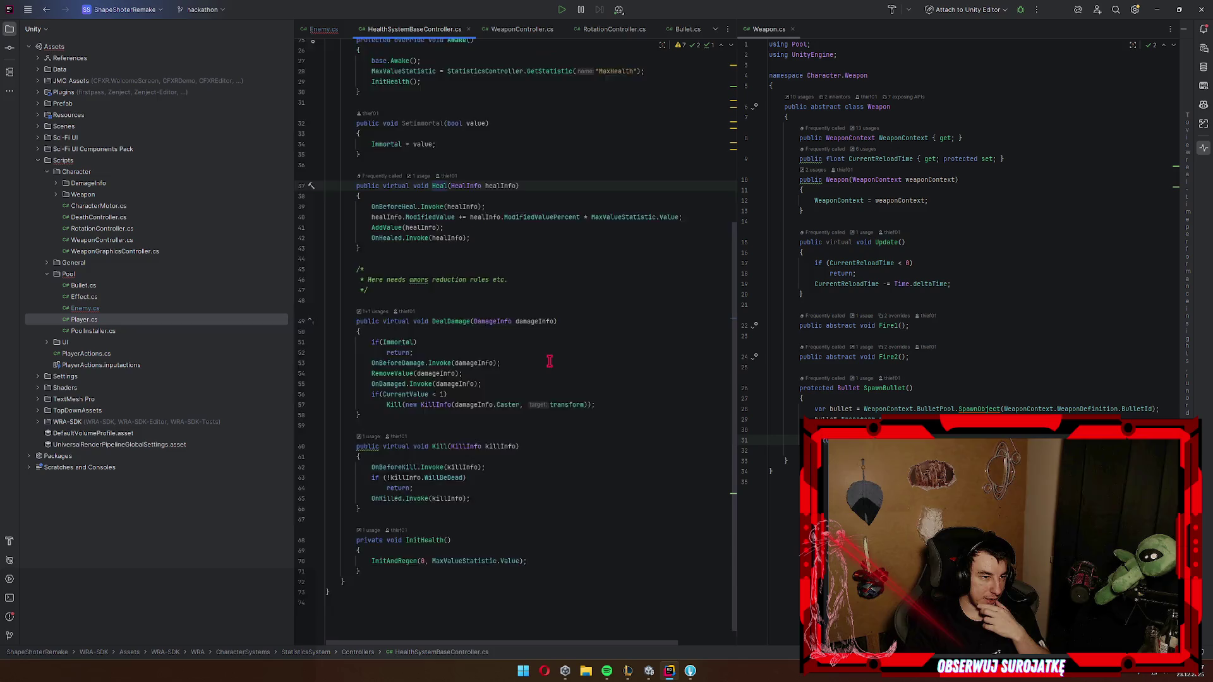
{"action": "scroll", "coordinate": [552, 362], "scroll_direction": "up", "scroll_amount": 4}
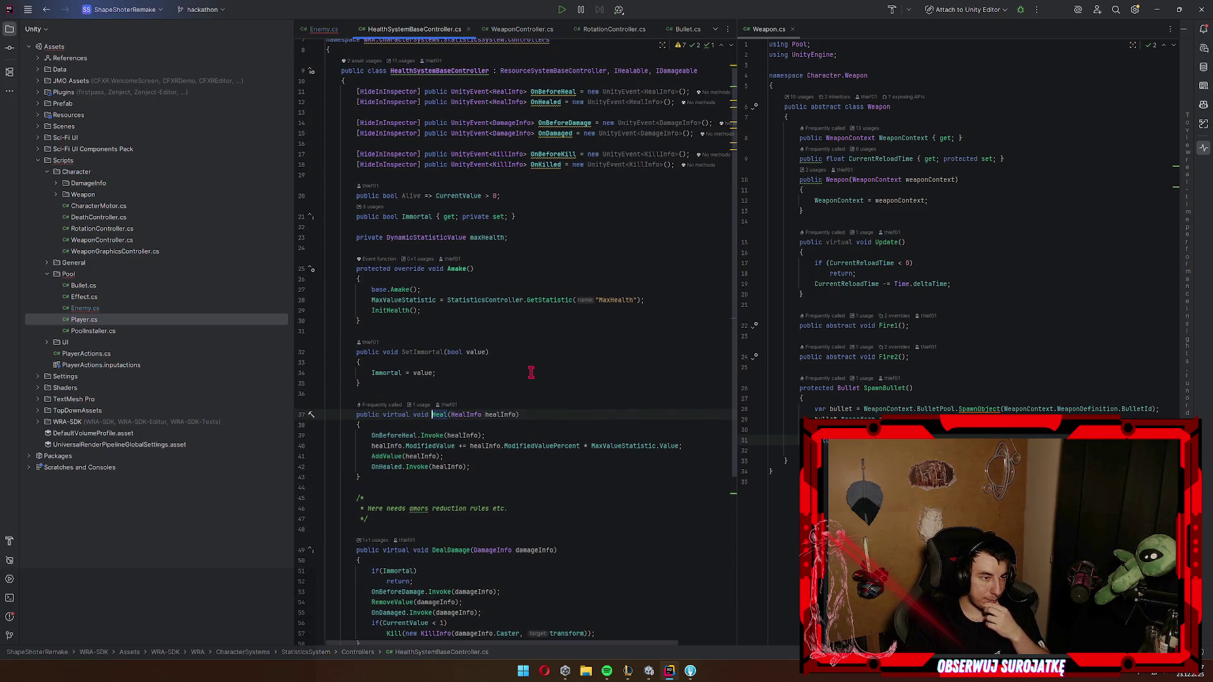
{"action": "left_click", "coordinate": [490, 382]}
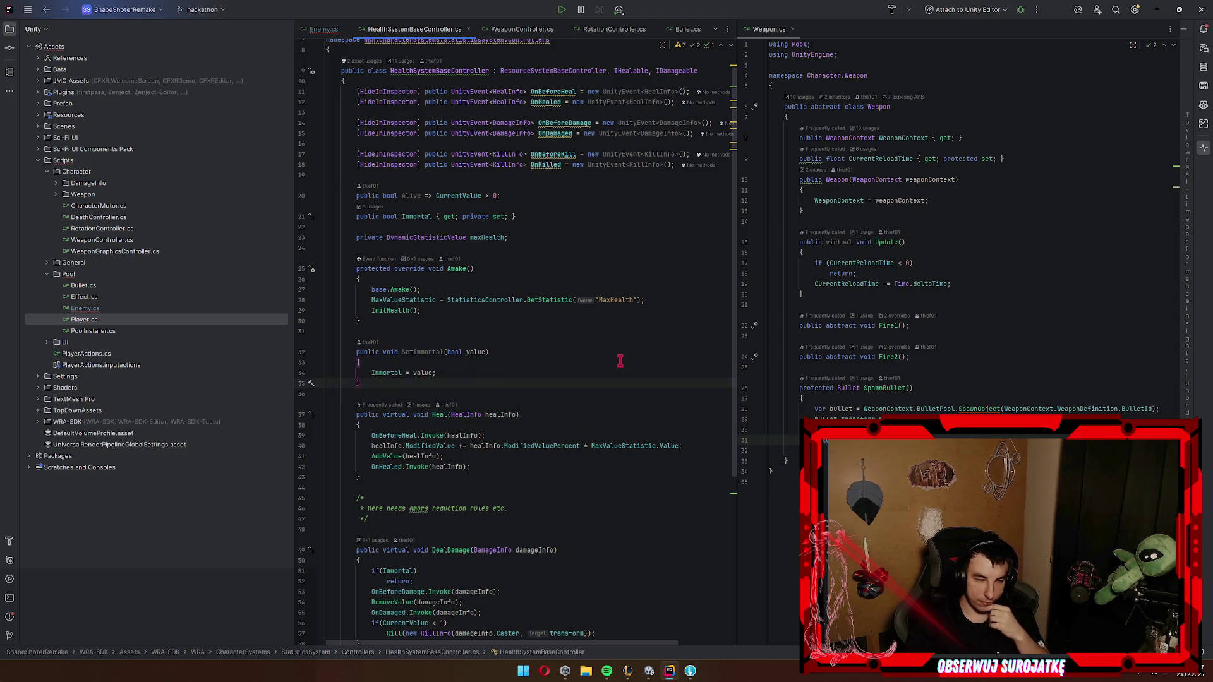
{"action": "key", "text": "Return"}
{"action": "key", "text": "Return"}
{"action": "type", "text": "public void Respawn()"}
{"action": "key", "text": "Return"}
{"action": "type", "text": "{"}
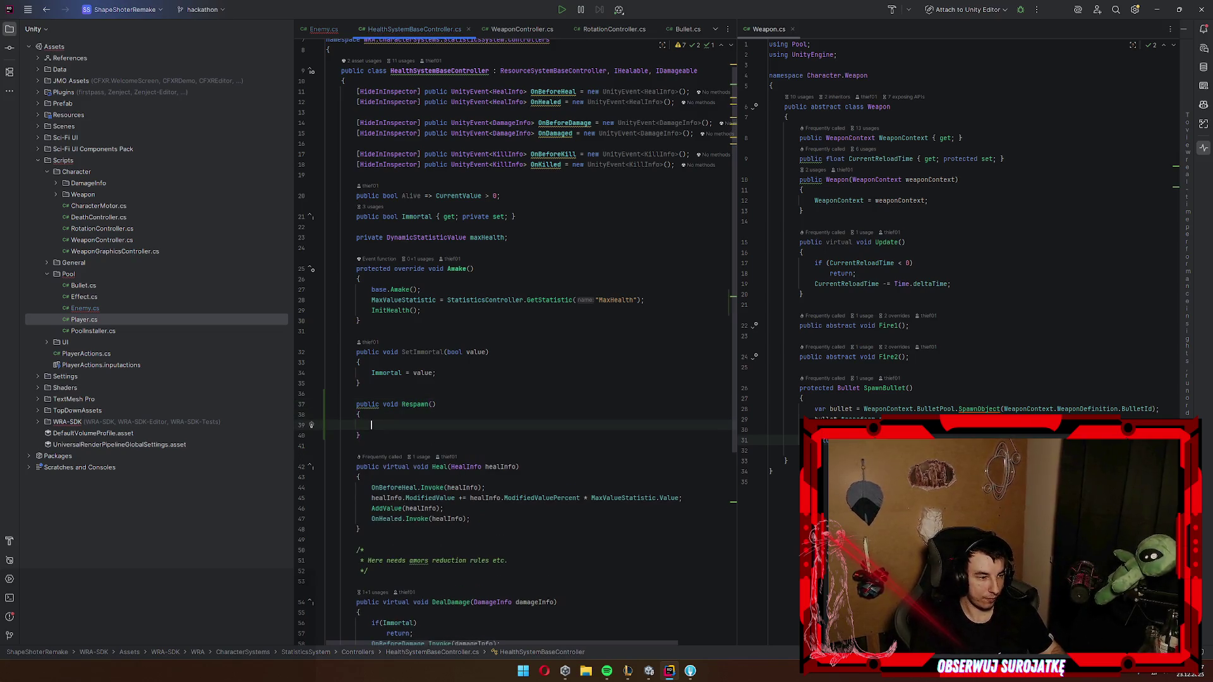
{"action": "key", "text": "Return"}
{"action": "scroll", "coordinate": [656, 388], "scroll_direction": "down", "scroll_amount": 2}
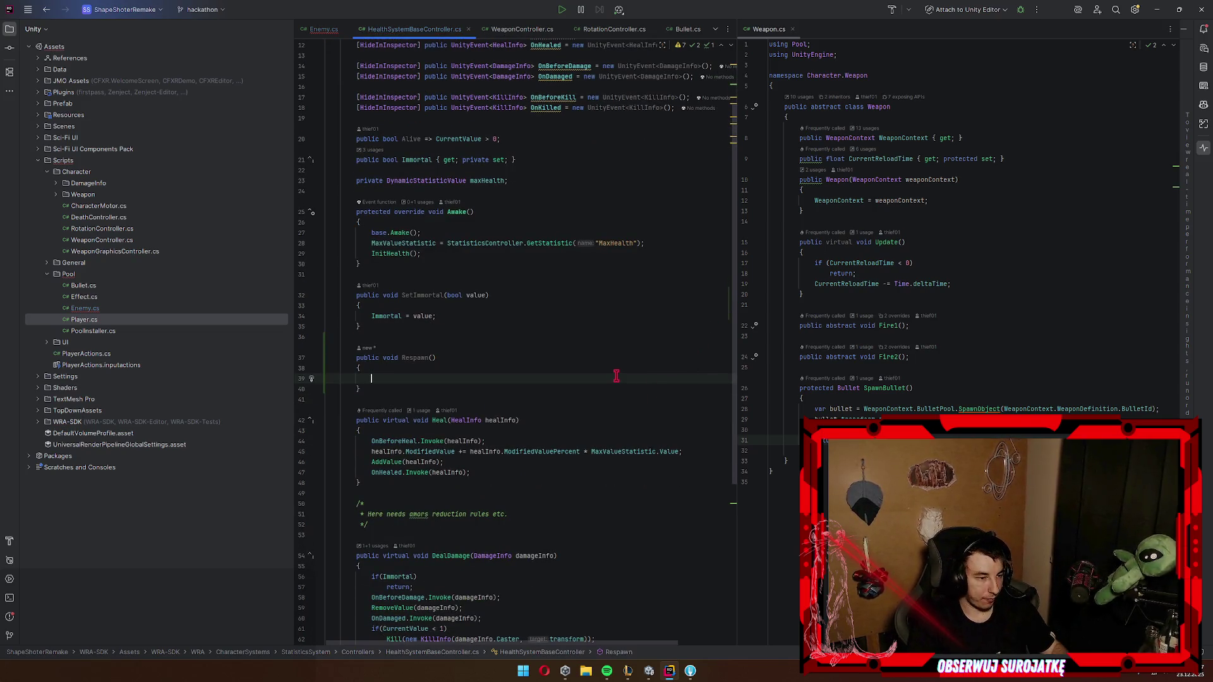
Step: Fill Respawn with Heal(new HealInfo(this, this, MaxValueStatistic.Value, 0))
{"action": "type", "text": "Heal(new HealInfo("}
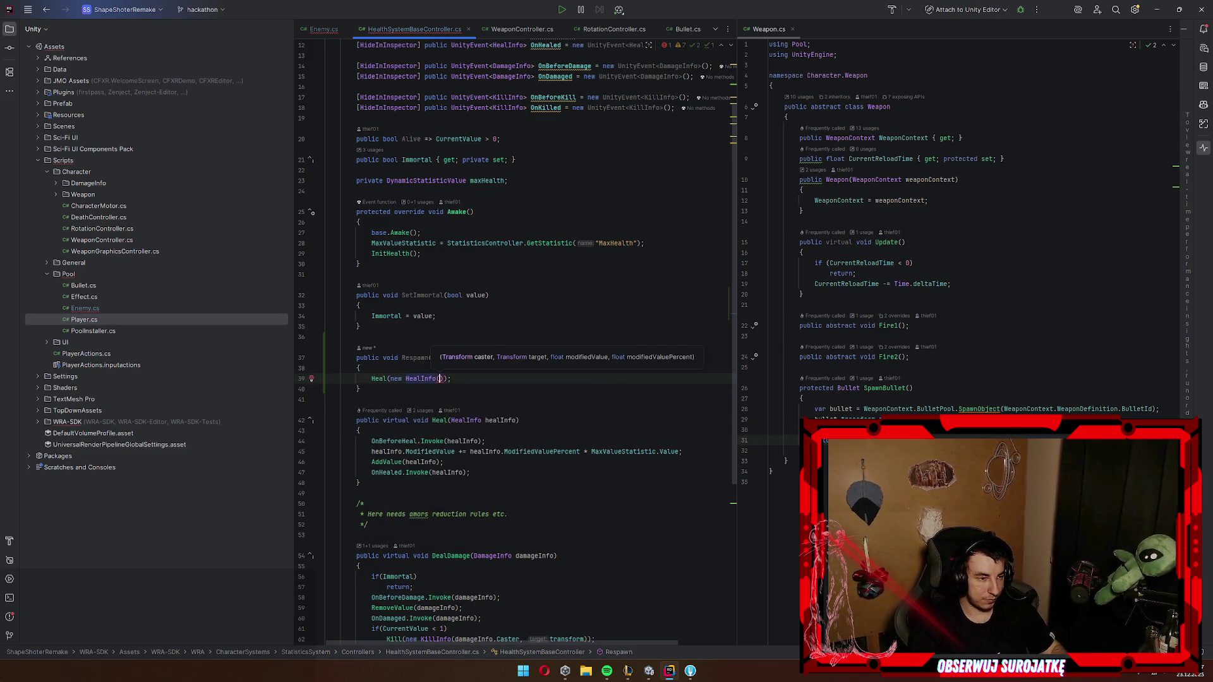
{"action": "type", "text": "this, this, "}
{"action": "type", "text": "Max"}
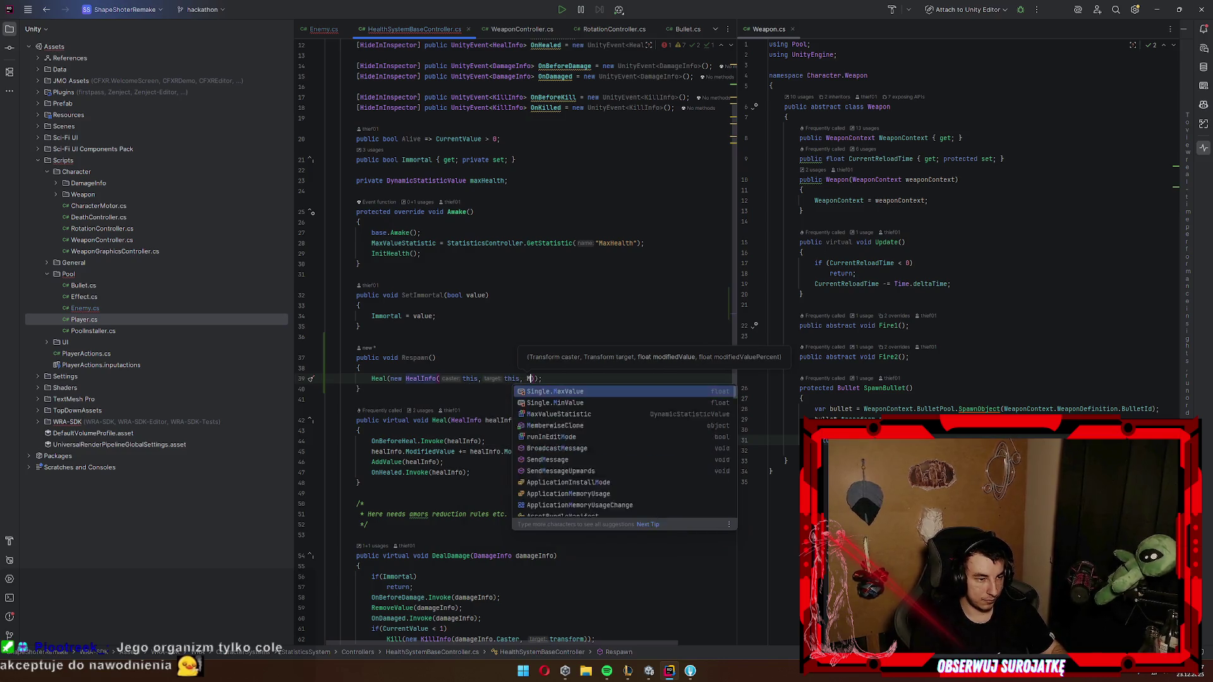
{"action": "type", "text": "va"}
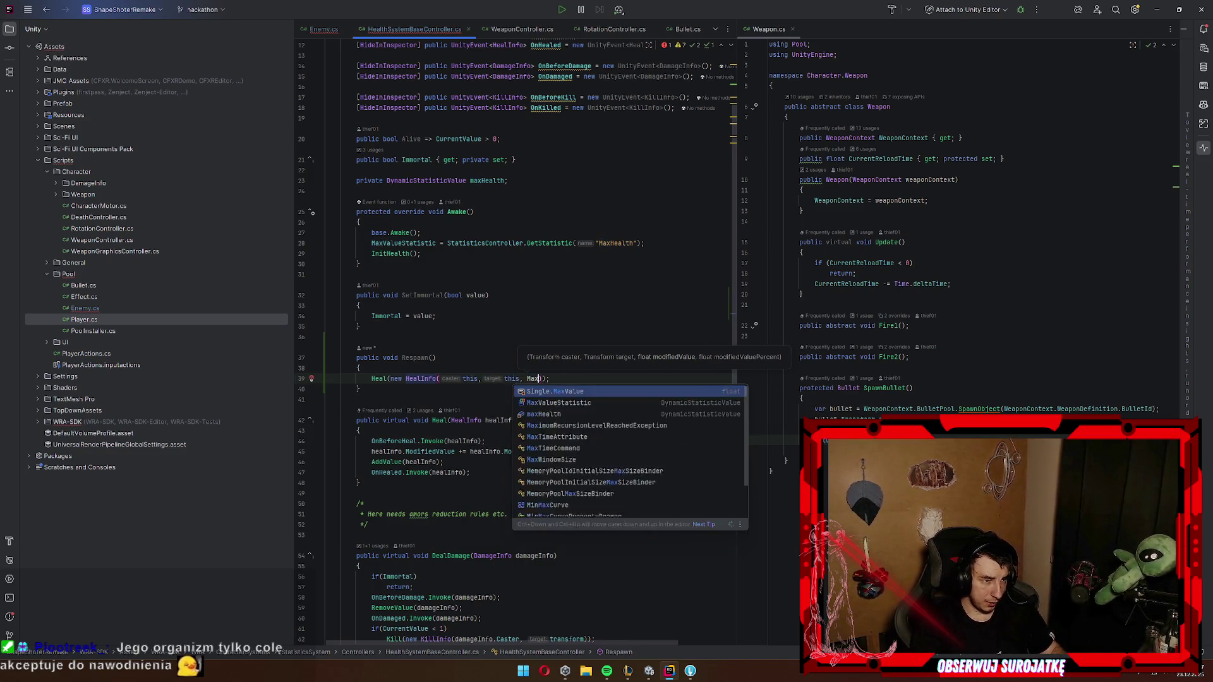
{"action": "key", "text": "Down"}
{"action": "key", "text": "Return"}
{"action": "type", "text": "."}
{"action": "key", "text": "Return"}
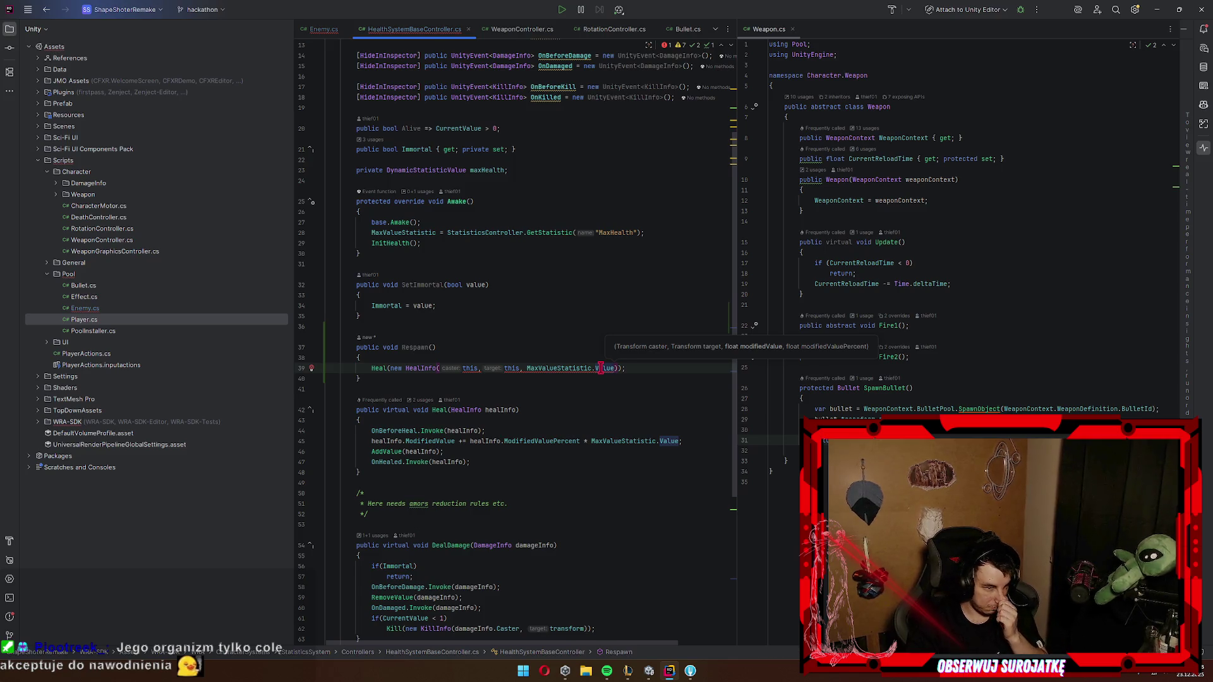
{"action": "left_click", "coordinate": [598, 368]}
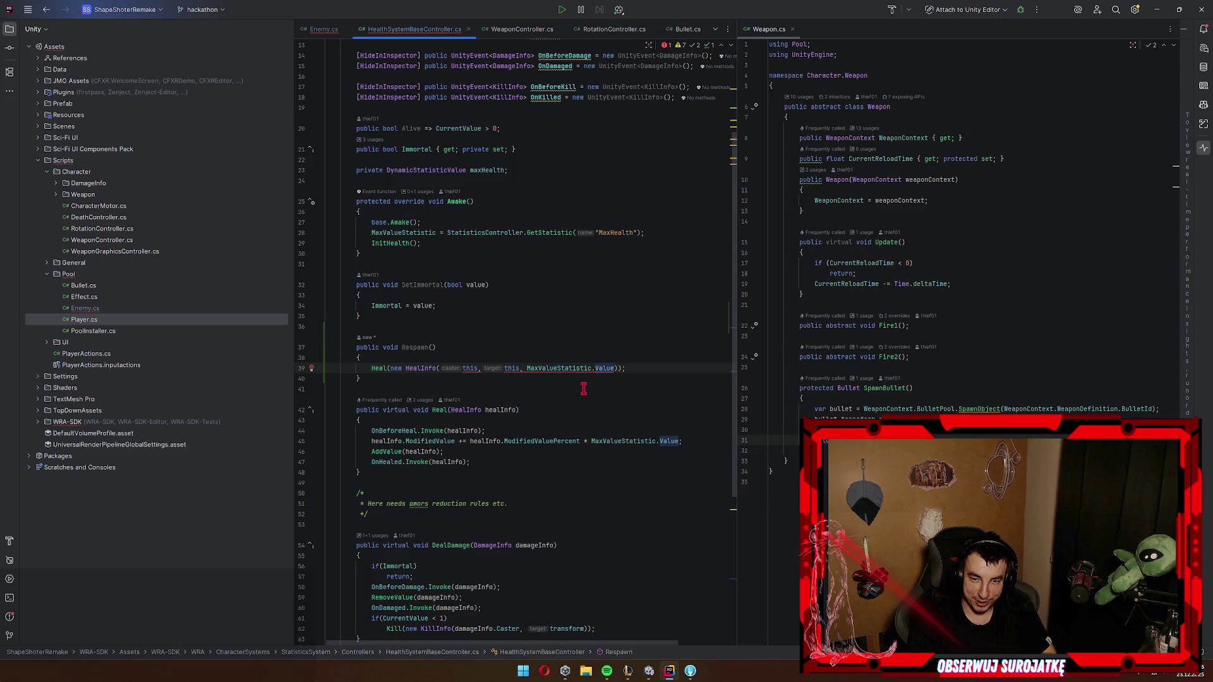
{"action": "left_click", "coordinate": [615, 365]}
{"action": "type", "text": ")"}
{"action": "key", "text": "ctrl+space"}
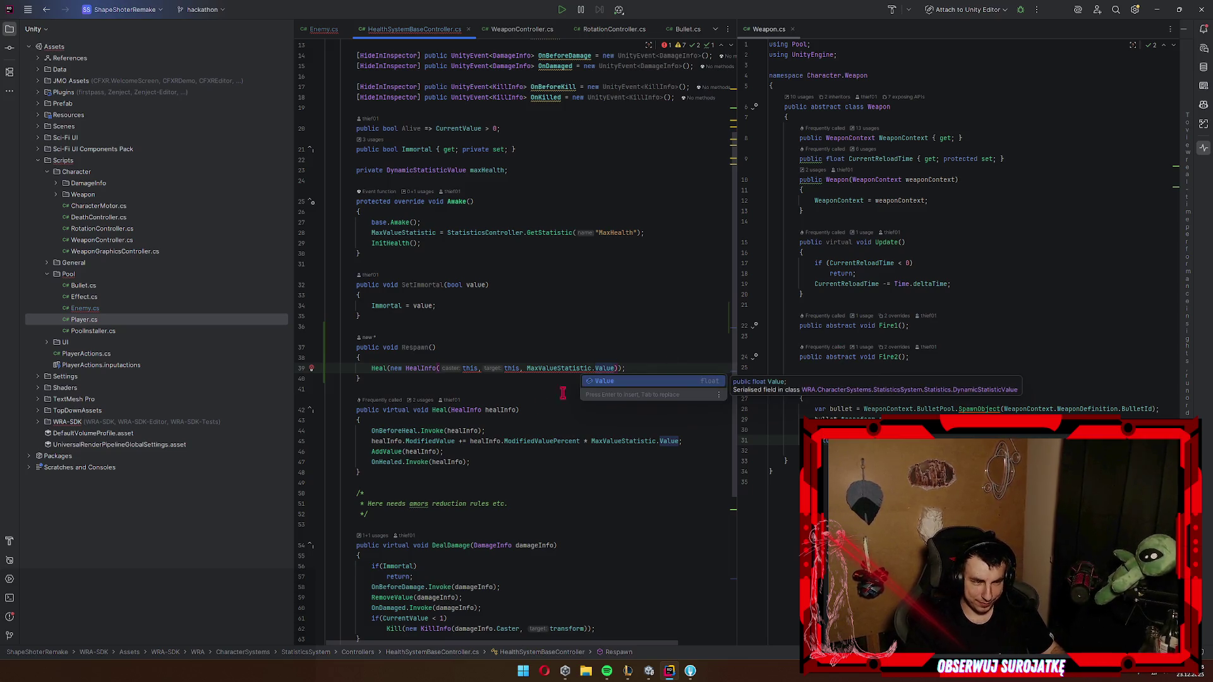
{"action": "key", "text": "Escape"}
{"action": "mouse_move", "coordinate": [422, 368]}
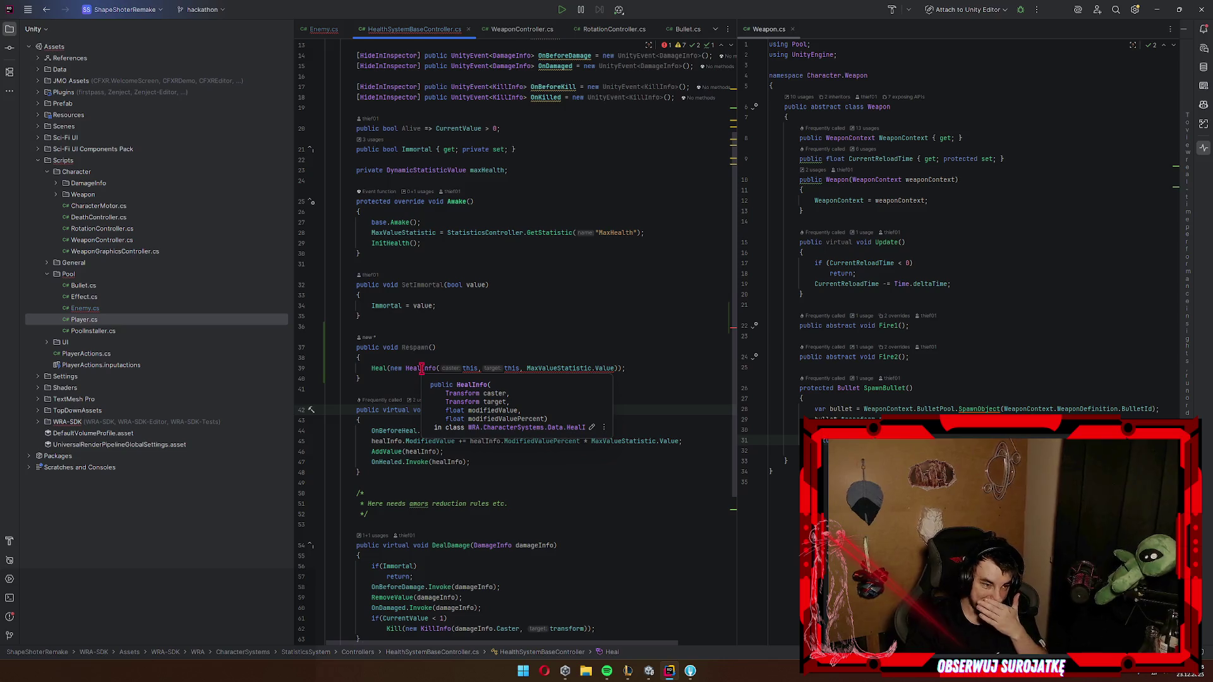
{"action": "type", "text": ", 0"}
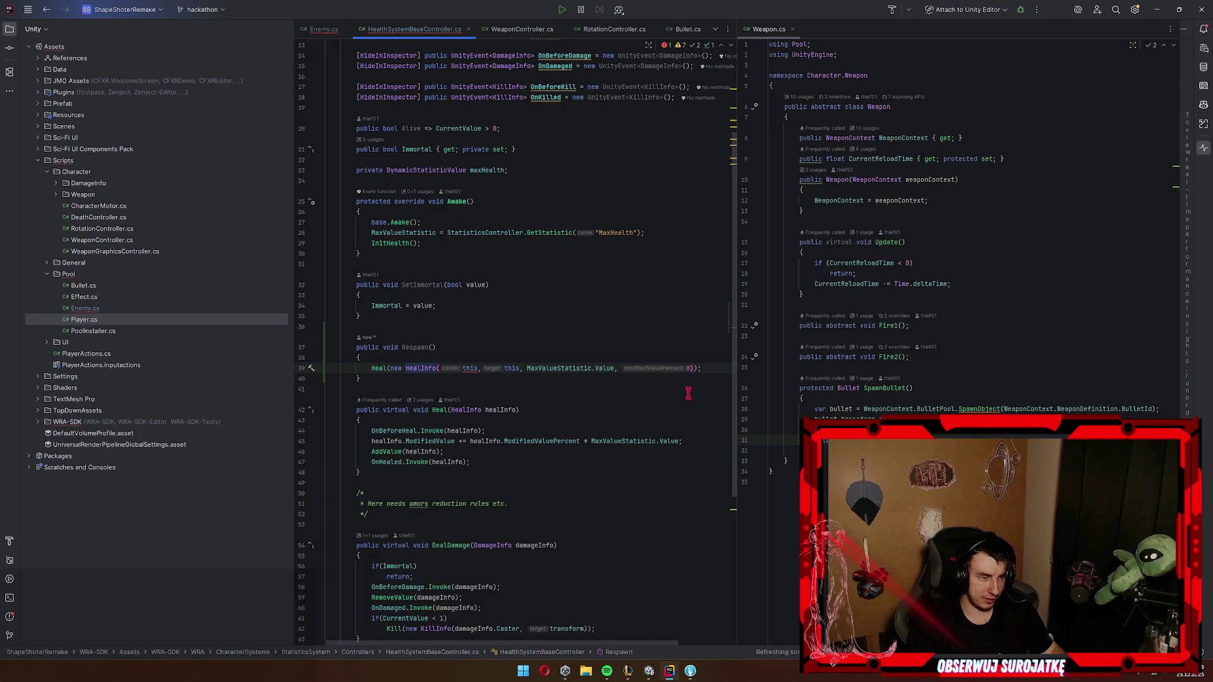
Step: Replace both this arguments with transform as caster and target, then return to Enemy.cs
{"action": "double_click", "coordinate": [470, 368]}
{"action": "type", "text": "transform"}
{"action": "left_click", "coordinate": [525, 368]}
{"action": "double_click", "coordinate": [531, 368]}
{"action": "type", "text": "transform"}
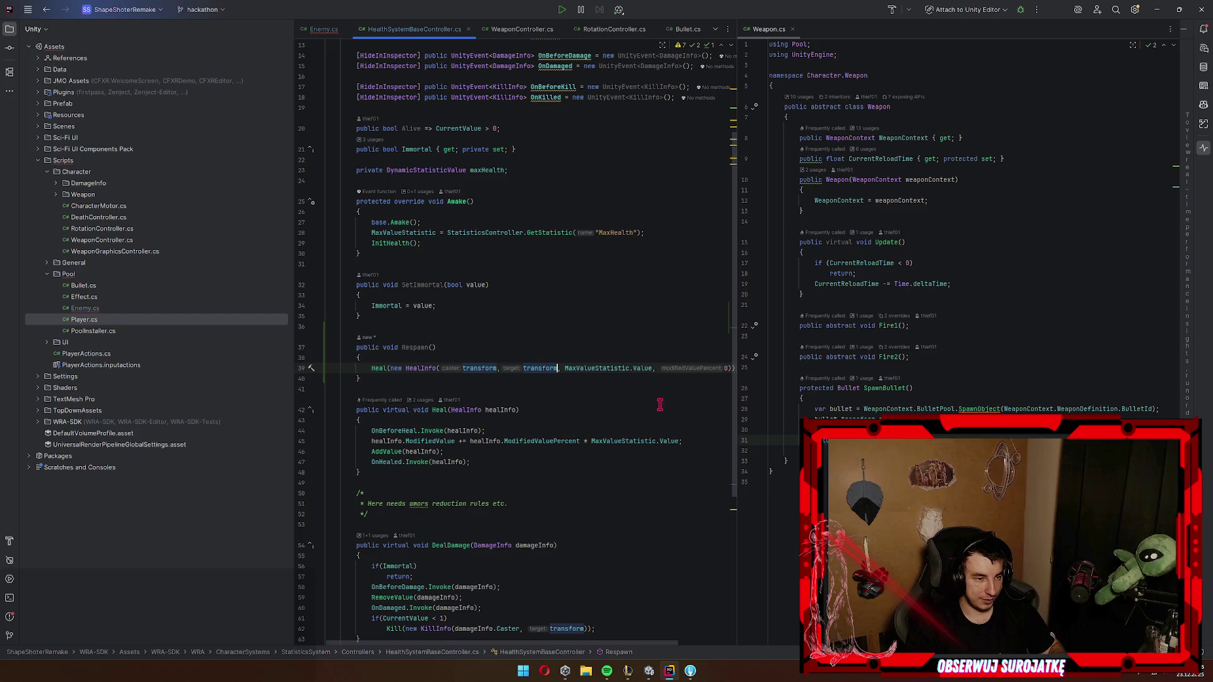
{"action": "scroll", "coordinate": [592, 643], "scroll_direction": "right", "scroll_amount": 3}
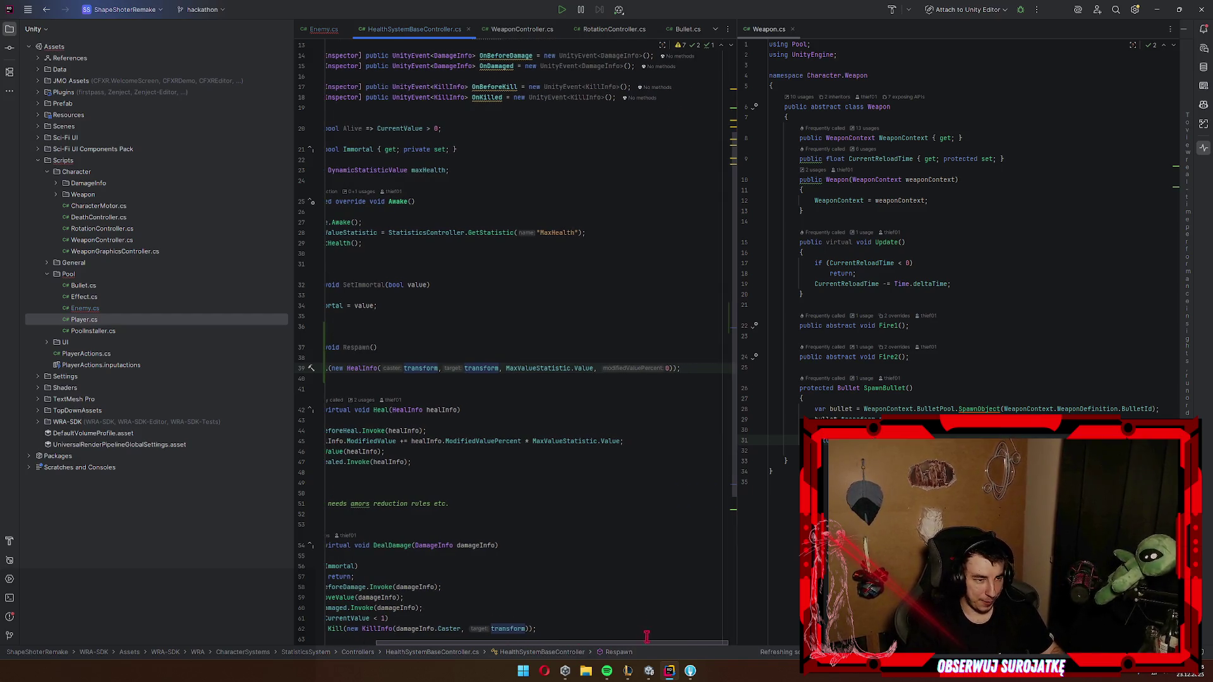
{"action": "scroll", "coordinate": [429, 643], "scroll_direction": "left", "scroll_amount": 3}
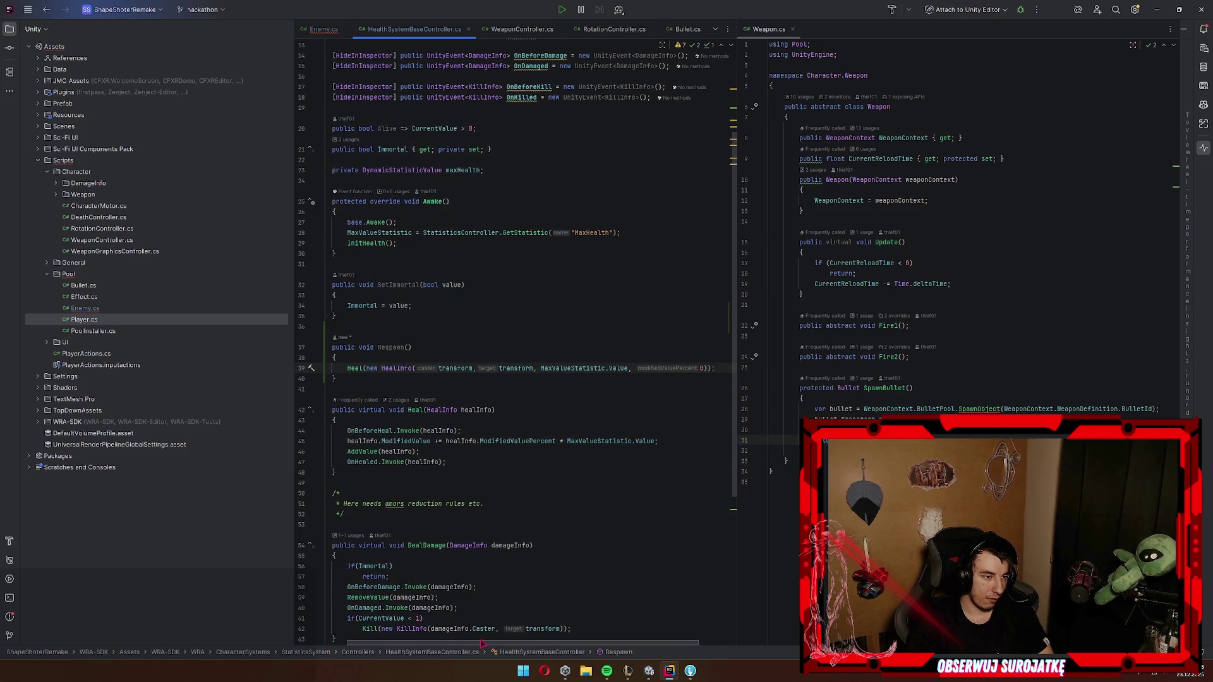
{"action": "key", "text": "ctrl+Tab"}
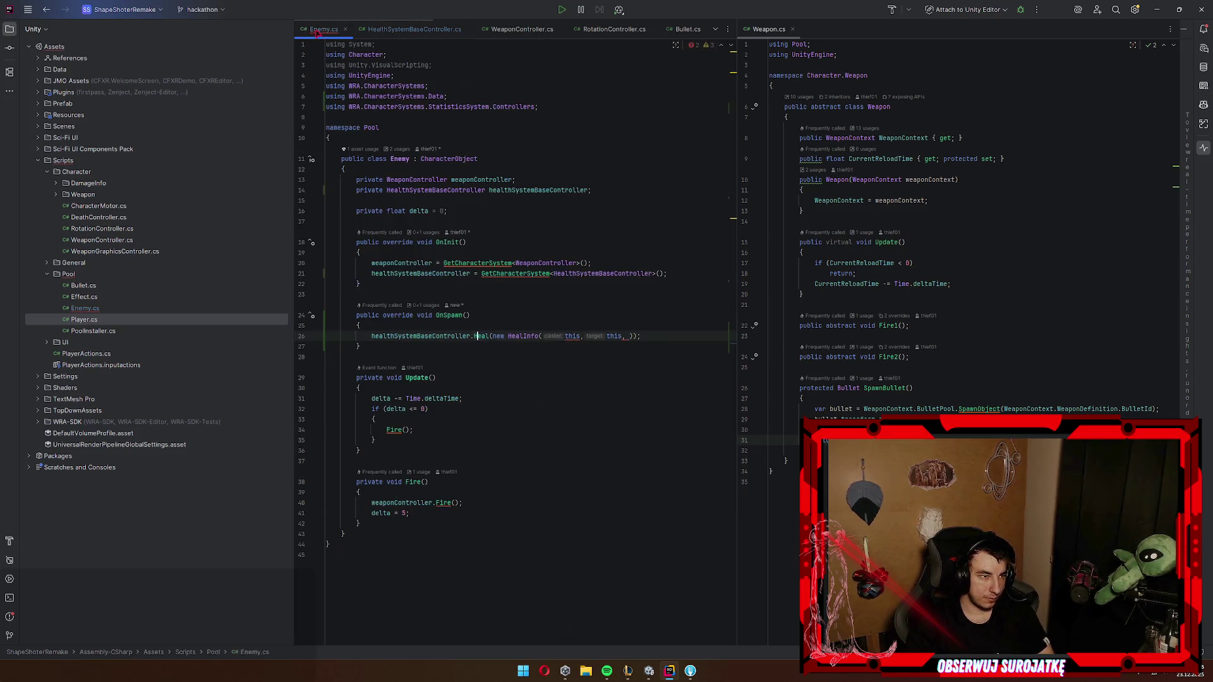
Step: Replace the Heal(...) call in Enemy's OnSpawn with healthSystemBaseController.Respawn(); and return to Unity
{"action": "mouse_move", "coordinate": [645, 332]}
{"action": "left_mouse_down"}
{"action": "mouse_move", "coordinate": [361, 334]}
{"action": "mouse_move", "coordinate": [475, 333]}
{"action": "left_mouse_up"}
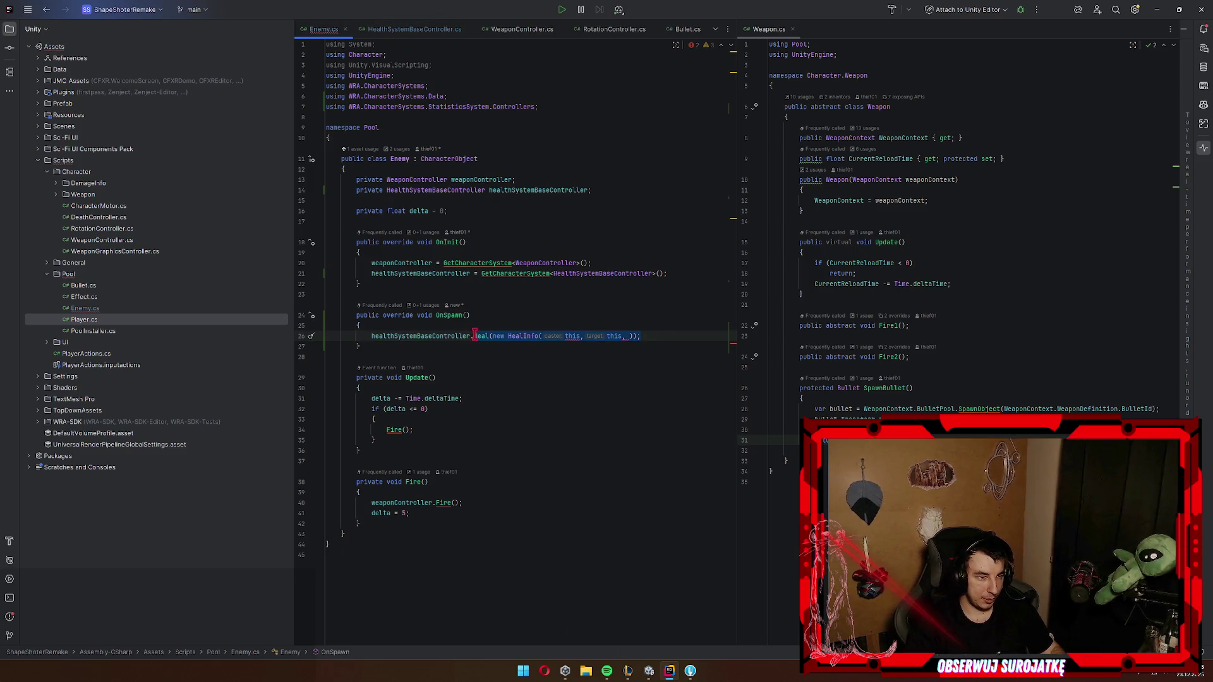
{"action": "type", "text": "Res"}
{"action": "key", "text": "Return"}
{"action": "type", "text": ";"}
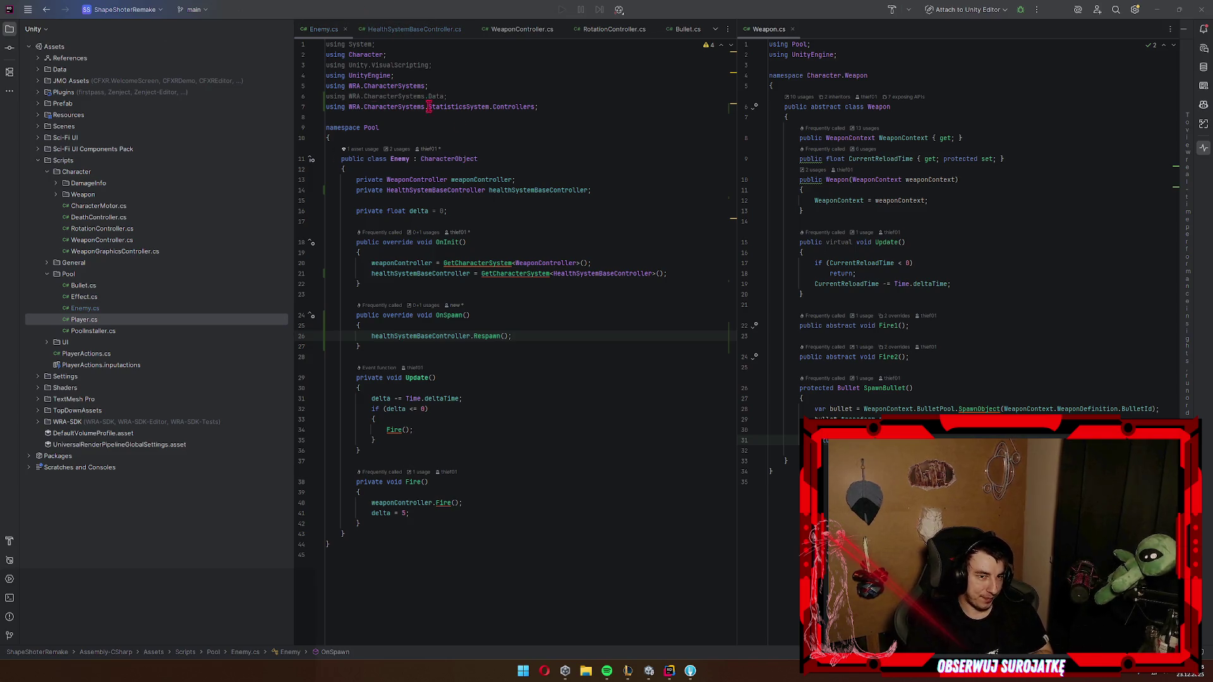
{"action": "left_click", "coordinate": [494, 346]}
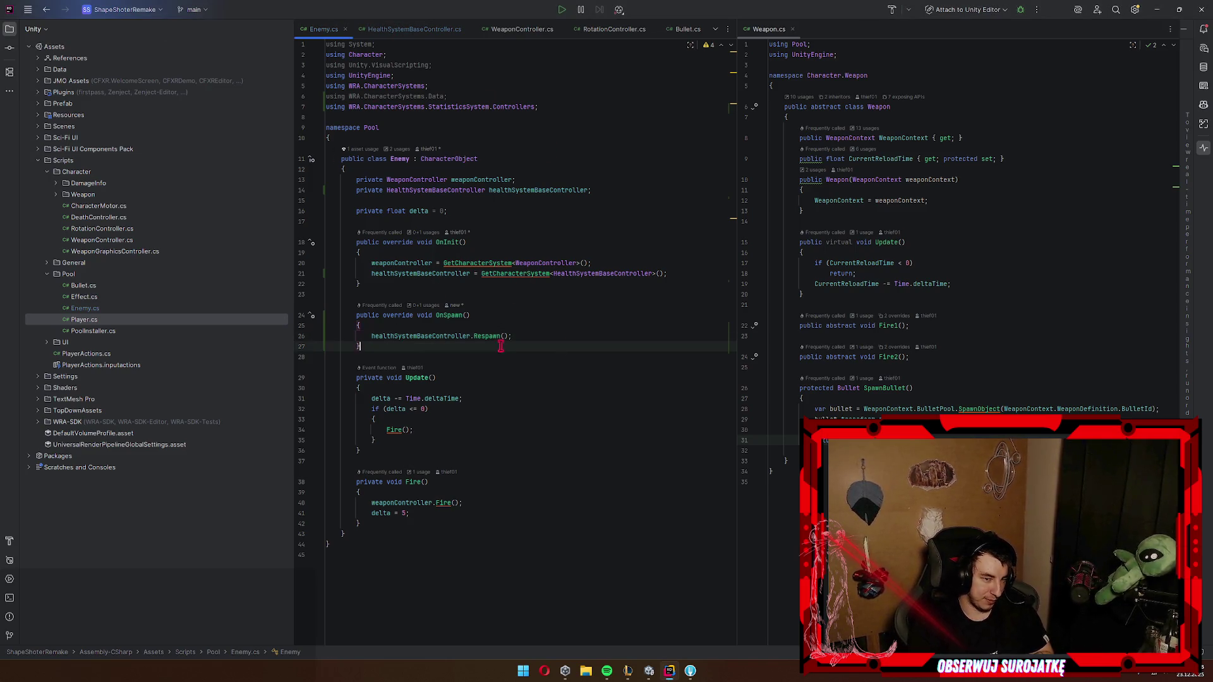
{"action": "left_click", "coordinate": [1158, 9]}
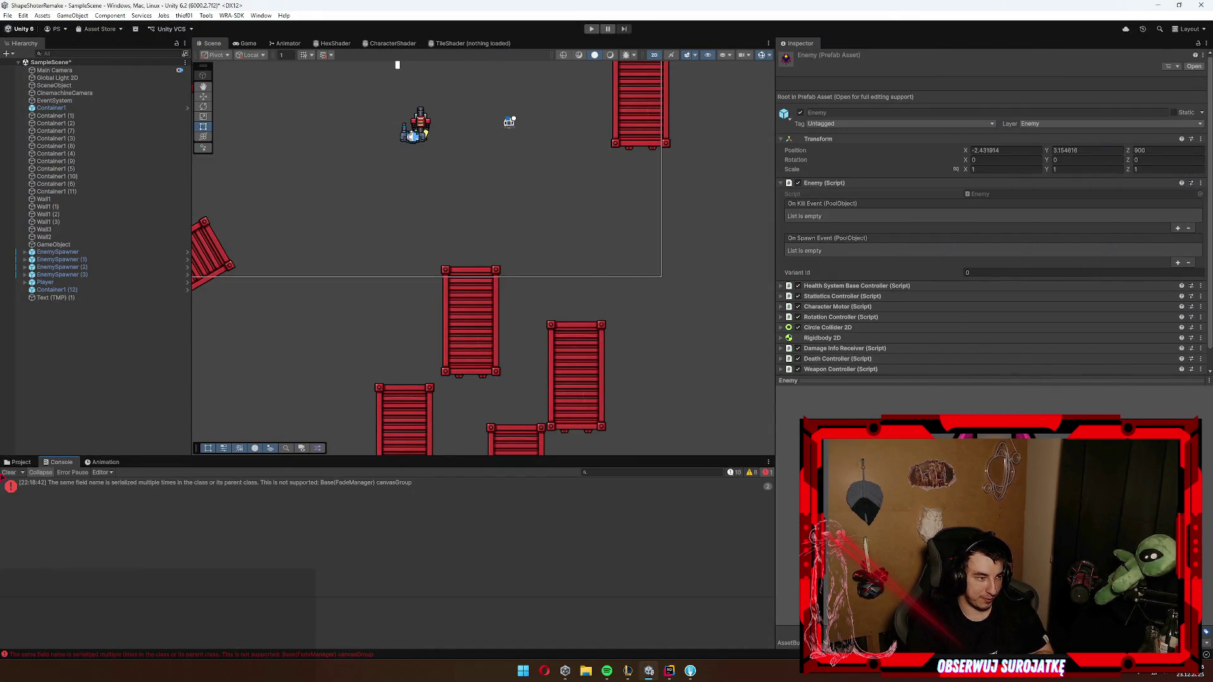
Step: Enter Play mode with Ctrl+P so the reloaded scripts run in a play test
{"action": "key", "text": "ctrl+p"}
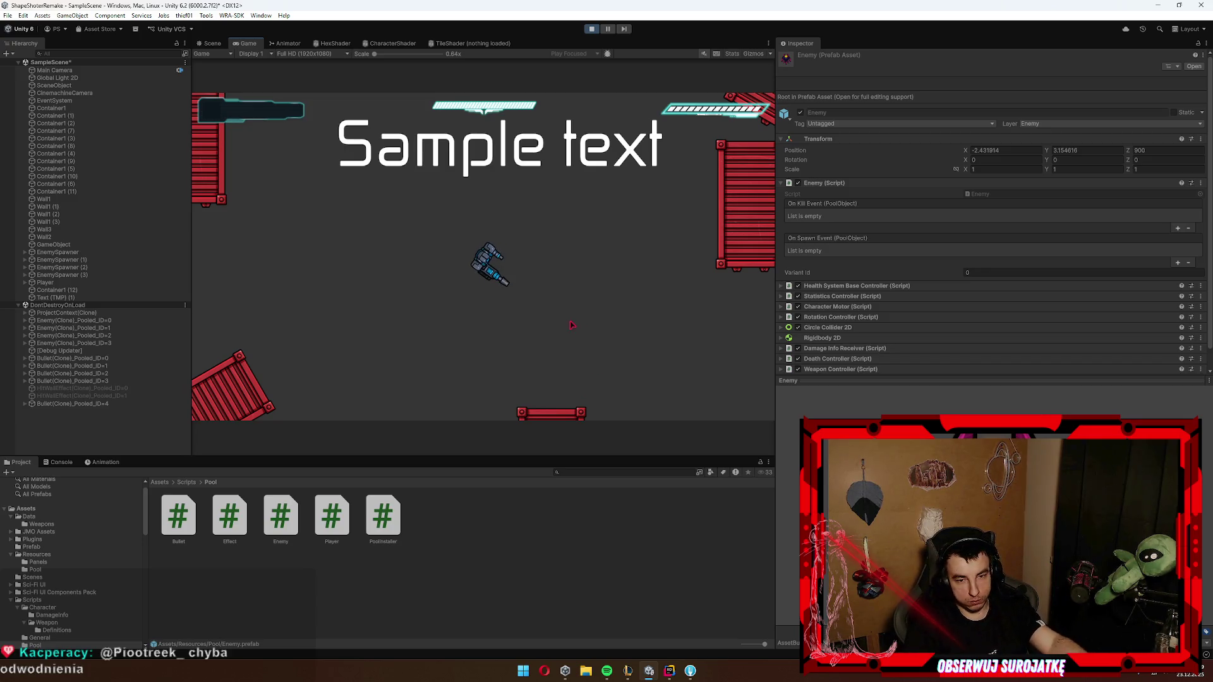
Step: Fire bullets at an enemy while steering the ship around with WASD
{"action": "left_click", "coordinate": [598, 238]}
{"action": "key", "text": "w"}
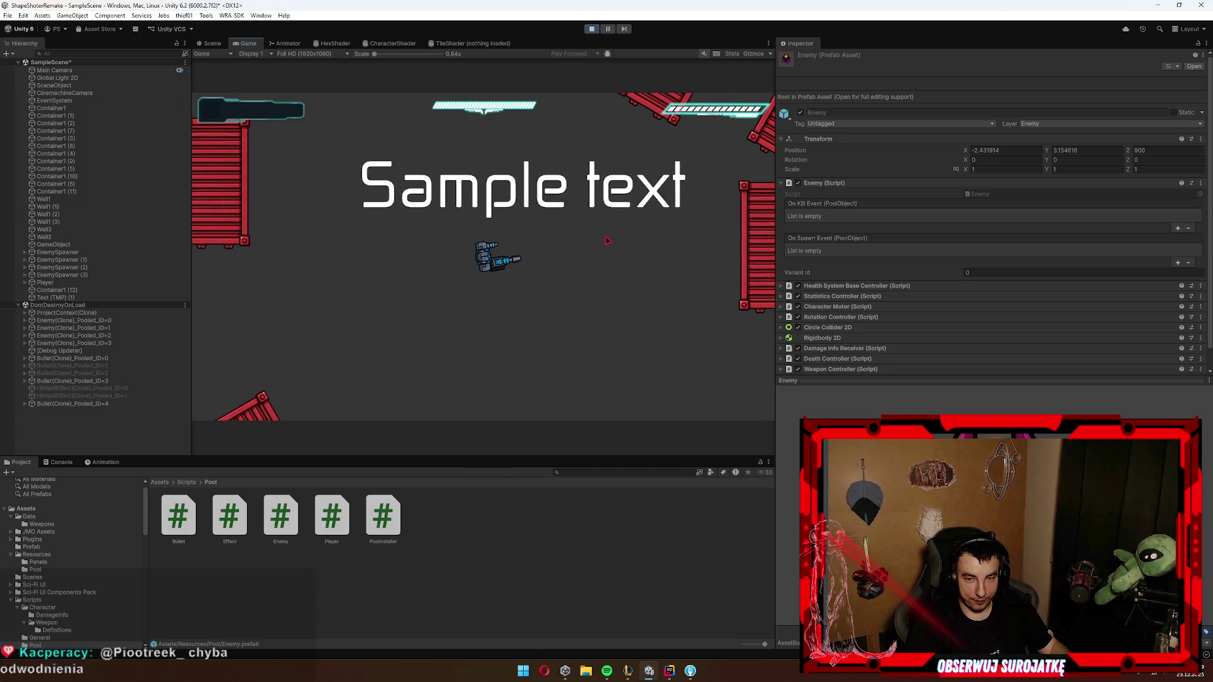
{"action": "key", "text": "w"}
{"action": "key", "text": "a"}
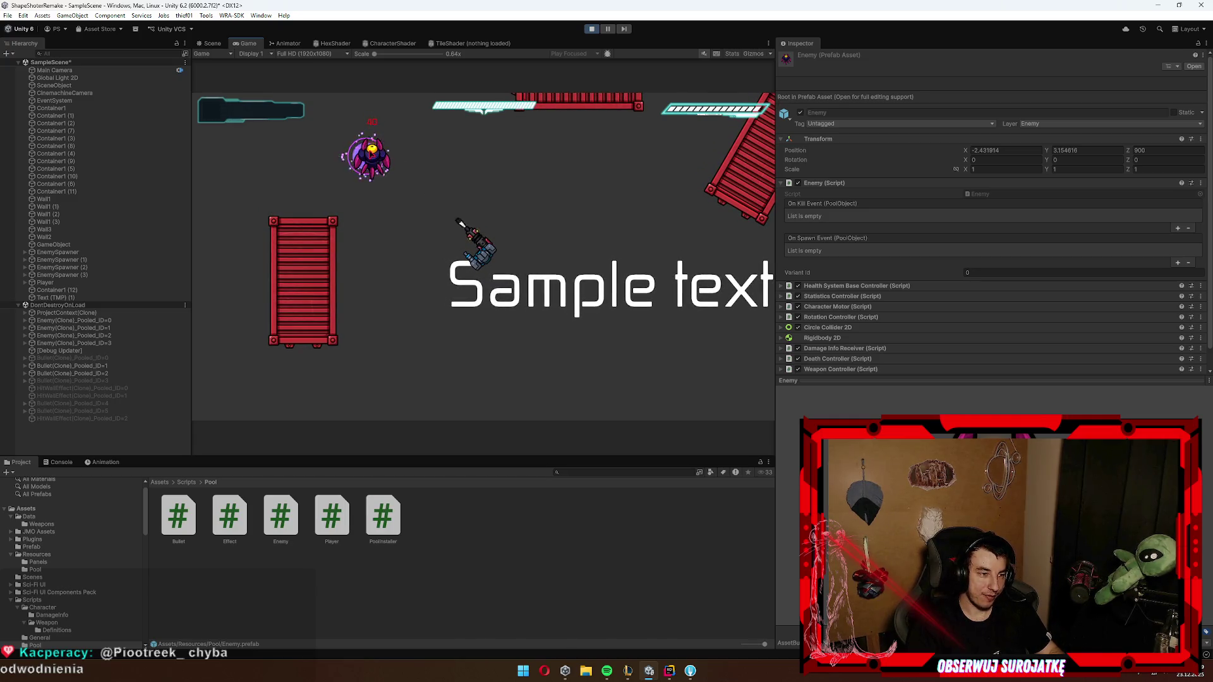
{"action": "left_click", "coordinate": [423, 205]}
{"action": "key", "text": "w"}
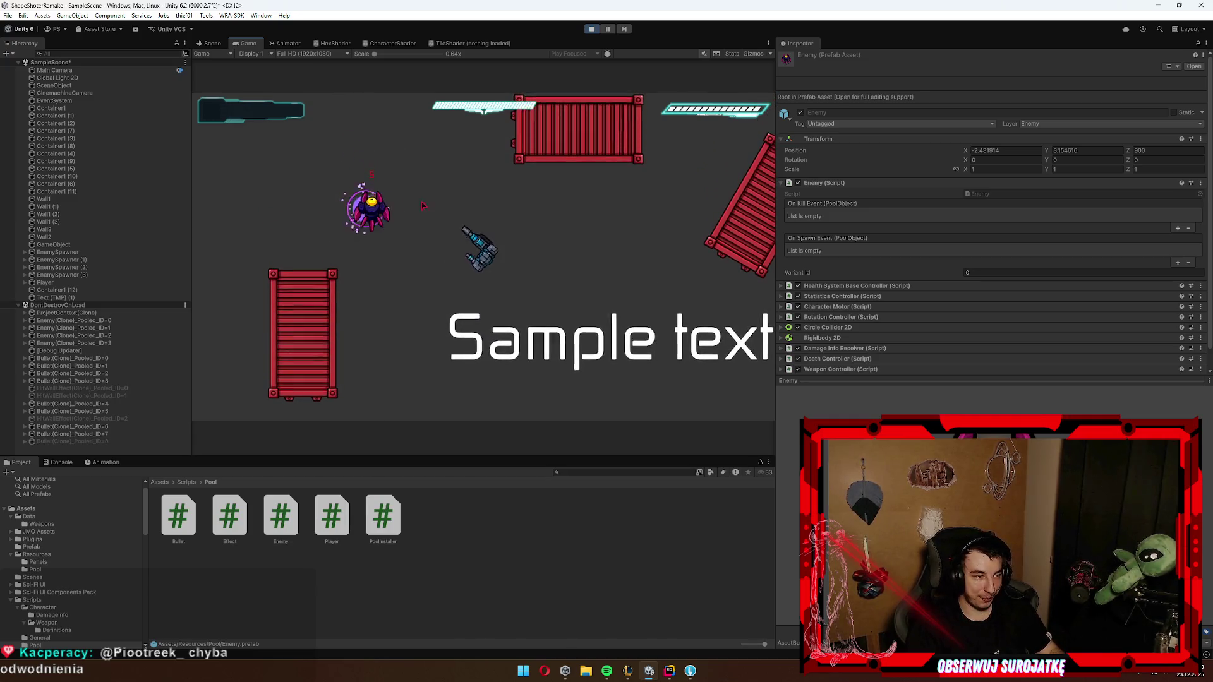
{"action": "key", "text": "s"}
{"action": "key", "text": "d"}
{"action": "key", "text": "s"}
{"action": "key", "text": "d"}
{"action": "key", "text": "s"}
{"action": "key", "text": "d"}
Step: Keep manoeuvring the ship with WASD until the enemy dies and a new one spawns
{"action": "key", "text": "w"}
{"action": "key", "text": "w"}
{"action": "key", "text": "a"}
{"action": "key", "text": "w"}
{"action": "key", "text": "a"}
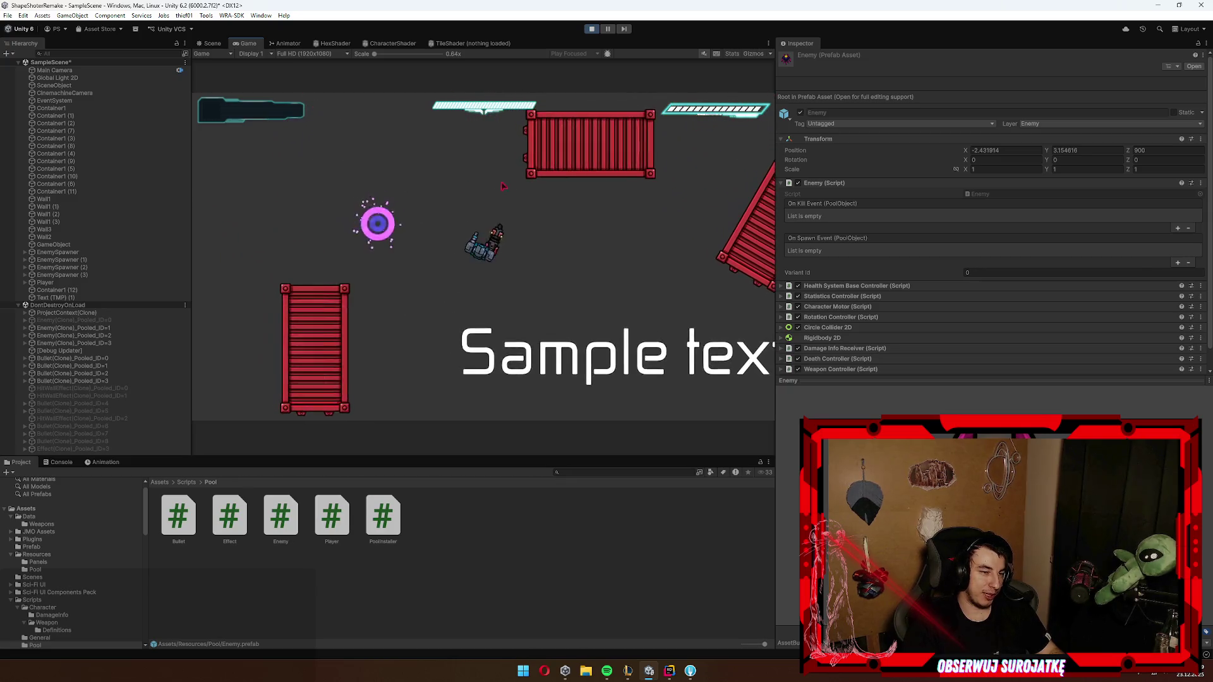
{"action": "key", "text": "d"}
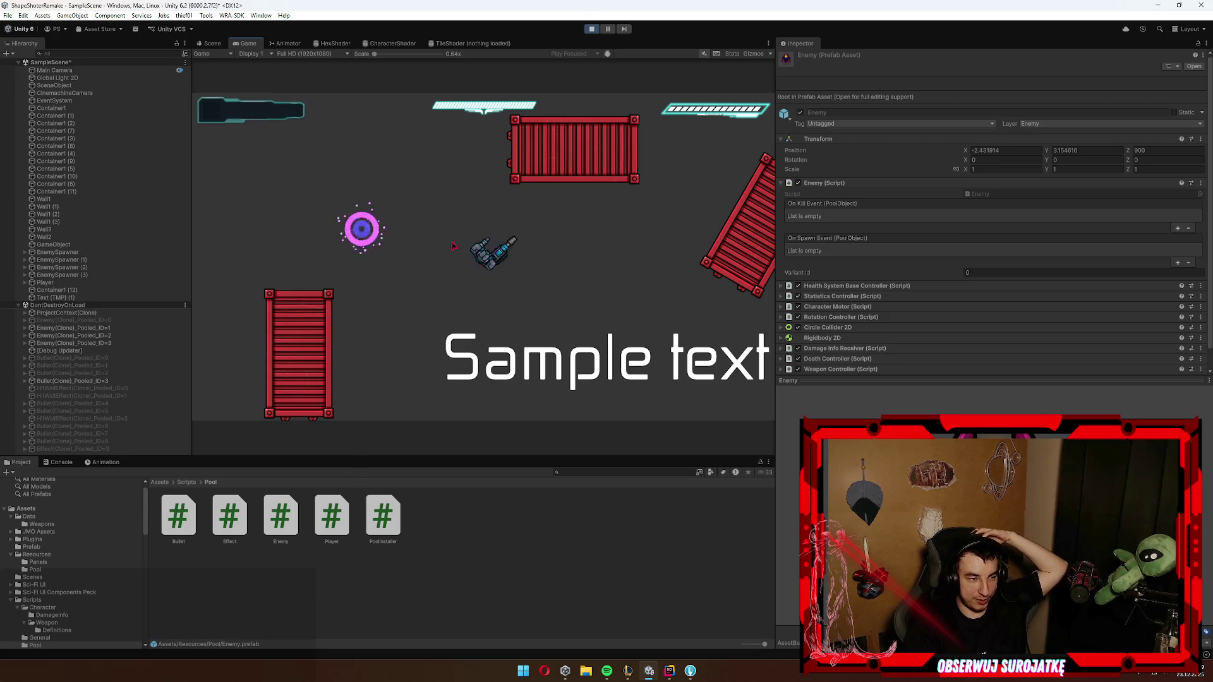
{"action": "key", "text": "d"}
{"action": "key", "text": "d"}
{"action": "key", "text": "a"}
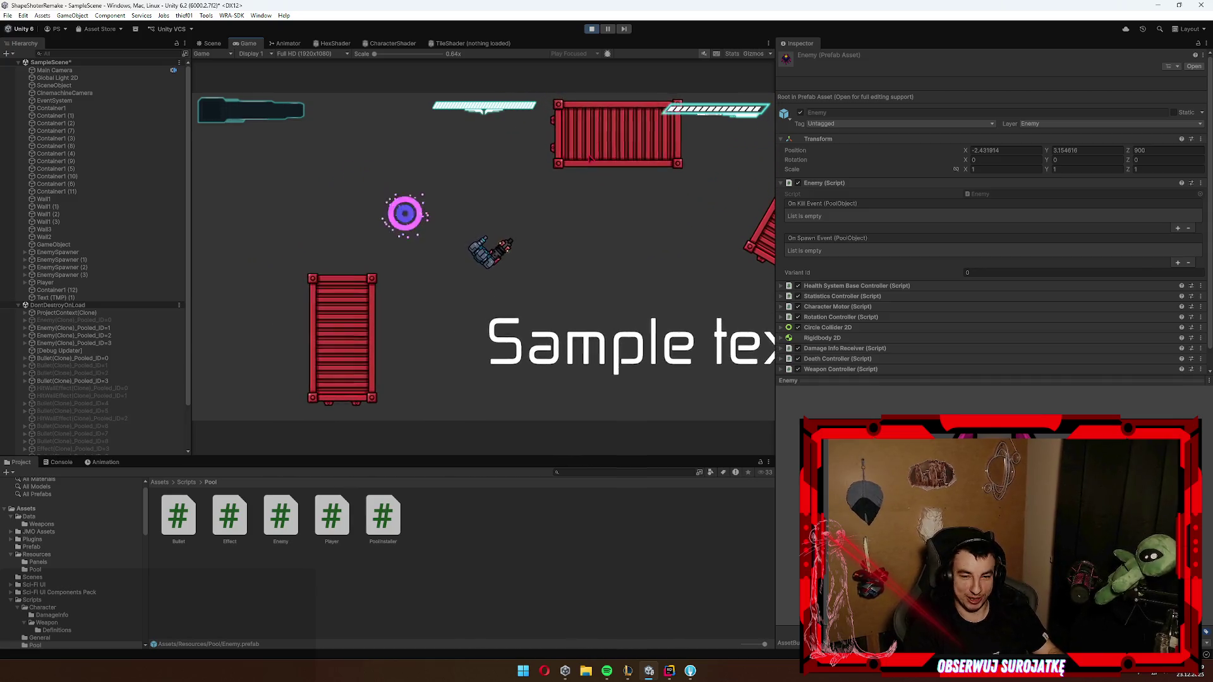
{"action": "key", "text": "d"}
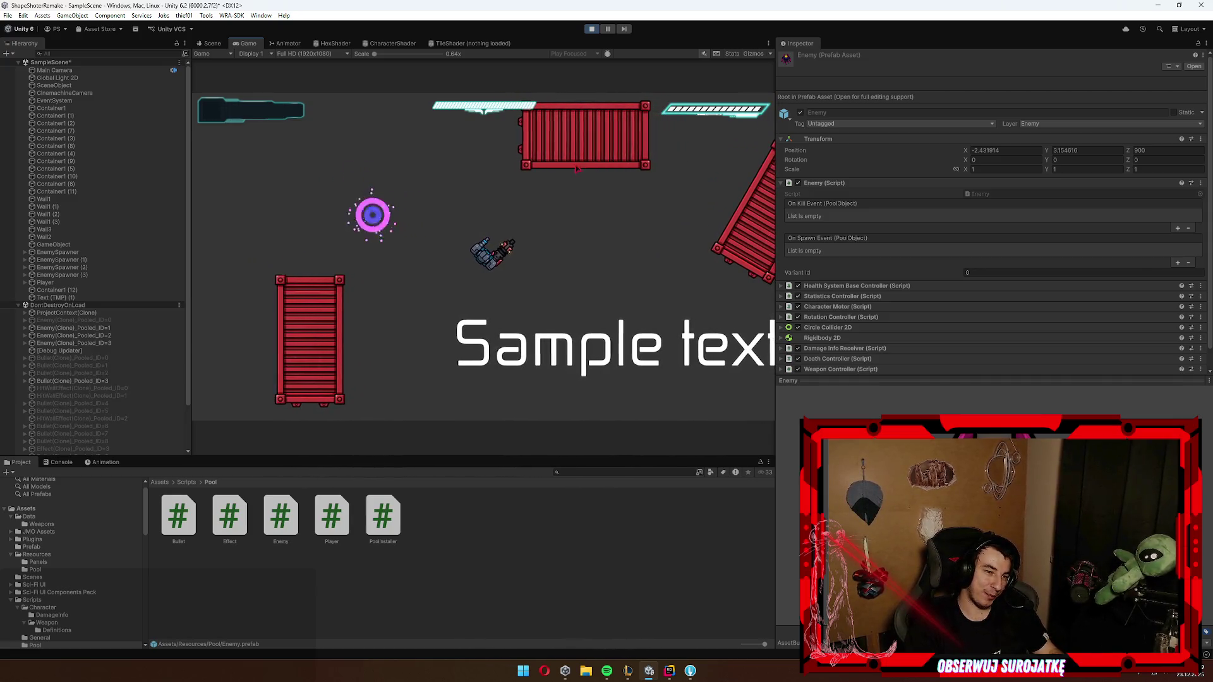
{"action": "key", "text": "w"}
{"action": "key", "text": "a"}
{"action": "key", "text": "s"}
{"action": "key", "text": "d"}
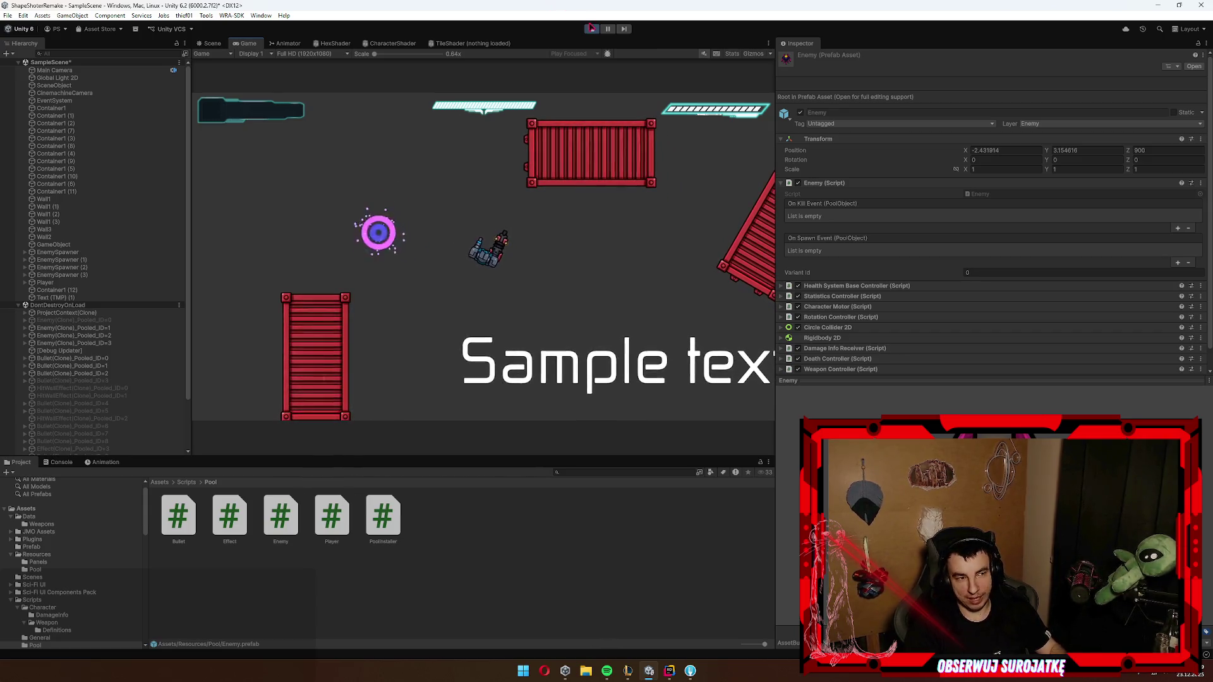
Step: Stop the running game and switch over to the Fork git client
{"action": "left_click", "coordinate": [592, 28]}
{"action": "key", "text": "alt+Tab"}
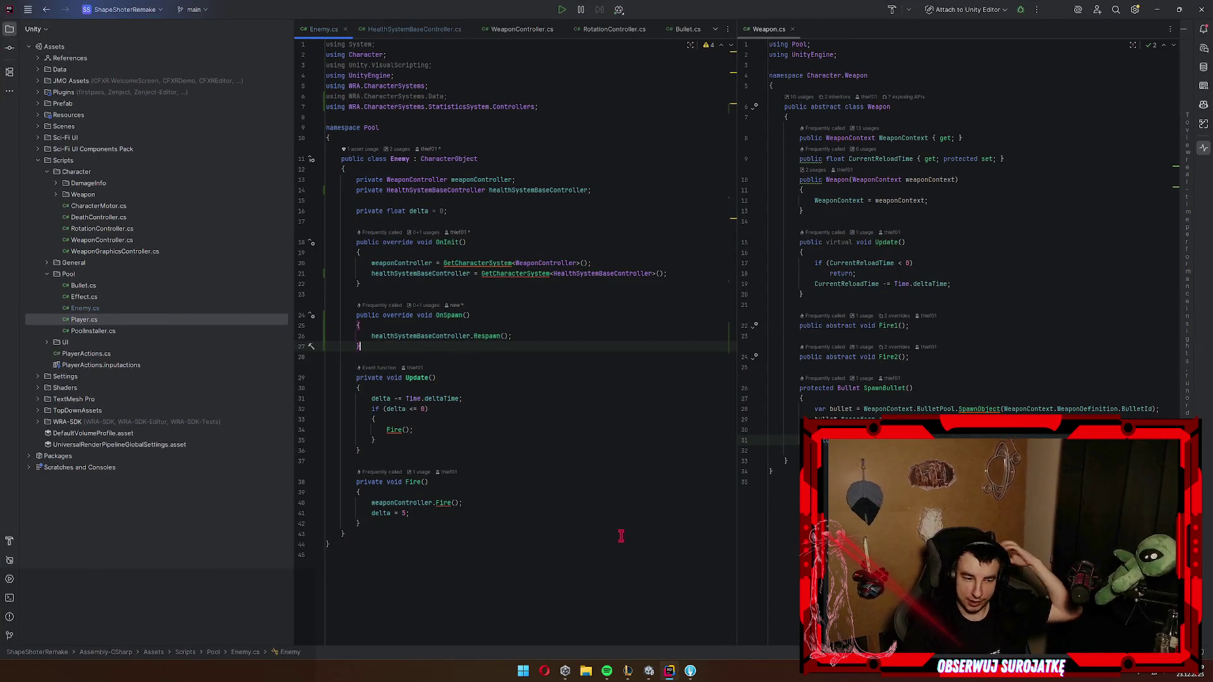
{"action": "left_click", "coordinate": [671, 671]}
{"action": "left_click", "coordinate": [691, 671]}
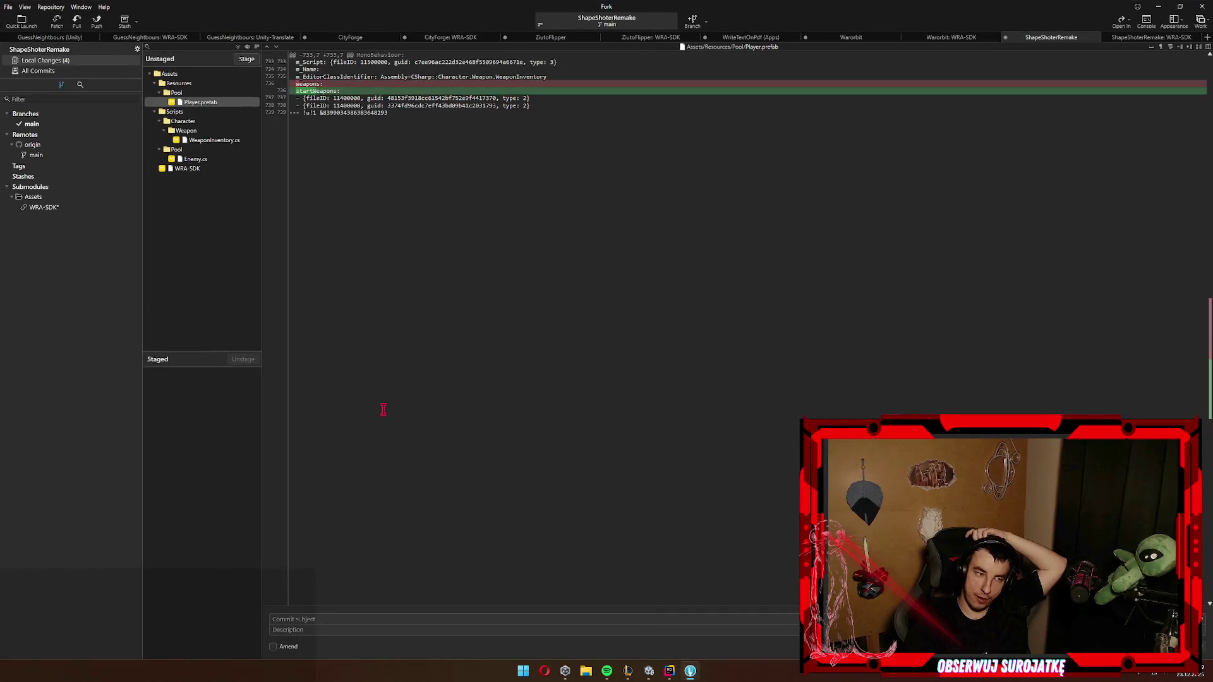
Step: Stage all unstaged changes in Fork
{"action": "left_click", "coordinate": [213, 112]}
{"action": "key", "text": "ctrl+a"}
{"action": "key", "text": "Return"}
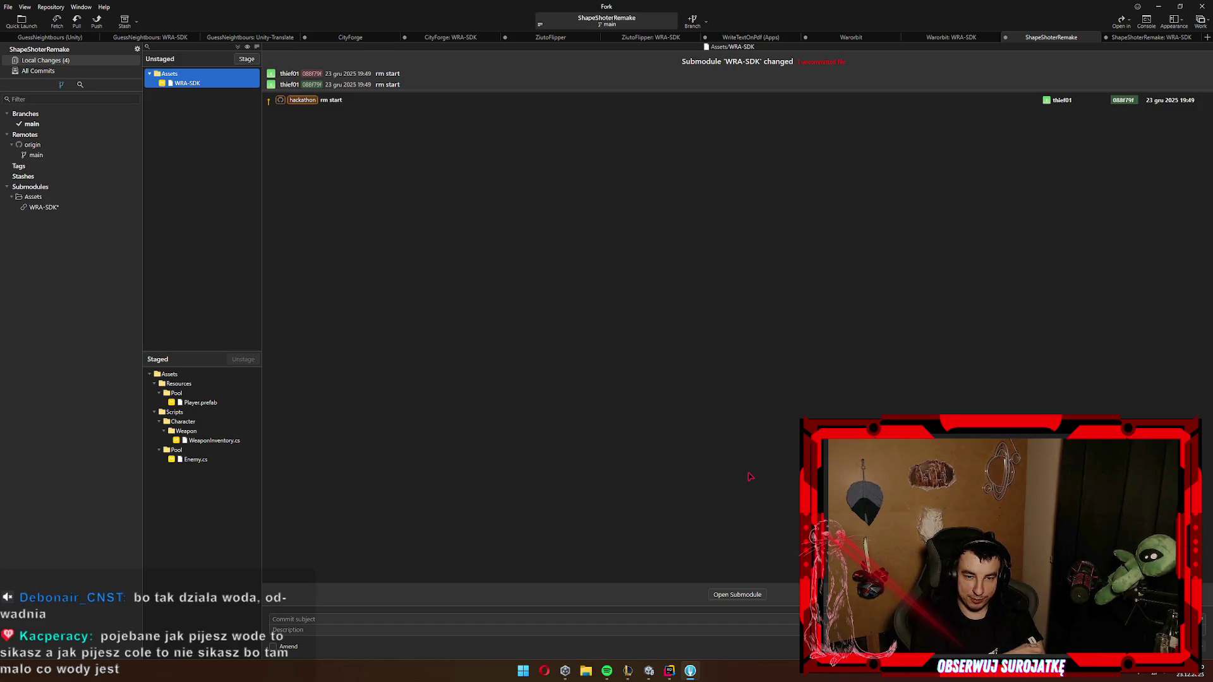
Step: Commit the staged files as 'respawn enemy with health', push to origin, and hide Fork
{"action": "left_click", "coordinate": [330, 618]}
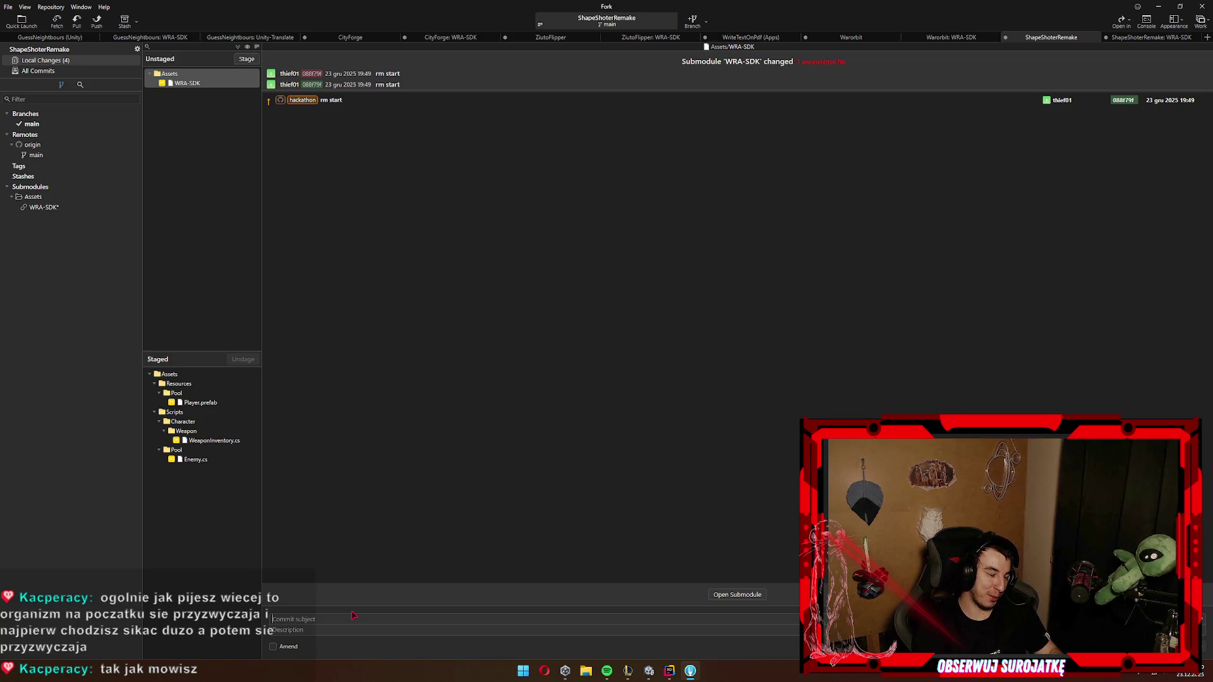
{"action": "type", "text": "res"}
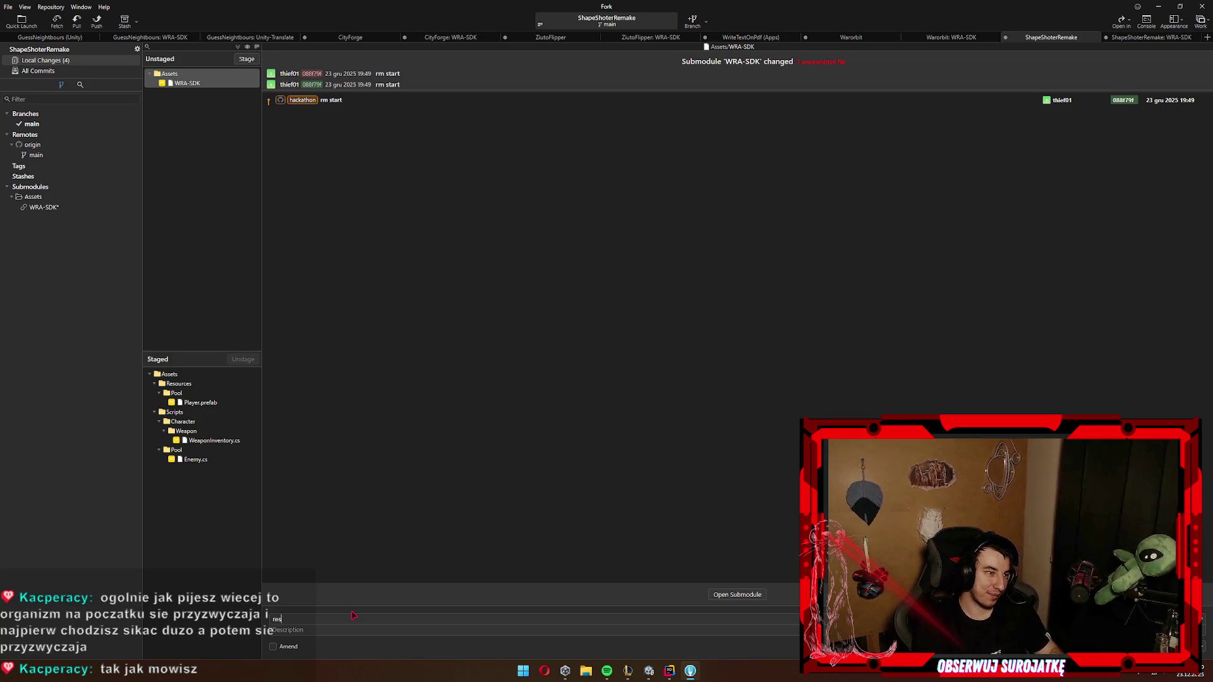
{"action": "type", "text": "pawn enem"}
{"action": "type", "text": "y with health"}
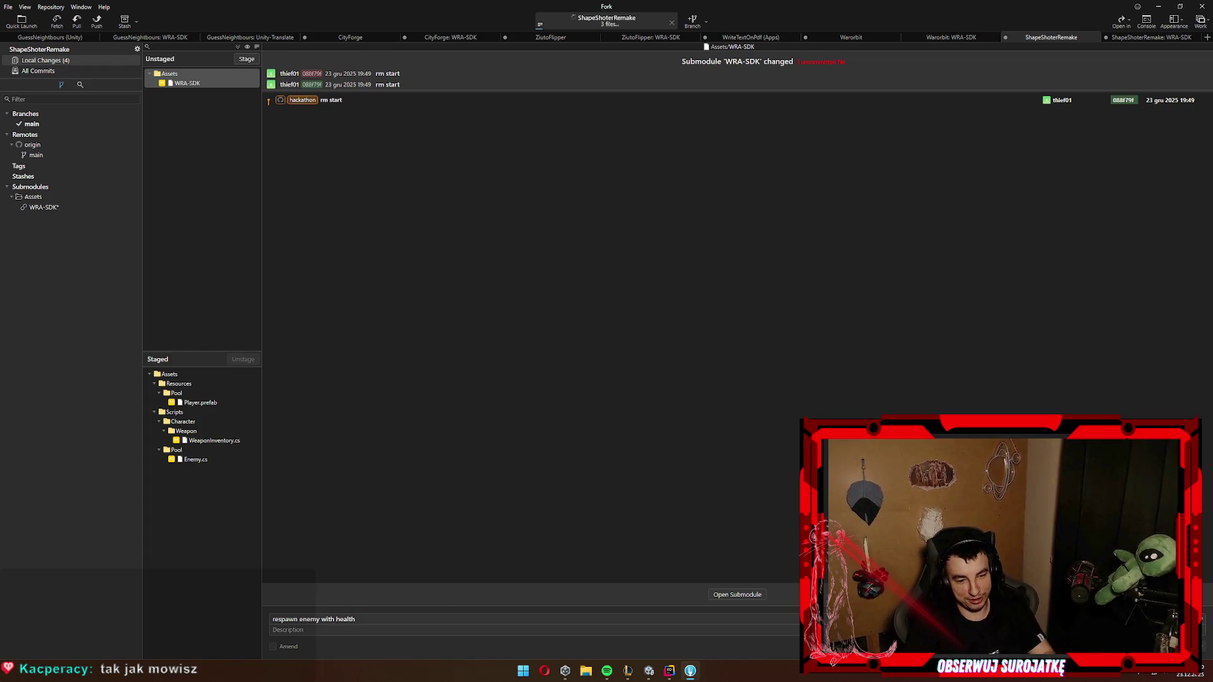
{"action": "key", "text": "ctrl+Return"}
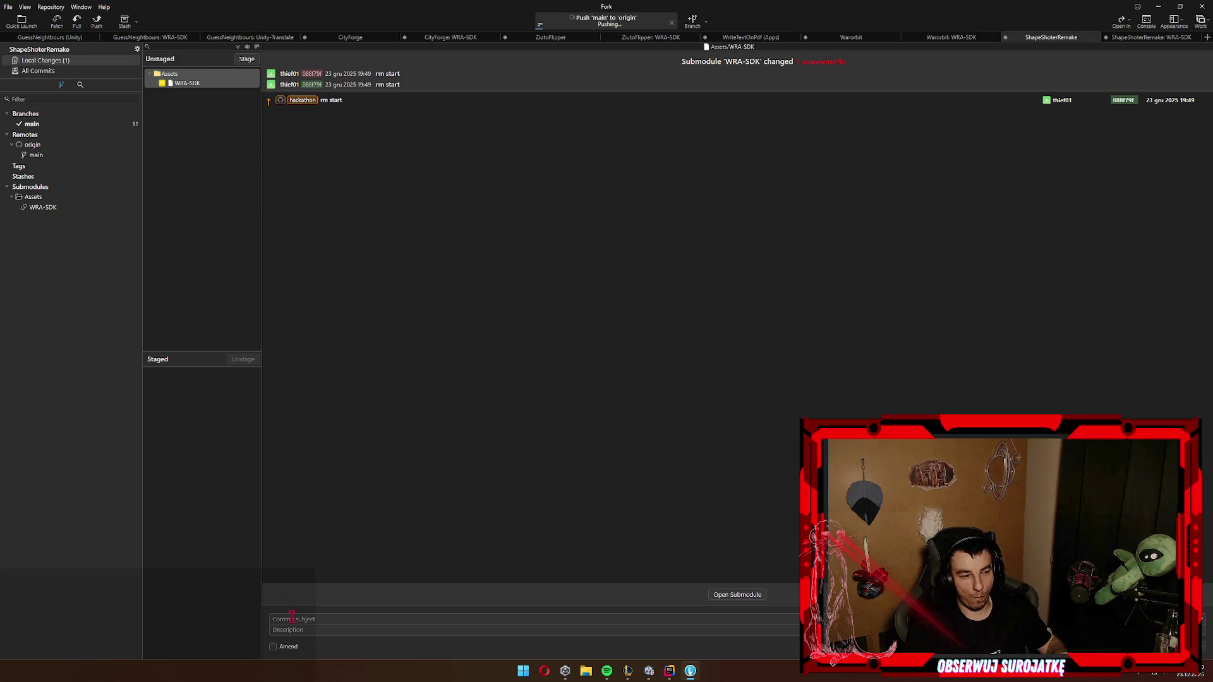
{"action": "left_click", "coordinate": [1159, 7]}
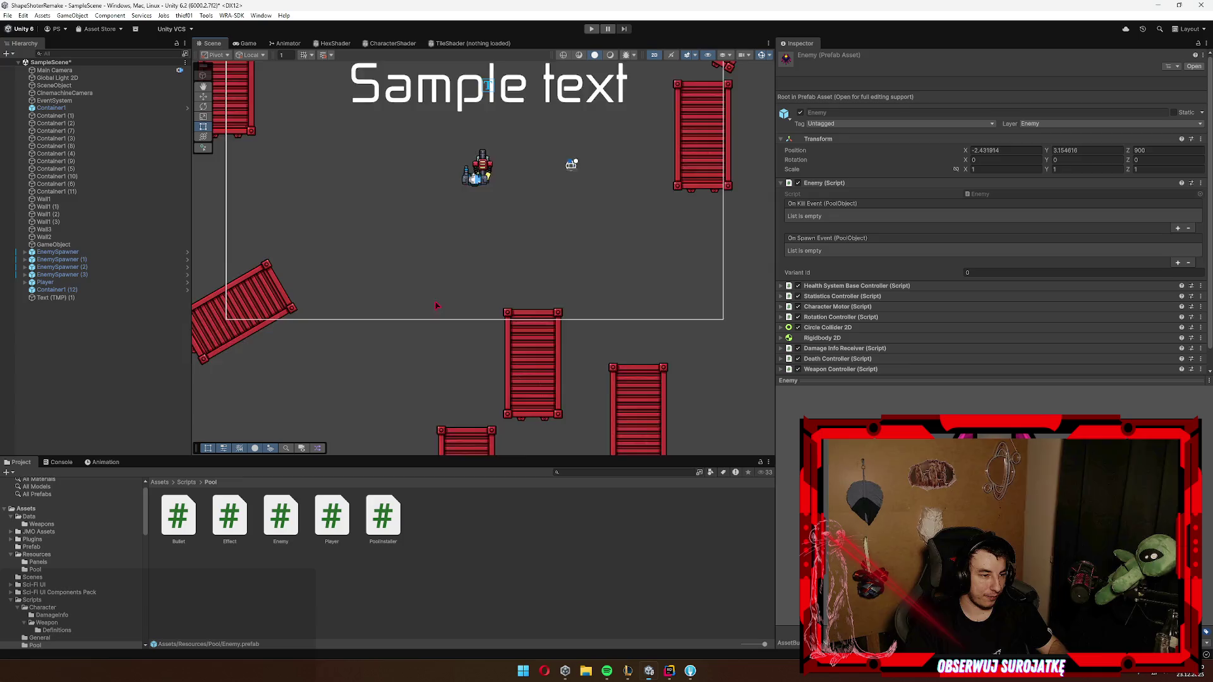
Step: Zoom out in the Scene view, clear the selection, and nudge the view over the arena
{"action": "scroll", "coordinate": [434, 306], "scroll_direction": "down", "scroll_amount": 4}
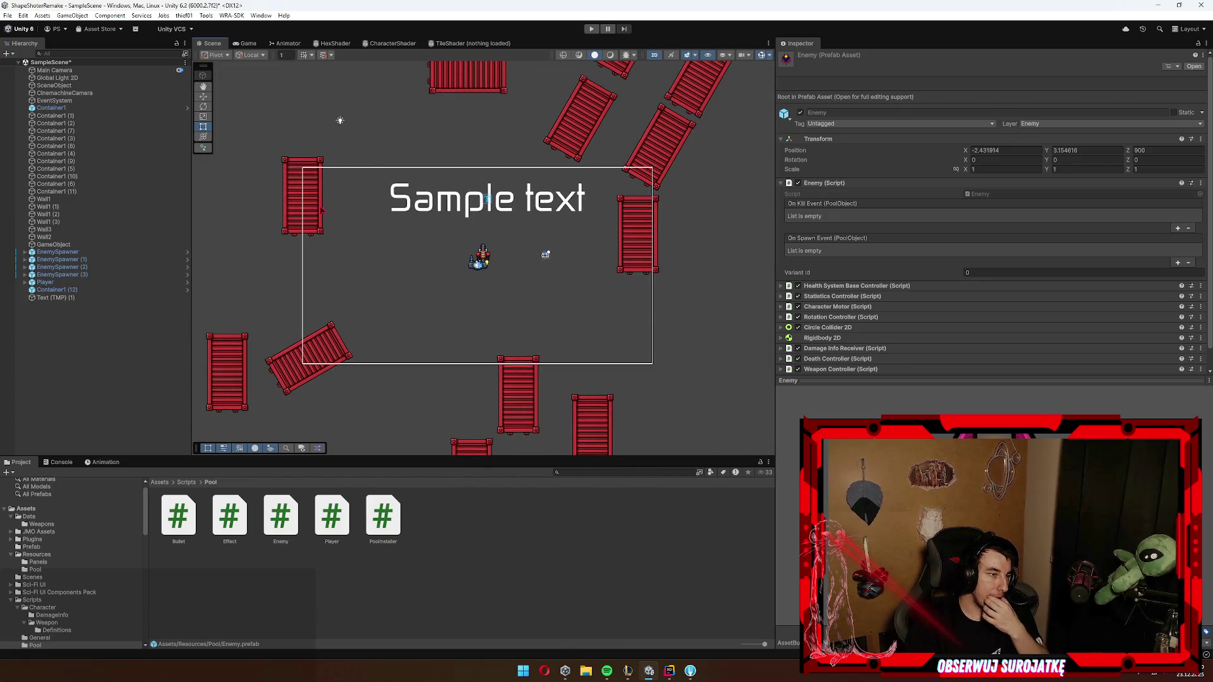
{"action": "left_click", "coordinate": [350, 504]}
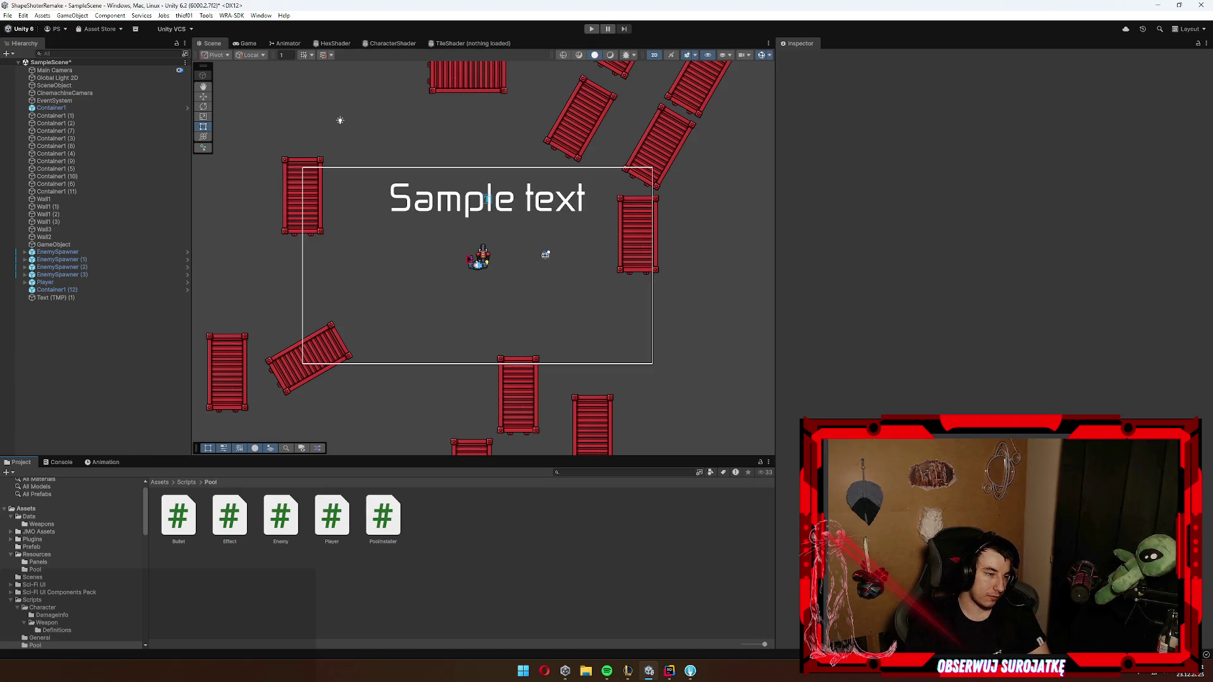
{"action": "left_click_drag", "start_coordinate": [362, 247], "coordinate": [382, 236]}
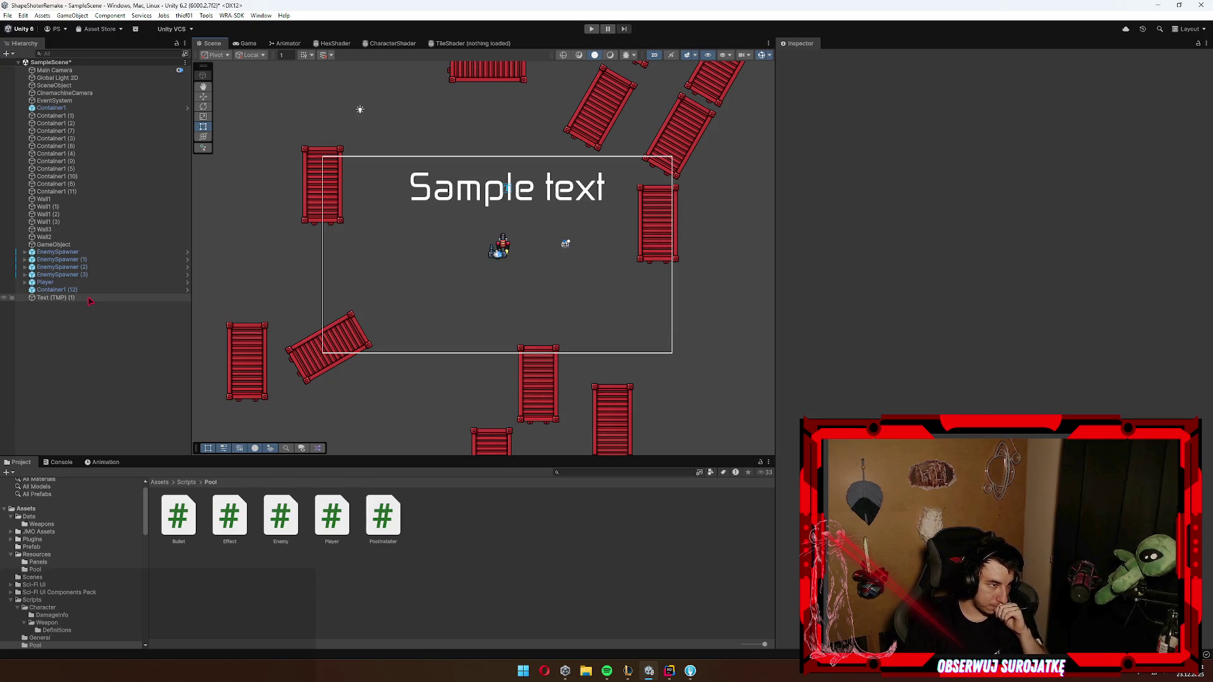
{"action": "scroll", "coordinate": [443, 266], "scroll_direction": "up", "scroll_amount": 2}
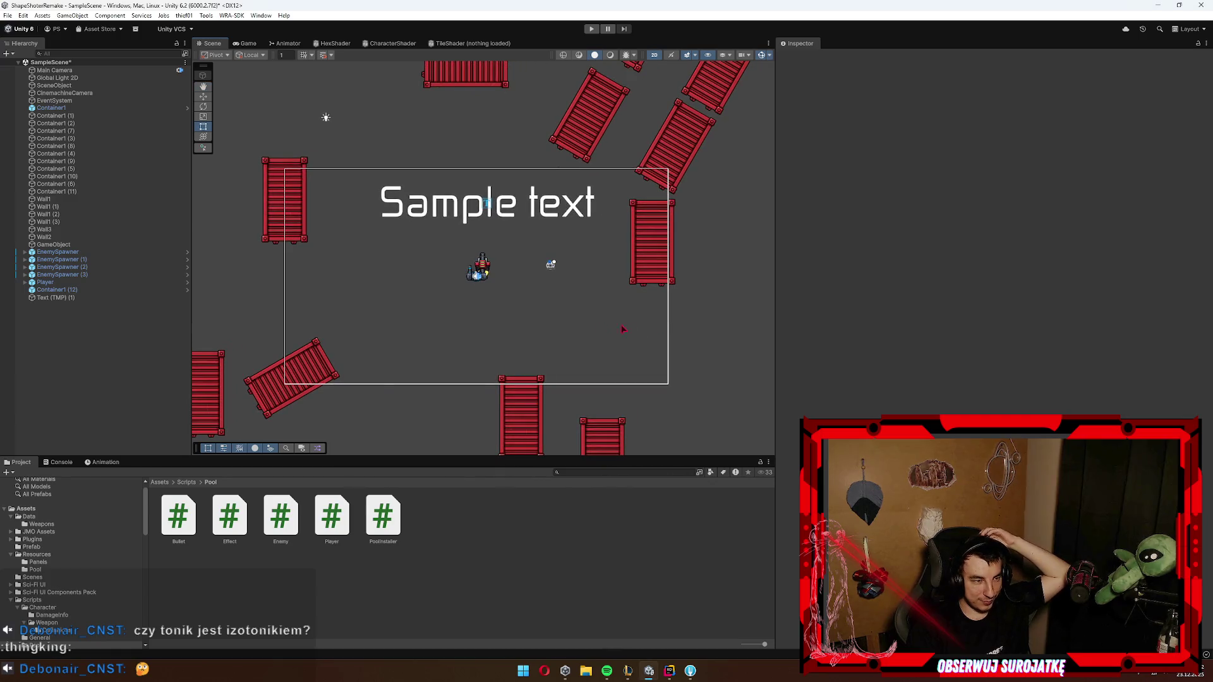
{"action": "scroll", "coordinate": [580, 344], "scroll_direction": "up", "scroll_amount": 2}
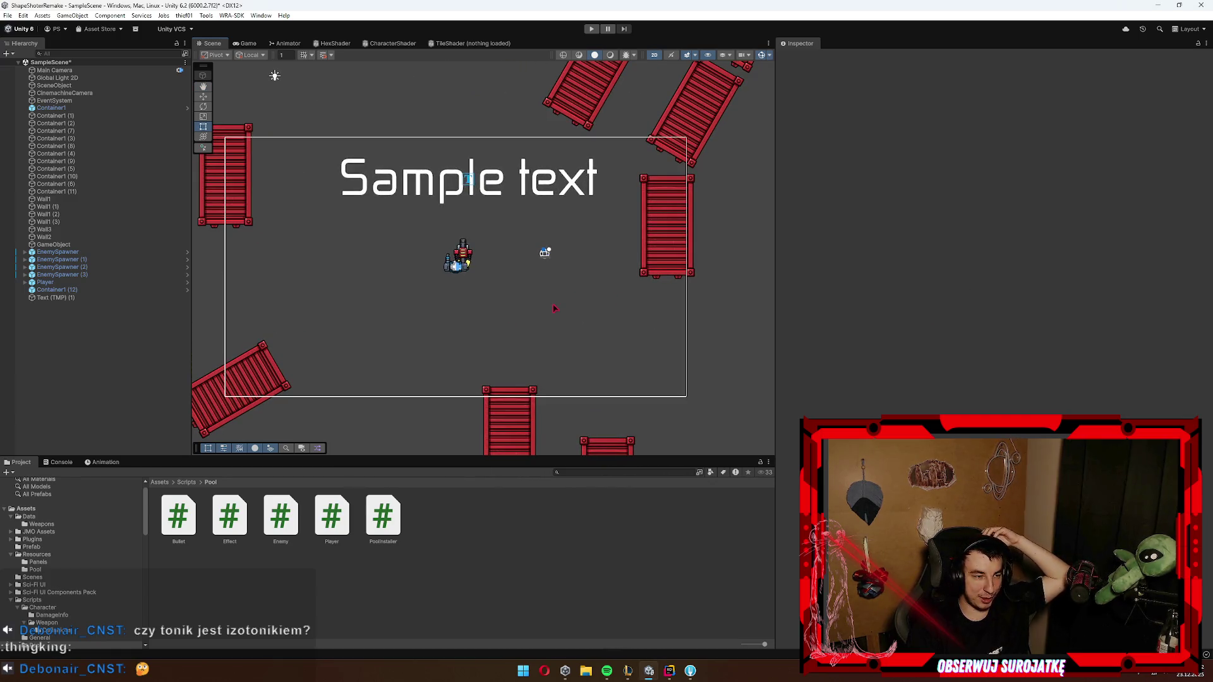
{"action": "scroll", "coordinate": [578, 299], "scroll_direction": "down", "scroll_amount": 1}
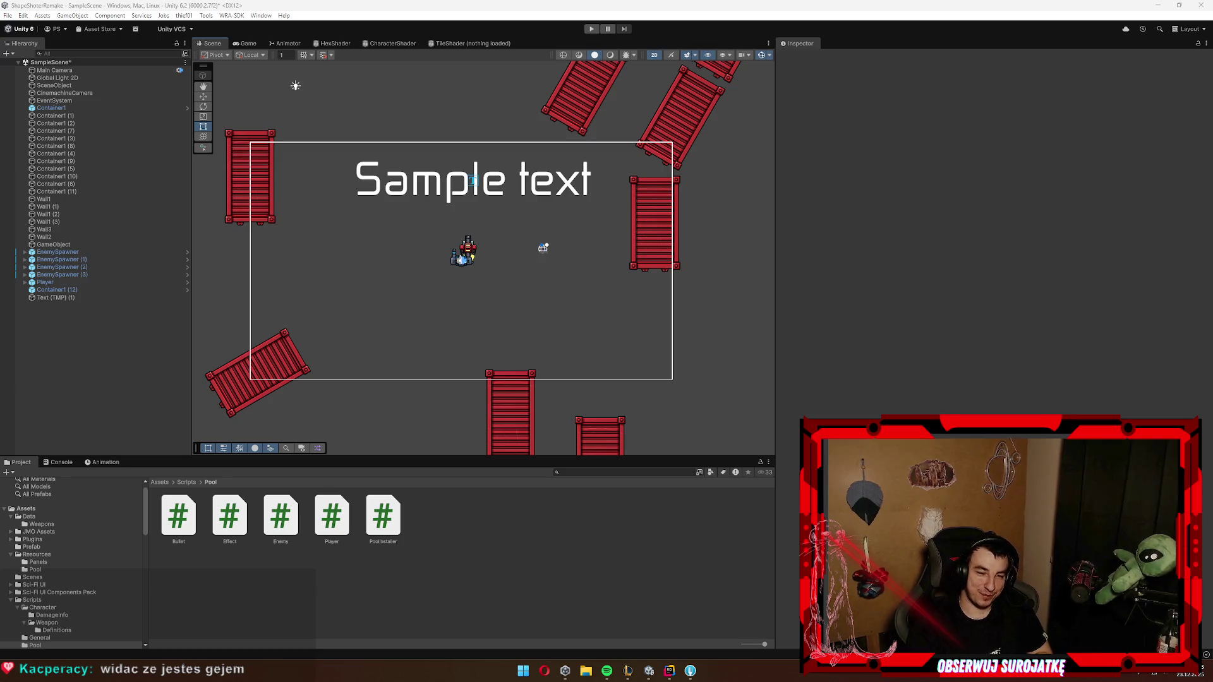
{"action": "scroll", "coordinate": [442, 325], "scroll_direction": "up", "scroll_amount": 2}
{"action": "scroll", "coordinate": [550, 323], "scroll_direction": "up", "scroll_amount": 3}
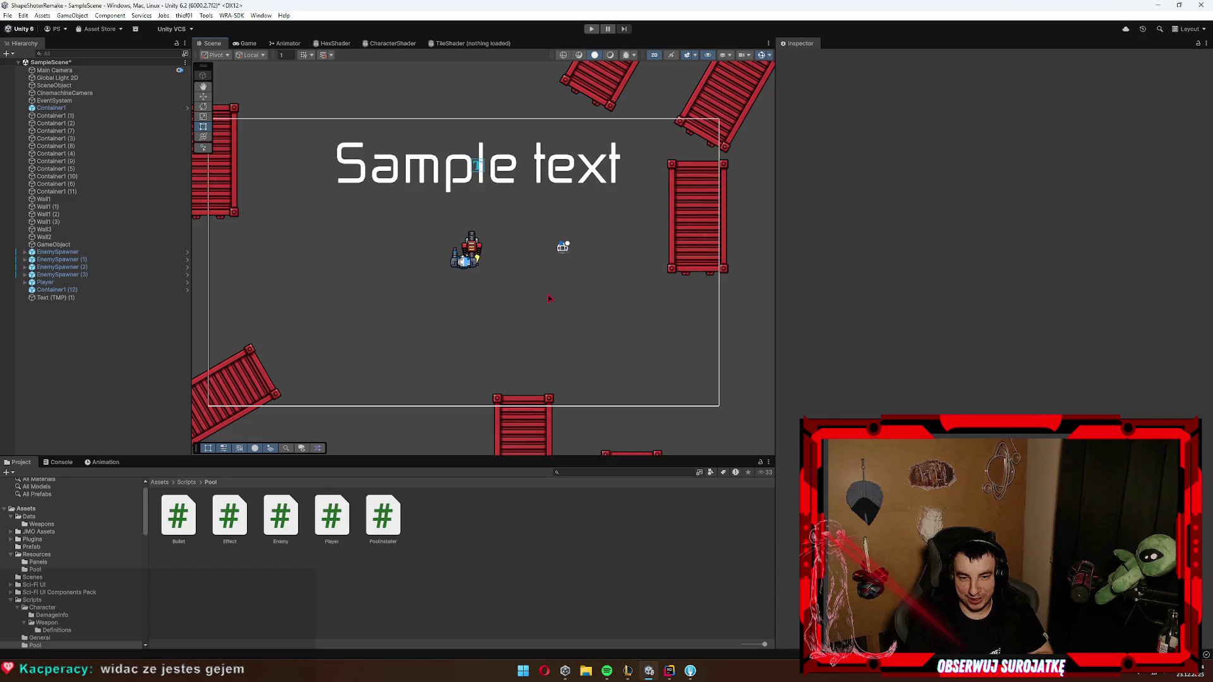
{"action": "left_click_drag", "start_coordinate": [543, 302], "coordinate": [541, 307]}
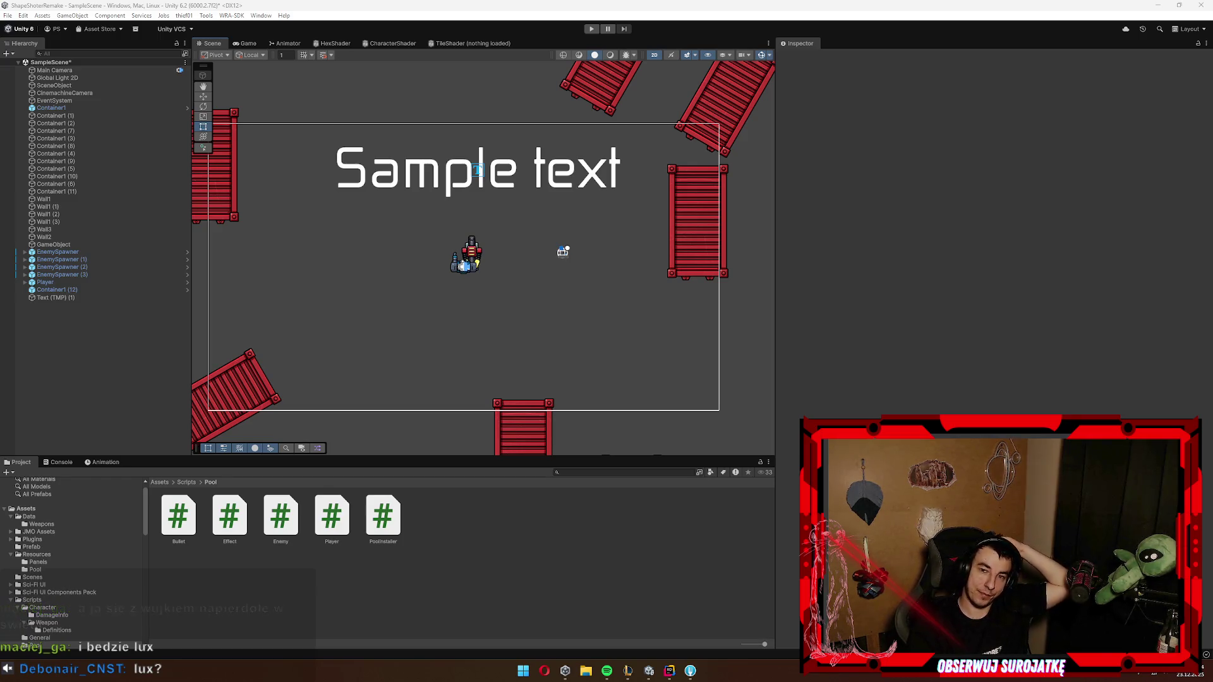
{"action": "key", "text": "alt+Tab"}
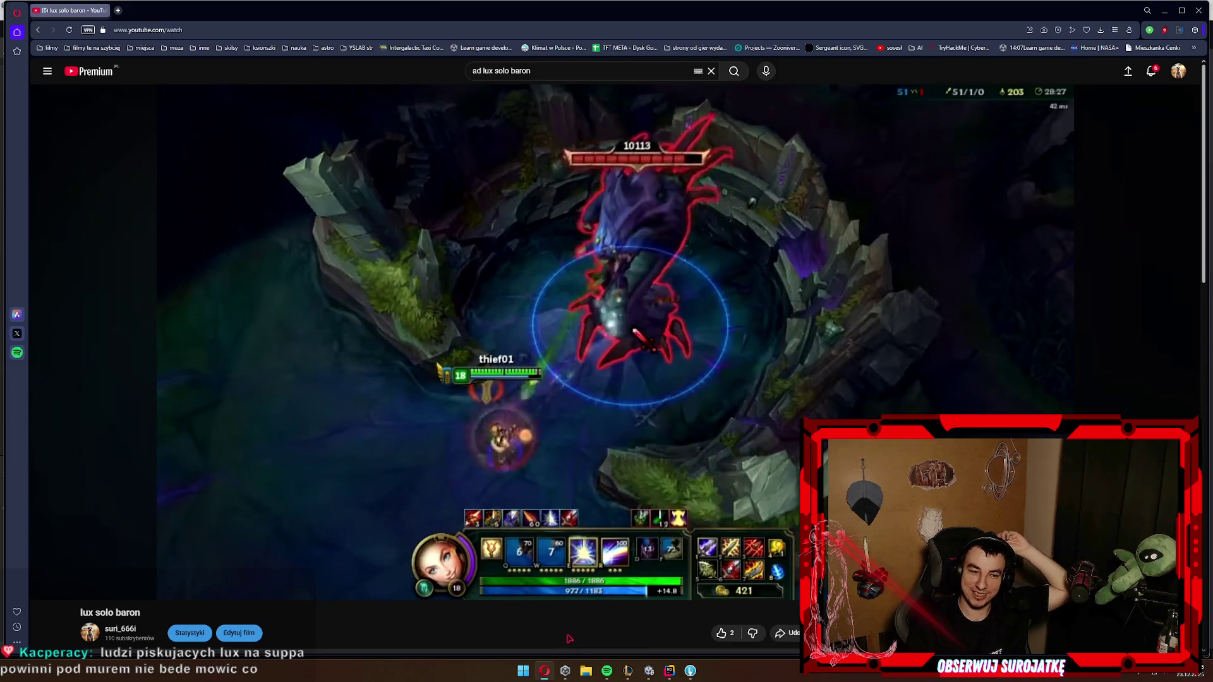
Step: Close the Opera window showing the finished YouTube video
{"action": "mouse_move", "coordinate": [698, 577]}
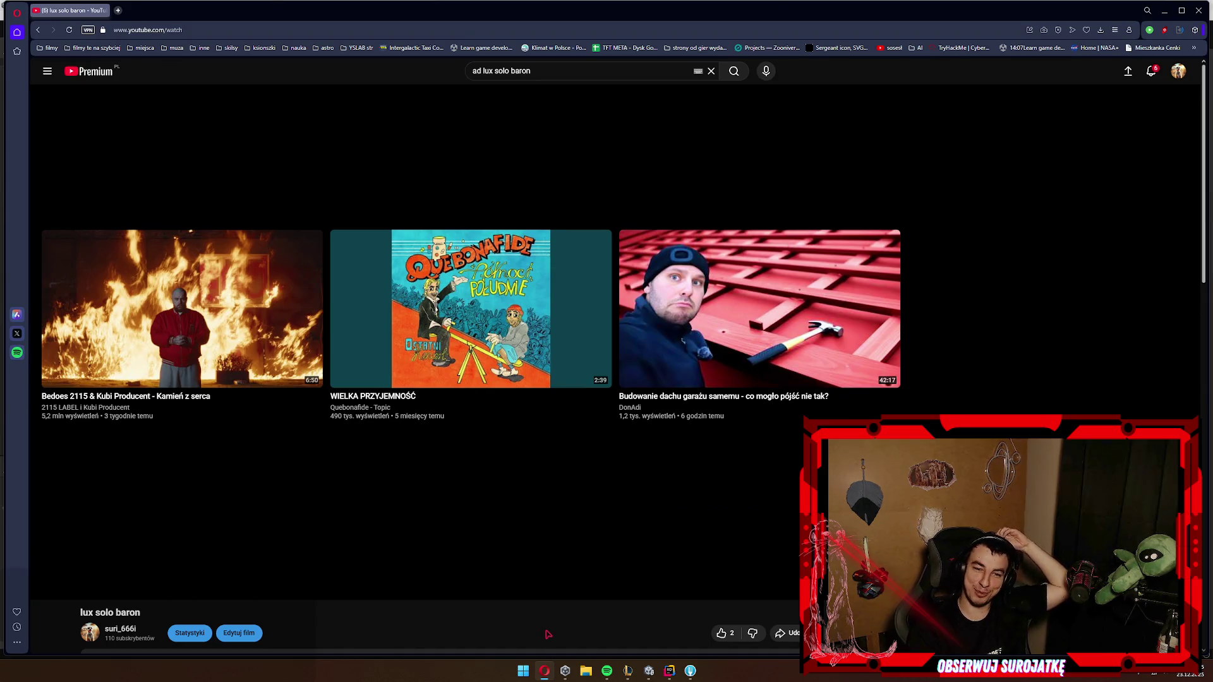
{"action": "left_click", "coordinate": [1198, 10]}
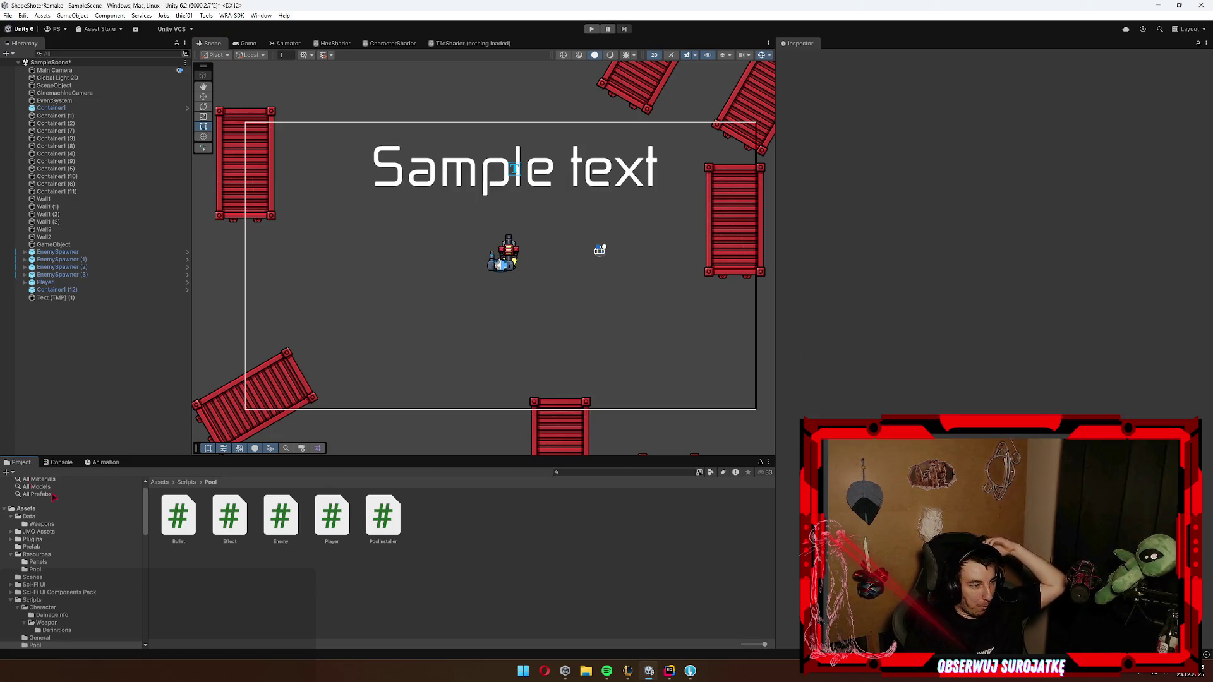
Step: Clear all messages in the Console, then go back to the Project tab
{"action": "left_click", "coordinate": [59, 462]}
{"action": "left_click", "coordinate": [18, 474]}
{"action": "left_click", "coordinate": [20, 462]}
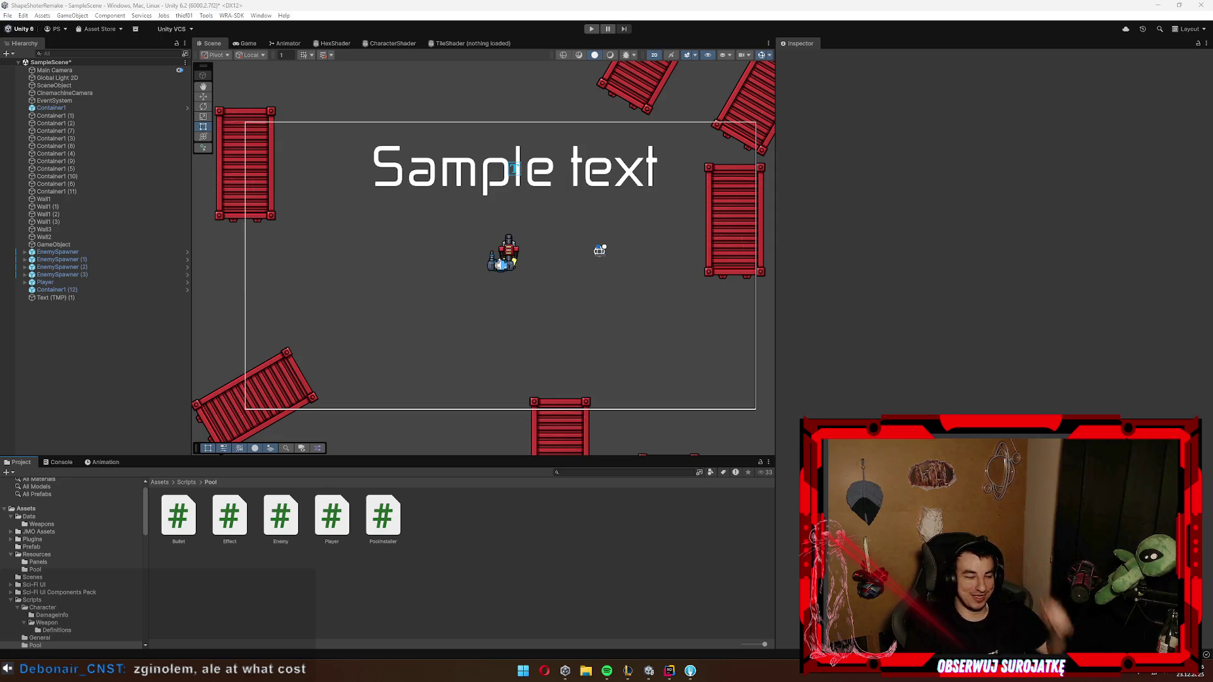
Step: Browse the project scripts and open the Pool folder
{"action": "left_click_drag", "start_coordinate": [650, 280], "coordinate": [637, 306]}
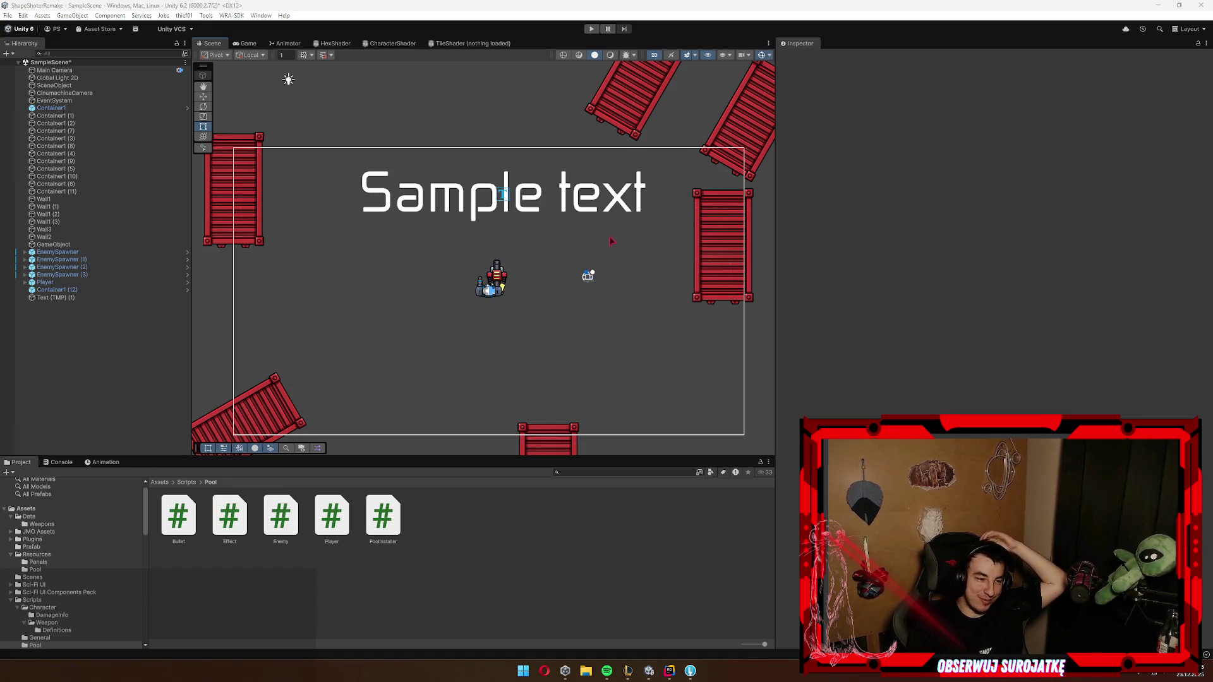
{"action": "scroll", "coordinate": [522, 274], "scroll_direction": "down", "scroll_amount": 2}
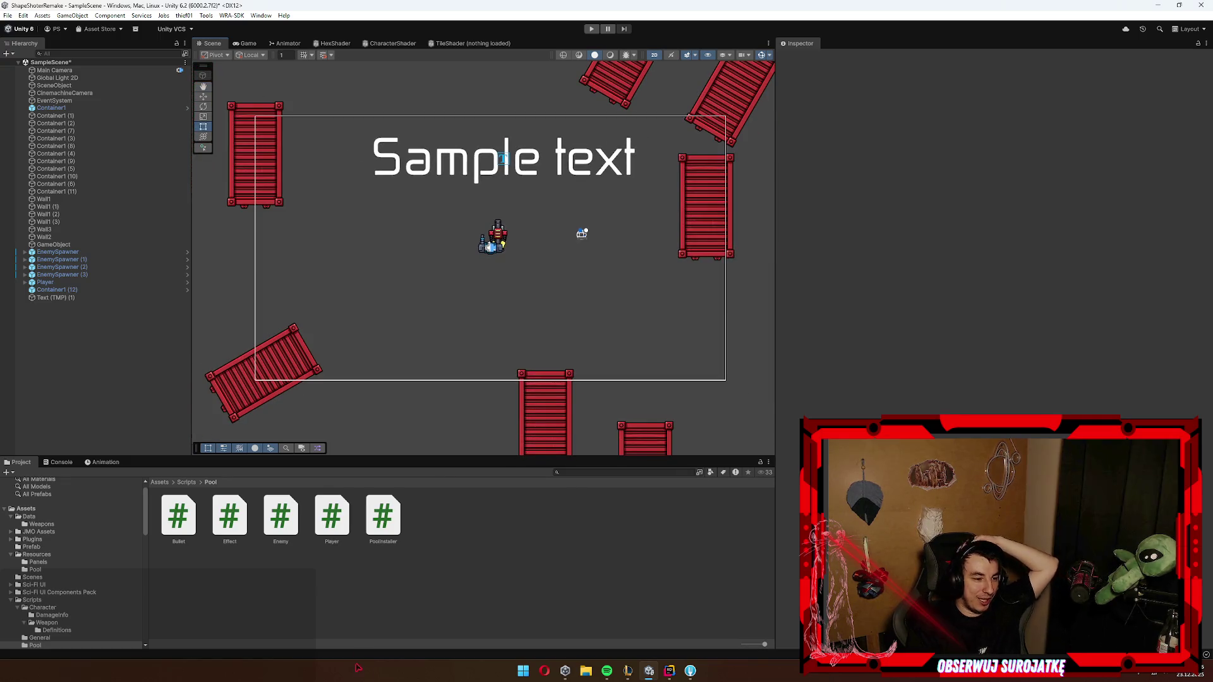
{"action": "scroll", "coordinate": [80, 575], "scroll_direction": "down", "scroll_amount": 3}
{"action": "left_click", "coordinate": [80, 574]}
{"action": "left_click", "coordinate": [48, 590]}
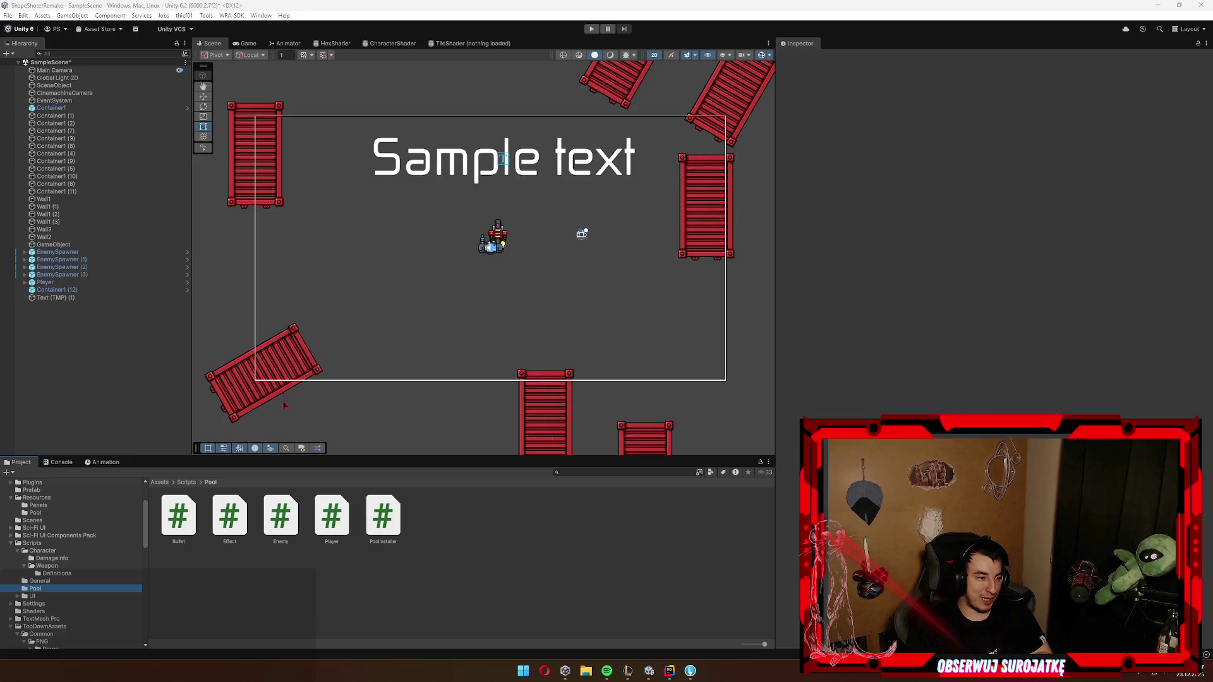
Step: Check Rider and Fork briefly, then return to the Unity editor
{"action": "key", "text": "alt+Tab"}
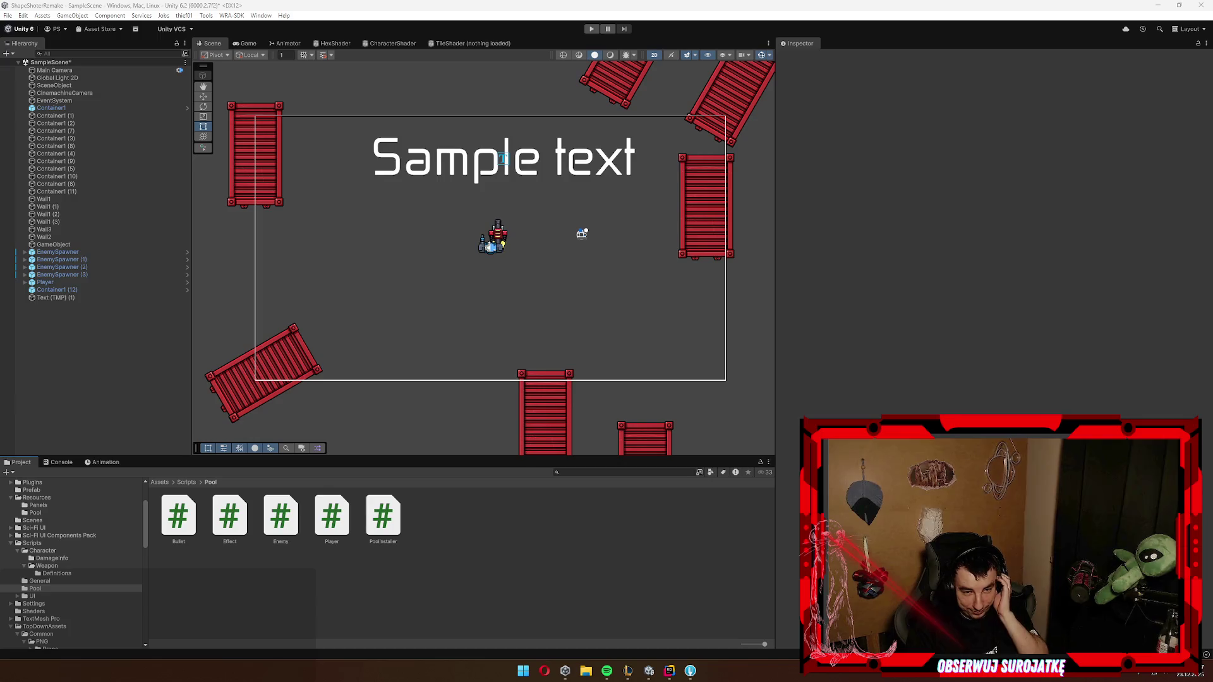
{"action": "left_click", "coordinate": [582, 583]}
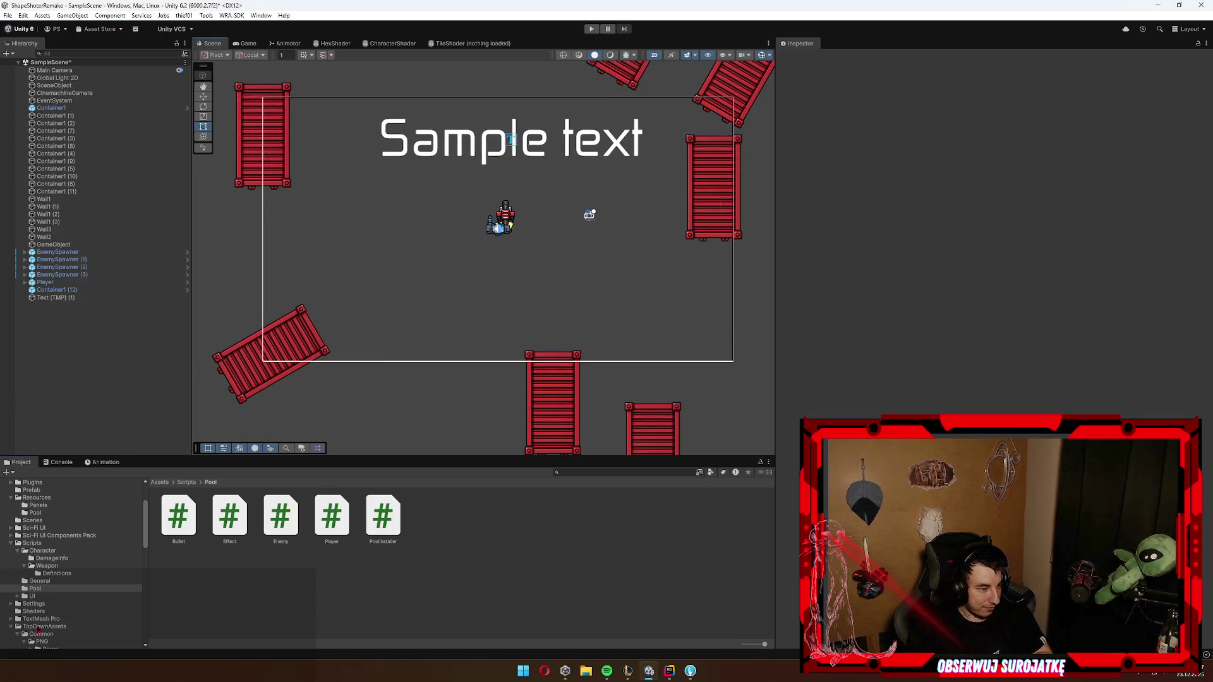
{"action": "left_click", "coordinate": [670, 671]}
{"action": "left_click", "coordinate": [691, 671]}
{"action": "left_click", "coordinate": [671, 669]}
{"action": "left_click", "coordinate": [649, 674]}
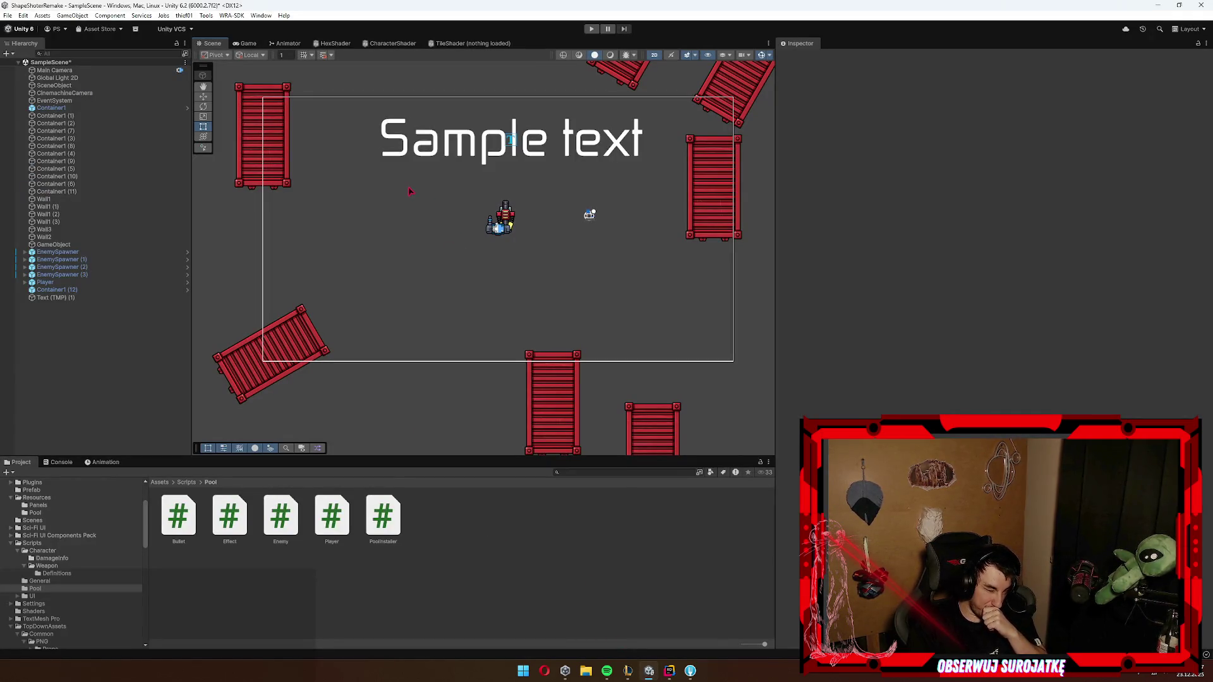
{"action": "scroll", "coordinate": [398, 193], "scroll_direction": "down", "scroll_amount": 5}
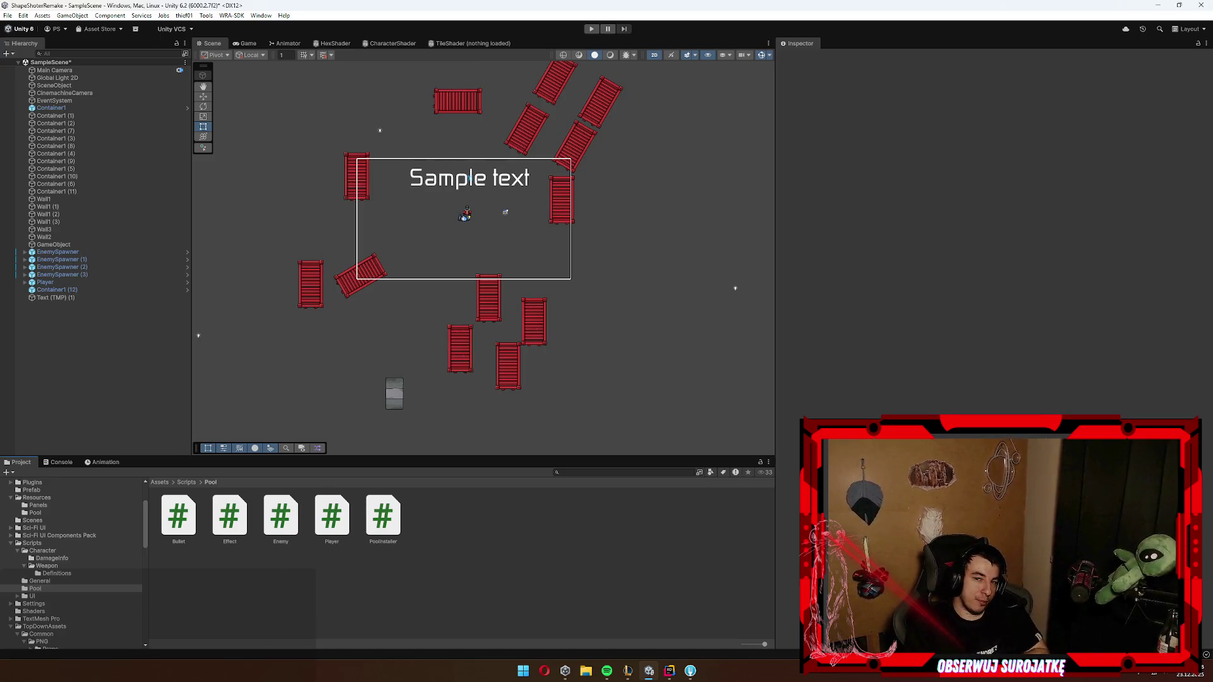
Step: Start Play mode from the toolbar Play button to run the top-down scene
{"action": "left_click", "coordinate": [592, 28]}
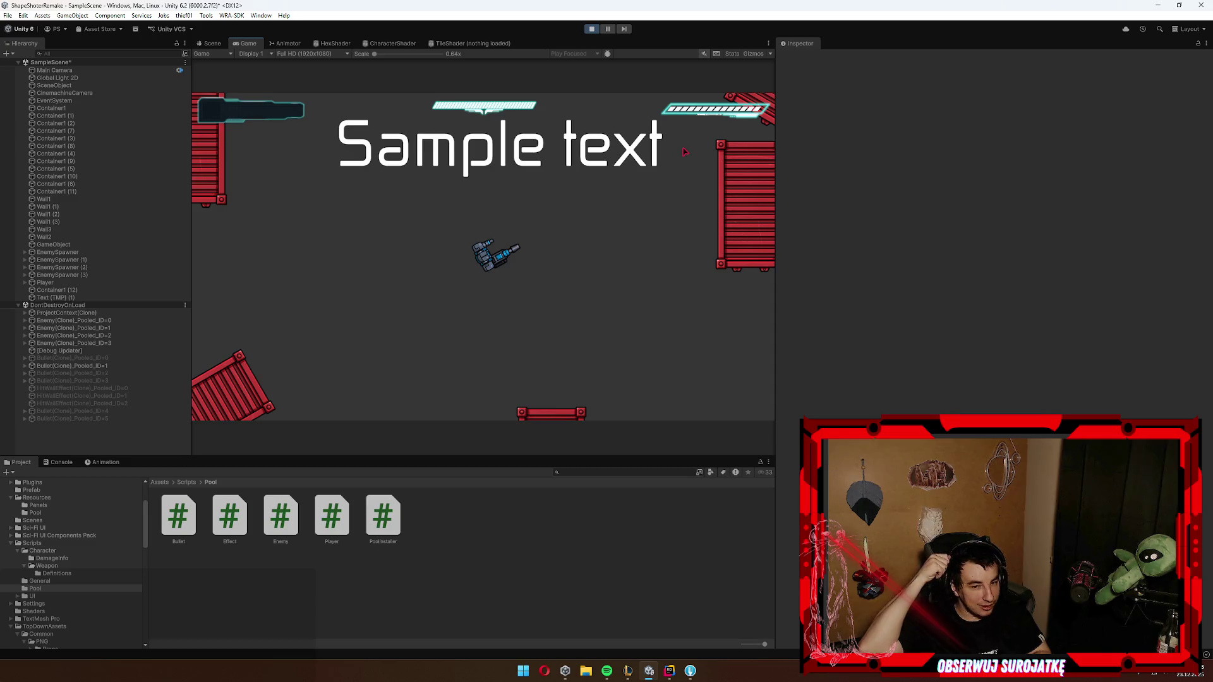
Step: Fire three volleys of bullets in the Game view, then stop Play mode
{"action": "left_click", "coordinate": [685, 151]}
{"action": "left_click", "coordinate": [654, 243]}
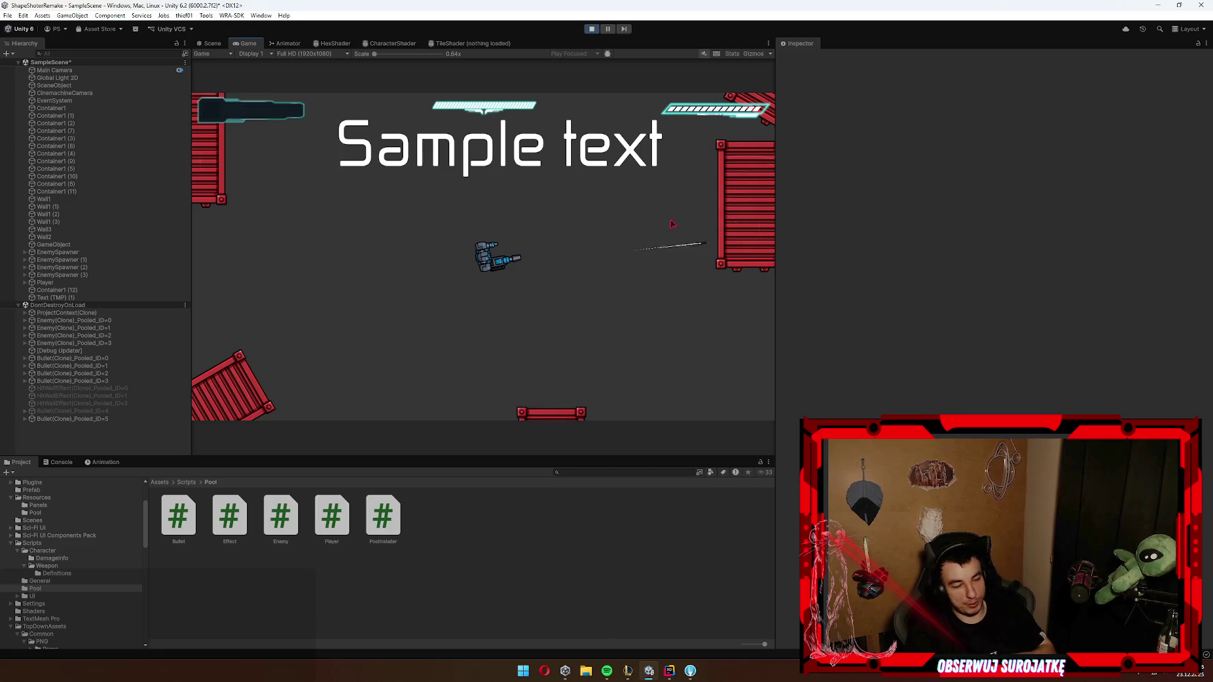
{"action": "left_click", "coordinate": [652, 229]}
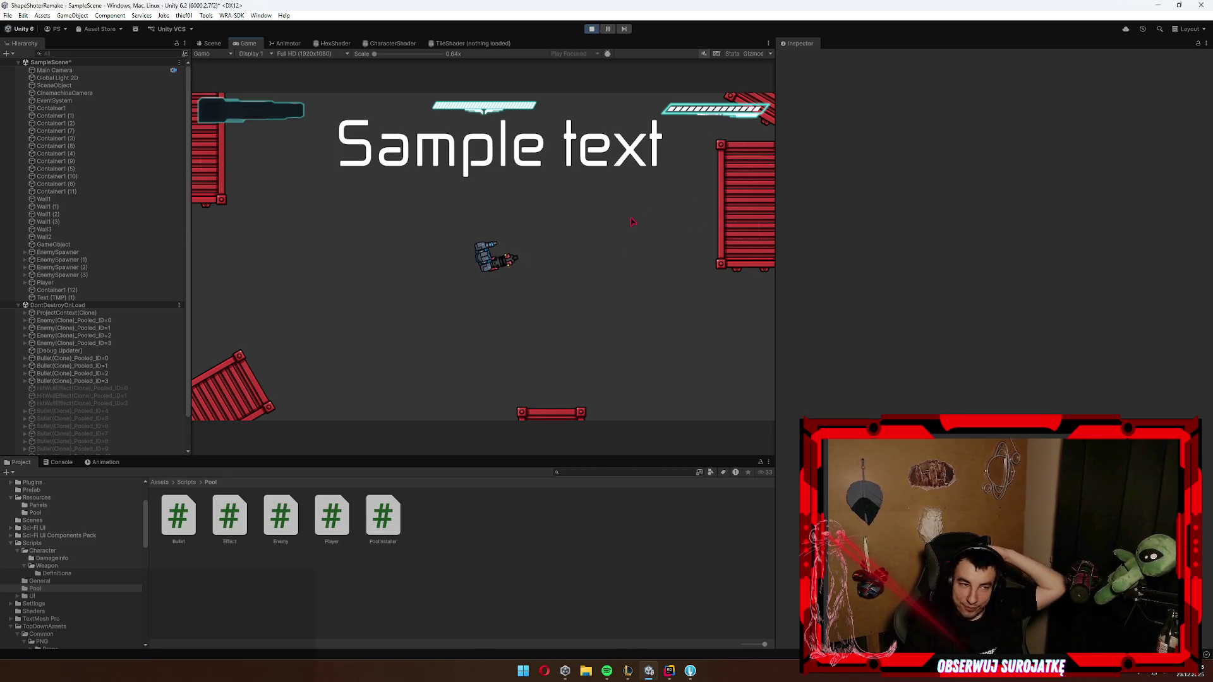
{"action": "left_click", "coordinate": [591, 28]}
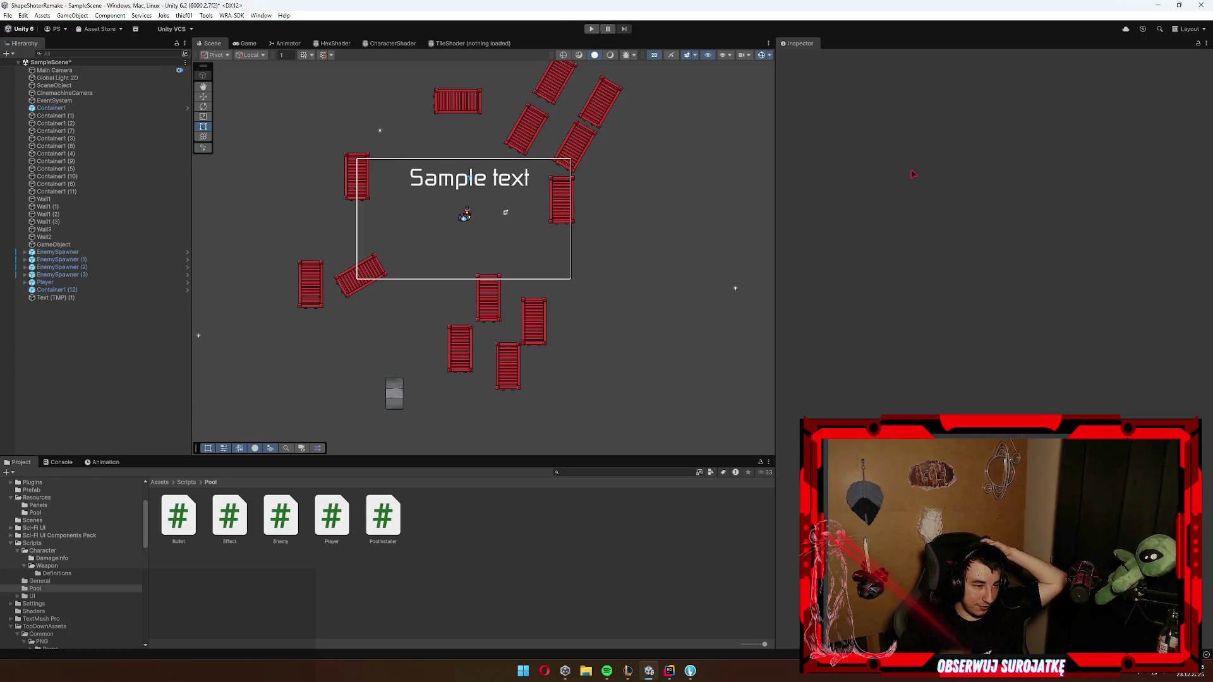
{"action": "scroll", "coordinate": [465, 300], "scroll_direction": "down", "scroll_amount": 10}
{"action": "scroll", "coordinate": [480, 288], "scroll_direction": "up", "scroll_amount": 1}
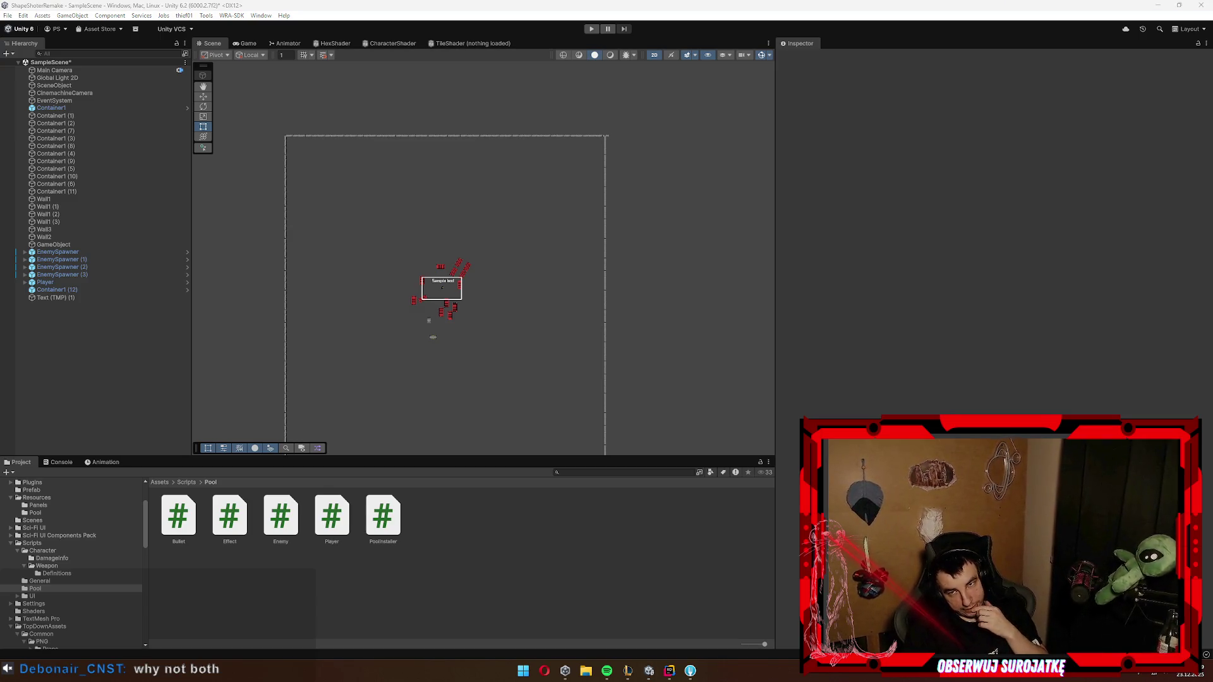
{"action": "scroll", "coordinate": [443, 208], "scroll_direction": "up", "scroll_amount": 2}
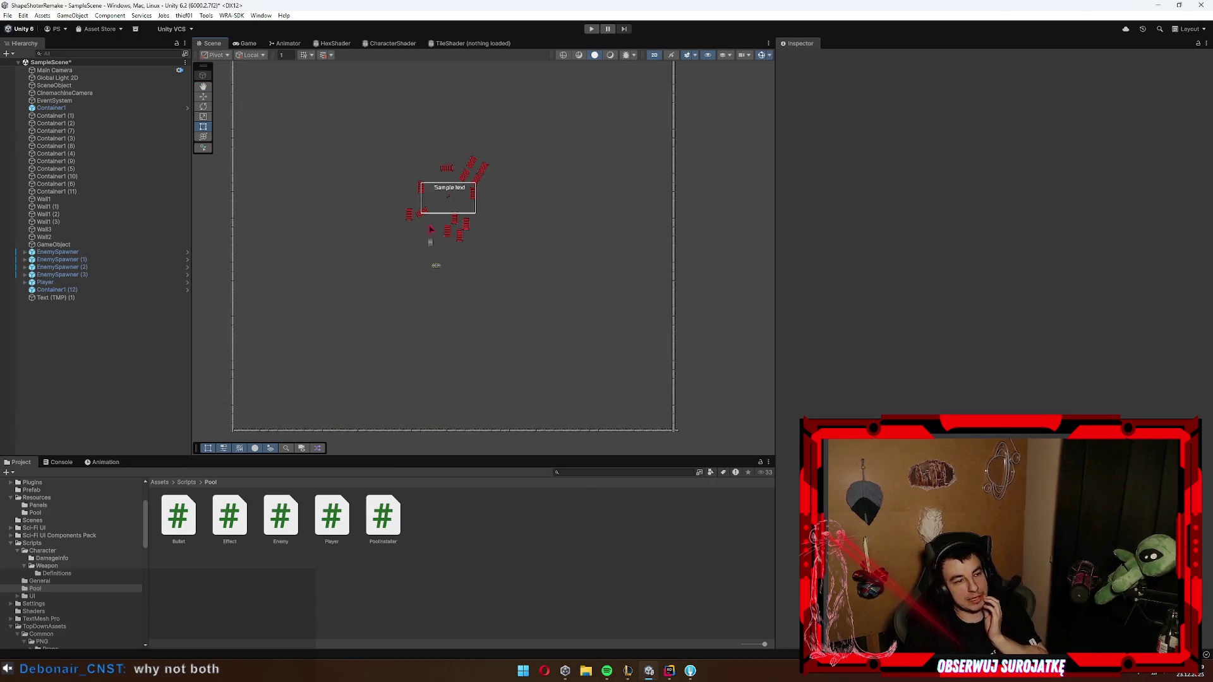
{"action": "scroll", "coordinate": [438, 245], "scroll_direction": "down", "scroll_amount": 3}
{"action": "scroll", "coordinate": [421, 235], "scroll_direction": "up", "scroll_amount": 3}
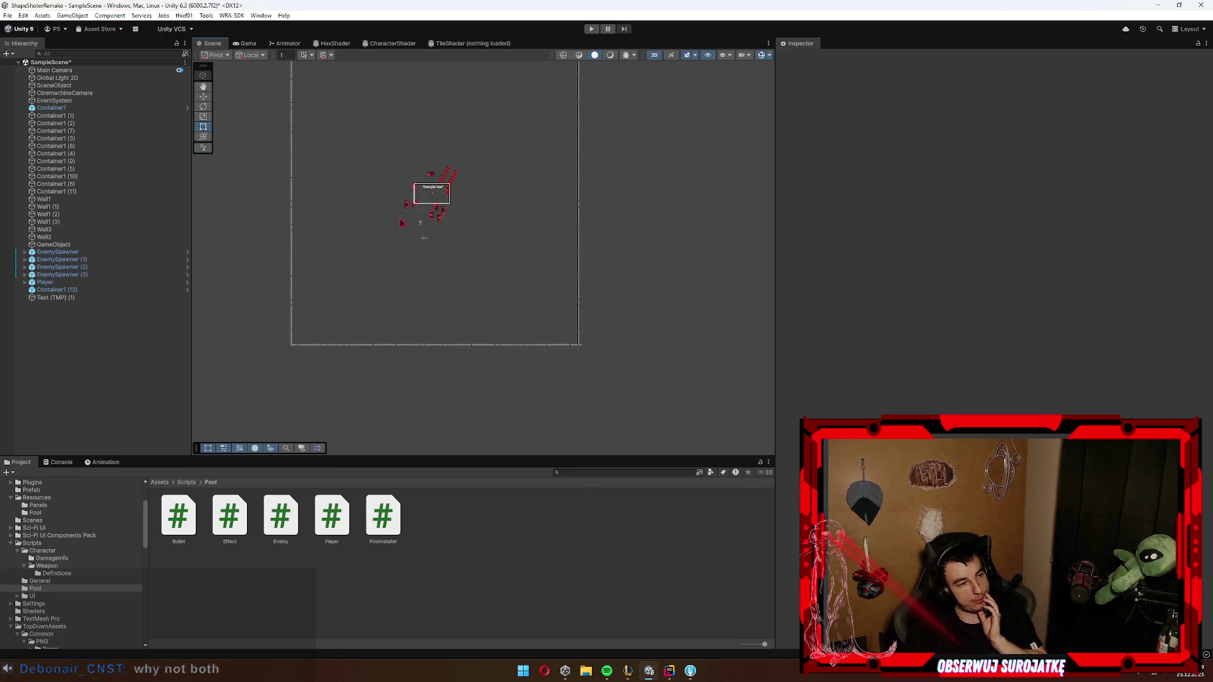
{"action": "scroll", "coordinate": [423, 236], "scroll_direction": "up", "scroll_amount": 1}
{"action": "scroll", "coordinate": [436, 239], "scroll_direction": "down", "scroll_amount": 1}
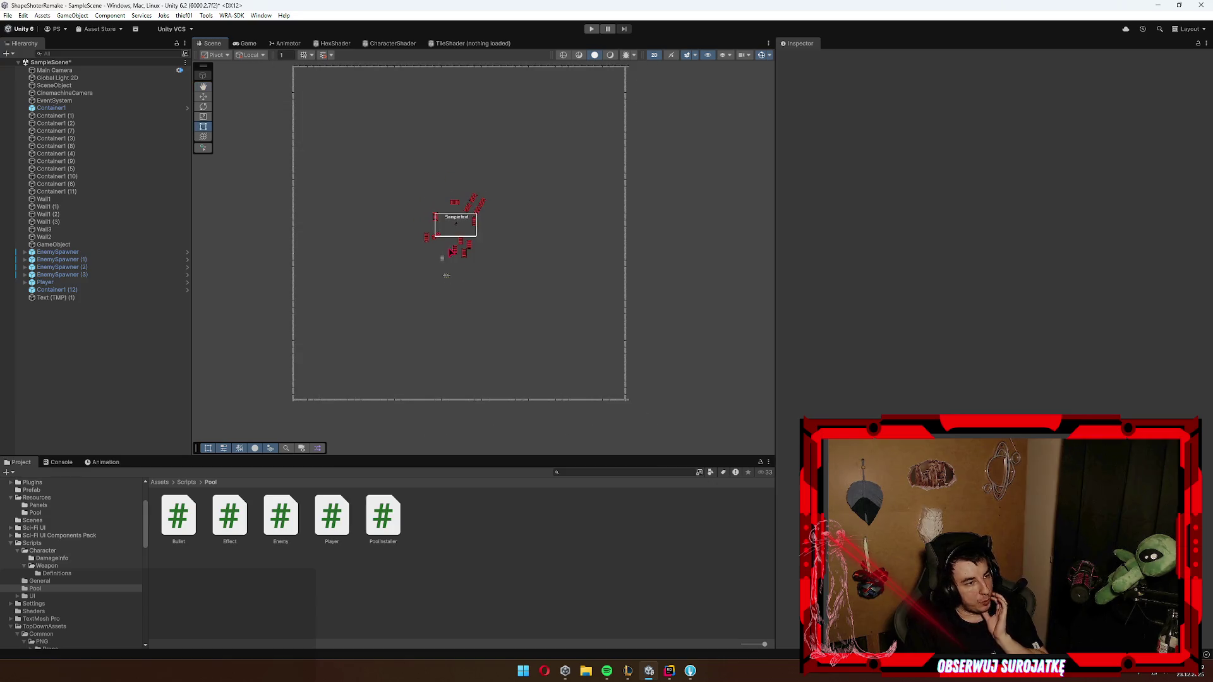
{"action": "scroll", "coordinate": [438, 240], "scroll_direction": "up", "scroll_amount": 1}
{"action": "scroll", "coordinate": [436, 253], "scroll_direction": "down", "scroll_amount": 1}
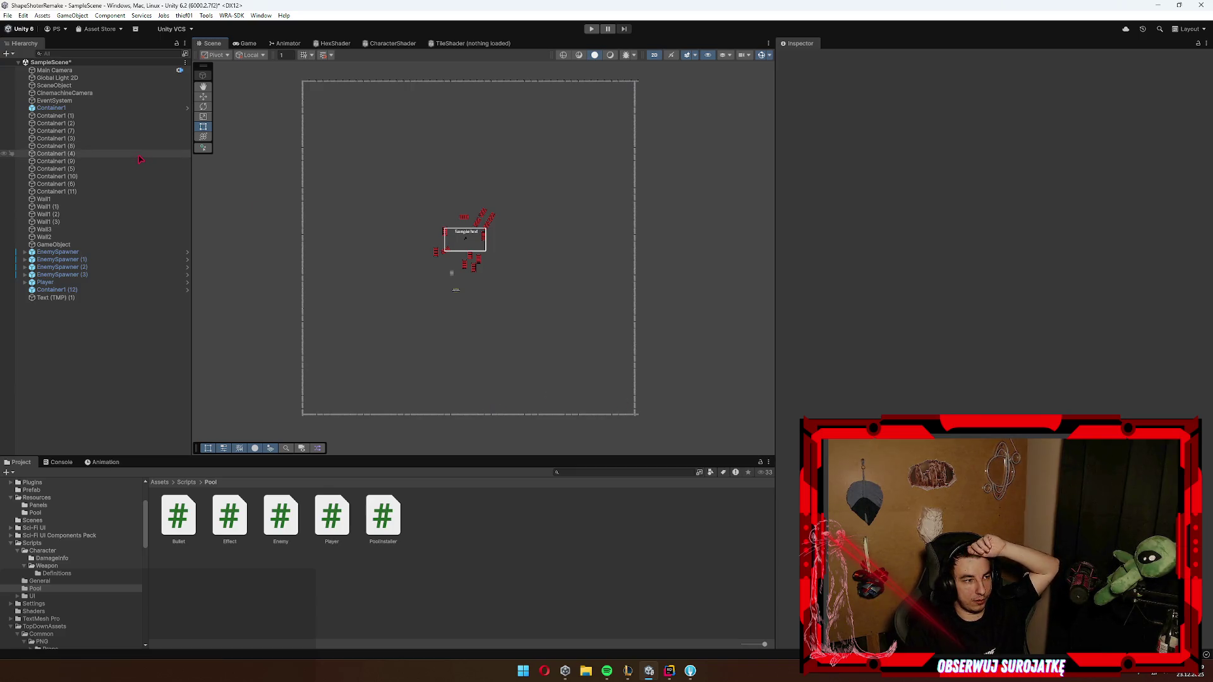
Step: Create a new Camera as a child of Main Camera
{"action": "left_click", "coordinate": [80, 72]}
{"action": "right_click", "coordinate": [79, 70]}
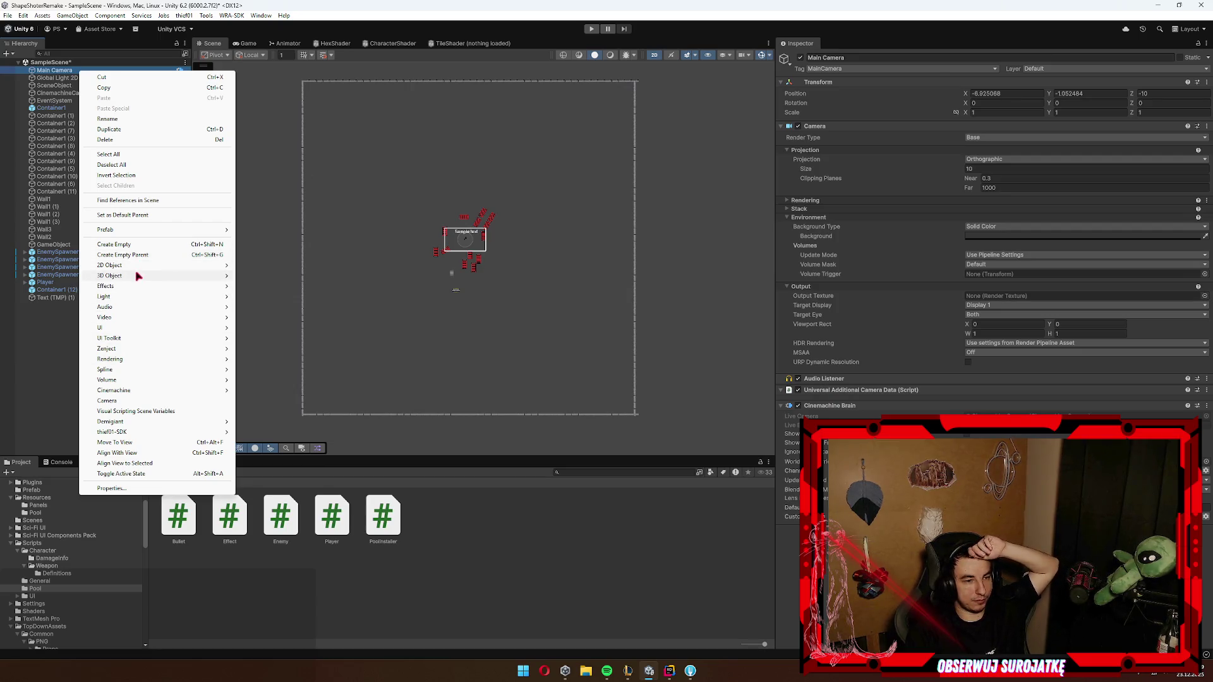
{"action": "left_click", "coordinate": [142, 402]}
Step: Set the child camera to Orthographic projection with size 40, then compare with Main Camera
{"action": "scroll", "coordinate": [415, 281], "scroll_direction": "up", "scroll_amount": 2}
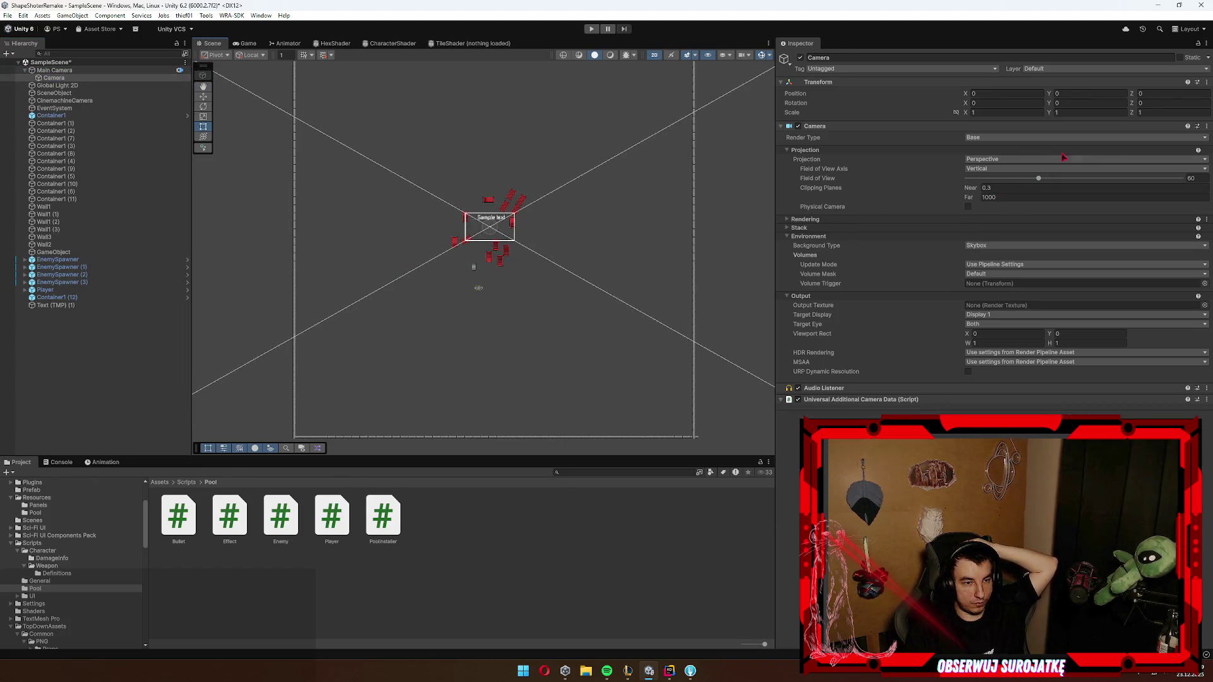
{"action": "left_click", "coordinate": [997, 159]}
{"action": "left_click", "coordinate": [987, 179]}
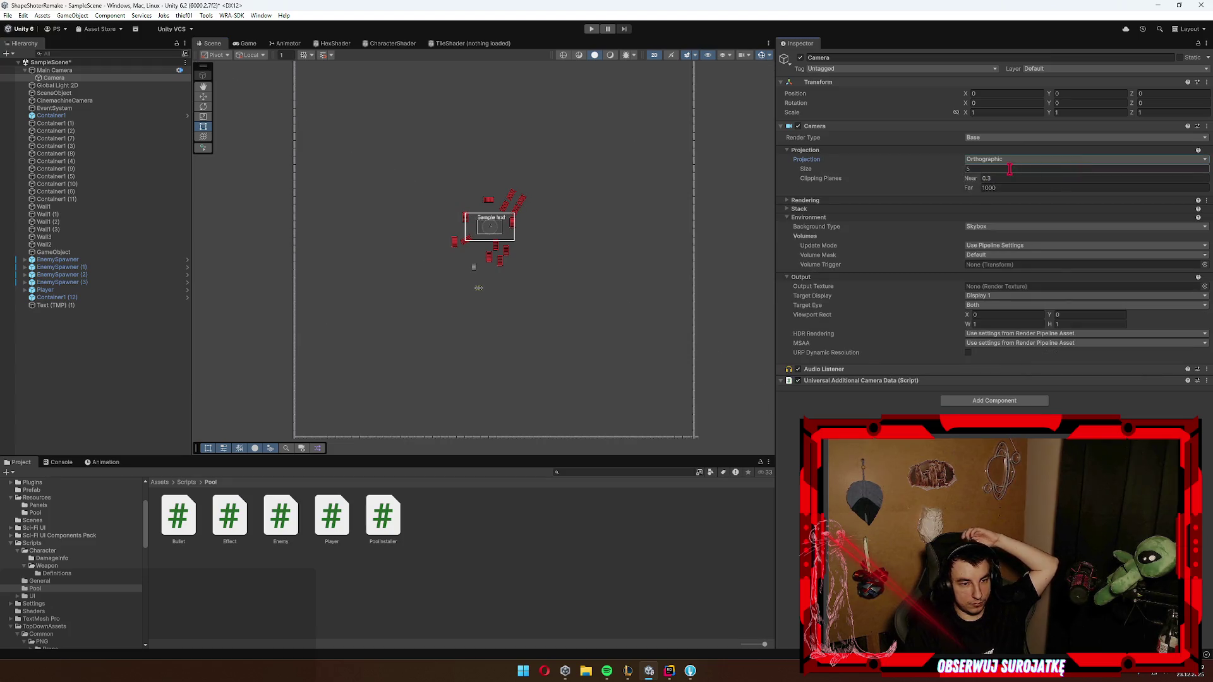
{"action": "mouse_move", "coordinate": [832, 169]}
{"action": "left_mouse_down"}
{"action": "mouse_move", "coordinate": [1200, 174]}
{"action": "mouse_move", "coordinate": [97, 194]}
{"action": "mouse_move", "coordinate": [611, 169]}
{"action": "left_mouse_up"}
{"action": "type", "text": "40"}
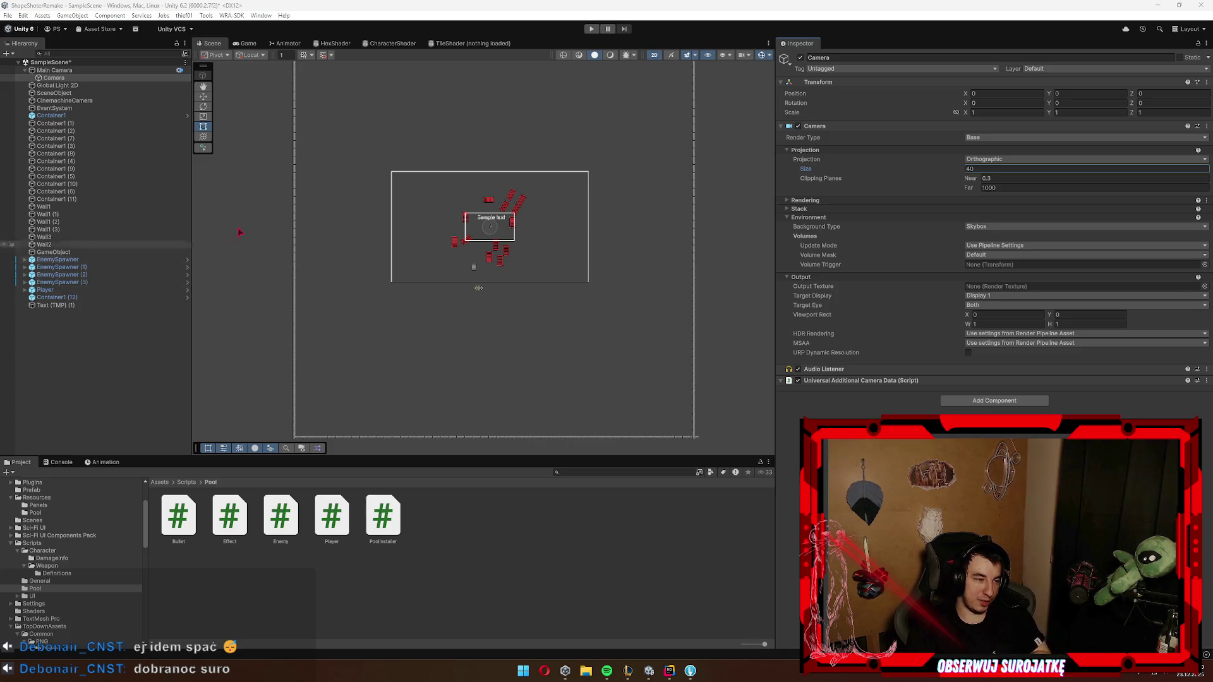
{"action": "left_click", "coordinate": [57, 78]}
{"action": "left_click", "coordinate": [56, 70]}
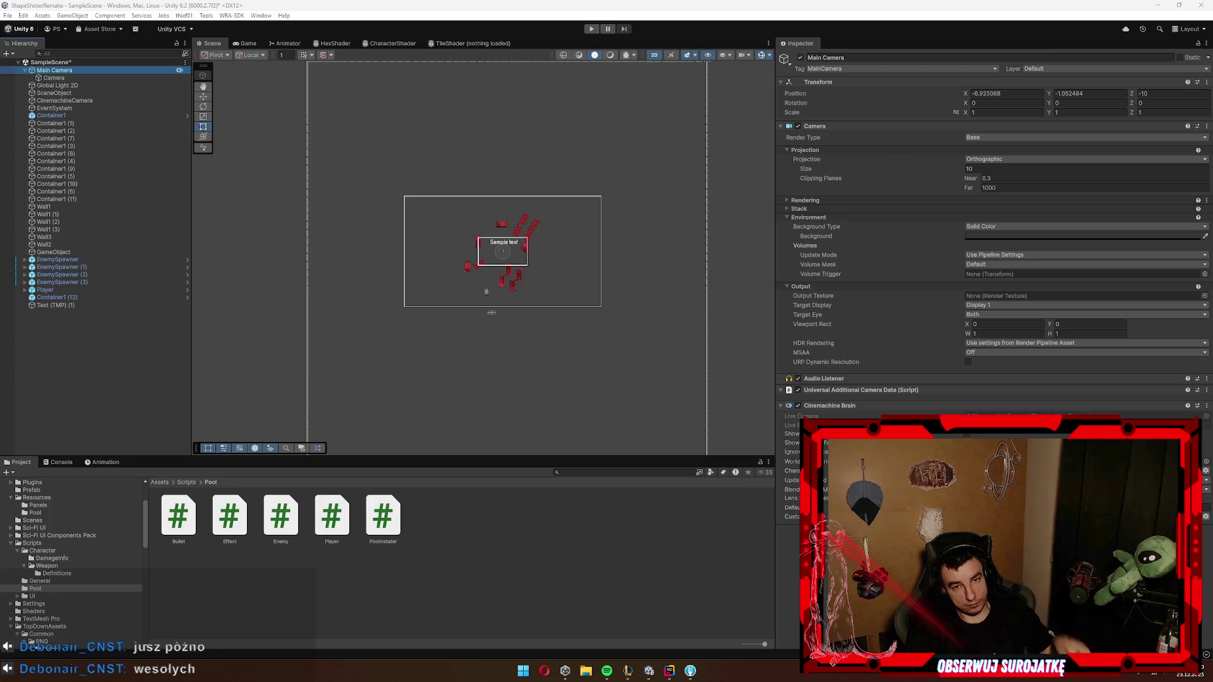
Step: Reselect Main Camera, then its child Camera to view the Camera settings
{"action": "scroll", "coordinate": [501, 296], "scroll_direction": "up", "scroll_amount": 5}
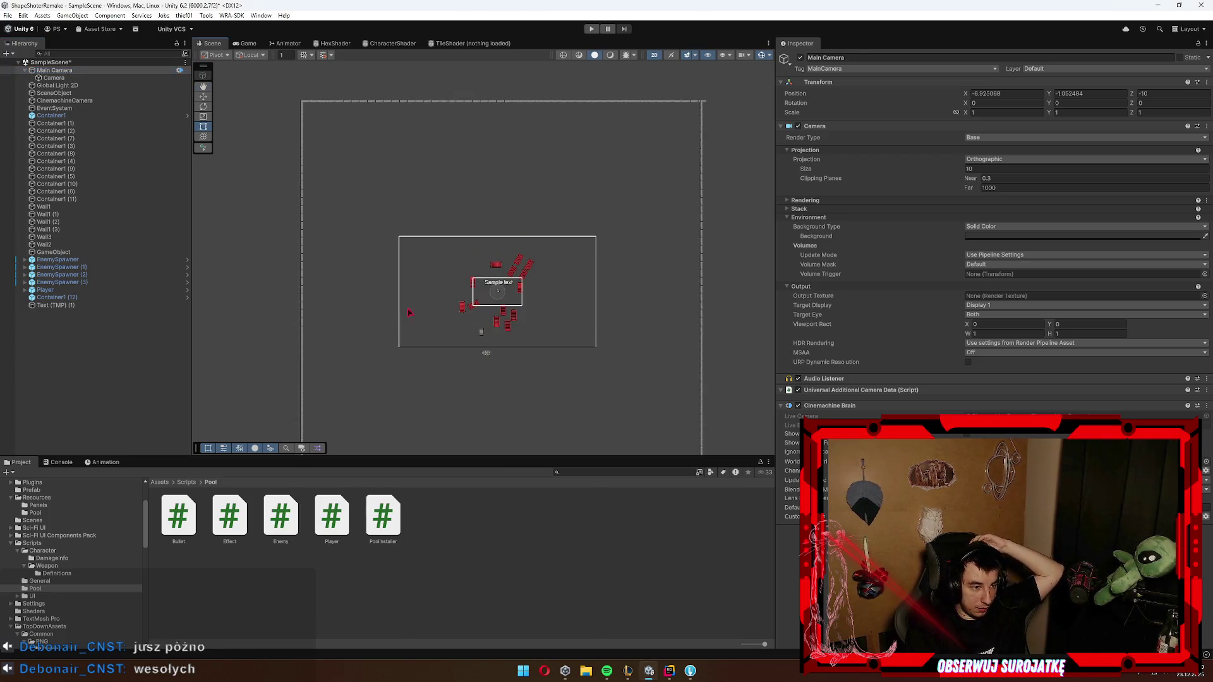
{"action": "left_click", "coordinate": [102, 71]}
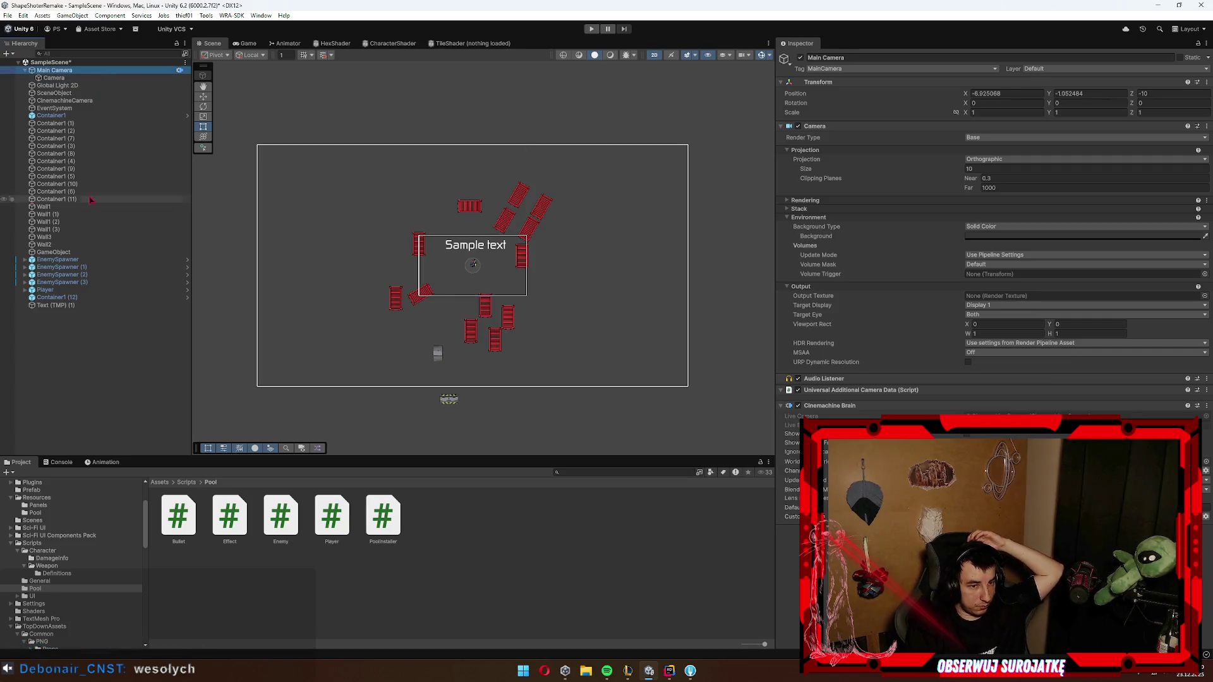
{"action": "left_click", "coordinate": [53, 77]}
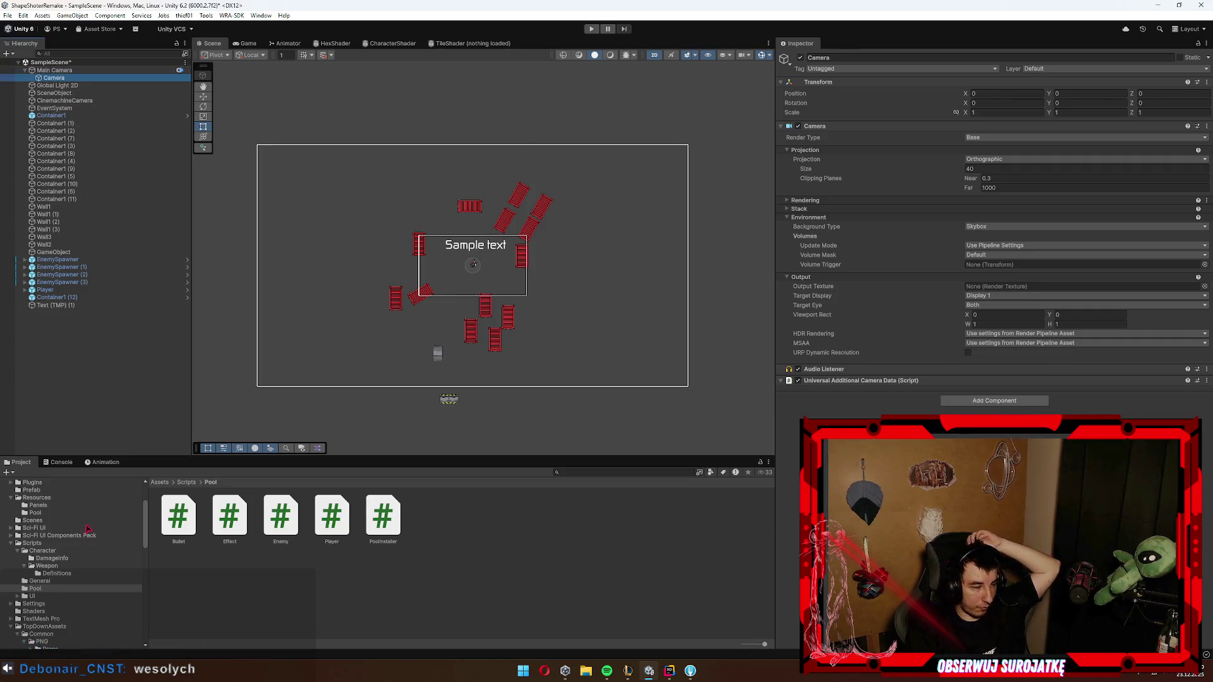
Step: Browse the Plugins folder, then show the top-level Assets folder in the Project window
{"action": "scroll", "coordinate": [79, 531], "scroll_direction": "up", "scroll_amount": 3}
{"action": "left_click", "coordinate": [32, 549]}
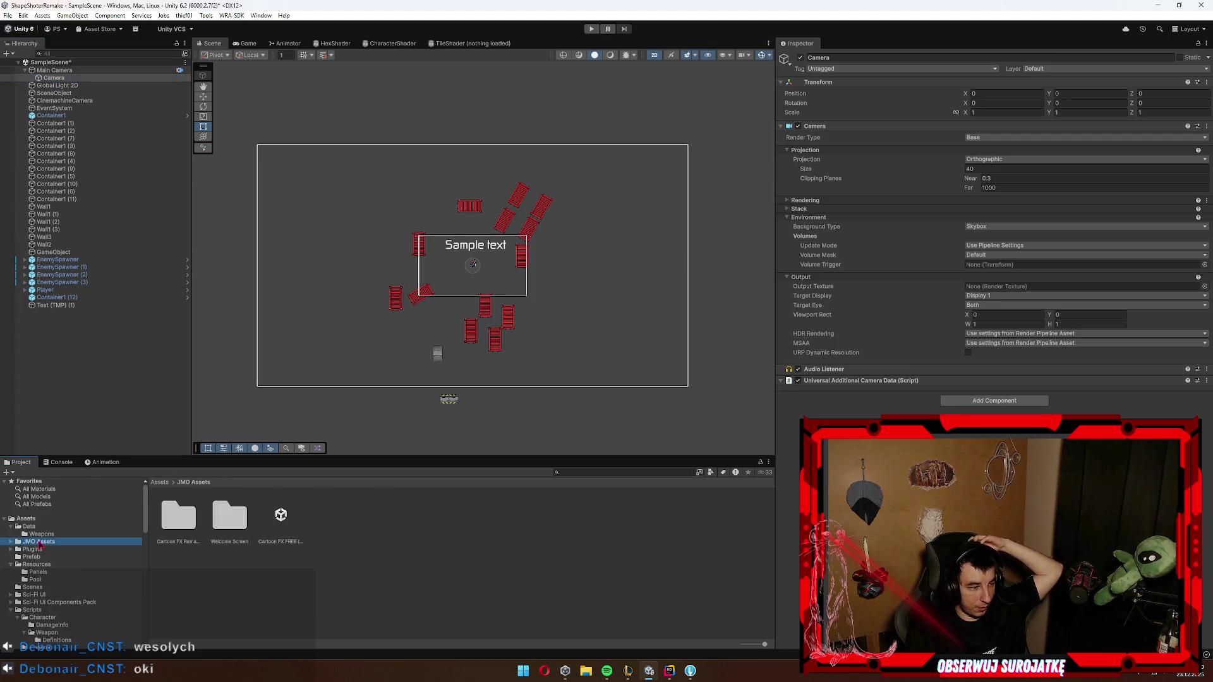
{"action": "left_click", "coordinate": [28, 519]}
Step: Browse the Assets pane's Create submenus, then dismiss the menu without creating anything
{"action": "right_click", "coordinate": [455, 599]}
{"action": "mouse_move", "coordinate": [536, 351]}
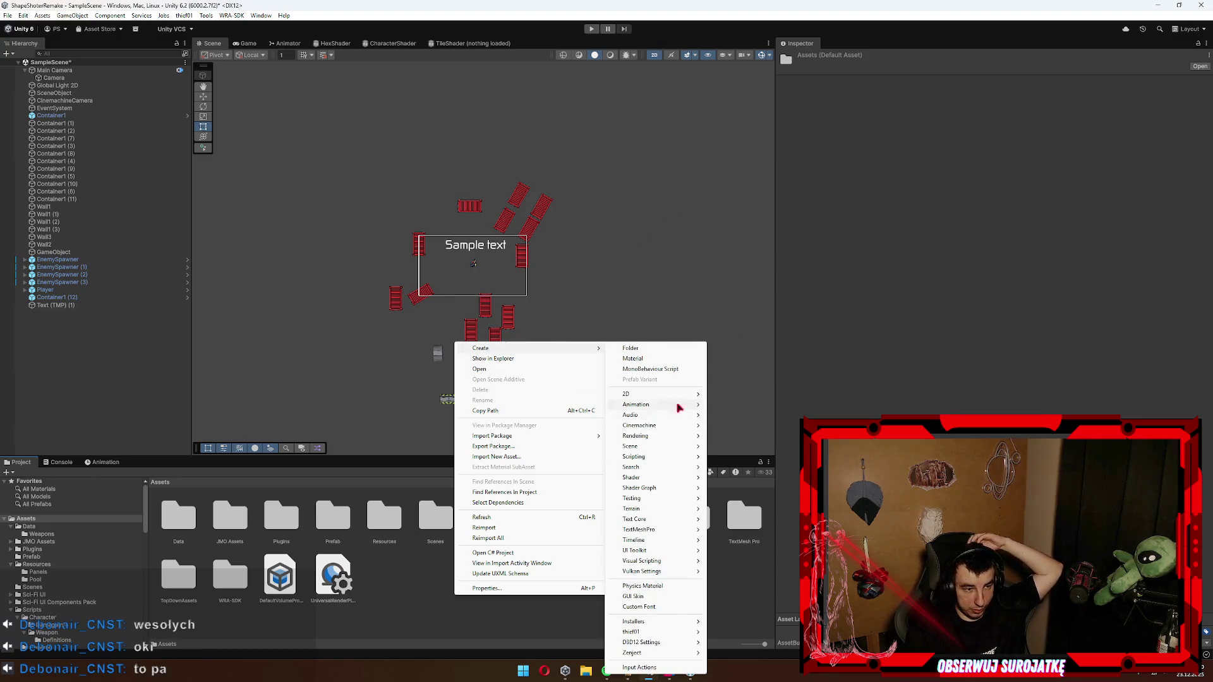
{"action": "mouse_move", "coordinate": [632, 395]}
{"action": "mouse_move", "coordinate": [764, 395]}
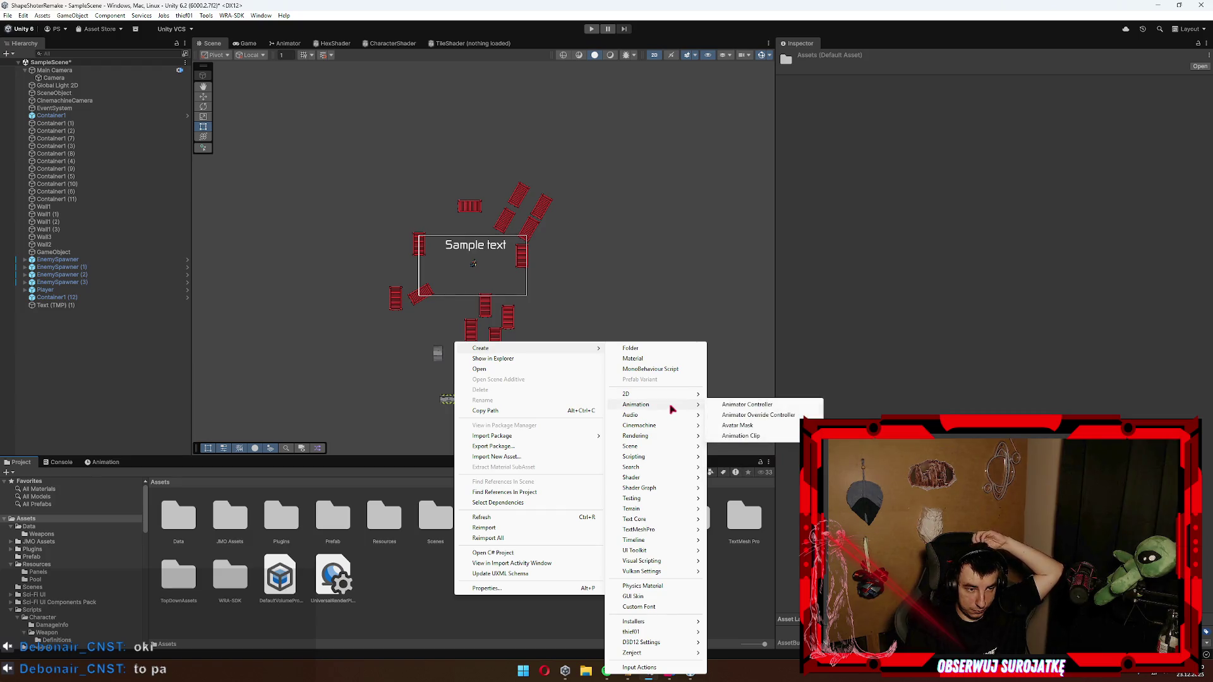
{"action": "mouse_move", "coordinate": [662, 417]}
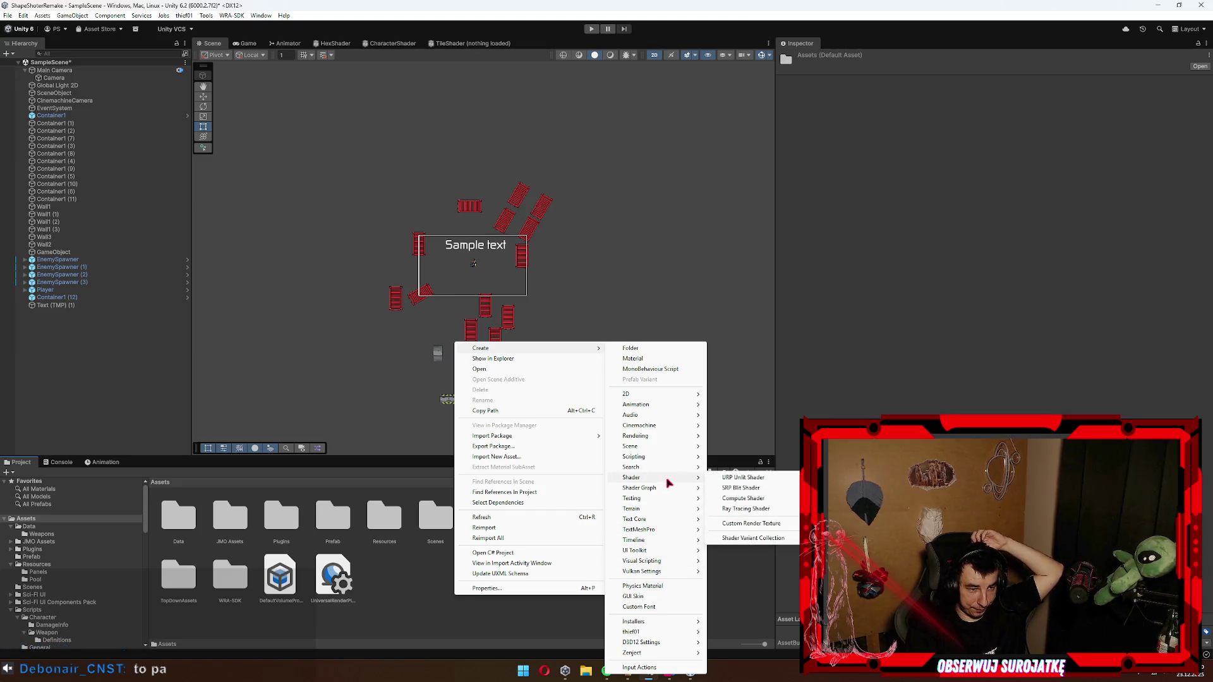
{"action": "mouse_move", "coordinate": [658, 469]}
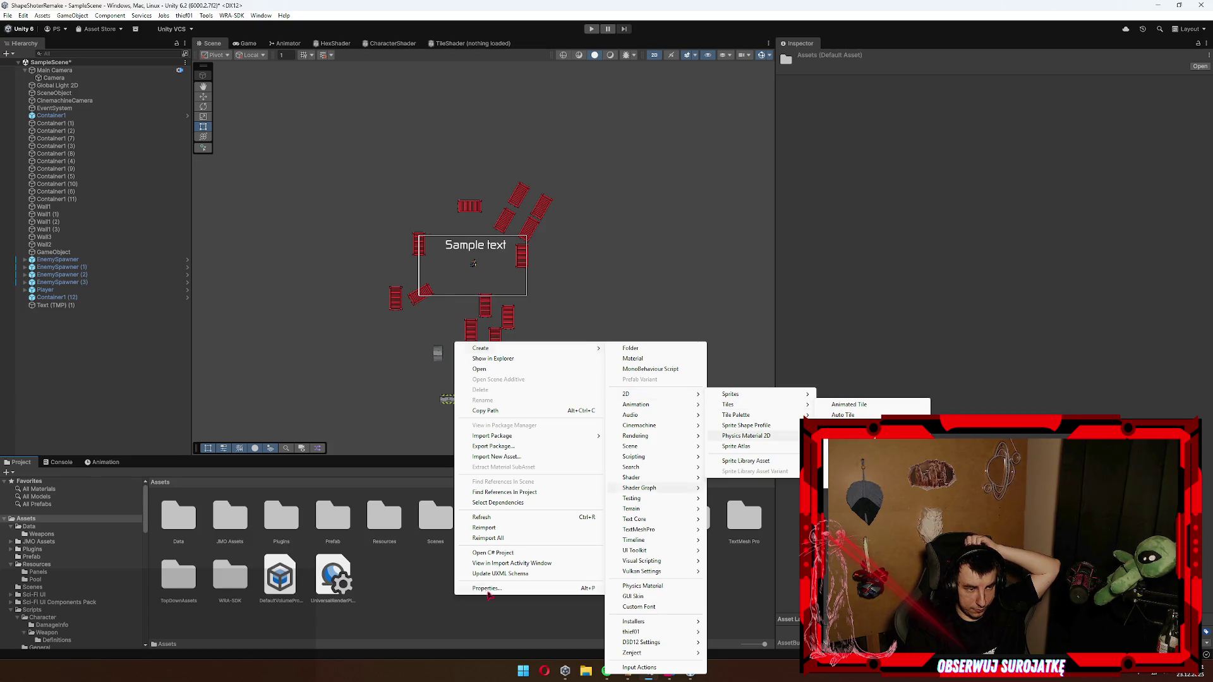
{"action": "left_click", "coordinate": [423, 600]}
Step: Create a new Render Texture asset via Create > Rendering > Render Texture
{"action": "right_click", "coordinate": [424, 600]}
{"action": "mouse_move", "coordinate": [493, 344]}
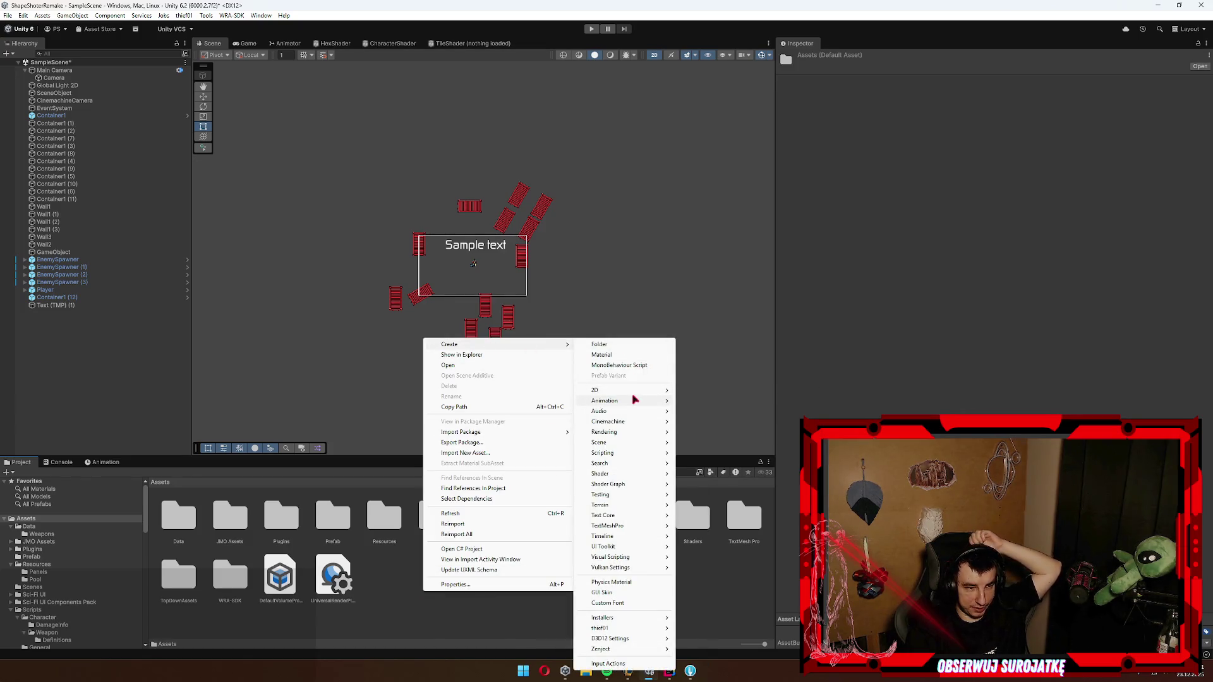
{"action": "mouse_move", "coordinate": [635, 397]}
{"action": "mouse_move", "coordinate": [746, 395]}
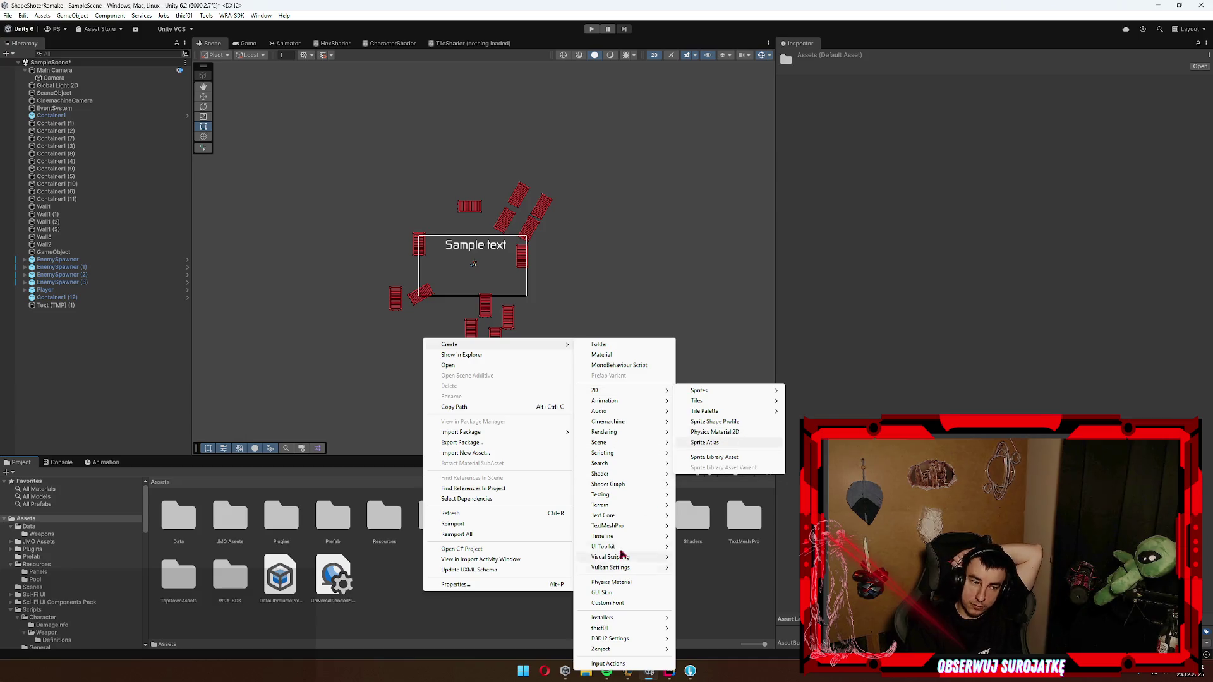
{"action": "mouse_move", "coordinate": [636, 487]}
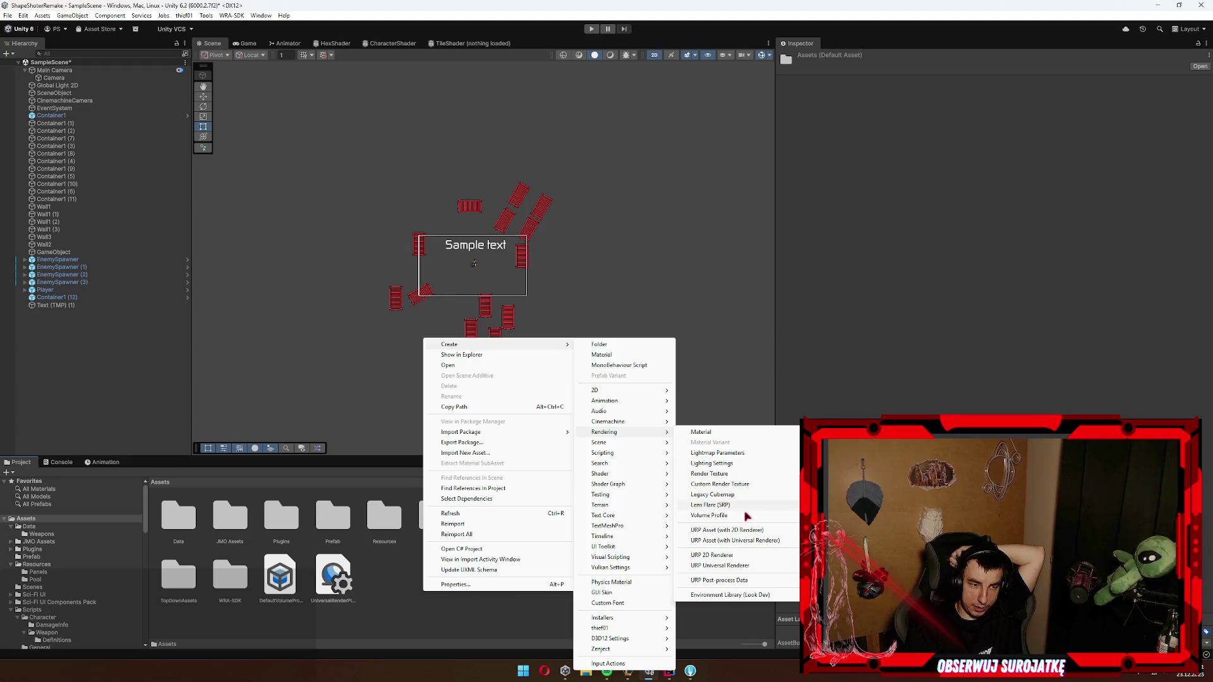
{"action": "left_click", "coordinate": [744, 474]}
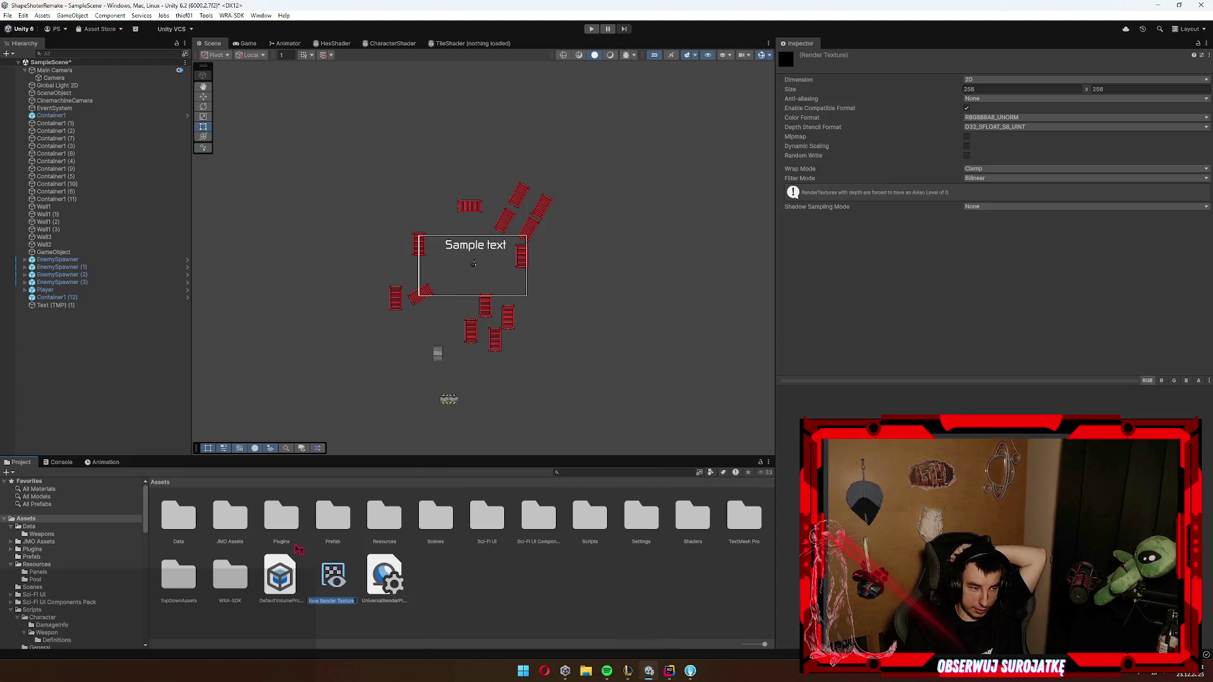
Step: Keep the name 'New Render Texture', resize it to 1920 × 1080, and reselect the child Camera
{"action": "left_click", "coordinate": [983, 91]}
{"action": "type", "text": "1920"}
{"action": "key", "text": "Tab"}
{"action": "type", "text": "108"}
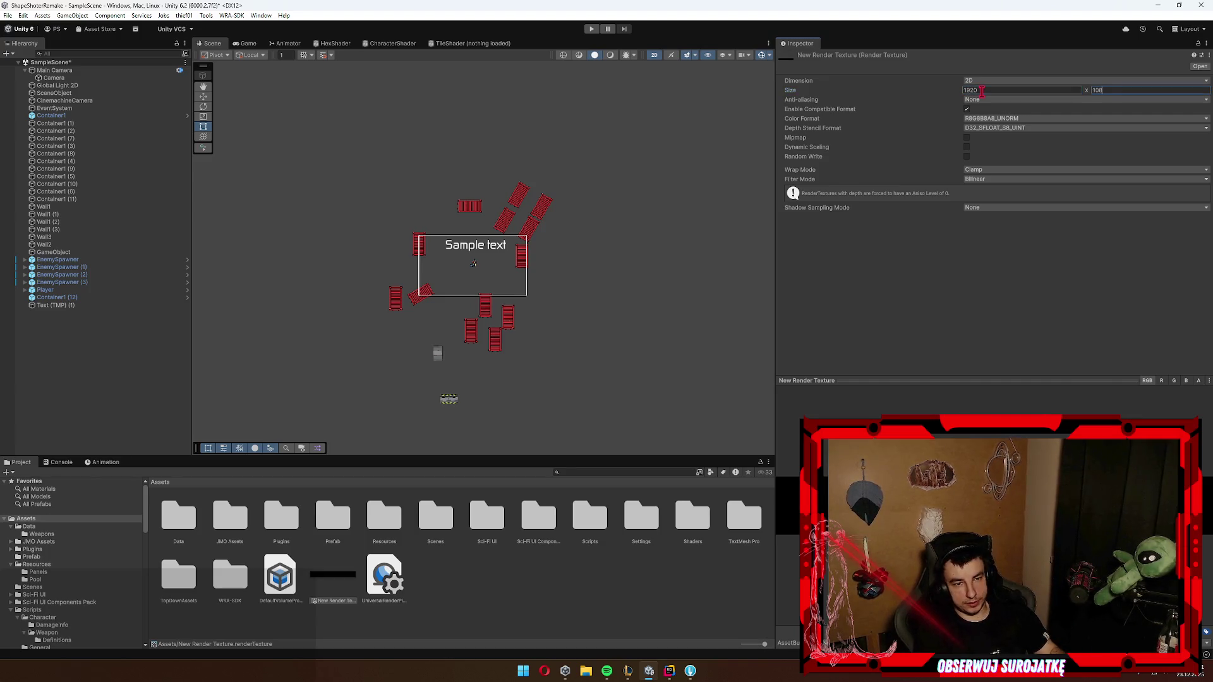
{"action": "type", "text": "0"}
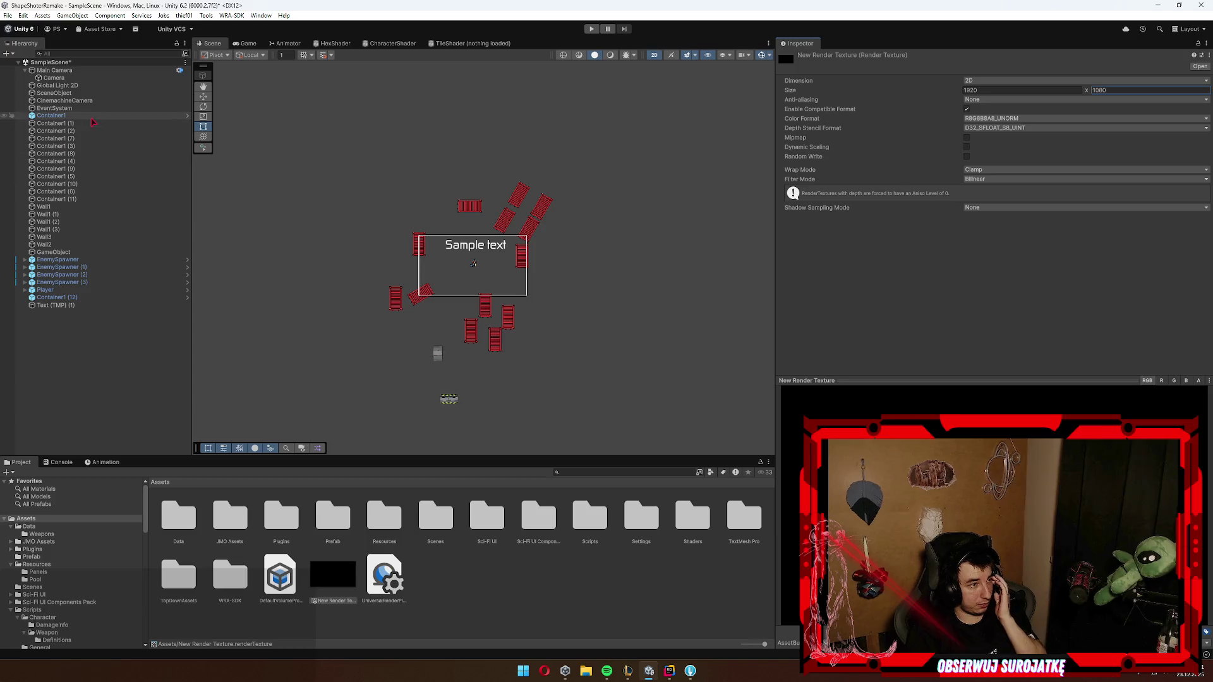
{"action": "left_click", "coordinate": [82, 78]}
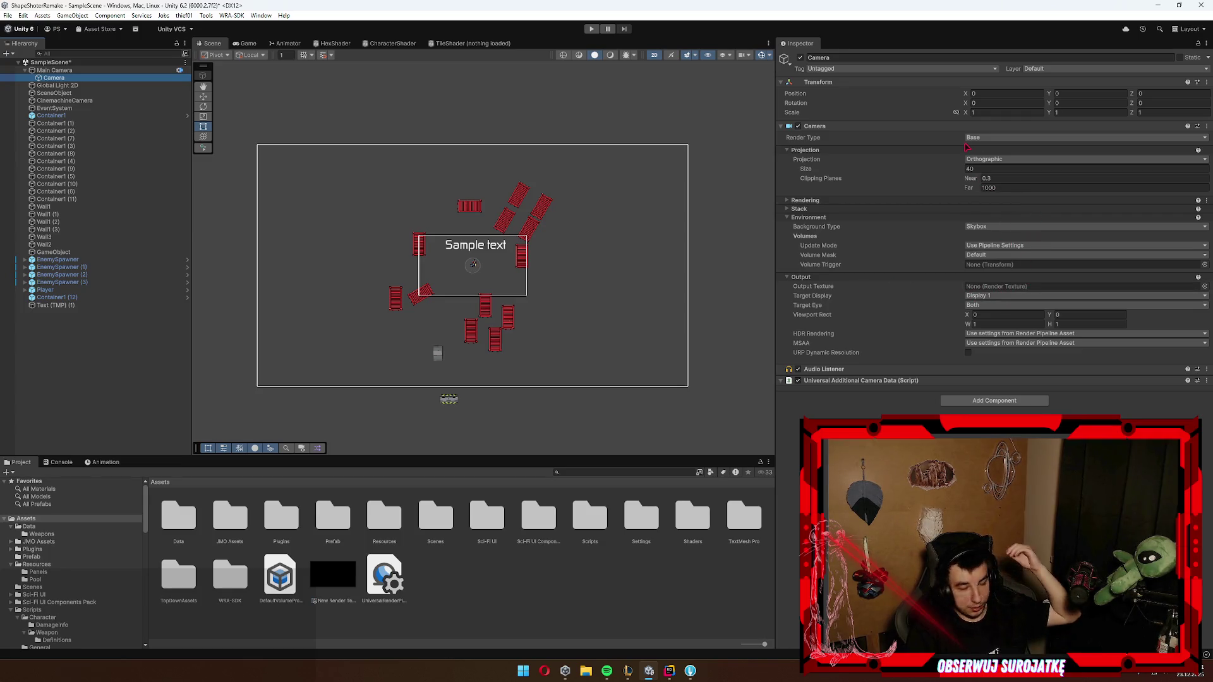
Step: Review the Camera's Projection, Update Mode, Target Display and Target Eye, keeping Orthographic, Display 1 and Both
{"action": "left_click", "coordinate": [992, 160]}
{"action": "left_click", "coordinate": [989, 179]}
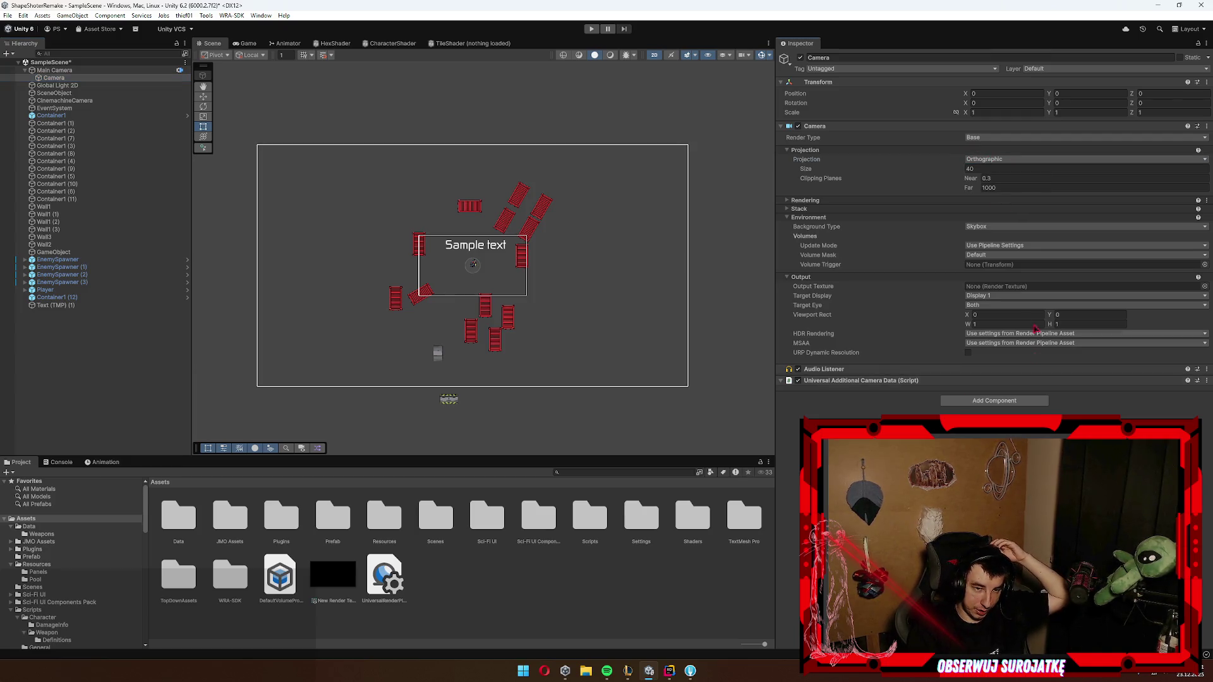
{"action": "left_click", "coordinate": [996, 247]}
{"action": "left_click", "coordinate": [976, 236]}
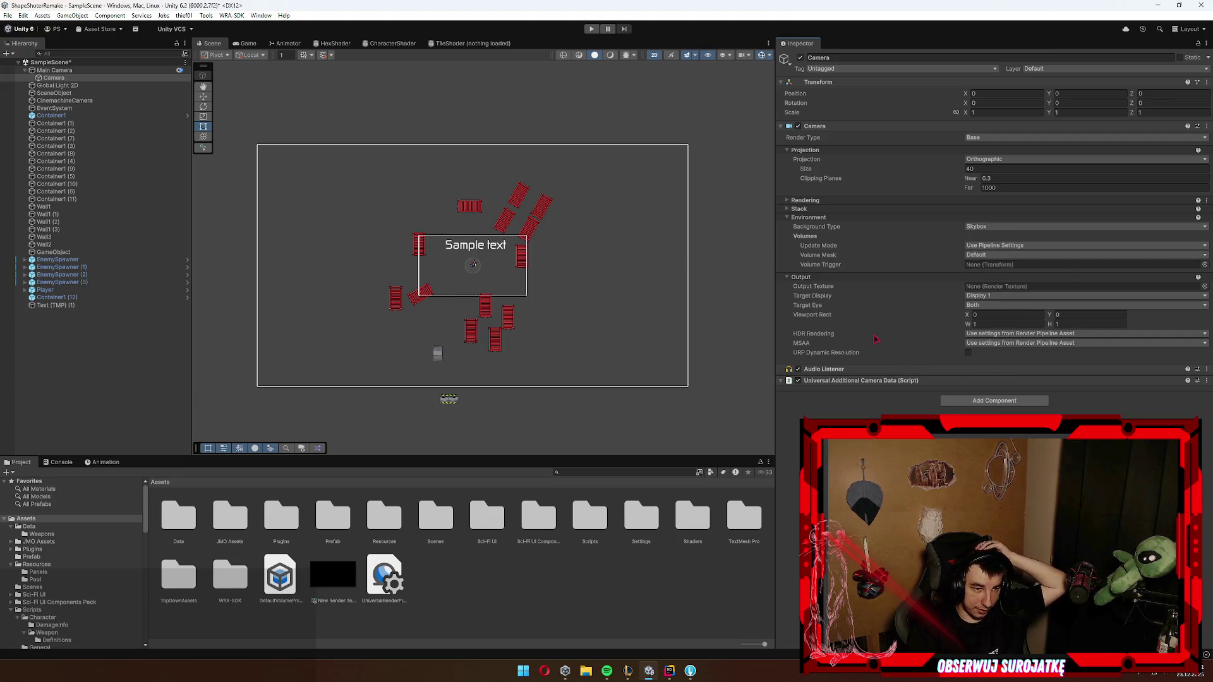
{"action": "left_click", "coordinate": [994, 296]}
{"action": "left_click", "coordinate": [991, 274]}
{"action": "left_click", "coordinate": [989, 307]}
{"action": "left_click", "coordinate": [994, 311]}
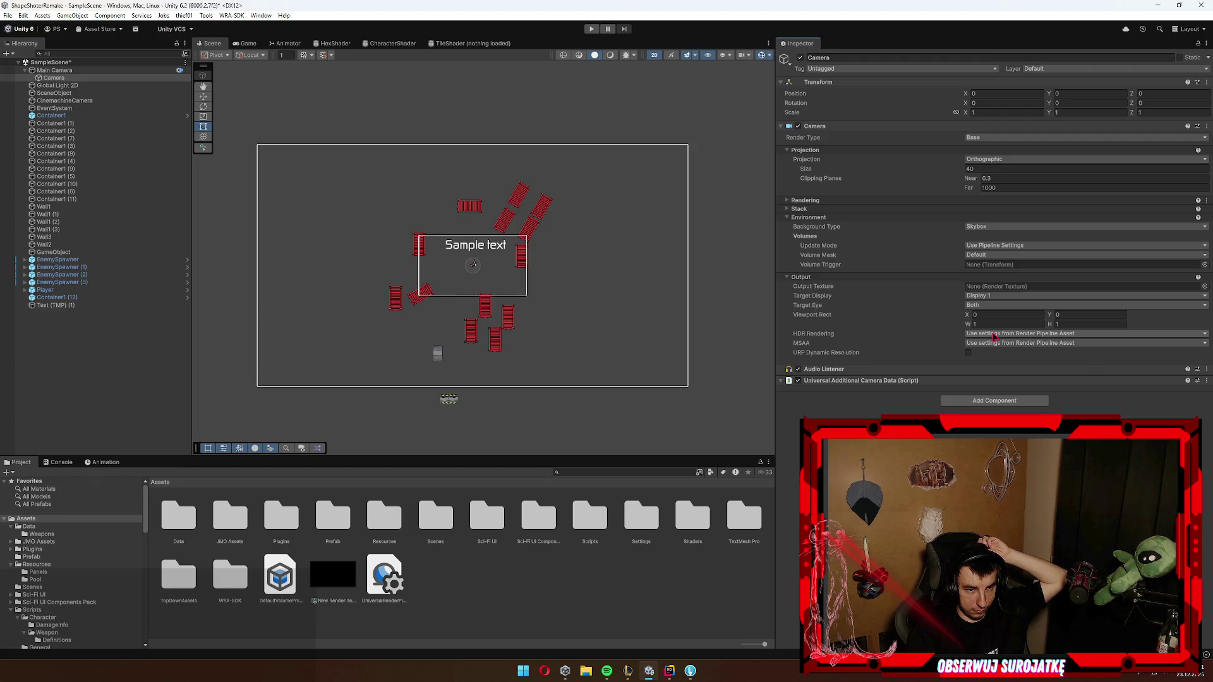
{"action": "left_click", "coordinate": [1005, 297]}
{"action": "left_click", "coordinate": [1005, 308]}
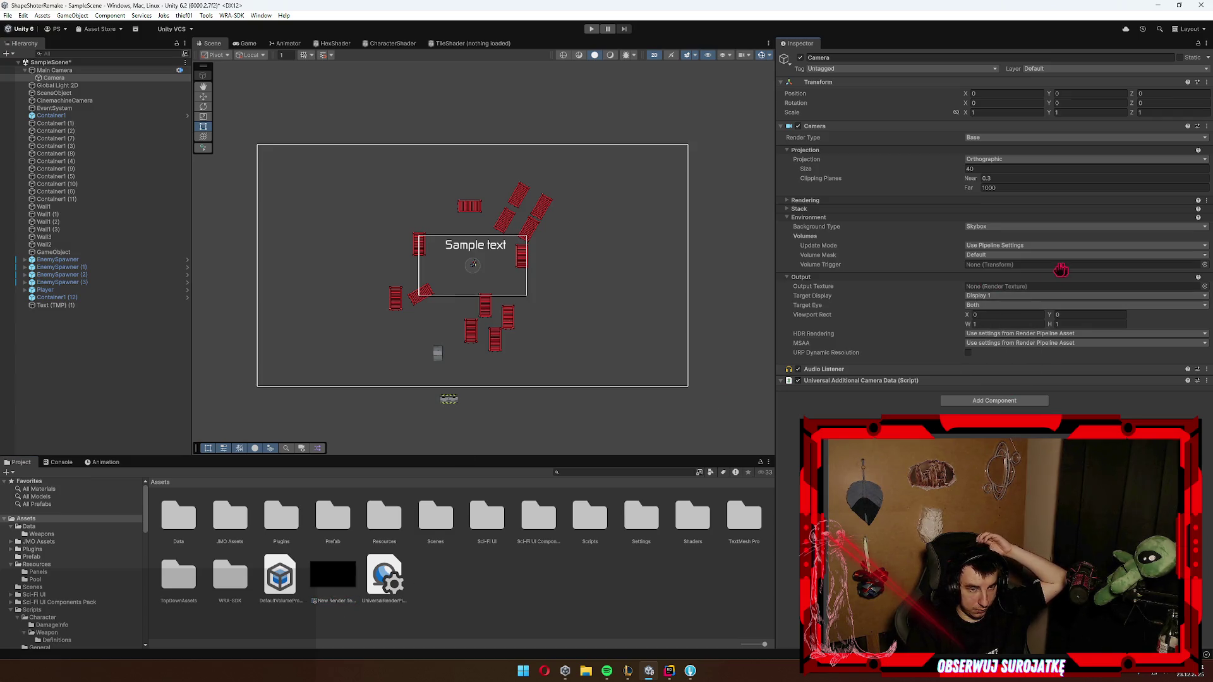
Step: Assign New Render Texture as the Camera's Output Texture and open the texture's settings
{"action": "mouse_move", "coordinate": [324, 591]}
{"action": "left_mouse_down"}
{"action": "mouse_move", "coordinate": [1037, 261]}
{"action": "mouse_move", "coordinate": [1015, 288]}
{"action": "left_mouse_up"}
{"action": "double_click", "coordinate": [1043, 286]}
{"action": "left_click", "coordinate": [1024, 90]}
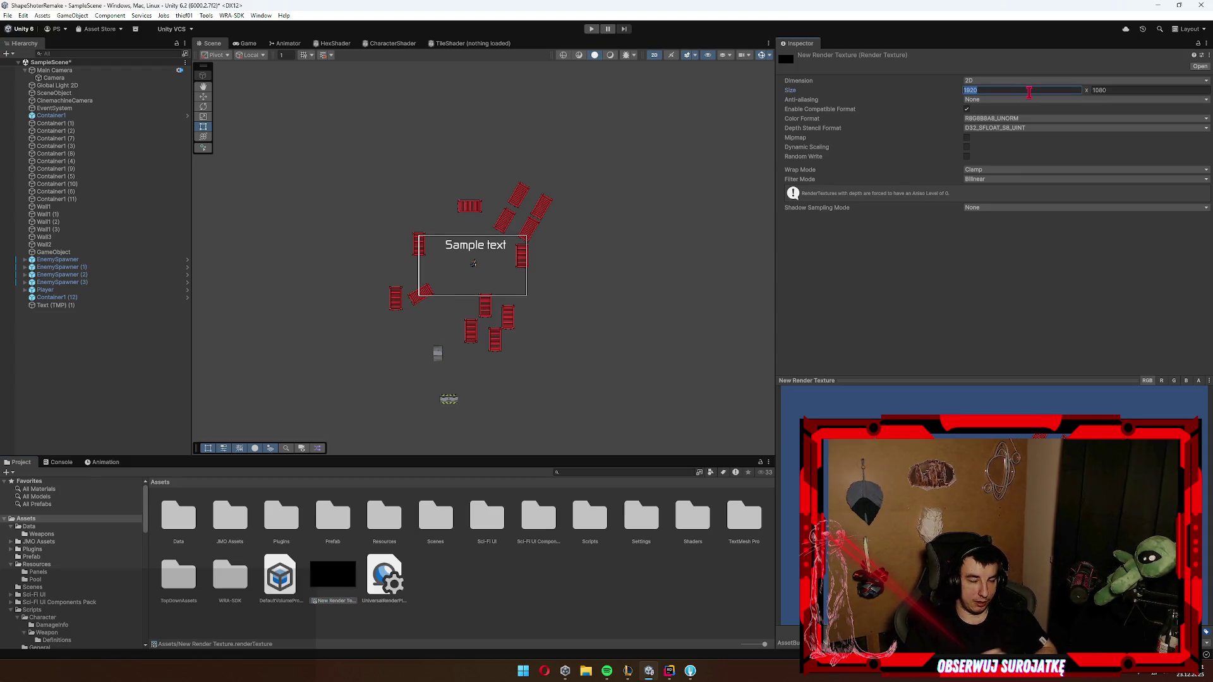
Step: Set New Render Texture's width and height to 512 × 512
{"action": "type", "text": "128"}
{"action": "key", "text": "Tab"}
{"action": "type", "text": "128"}
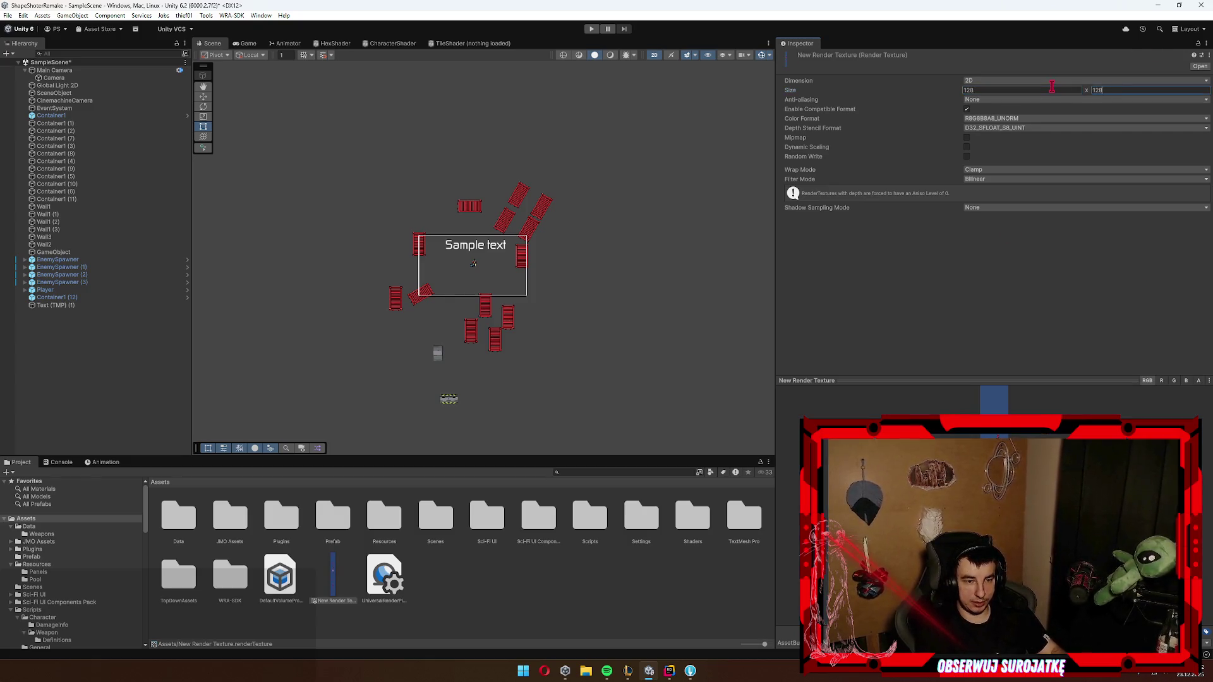
{"action": "left_click", "coordinate": [1005, 90]}
{"action": "type", "text": "512"}
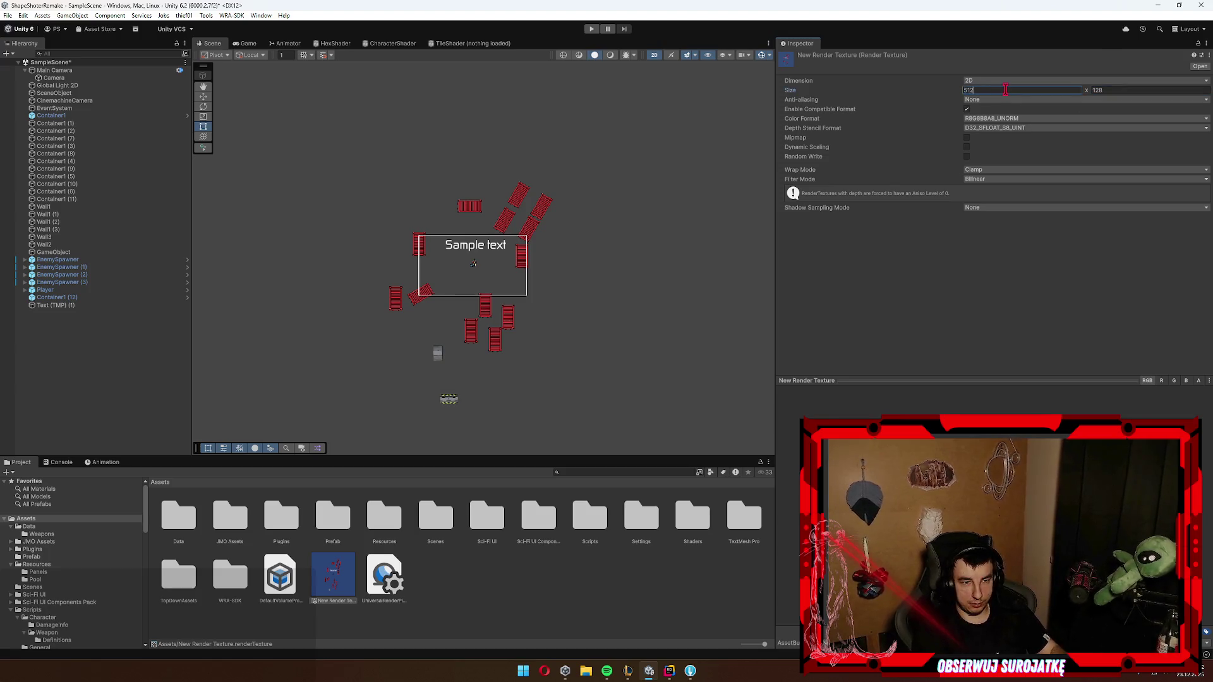
{"action": "key", "text": "Tab"}
{"action": "type", "text": "512"}
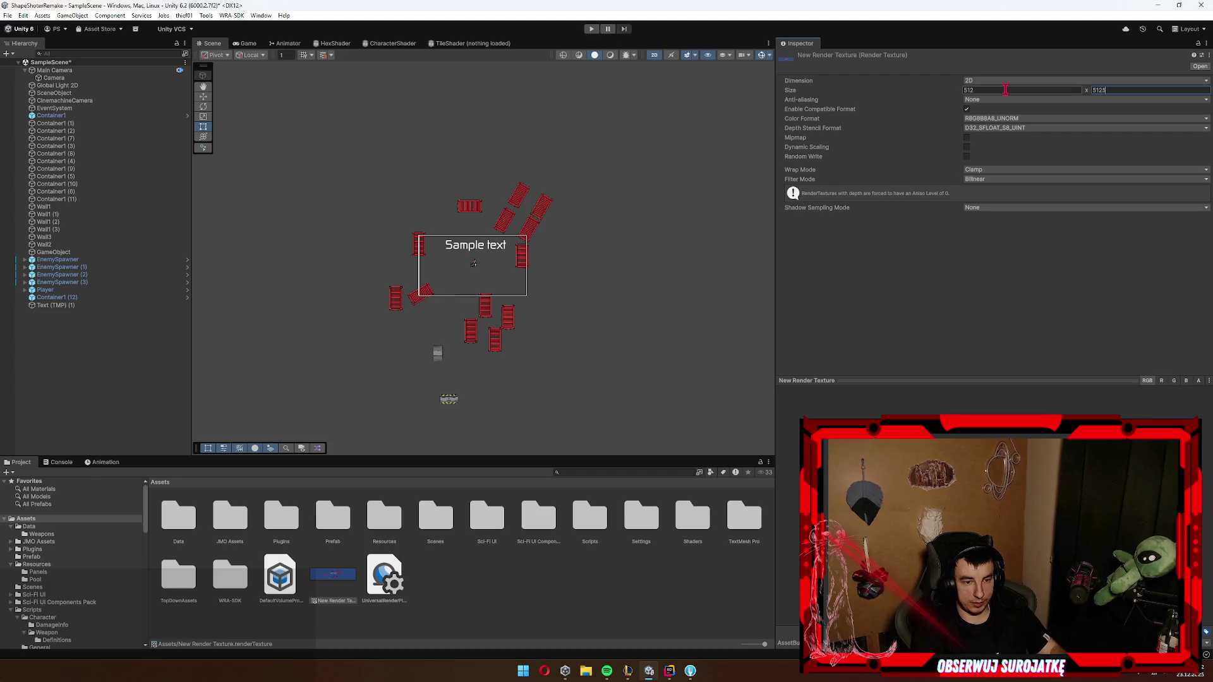
{"action": "key", "text": "Return"}
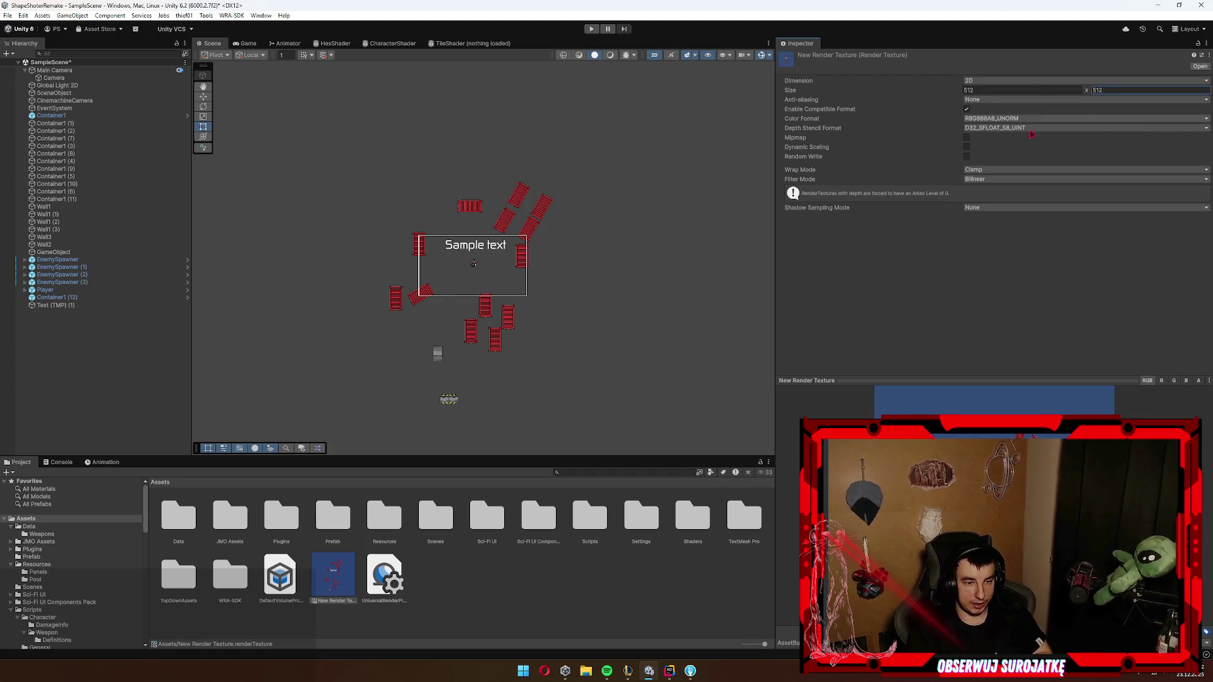
Step: Recheck the texture's width value and reselect the child Camera
{"action": "left_click", "coordinate": [1054, 90]}
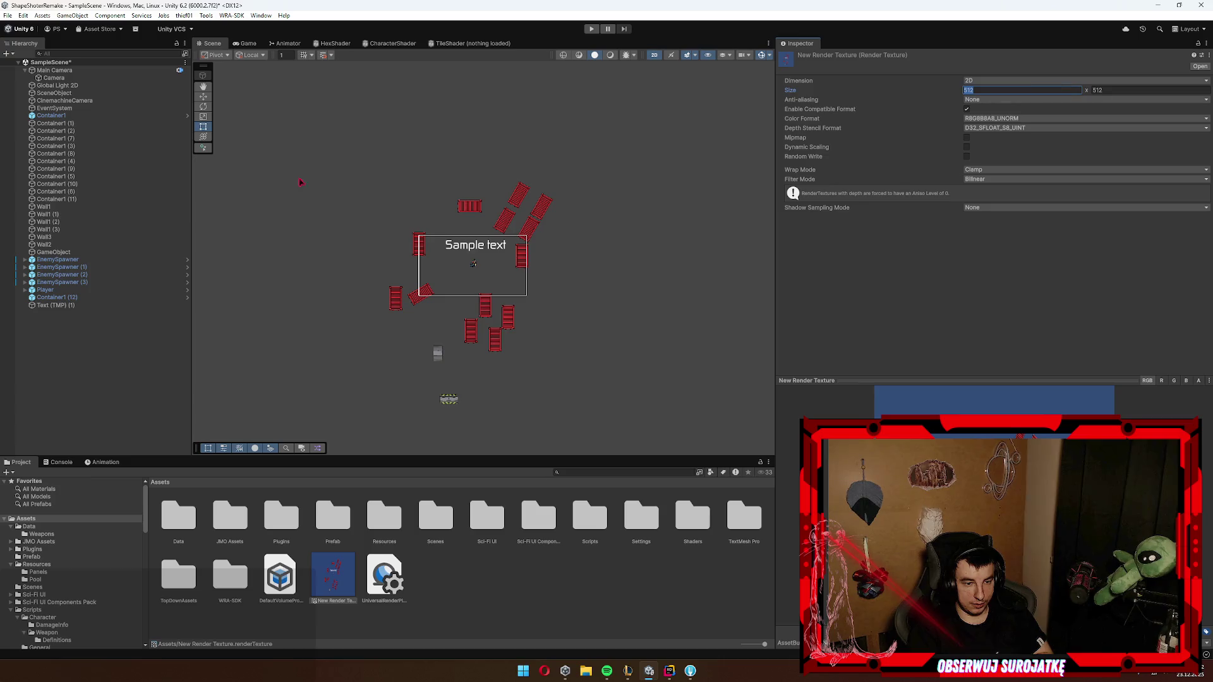
{"action": "scroll", "coordinate": [443, 265], "scroll_direction": "down", "scroll_amount": 6}
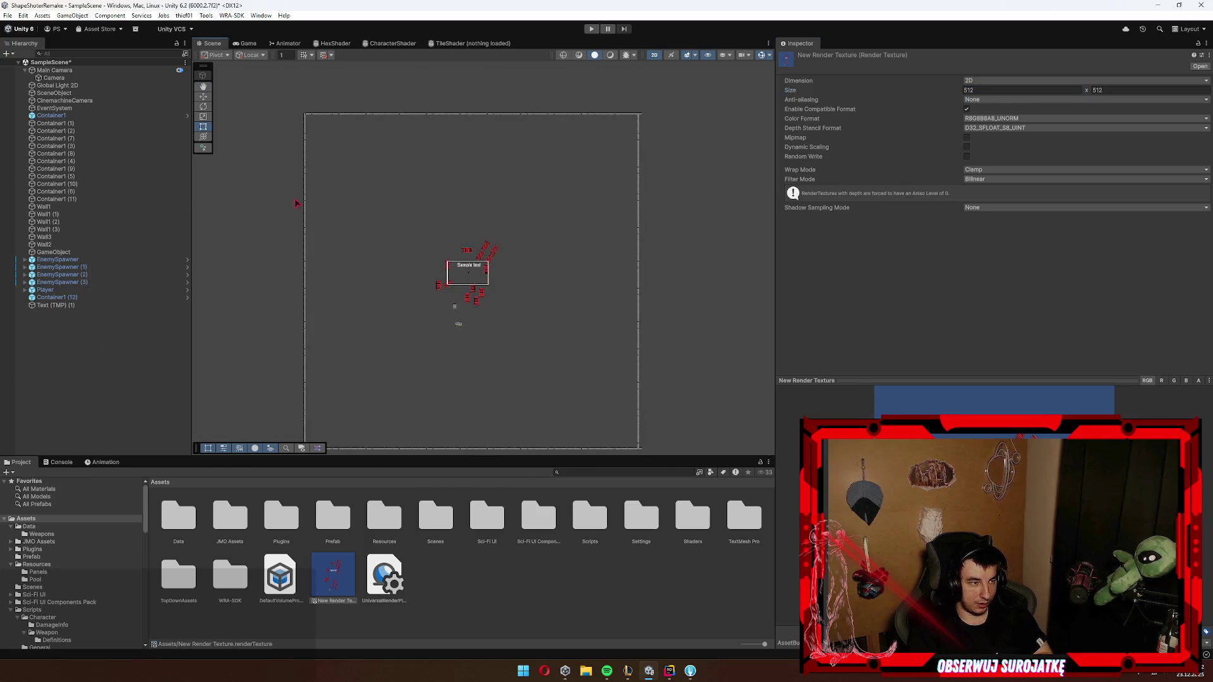
{"action": "scroll", "coordinate": [451, 246], "scroll_direction": "up", "scroll_amount": 3}
{"action": "left_click", "coordinate": [74, 77]}
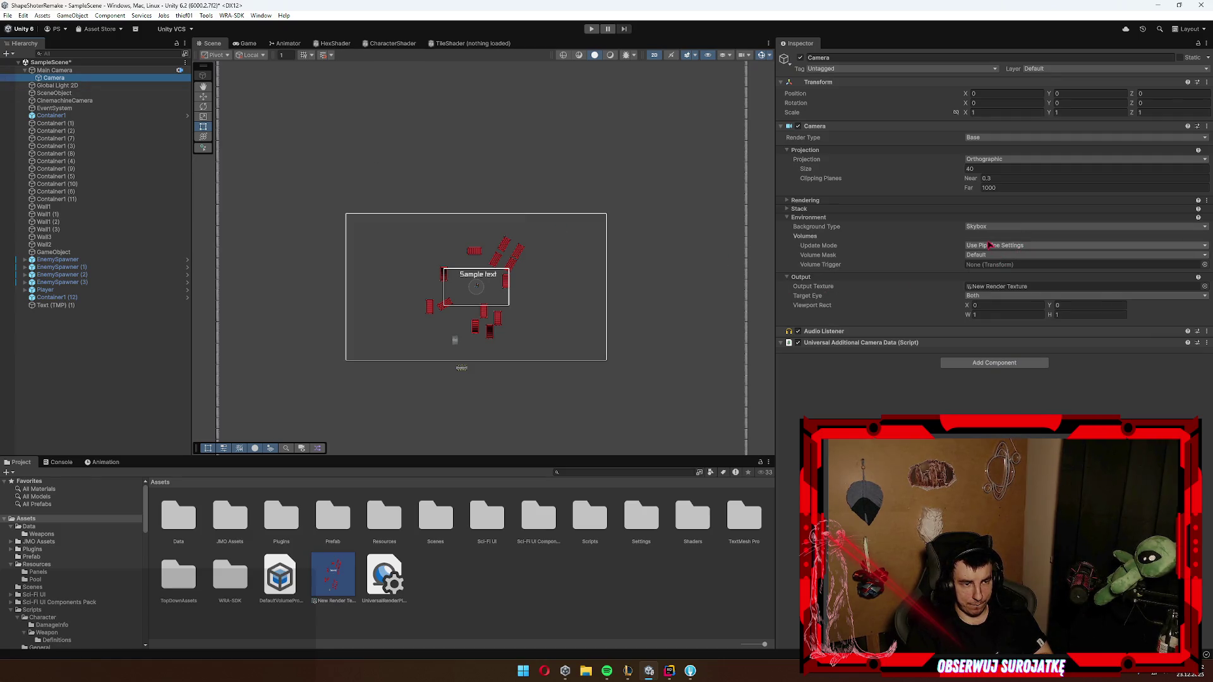
Step: Check the child Camera's update mode, Rendering, Stack and Opaque Texture settings without changing them
{"action": "left_click", "coordinate": [1009, 245]}
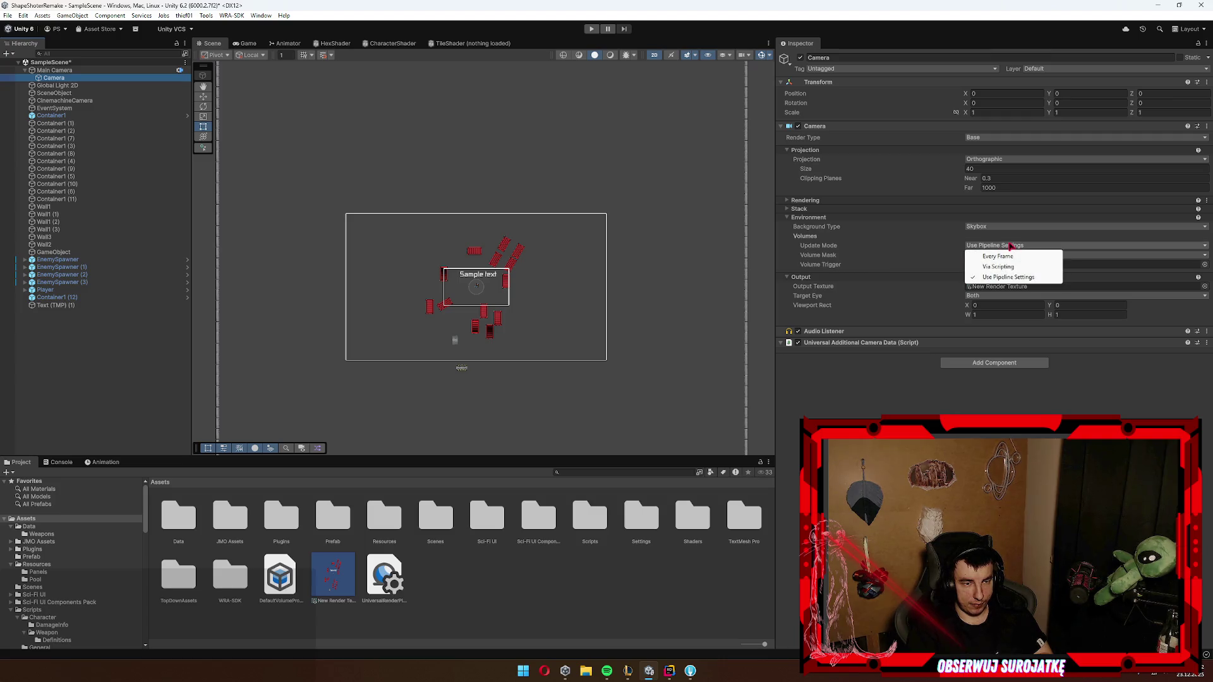
{"action": "left_click", "coordinate": [1008, 277]}
{"action": "left_click", "coordinate": [815, 209]}
{"action": "left_click", "coordinate": [830, 202]}
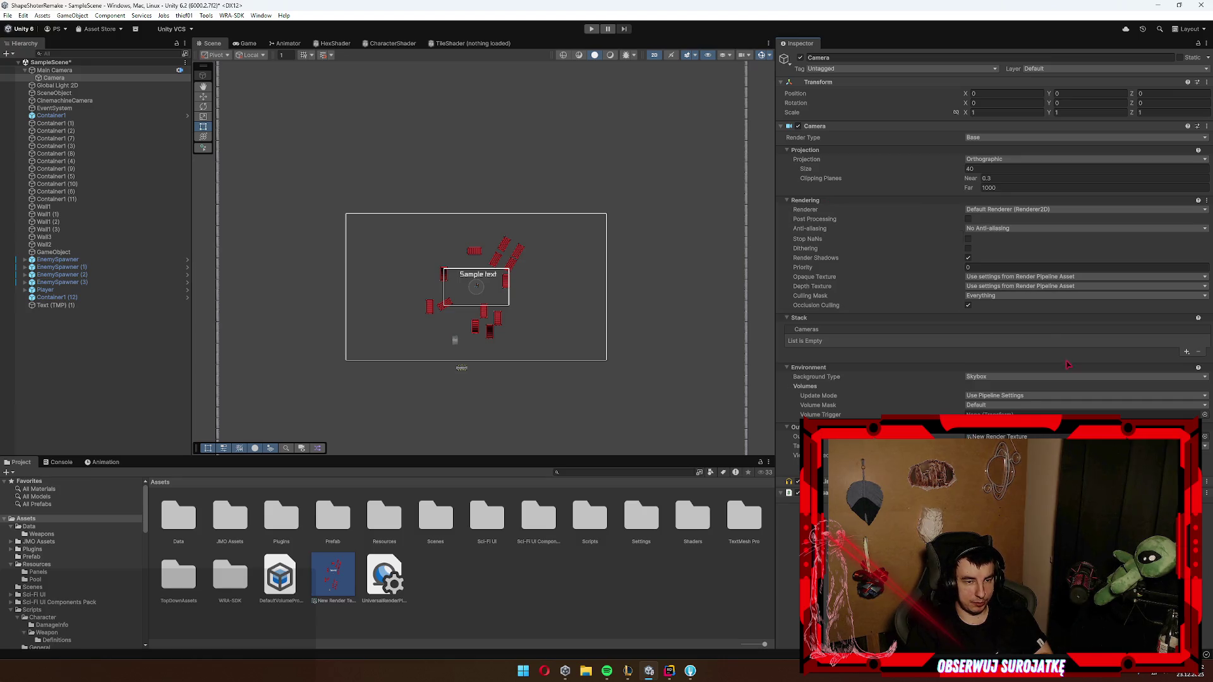
{"action": "left_click", "coordinate": [1053, 277]}
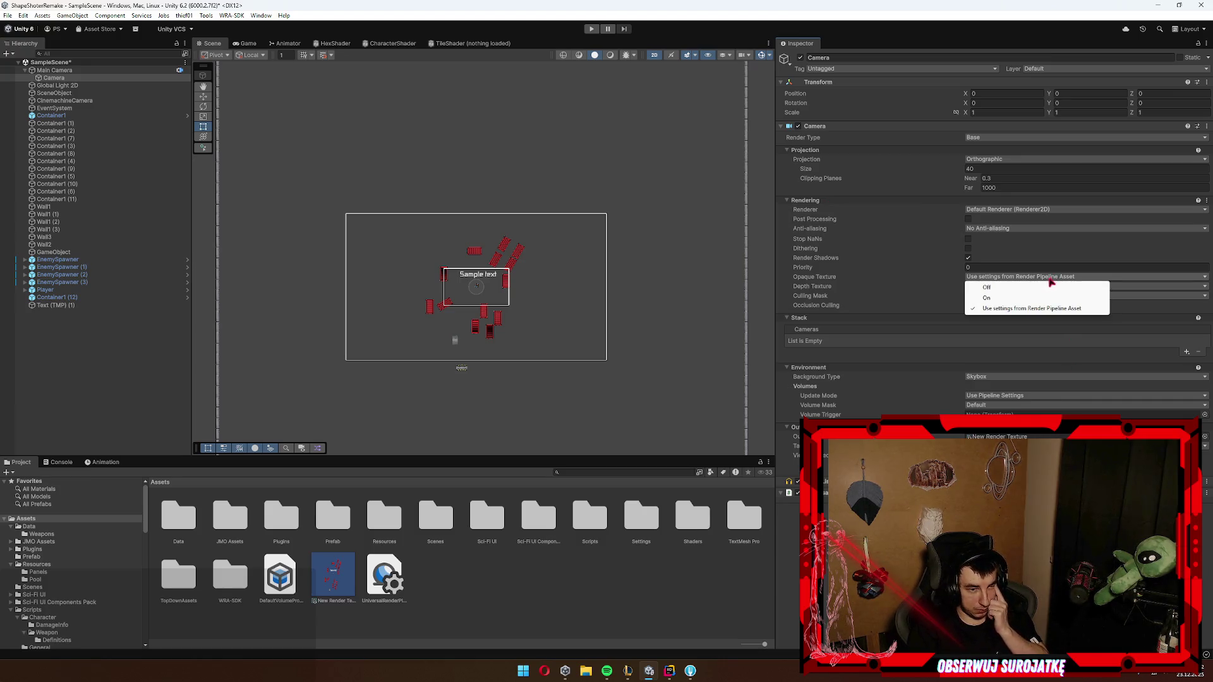
{"action": "left_click", "coordinate": [1049, 283]}
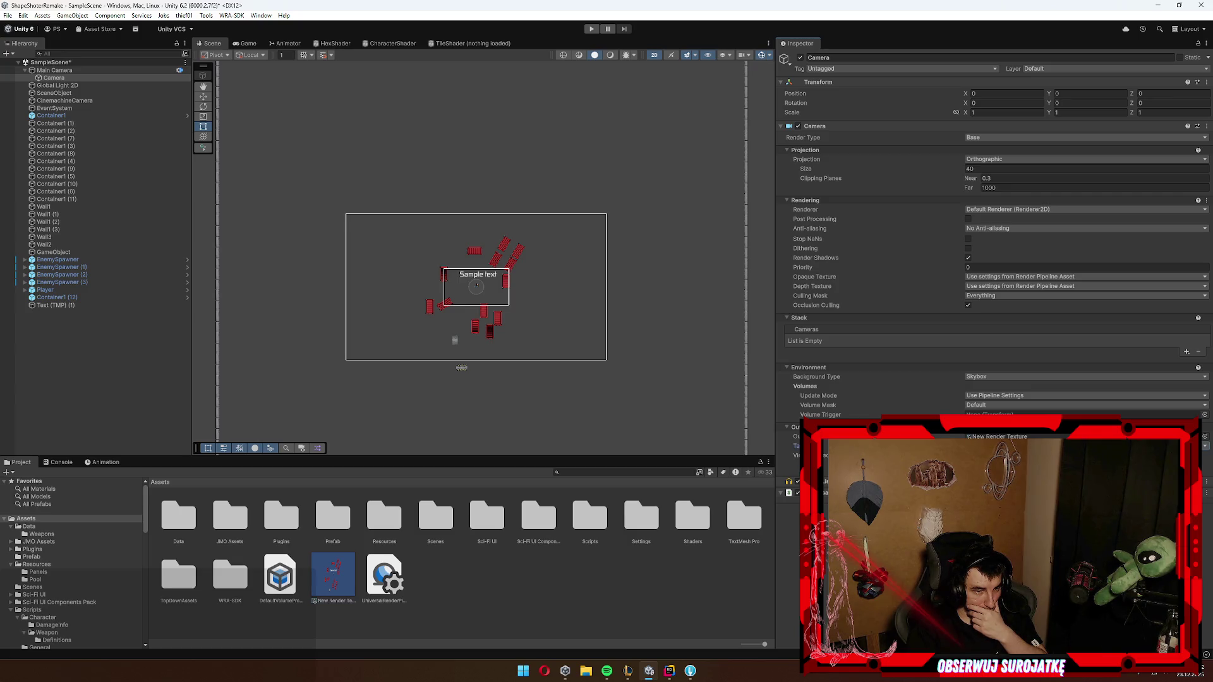
Step: Glance at New Render Texture and the Camera's Renderer list, then switch to the Game view
{"action": "left_click", "coordinate": [77, 79]}
{"action": "left_click", "coordinate": [342, 576]}
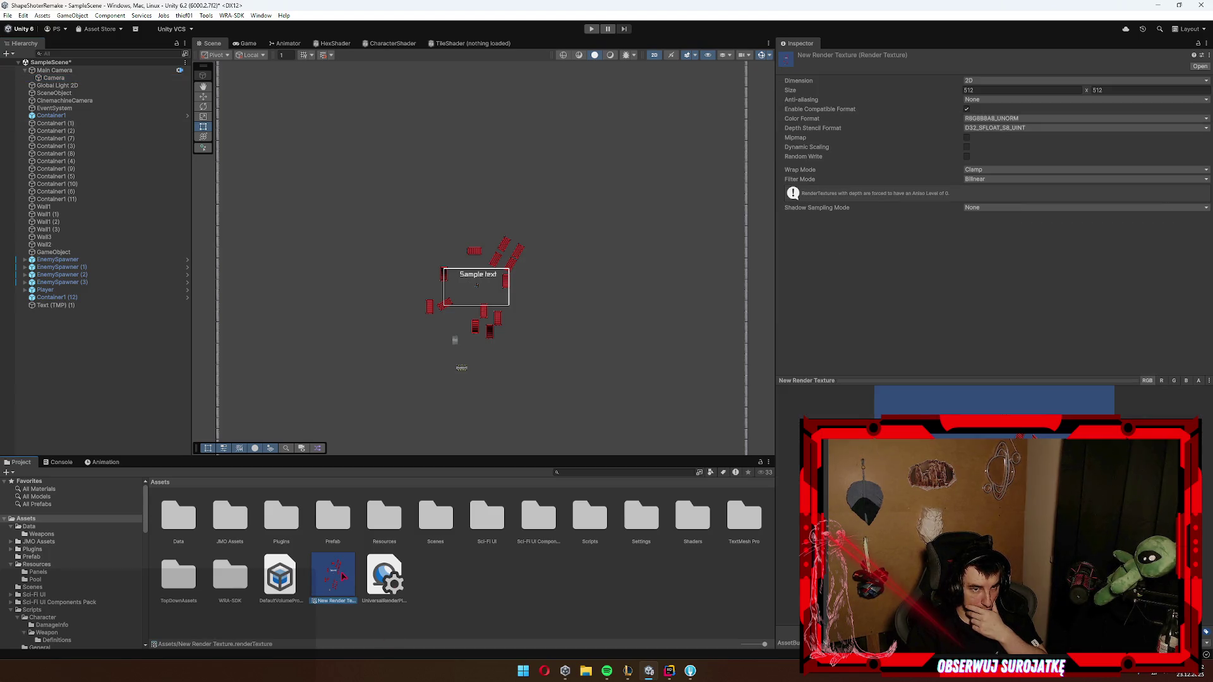
{"action": "left_click", "coordinate": [74, 79]}
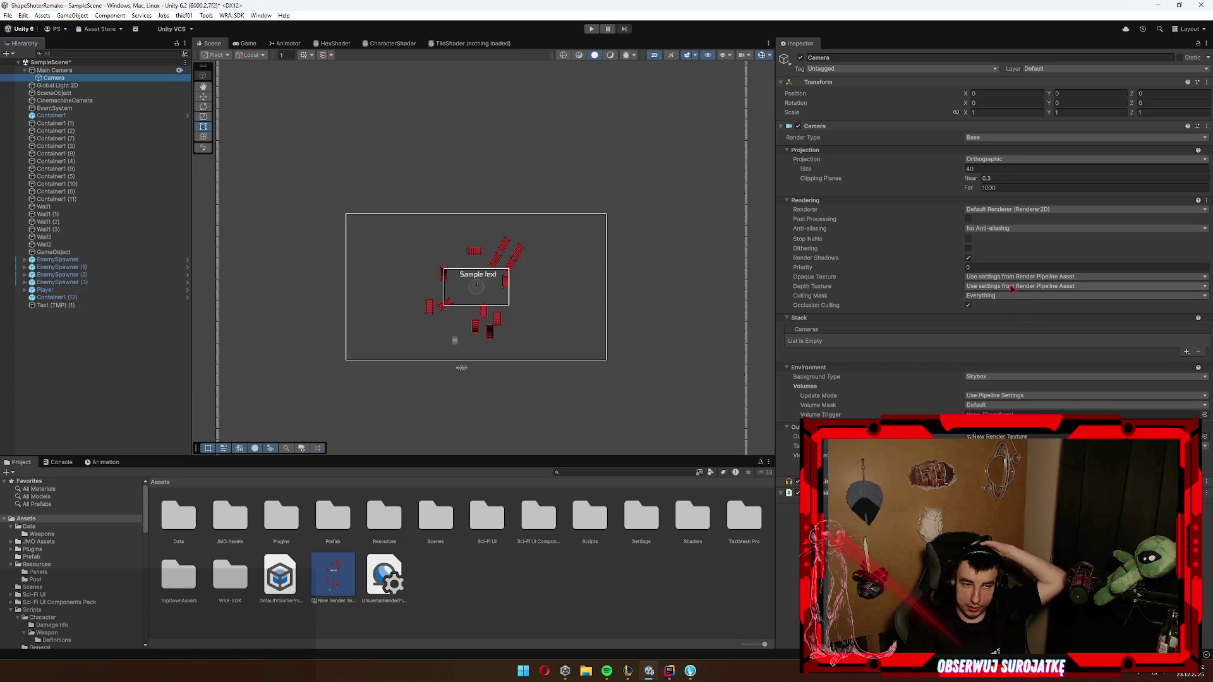
{"action": "left_click", "coordinate": [1021, 209]}
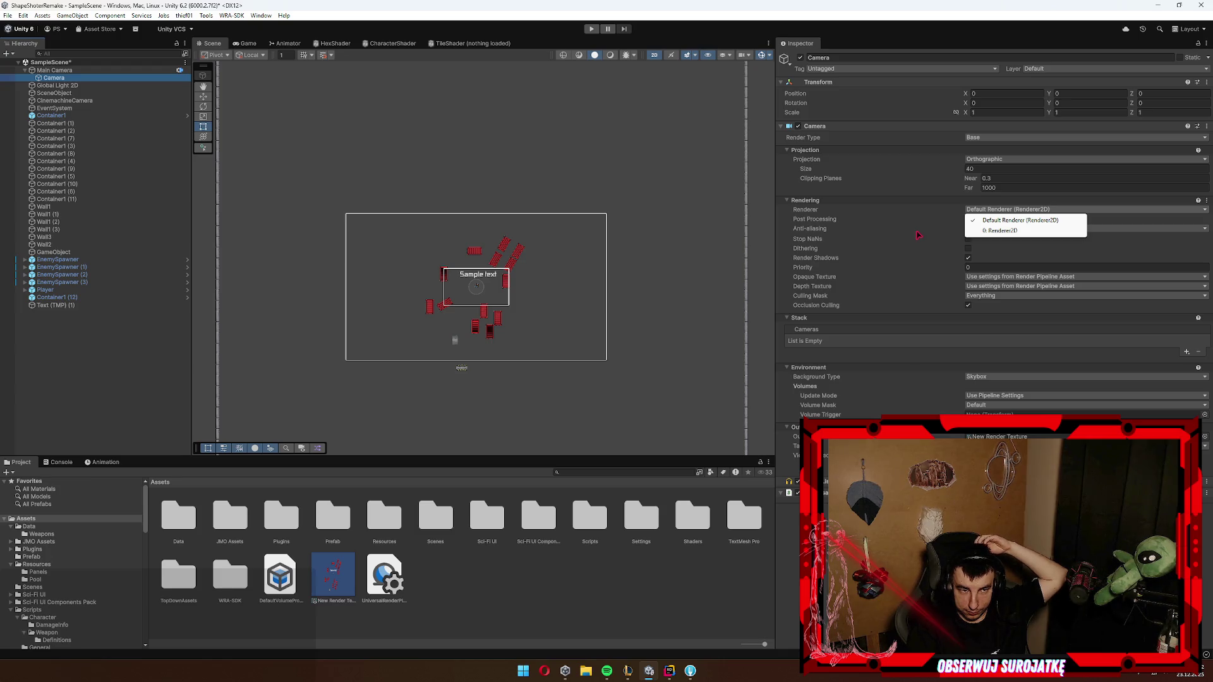
{"action": "left_click", "coordinate": [1002, 230]}
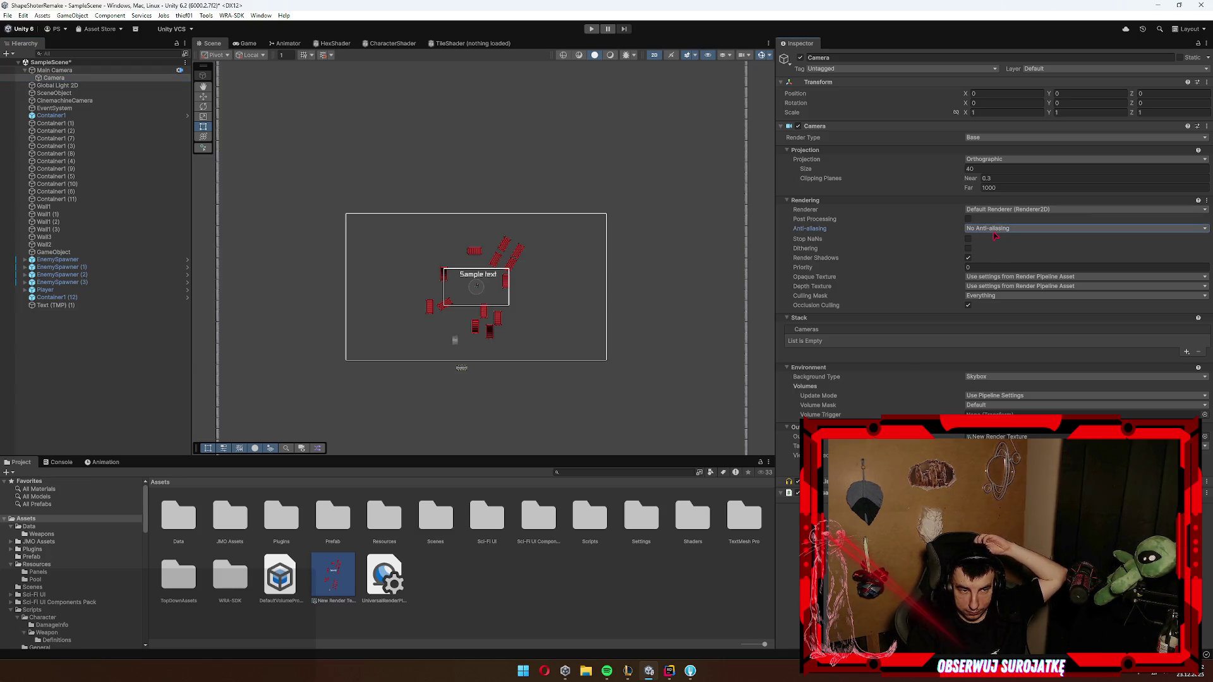
{"action": "left_click", "coordinate": [244, 43]}
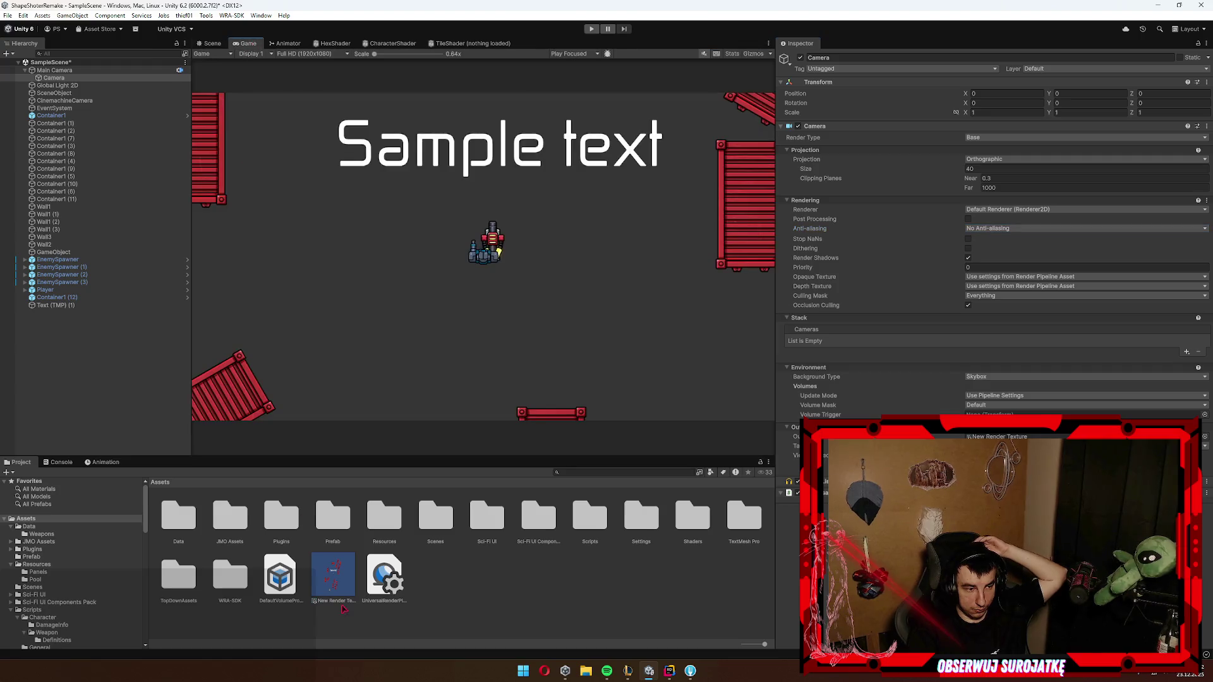
Step: Check New Render Texture's Dimension and Depth Stencil Format options, leaving both unchanged
{"action": "left_click", "coordinate": [337, 578]}
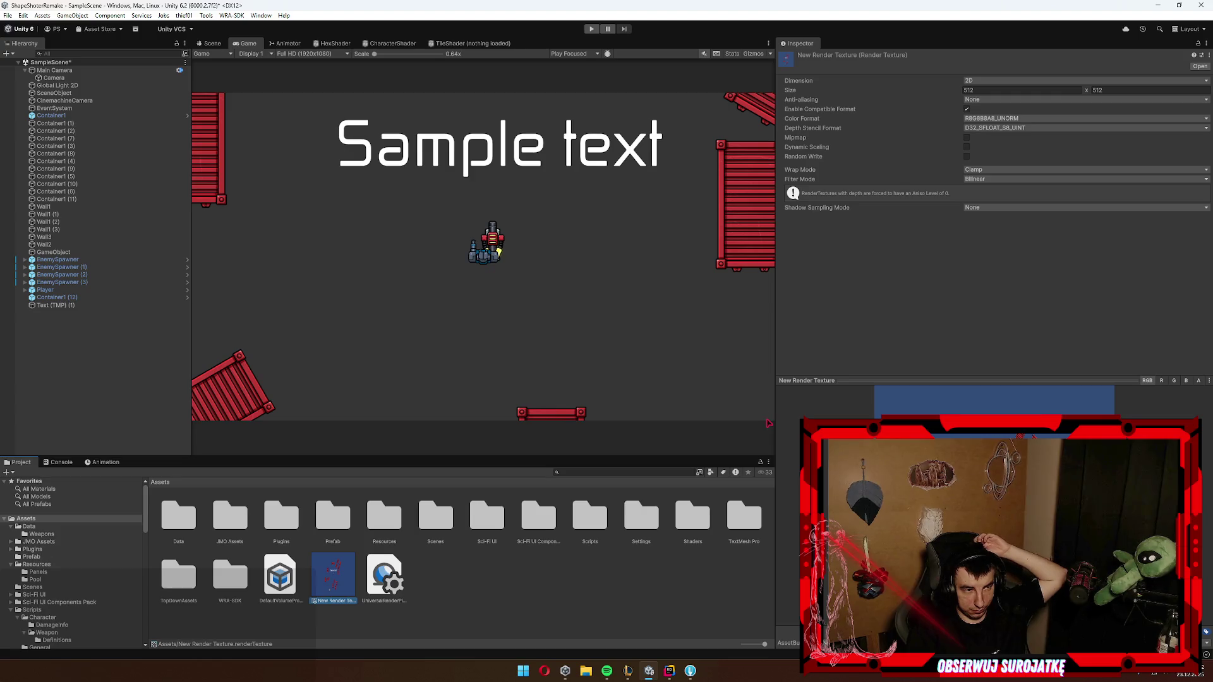
{"action": "left_click", "coordinate": [970, 81]}
{"action": "left_click", "coordinate": [1039, 81]}
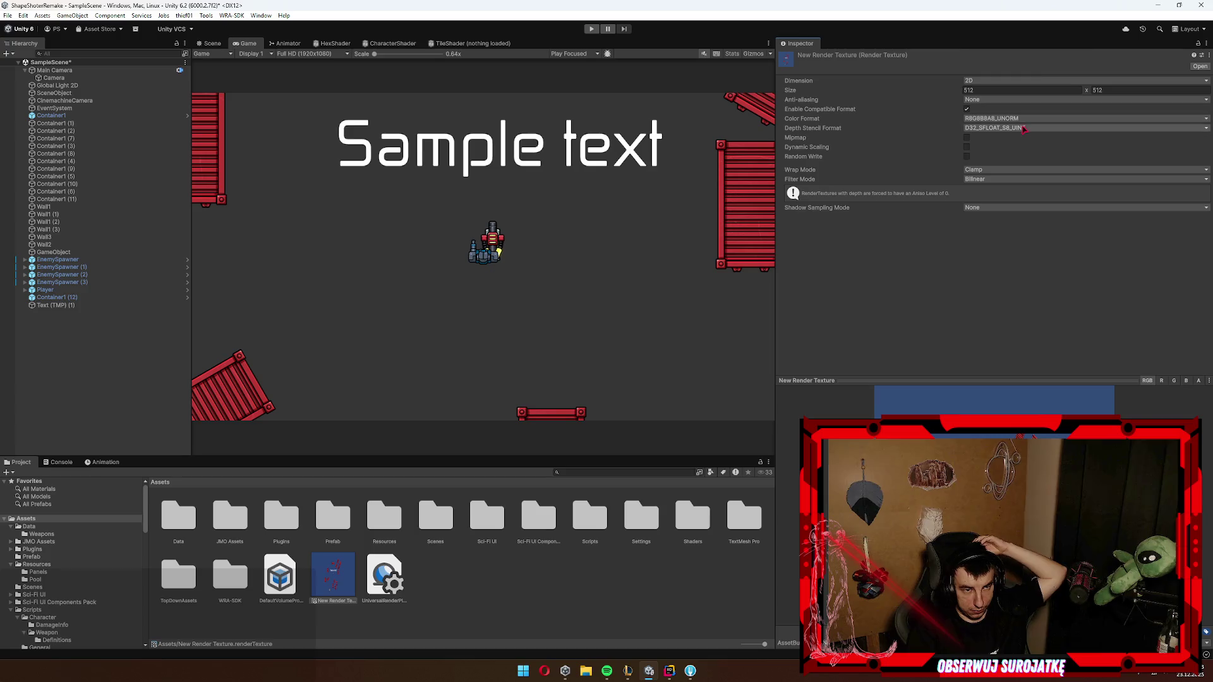
{"action": "left_click", "coordinate": [1024, 128]}
{"action": "left_click", "coordinate": [1022, 120]}
{"action": "left_click", "coordinate": [1011, 129]}
{"action": "left_click", "coordinate": [899, 306]}
Step: Turn on Dynamic Scaling for the texture, then reselect the child Camera
{"action": "left_click", "coordinate": [967, 148]}
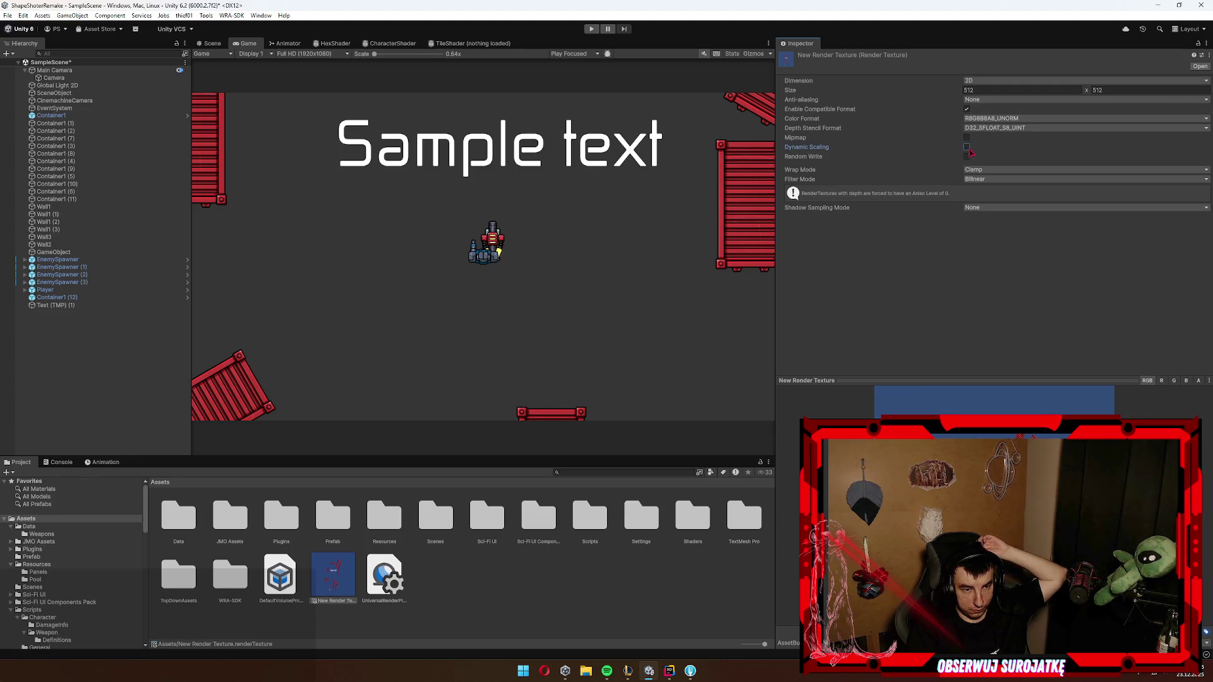
{"action": "left_click", "coordinate": [967, 157]}
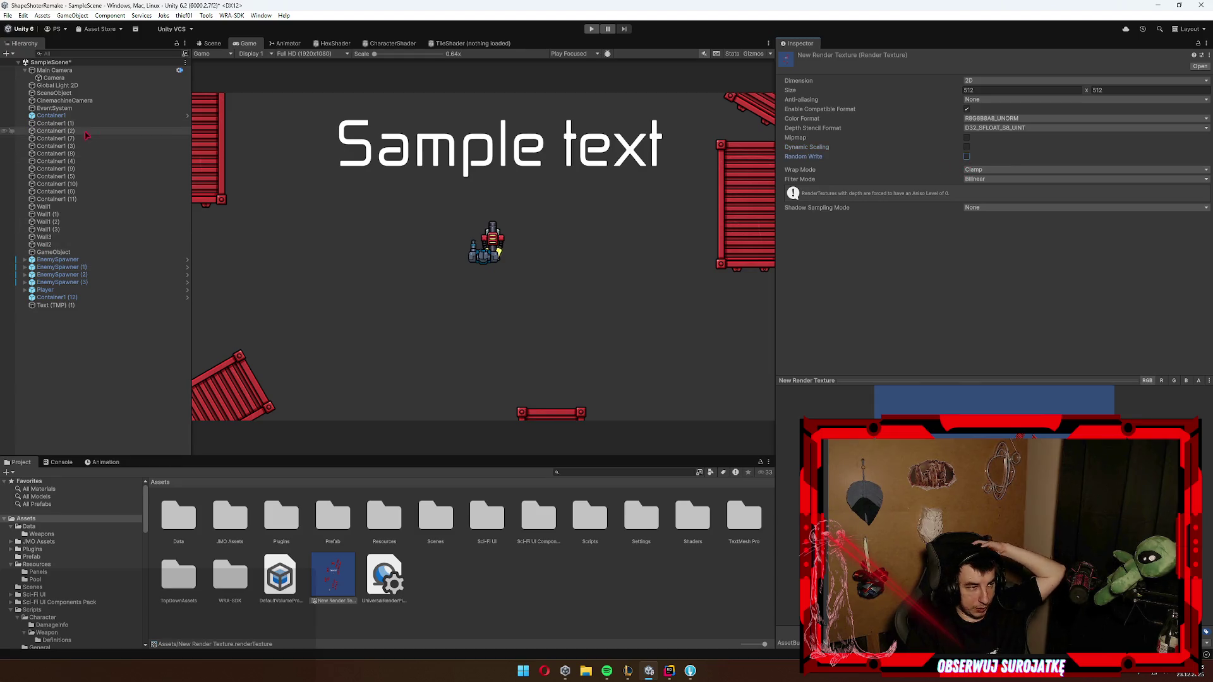
{"action": "left_click", "coordinate": [54, 78]}
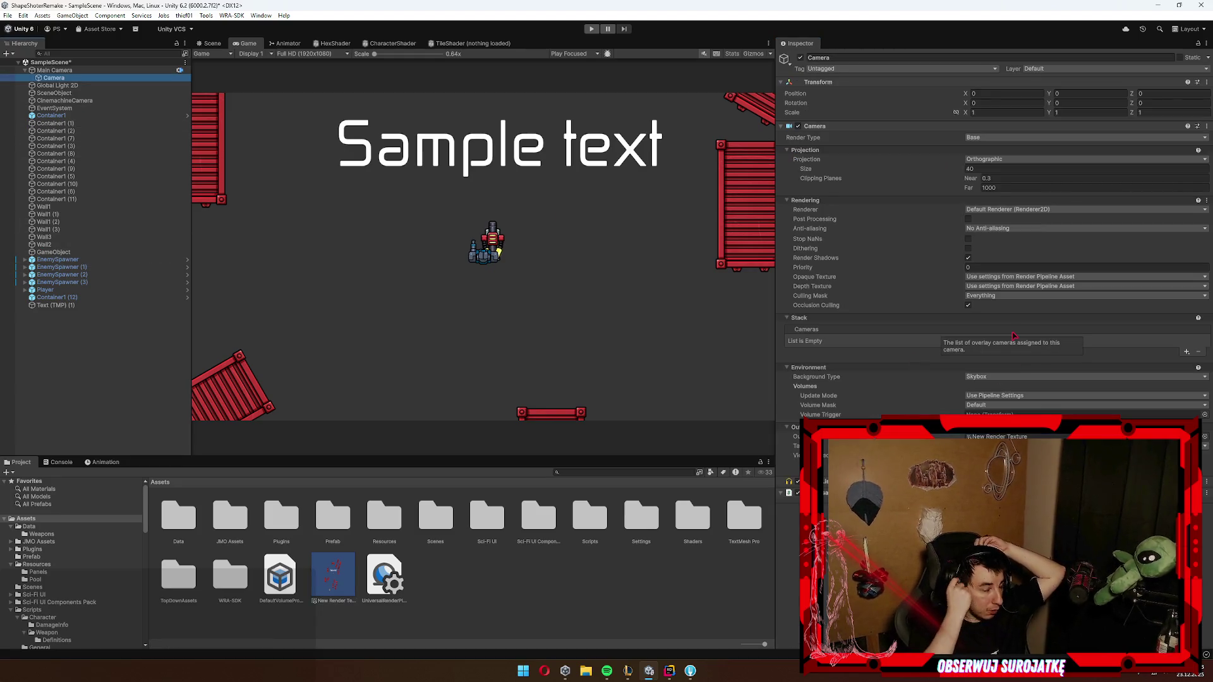
Step: Add a custom 10x10 resolution and apply it to the Game view
{"action": "left_click", "coordinate": [309, 54]}
{"action": "left_click", "coordinate": [291, 159]}
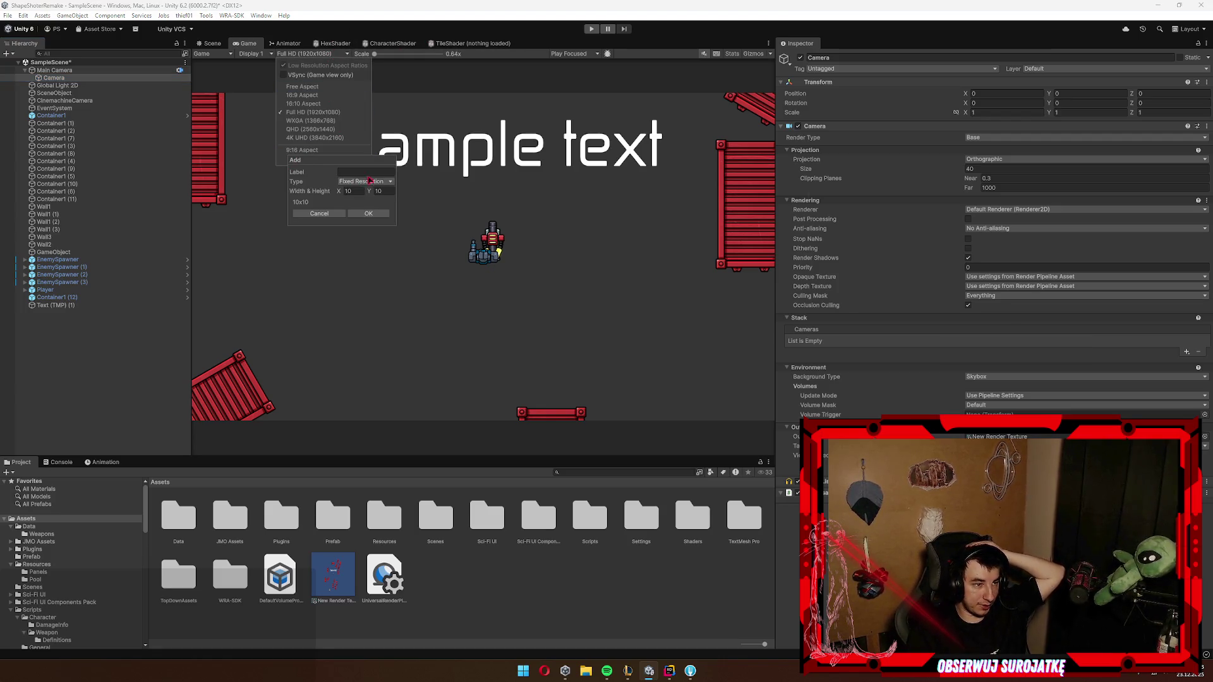
{"action": "left_click", "coordinate": [369, 213]}
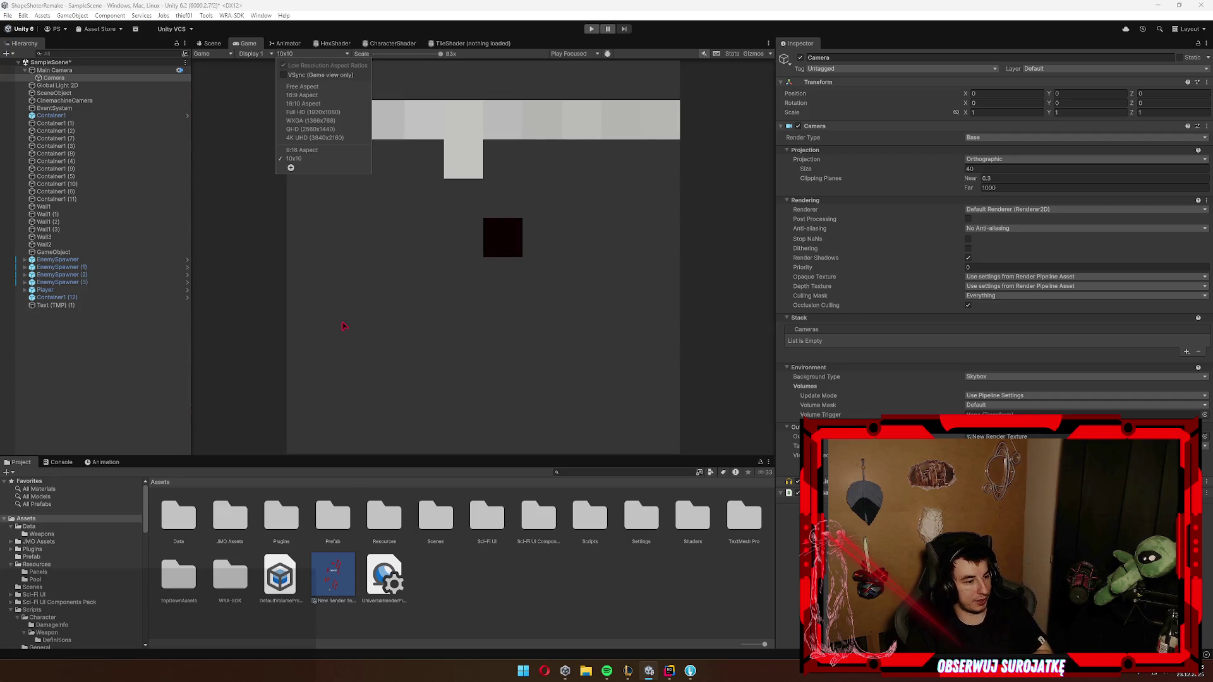
Step: Review New Render Texture and the child Camera's volume update mode, leaving it on pipeline settings
{"action": "left_click", "coordinate": [335, 555]}
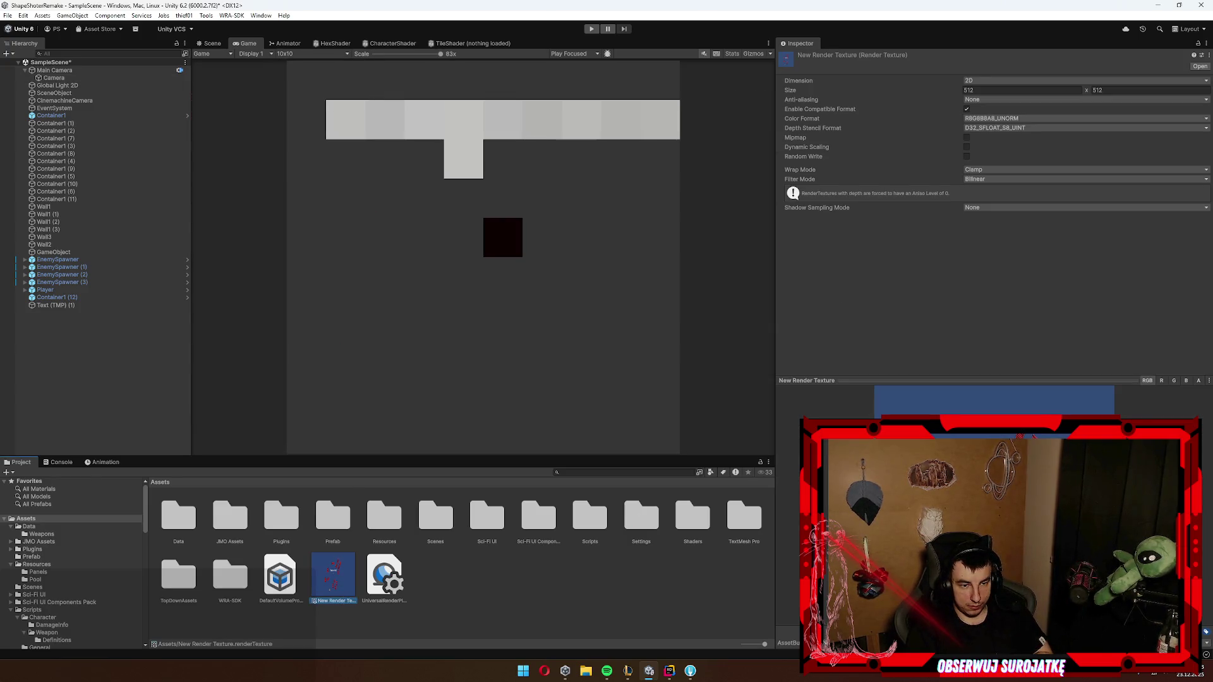
{"action": "left_click", "coordinate": [54, 77]}
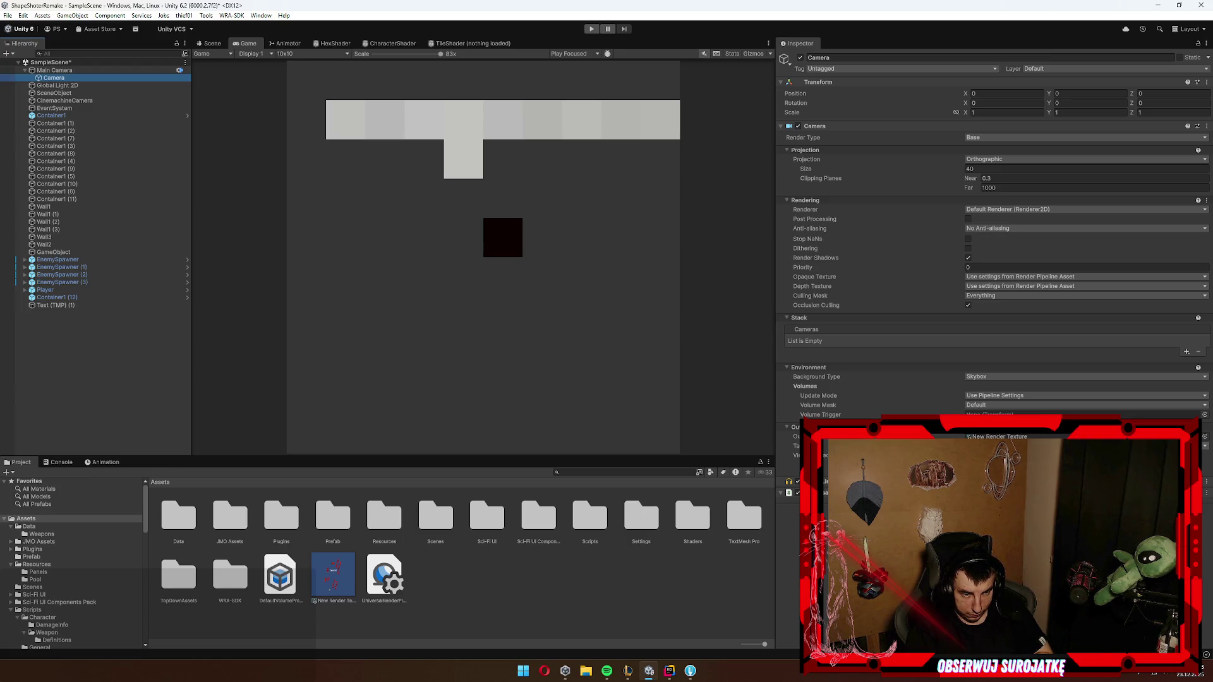
{"action": "left_click", "coordinate": [1034, 396]}
{"action": "left_click", "coordinate": [1011, 407]}
{"action": "left_click", "coordinate": [1030, 396]}
{"action": "left_click", "coordinate": [1024, 415]}
{"action": "left_click", "coordinate": [1024, 399]}
{"action": "left_click", "coordinate": [1026, 406]}
{"action": "left_click", "coordinate": [1025, 397]}
{"action": "left_click", "coordinate": [1024, 410]}
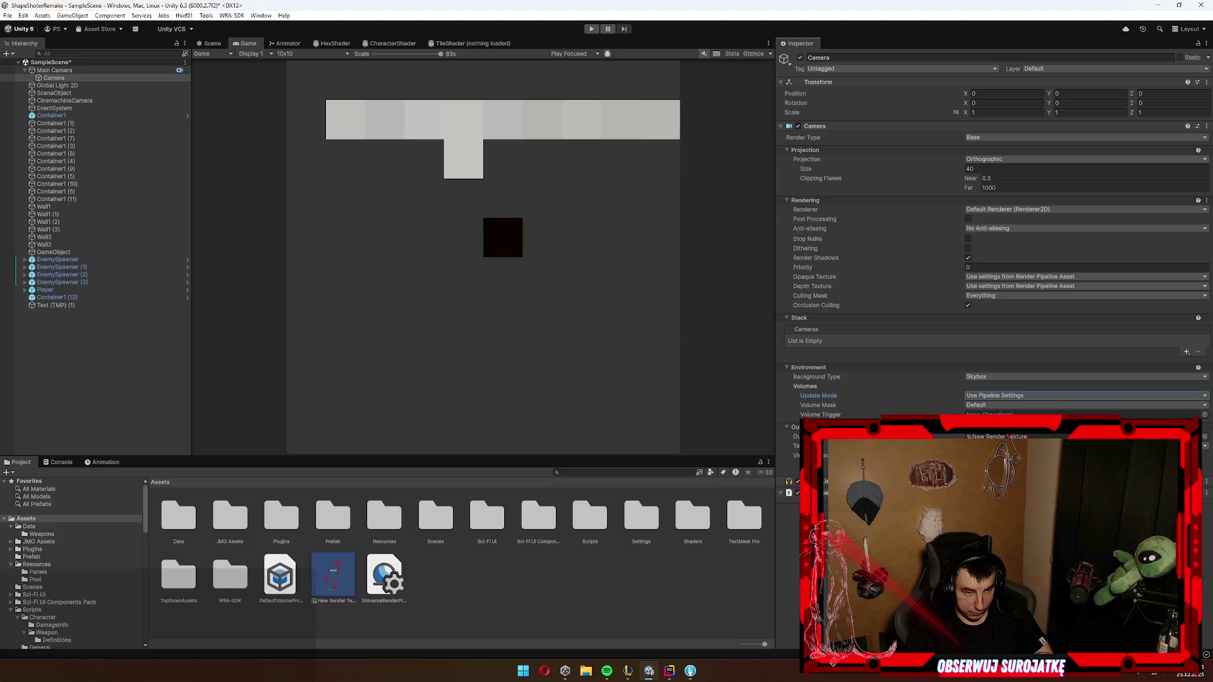
{"action": "left_click", "coordinate": [1043, 378]}
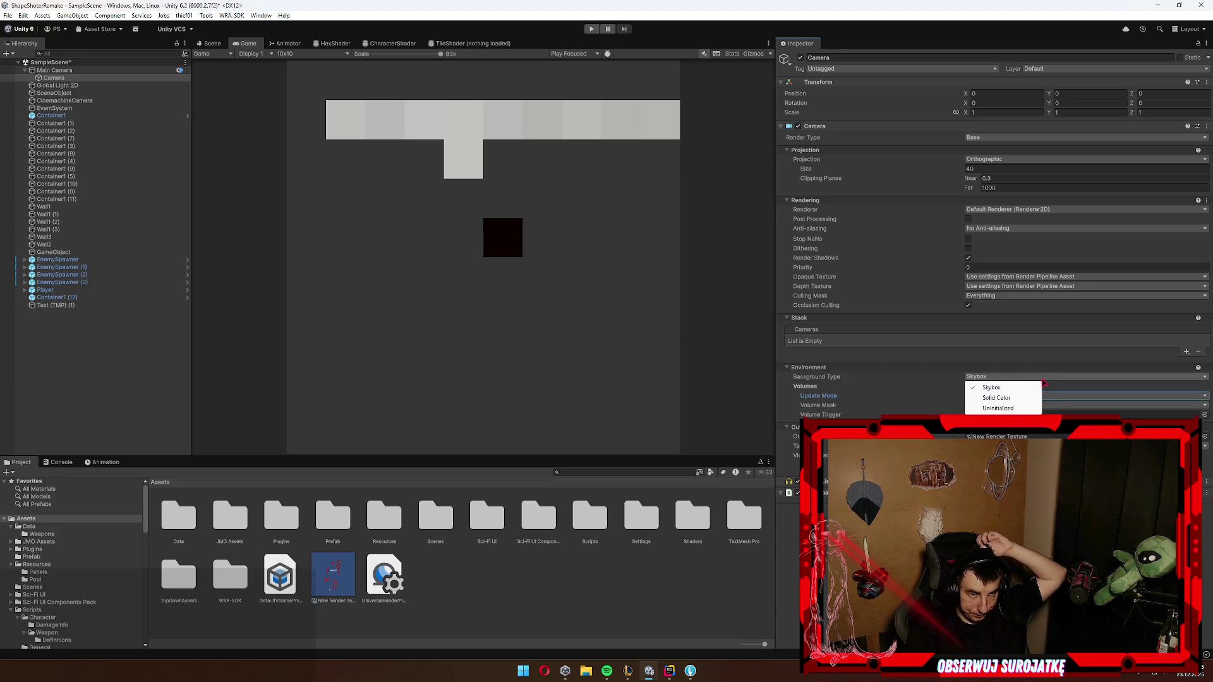
Step: Set the Camera's Background Type to Solid Color in black and turn off Render Shadows
{"action": "left_click", "coordinate": [922, 338]}
{"action": "left_click", "coordinate": [998, 377]}
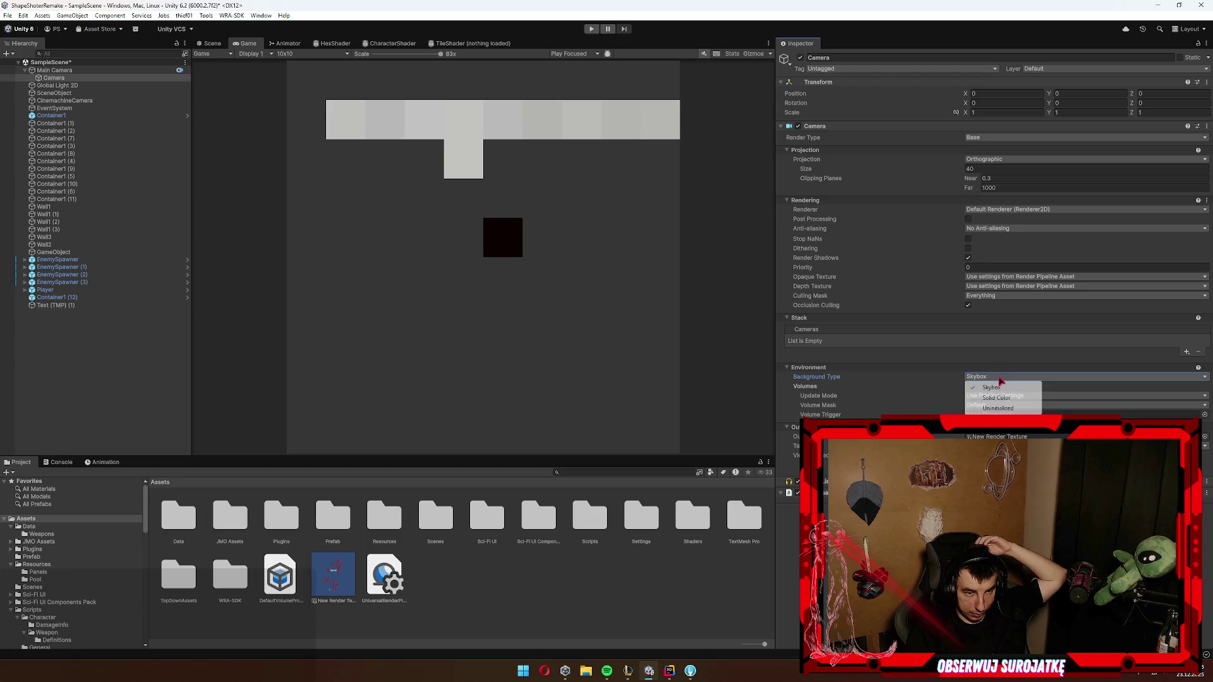
{"action": "left_click", "coordinate": [997, 398]}
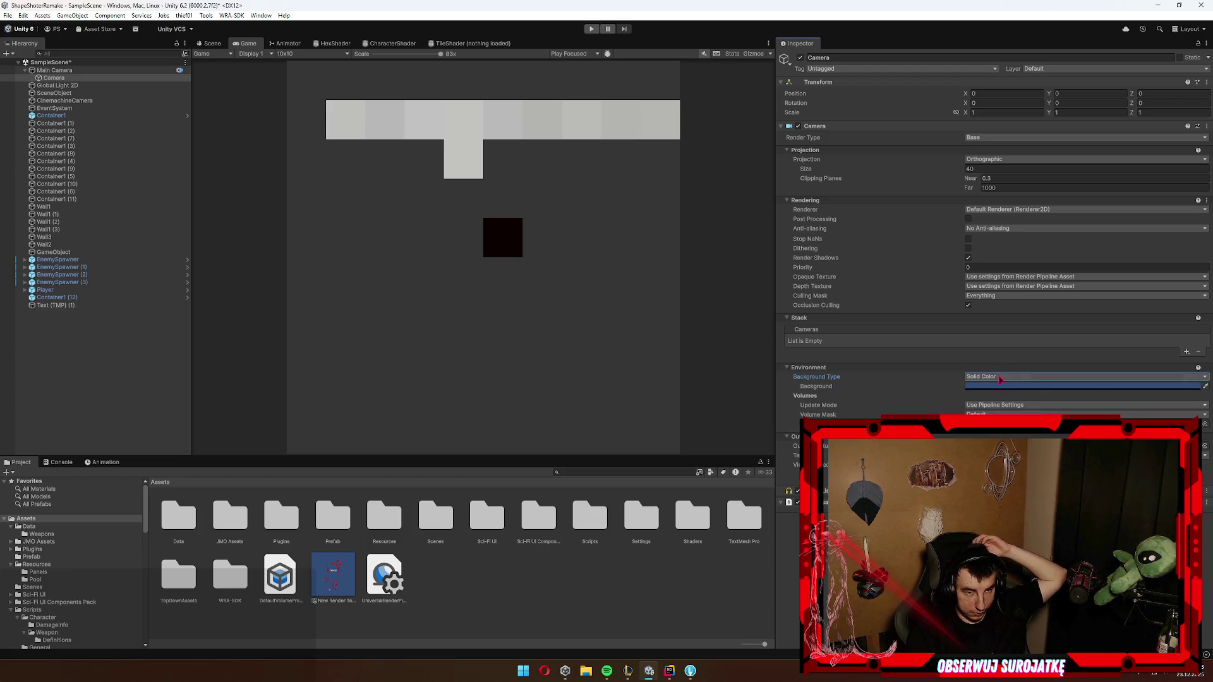
{"action": "left_click", "coordinate": [986, 386]}
{"action": "key", "text": "Escape"}
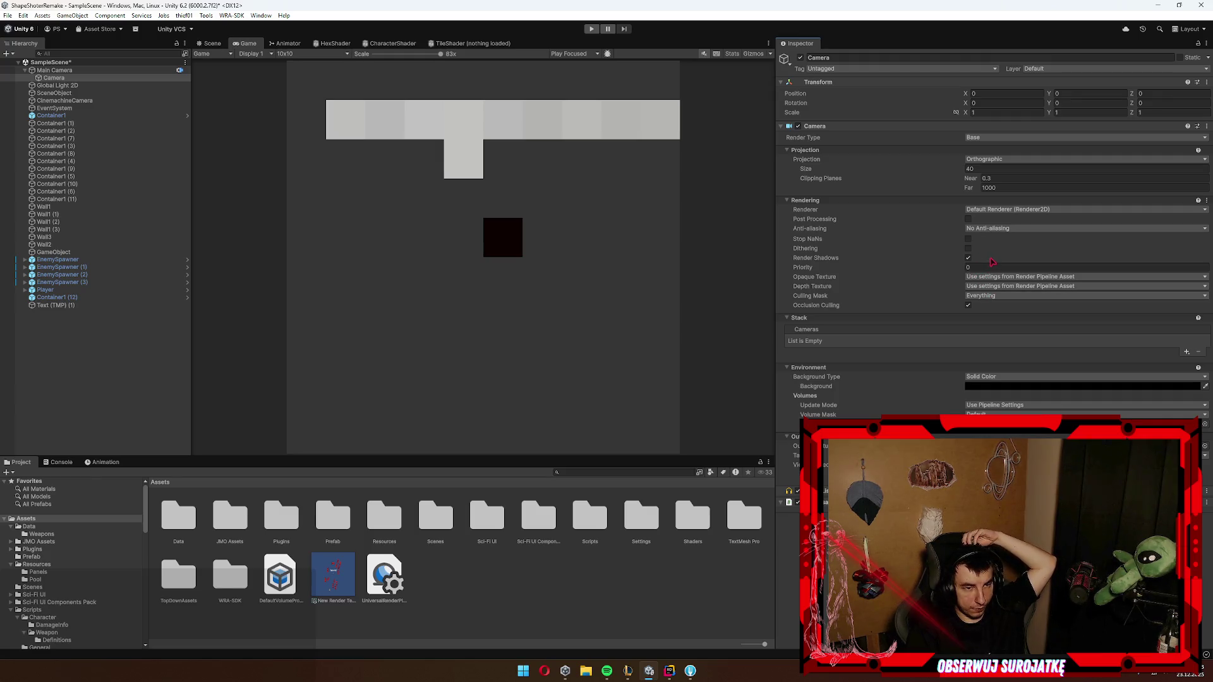
{"action": "left_click", "coordinate": [968, 257]}
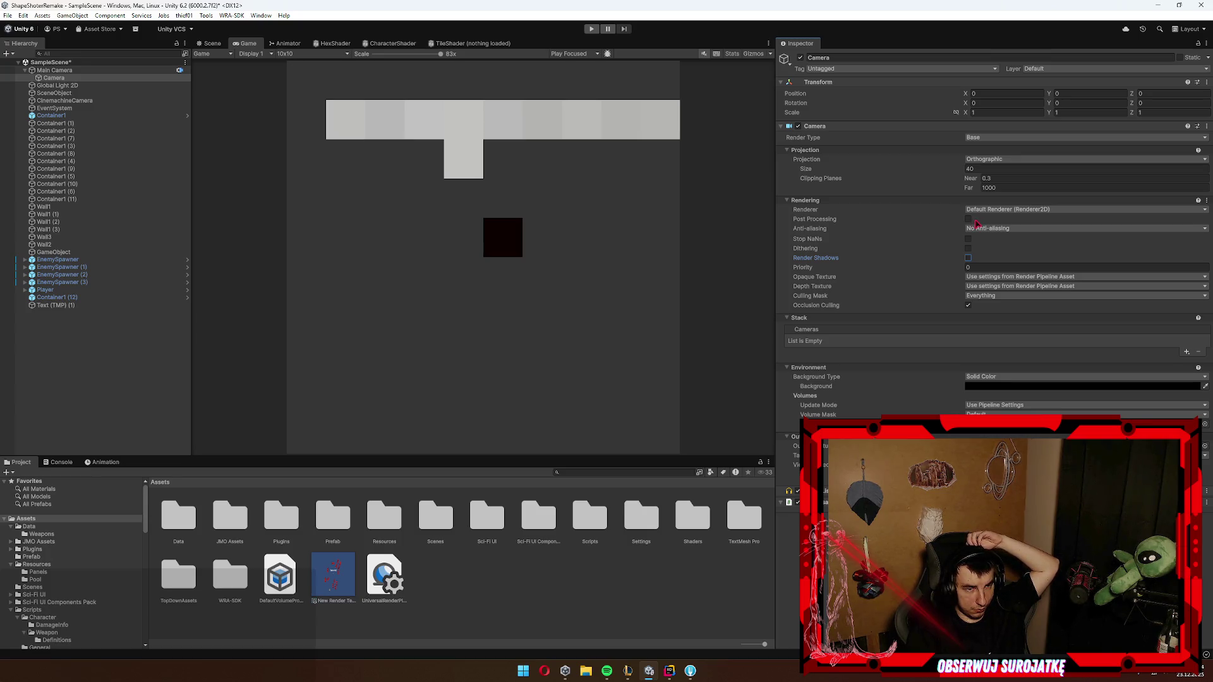
Step: Return to the Scene view and reselect the child Camera
{"action": "left_click", "coordinate": [211, 43]}
{"action": "scroll", "coordinate": [536, 242], "scroll_direction": "up", "scroll_amount": 2}
{"action": "left_click", "coordinate": [73, 70]}
{"action": "left_click", "coordinate": [53, 77]}
{"action": "scroll", "coordinate": [505, 183], "scroll_direction": "down", "scroll_amount": 2}
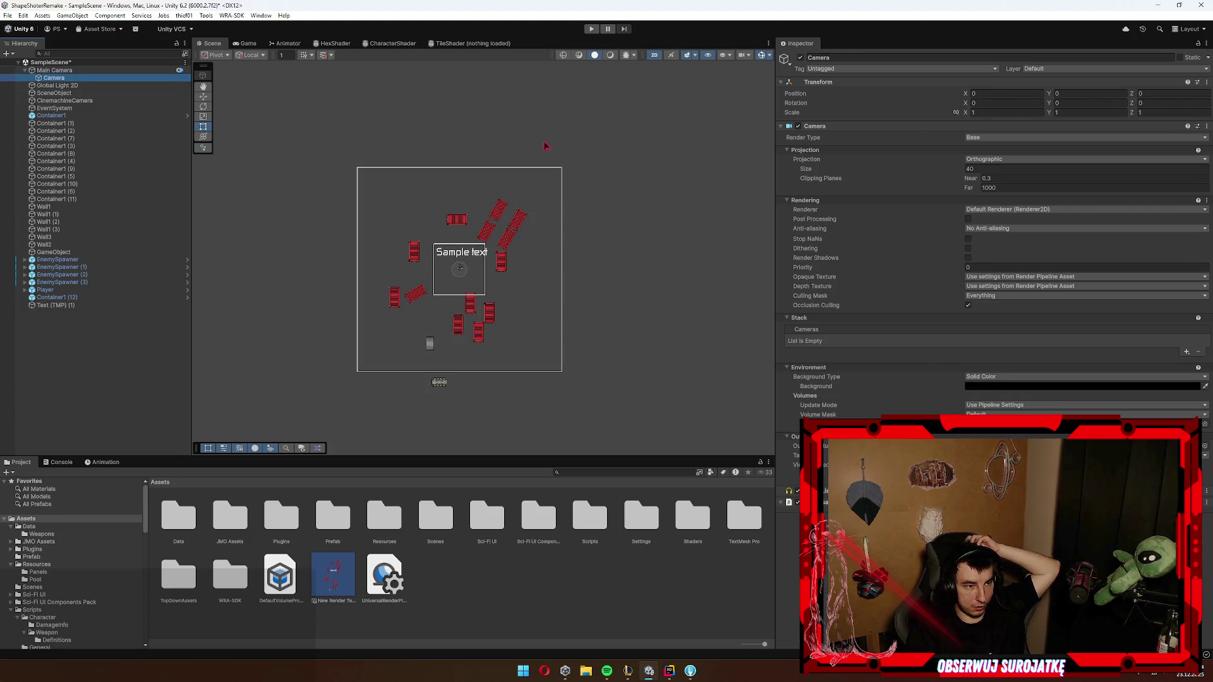
Step: Set the Game view resolution back to Full HD and return to the Scene view
{"action": "left_click", "coordinate": [246, 43]}
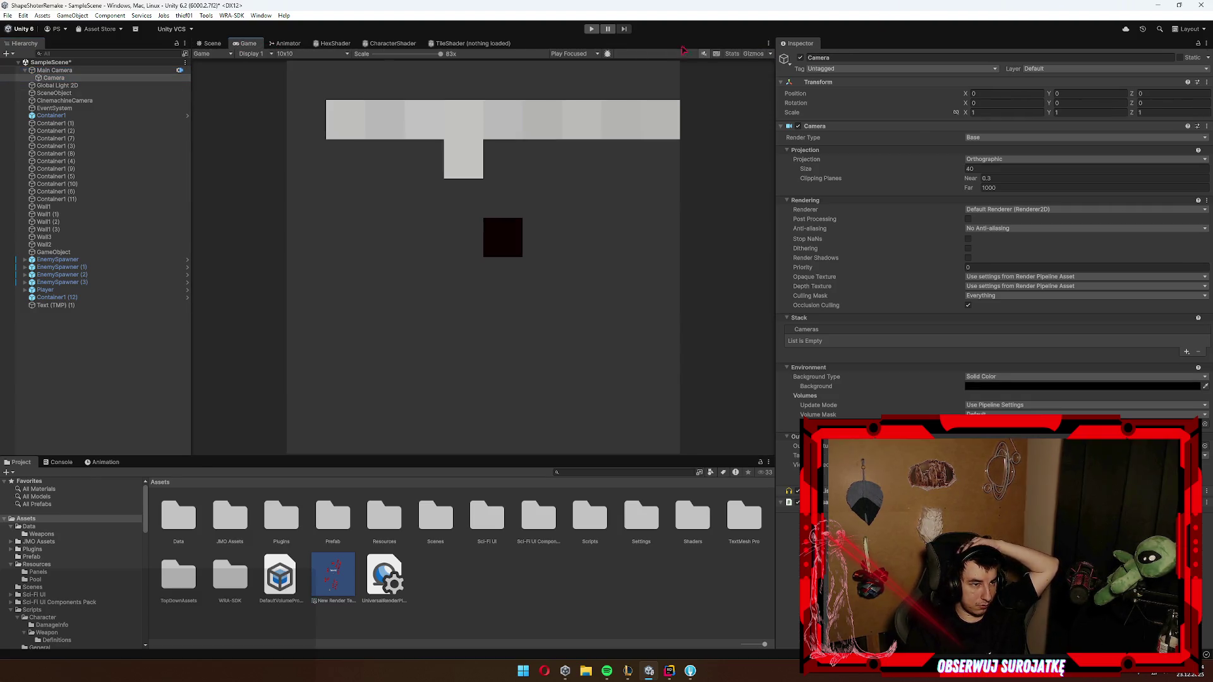
{"action": "left_click", "coordinate": [307, 53]}
{"action": "left_click", "coordinate": [332, 121]}
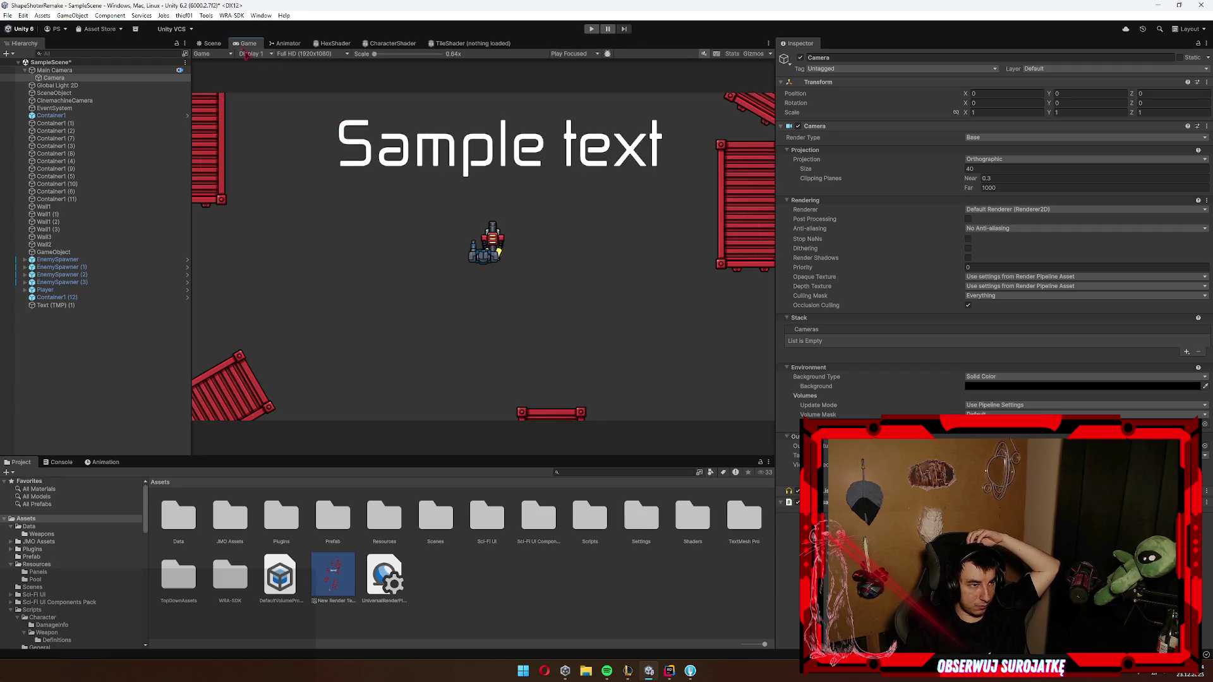
{"action": "left_click", "coordinate": [212, 43]}
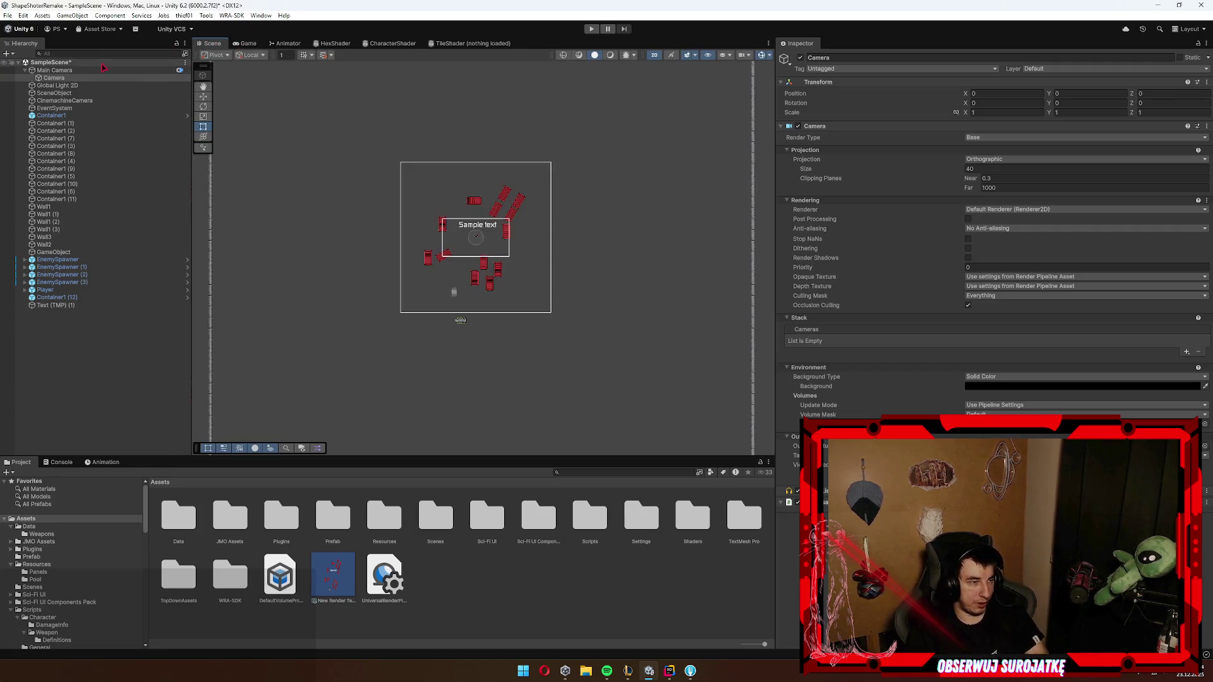
Step: Try the 0: Renderer2D renderer on the child Camera, then restore the default renderer
{"action": "left_click", "coordinate": [991, 227]}
{"action": "left_click", "coordinate": [991, 228]}
{"action": "left_click", "coordinate": [1006, 209]}
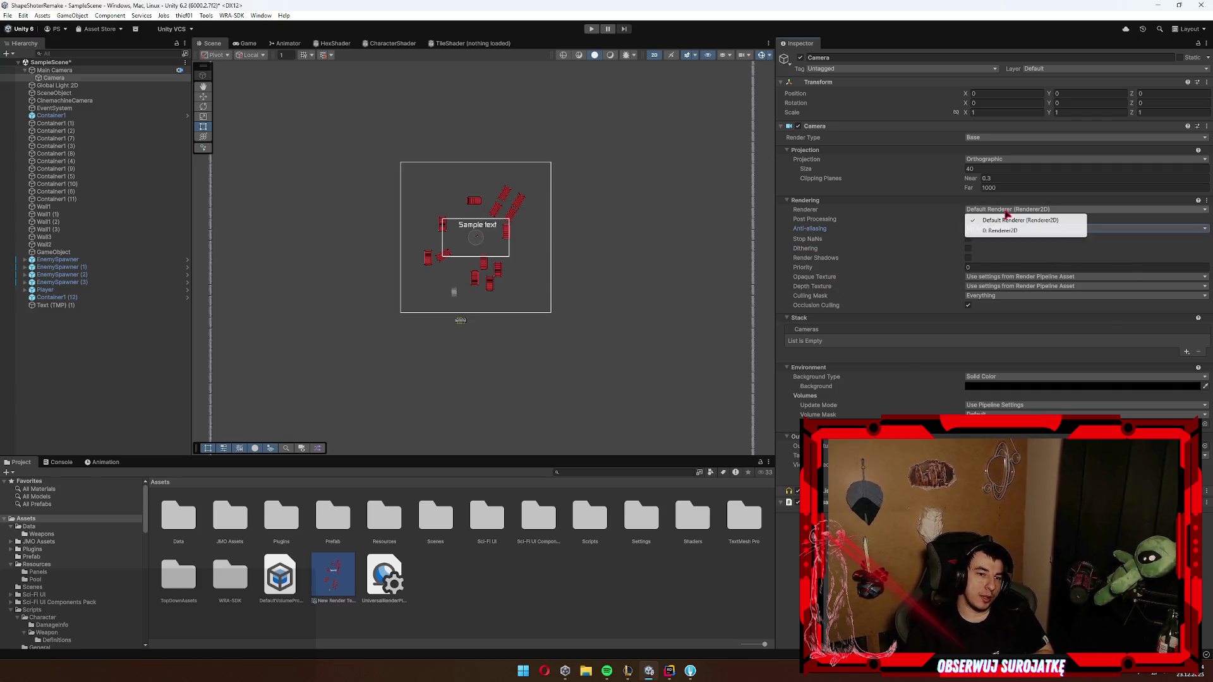
{"action": "left_click", "coordinate": [999, 230]}
{"action": "left_click", "coordinate": [1003, 209]}
{"action": "left_click", "coordinate": [1002, 222]}
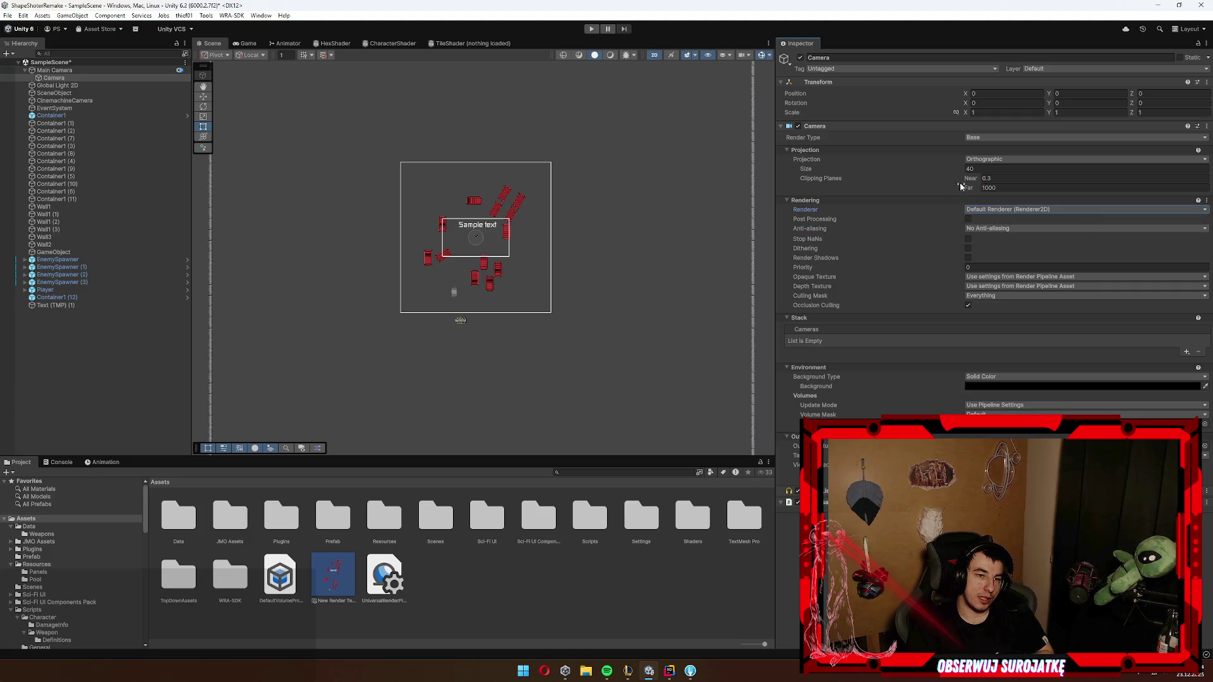
Step: Restore clipping planes to near 0.3 and far 1000, collapse Projection, and select New Render Texture
{"action": "left_click", "coordinate": [1011, 178]}
{"action": "type", "text": "28.37"}
{"action": "key", "text": "Tab"}
{"action": "key", "text": "ctrl+z"}
{"action": "type", "text": "0000"}
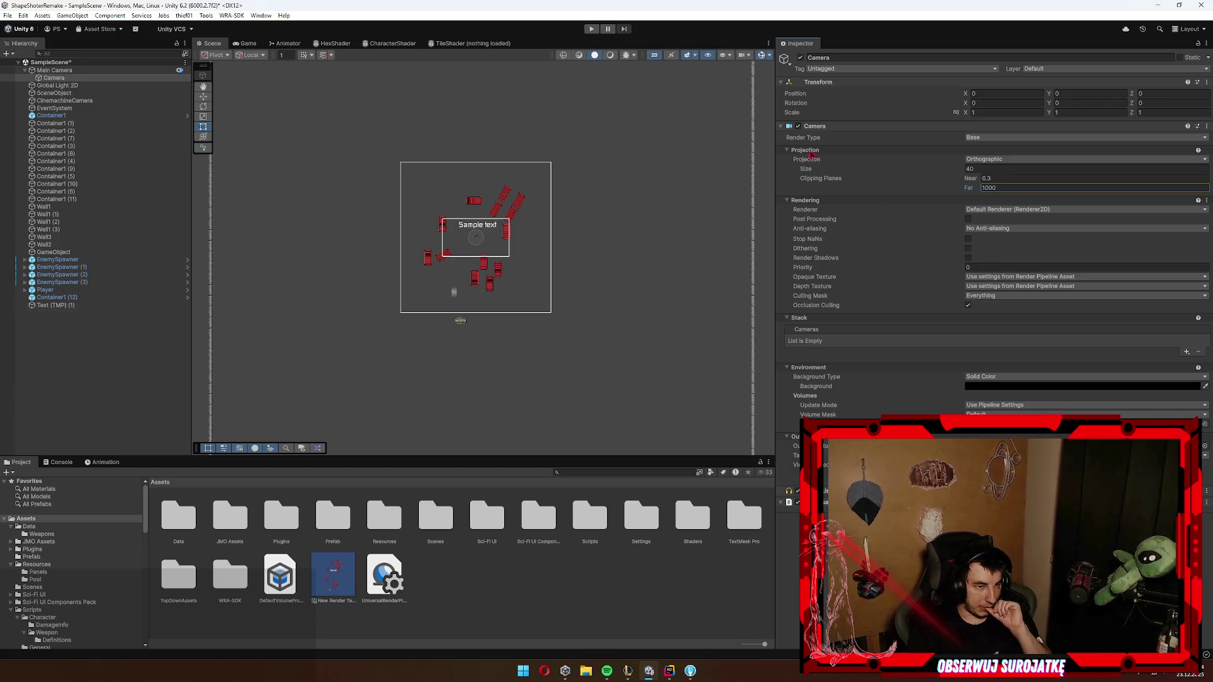
{"action": "left_click", "coordinate": [808, 150]}
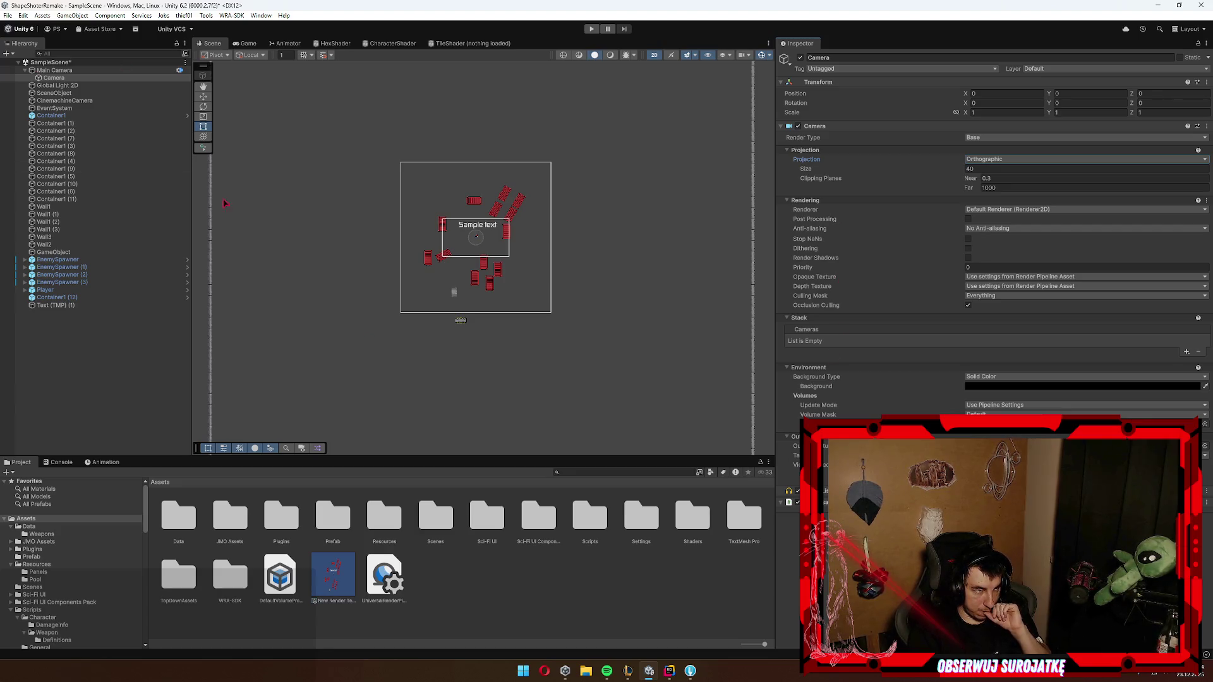
{"action": "left_click", "coordinate": [333, 575]}
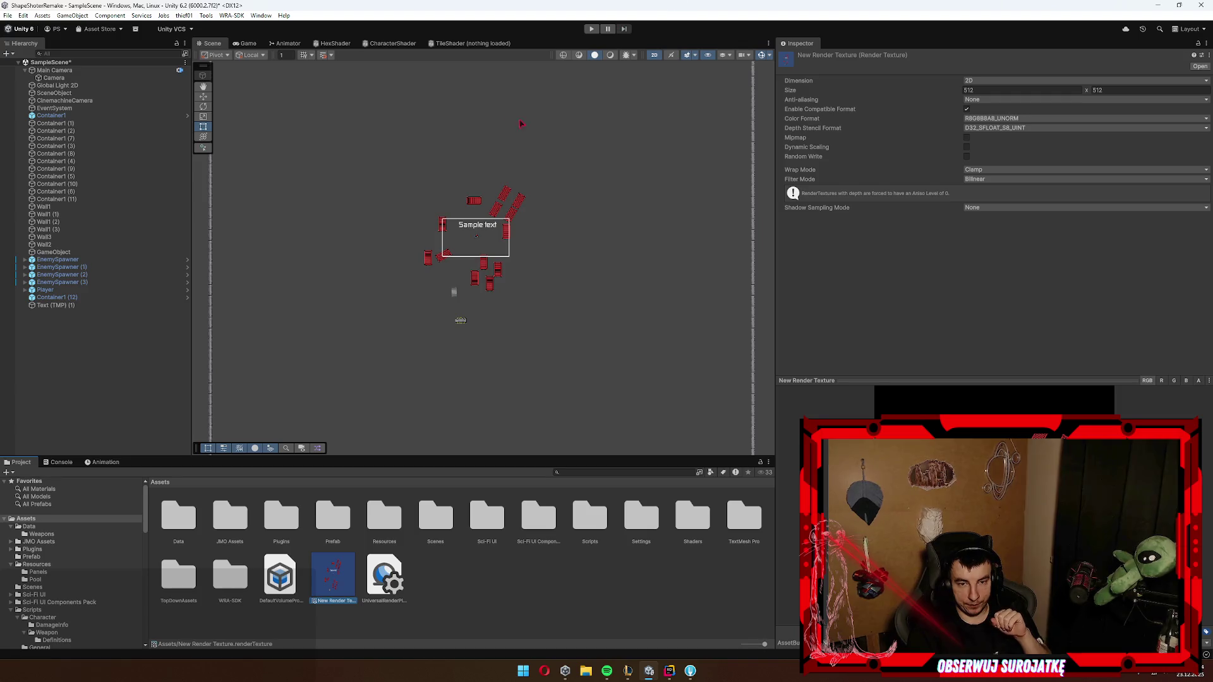
Step: Create a New Material asset and drag the New Render Texture into its texture slot
{"action": "right_click", "coordinate": [348, 585]}
{"action": "mouse_move", "coordinate": [436, 334]}
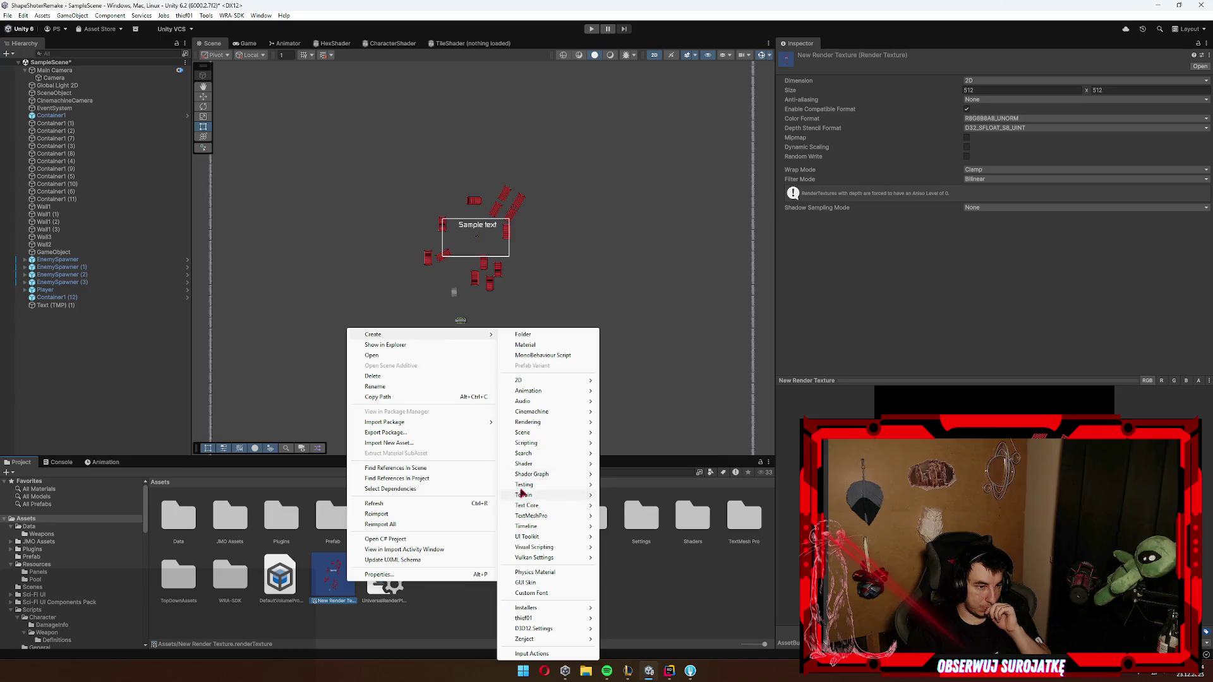
{"action": "left_click", "coordinate": [534, 345]}
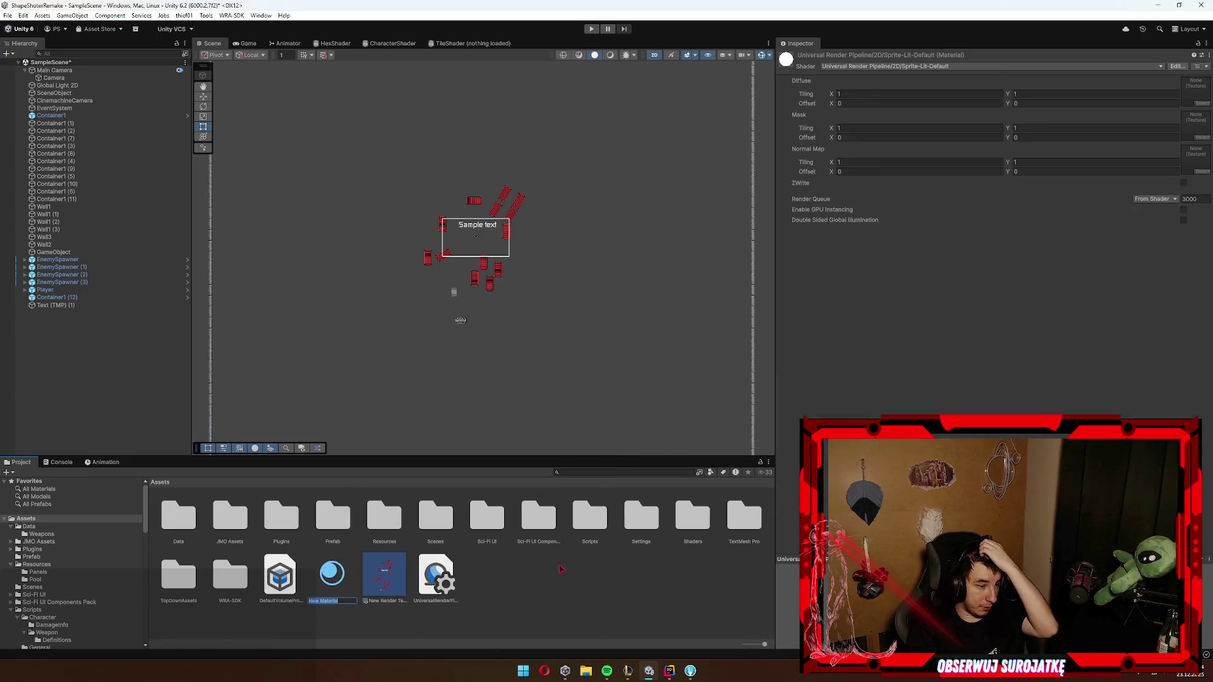
{"action": "key", "text": "Return"}
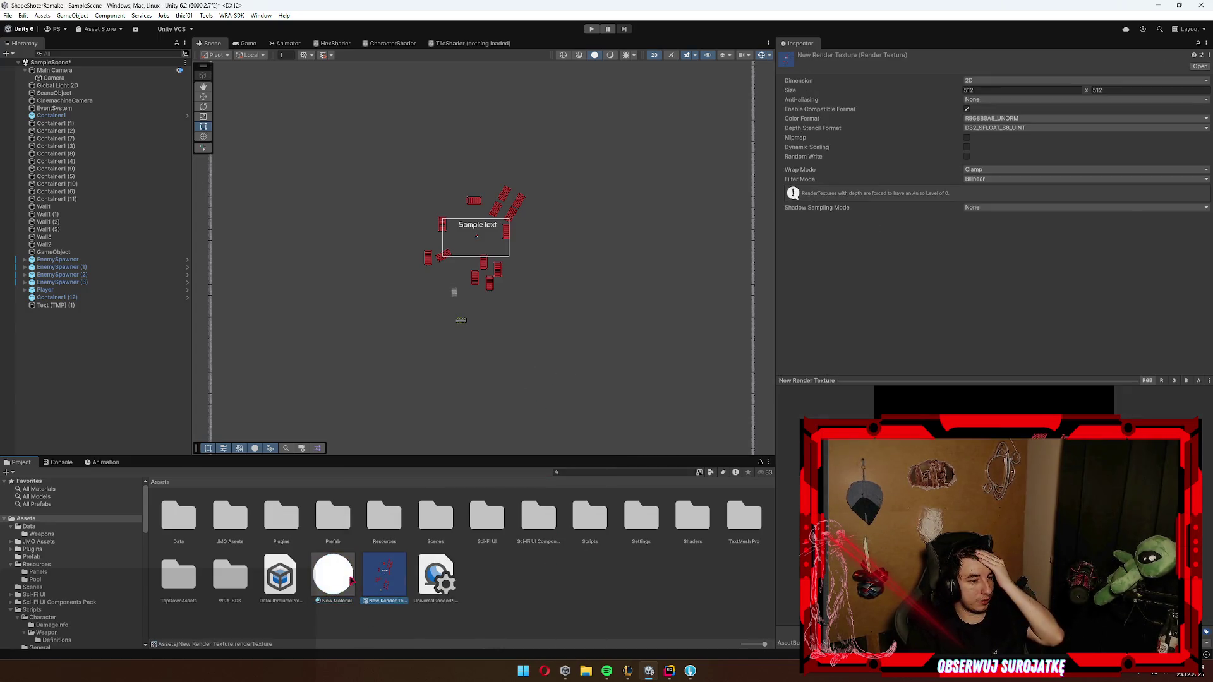
{"action": "left_click_drag", "start_coordinate": [1198, 87], "coordinate": [1198, 89]}
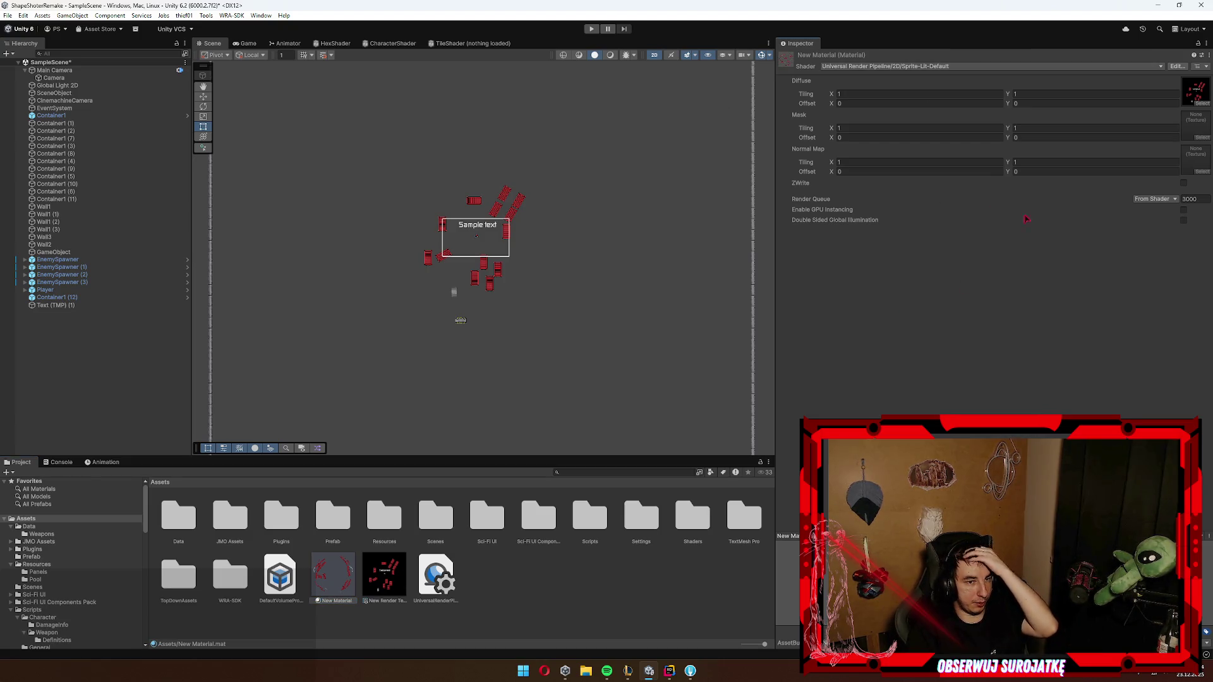
Step: Try the UI/Default shader with the render texture, then undo back to Sprite-Lit-Default
{"action": "left_click", "coordinate": [888, 64]}
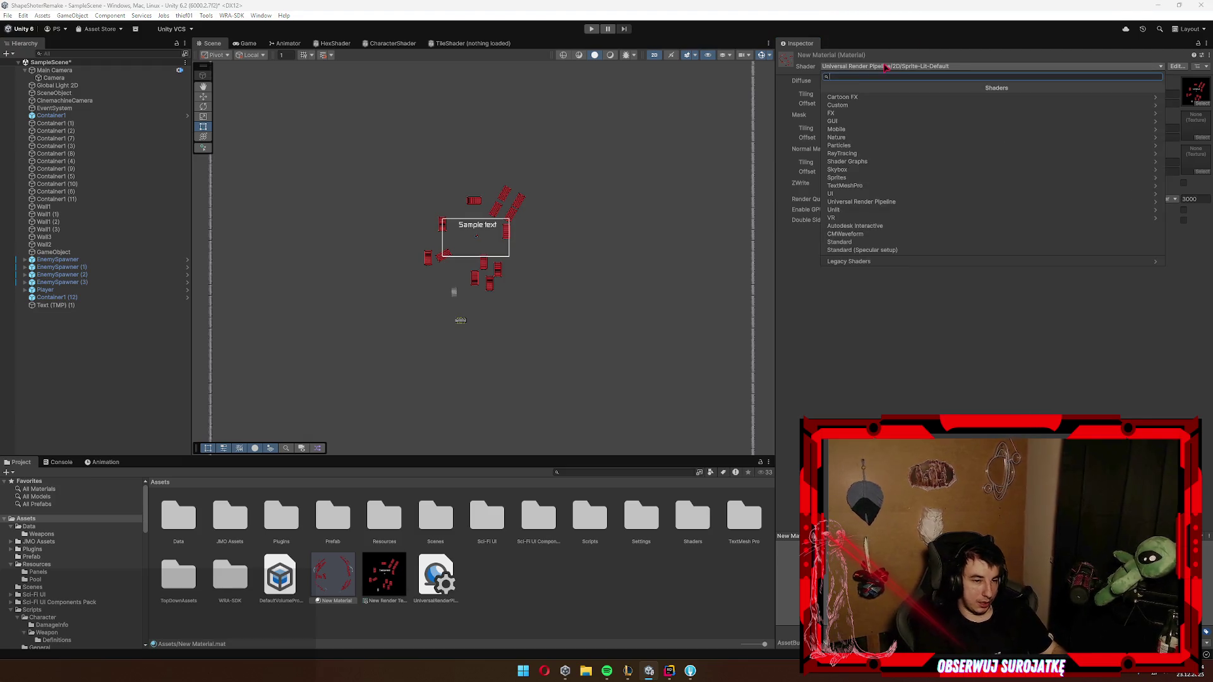
{"action": "type", "text": "ui/def"}
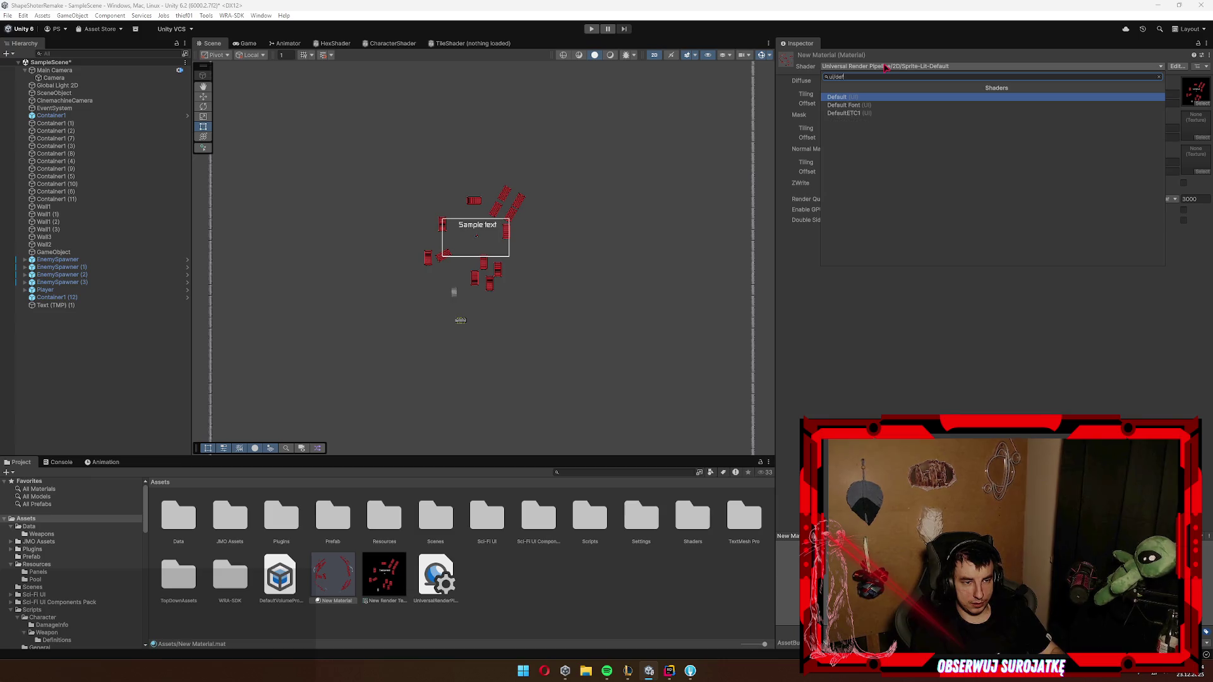
{"action": "key", "text": "Return"}
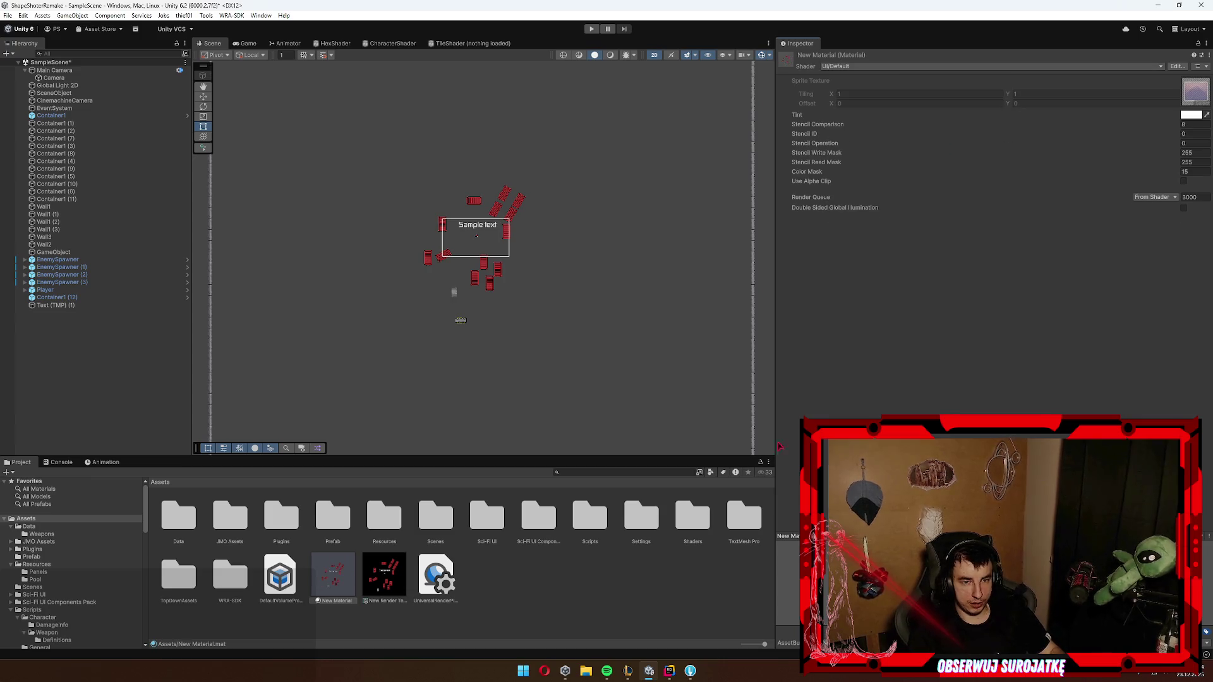
{"action": "mouse_move", "coordinate": [383, 592]}
{"action": "left_mouse_down"}
{"action": "mouse_move", "coordinate": [1112, 89]}
{"action": "mouse_move", "coordinate": [1196, 93]}
{"action": "left_mouse_up"}
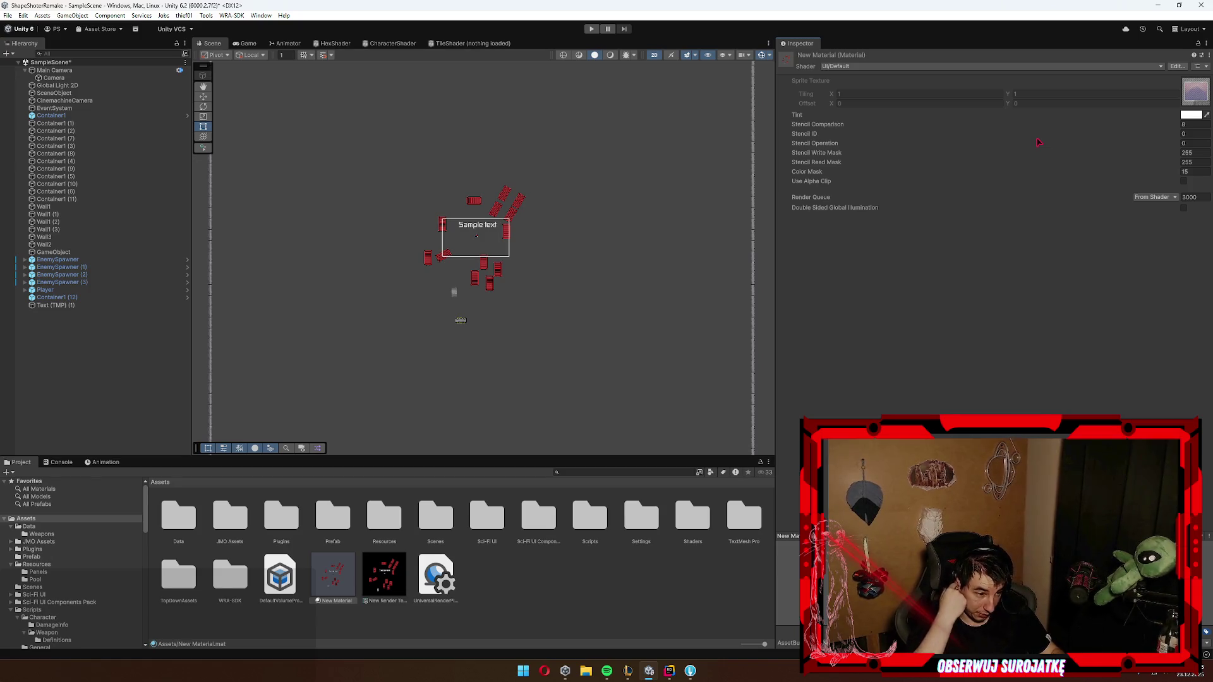
{"action": "key", "text": "ctrl+z"}
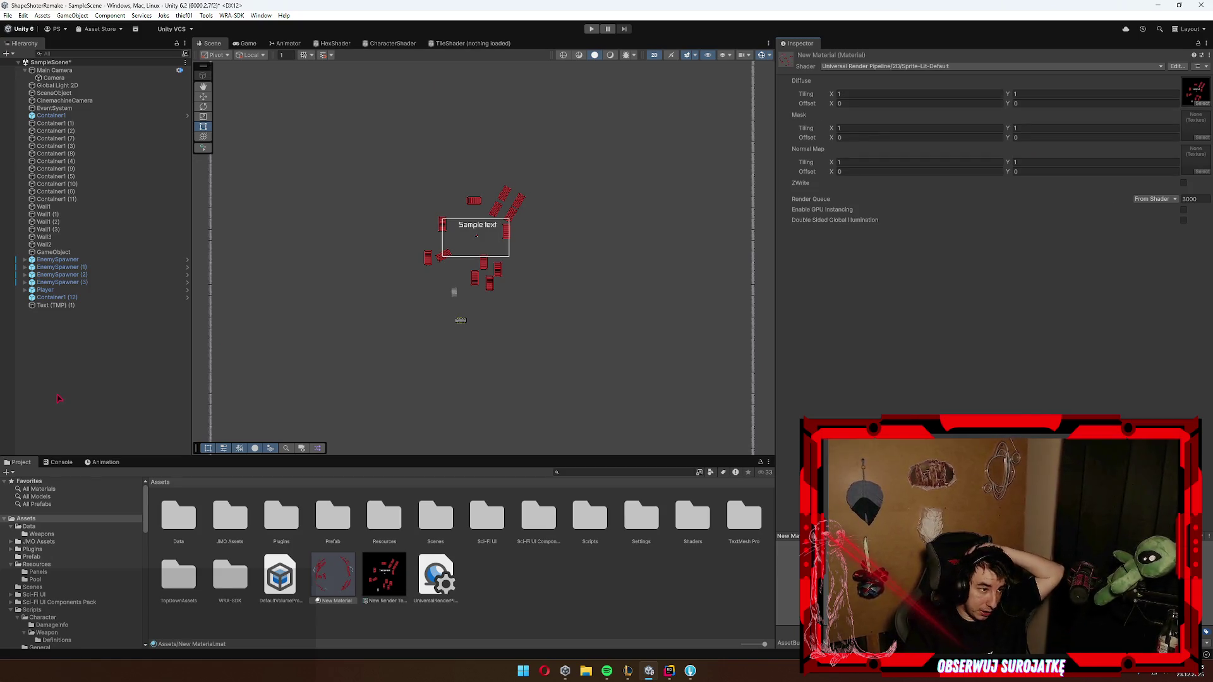
Step: Add the ProjectContext prefab from Resources to the scene
{"action": "left_click", "coordinate": [89, 349]}
{"action": "right_click", "coordinate": [72, 365]}
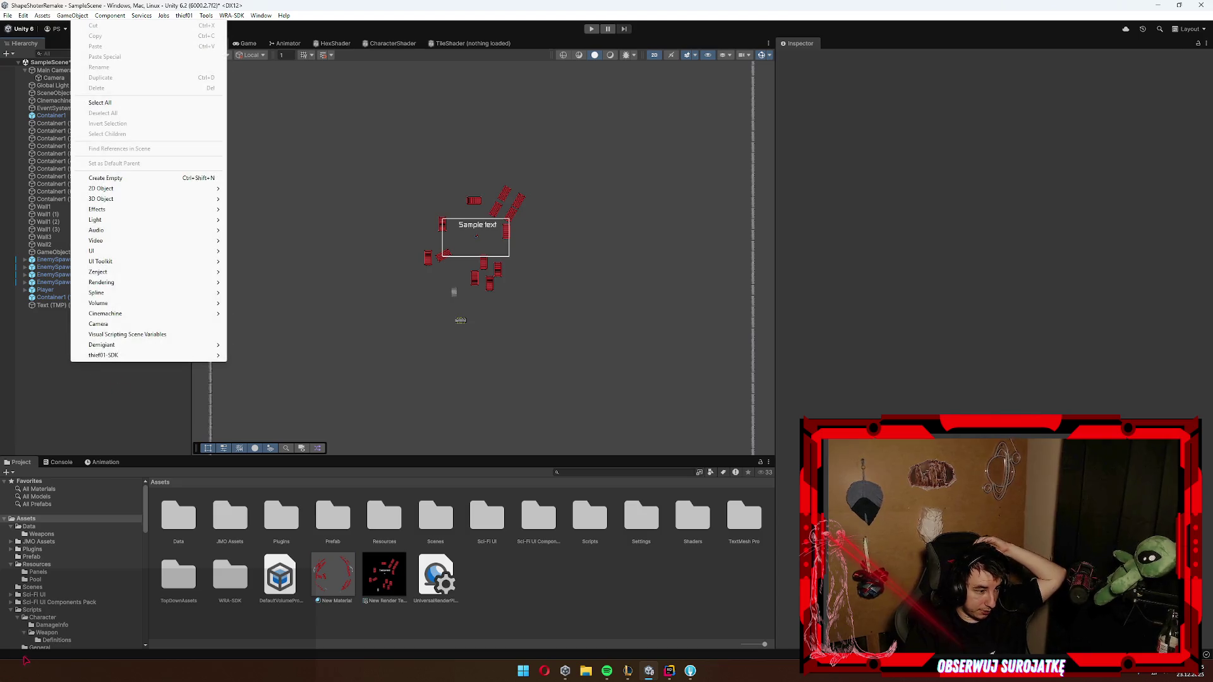
{"action": "left_click", "coordinate": [48, 567]}
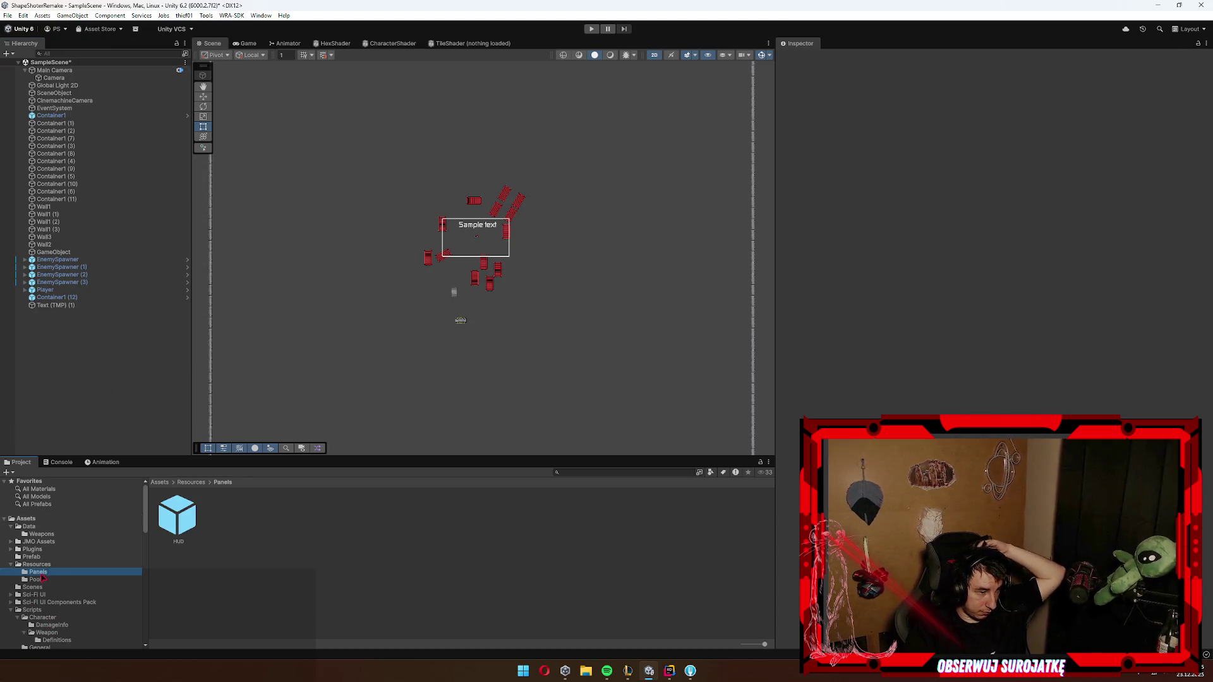
{"action": "left_click_drag", "start_coordinate": [46, 357], "coordinate": [48, 356]}
{"action": "left_click", "coordinate": [63, 350]}
Step: Place the HUD panel from Resources/Panels under Panel Manager
{"action": "double_click", "coordinate": [229, 517]}
{"action": "left_click", "coordinate": [38, 572]}
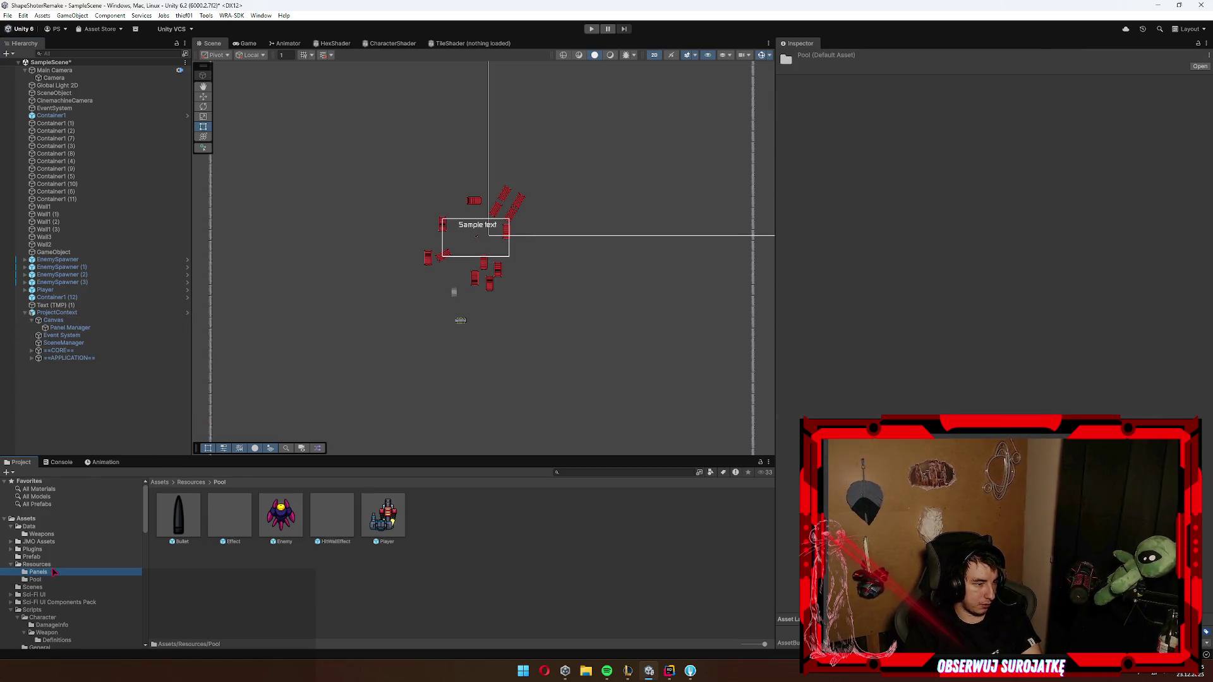
{"action": "left_click_drag", "start_coordinate": [85, 323], "coordinate": [85, 325]}
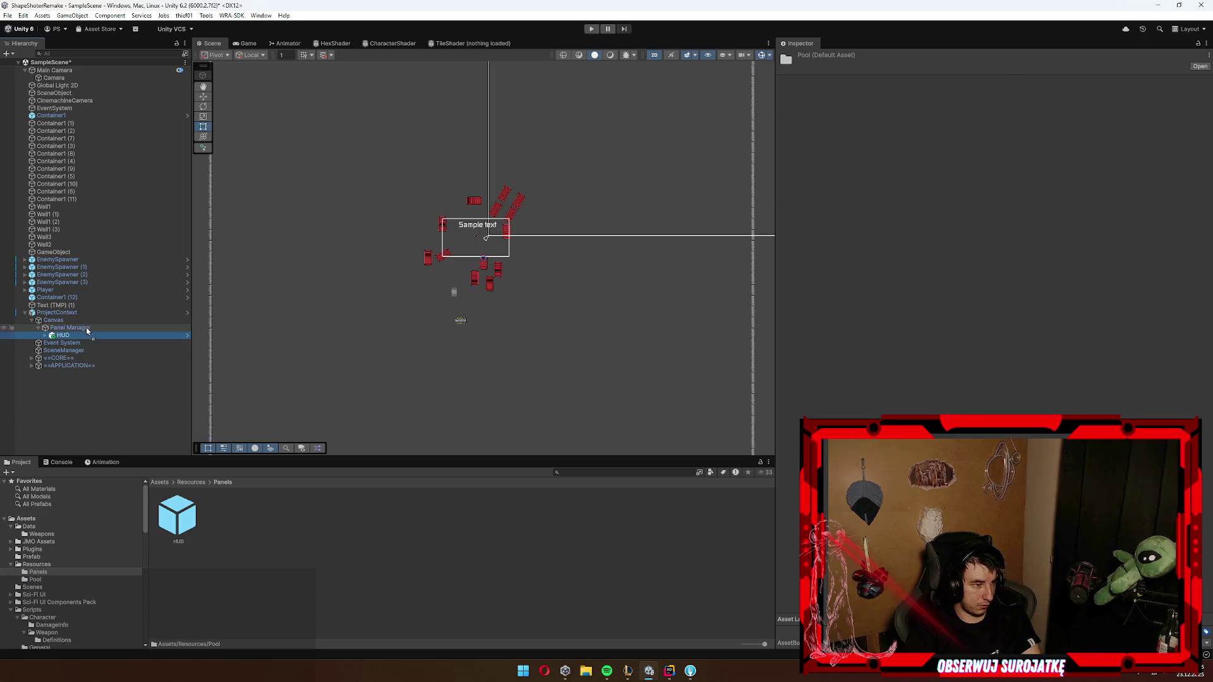
{"action": "right_click", "coordinate": [83, 335]}
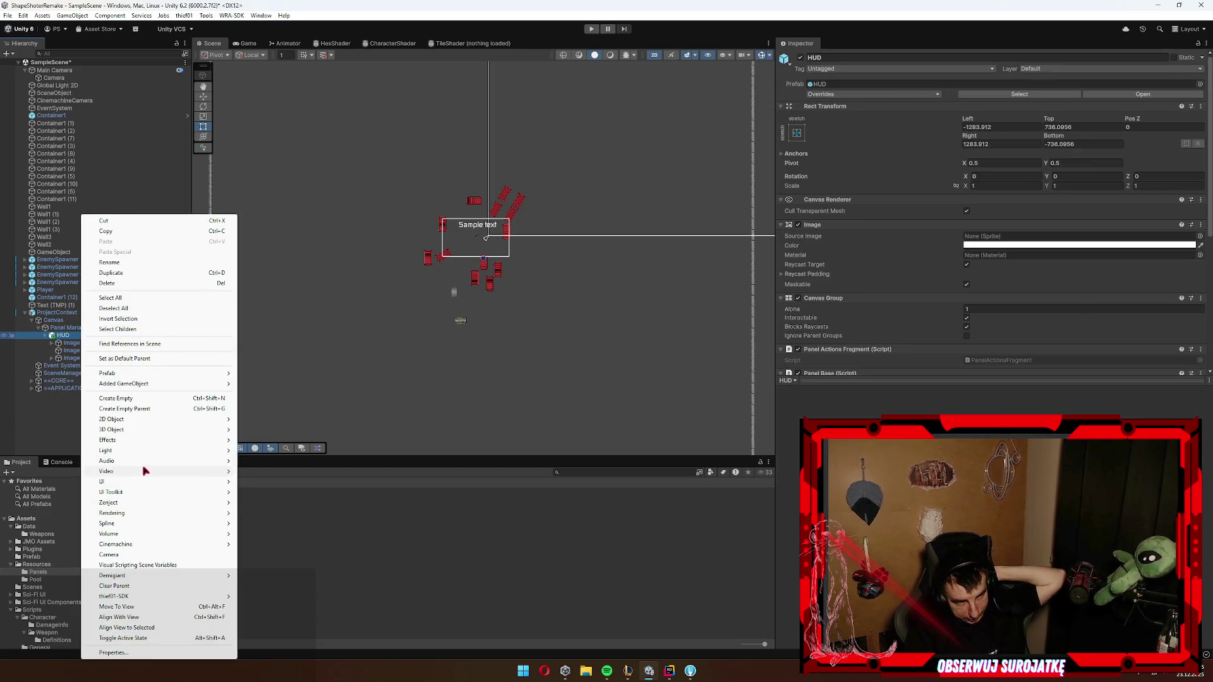
Step: Add a Raw Image under HUD and set its Texture to New Render Texture
{"action": "mouse_move", "coordinate": [145, 482]}
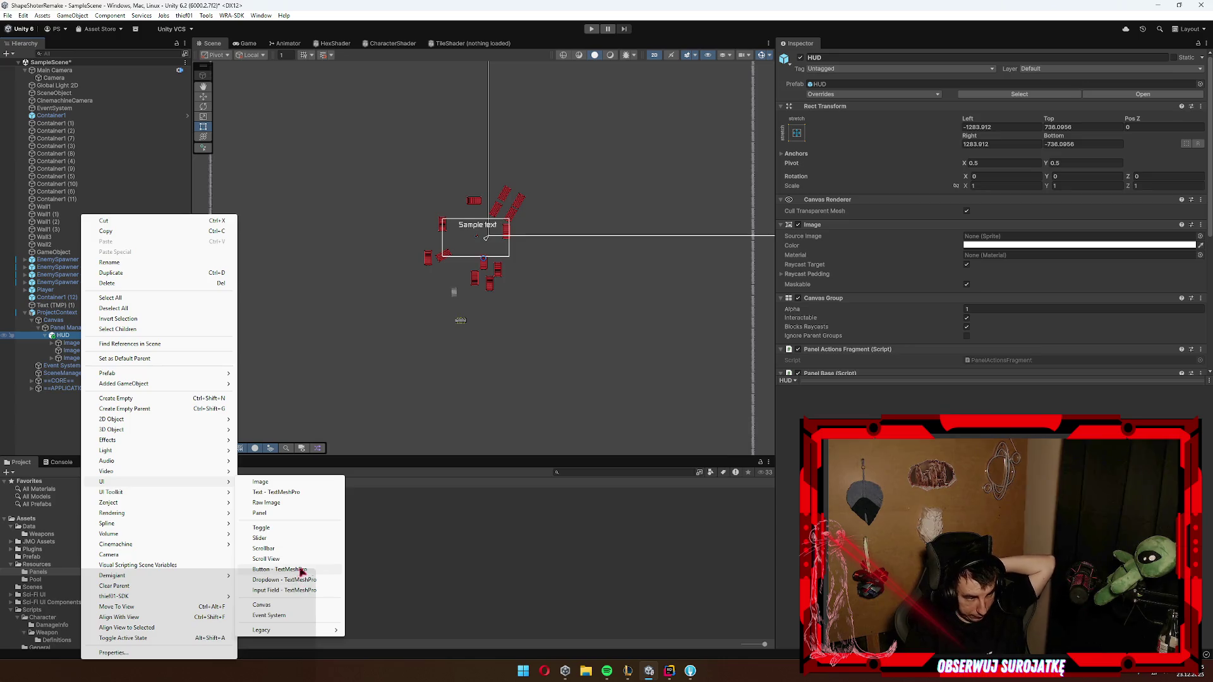
{"action": "mouse_move", "coordinate": [268, 631]}
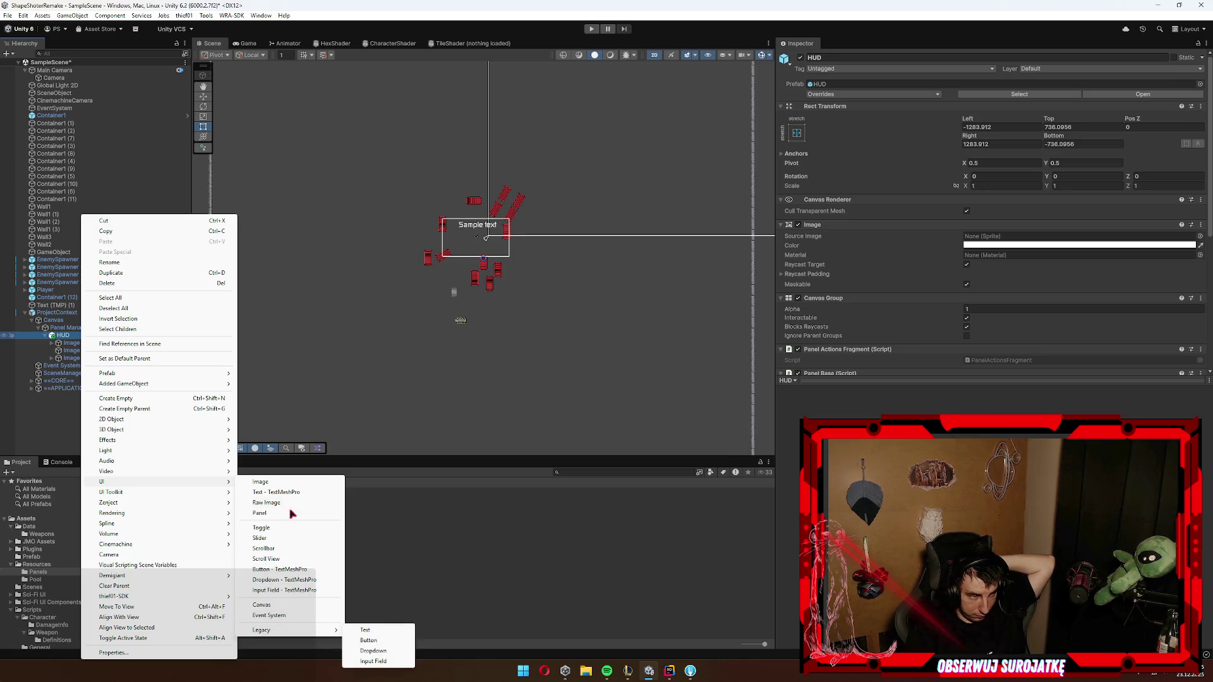
{"action": "left_click", "coordinate": [272, 502]}
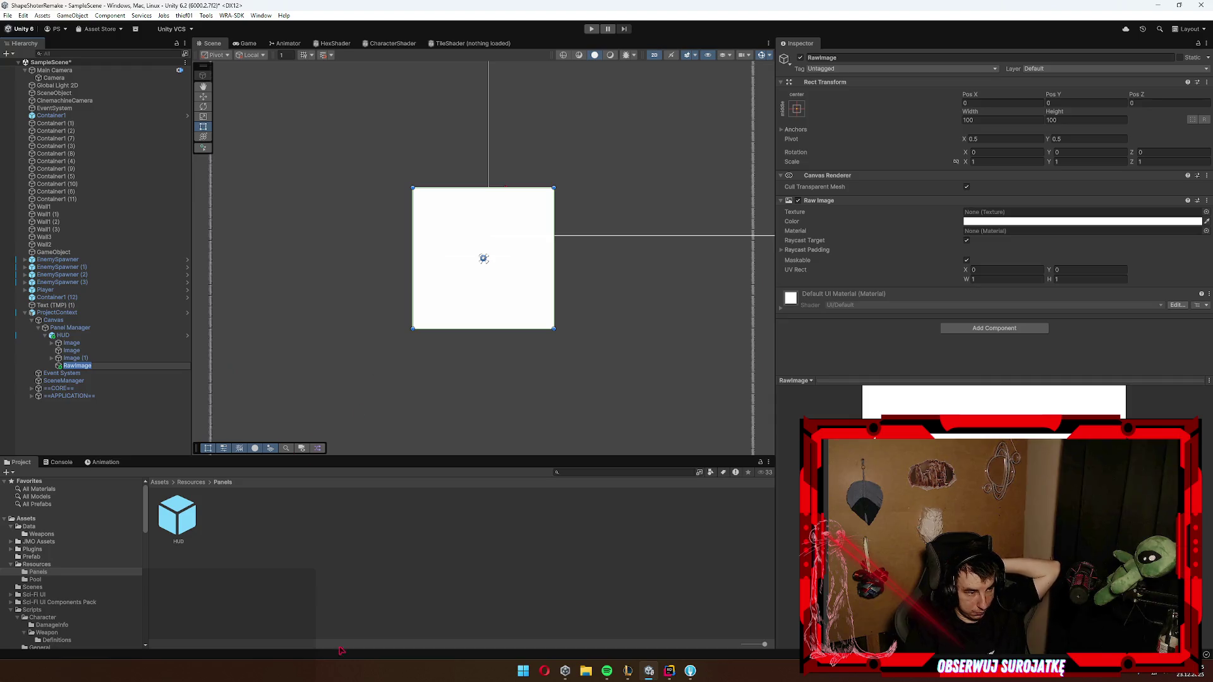
{"action": "left_click", "coordinate": [93, 361]}
{"action": "left_click", "coordinate": [88, 366]}
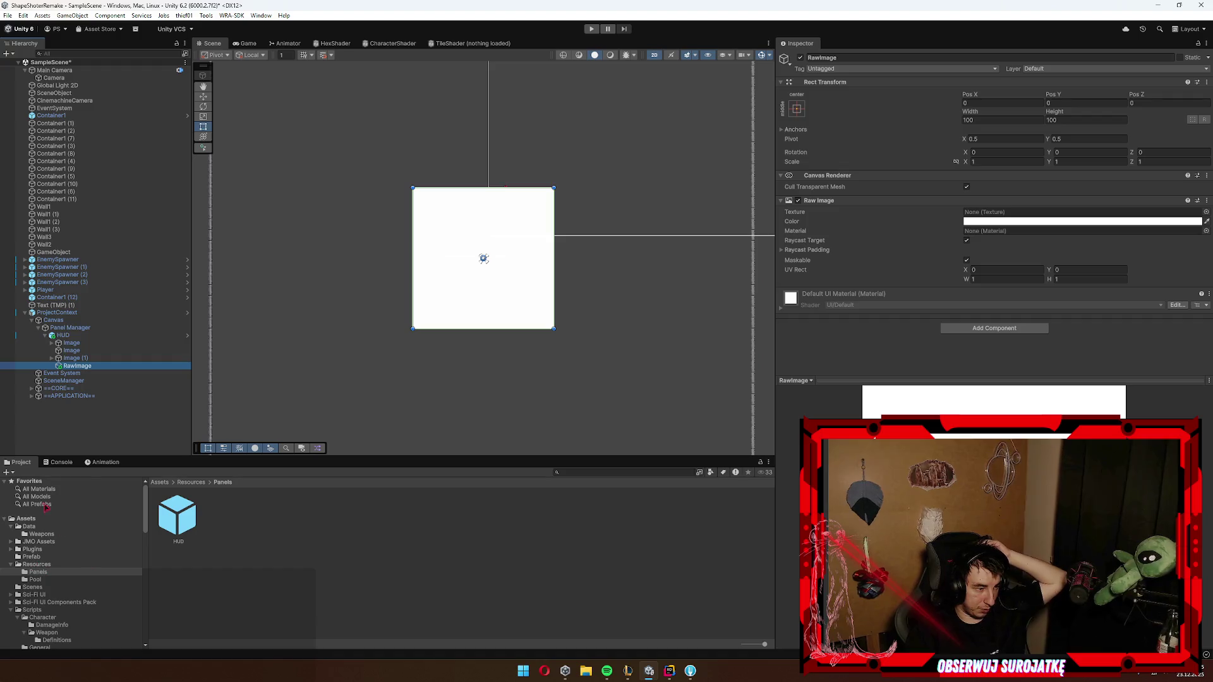
{"action": "left_click", "coordinate": [45, 611]}
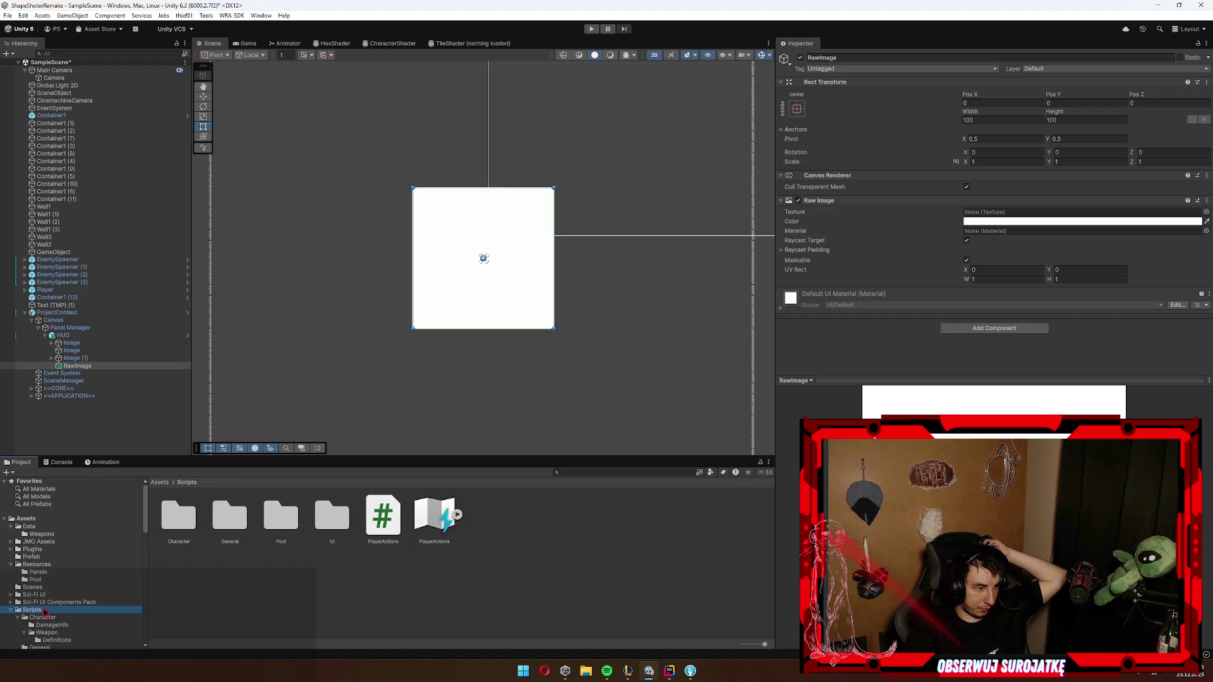
{"action": "left_click", "coordinate": [39, 519]}
{"action": "mouse_move", "coordinate": [386, 603]}
{"action": "left_mouse_down"}
{"action": "mouse_move", "coordinate": [824, 386]}
{"action": "mouse_move", "coordinate": [1023, 203]}
{"action": "mouse_move", "coordinate": [992, 212]}
{"action": "left_mouse_up"}
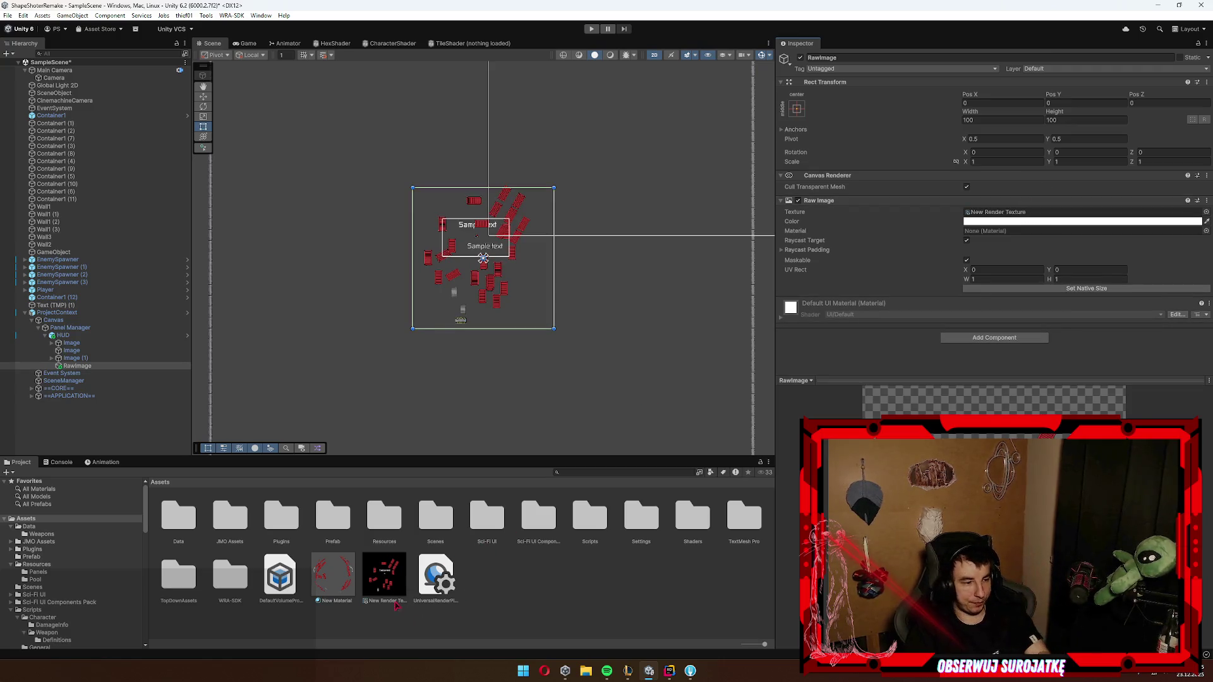
Step: Delete the New Material asset and change the child Camera's background colour from black to white
{"action": "left_click", "coordinate": [333, 575]}
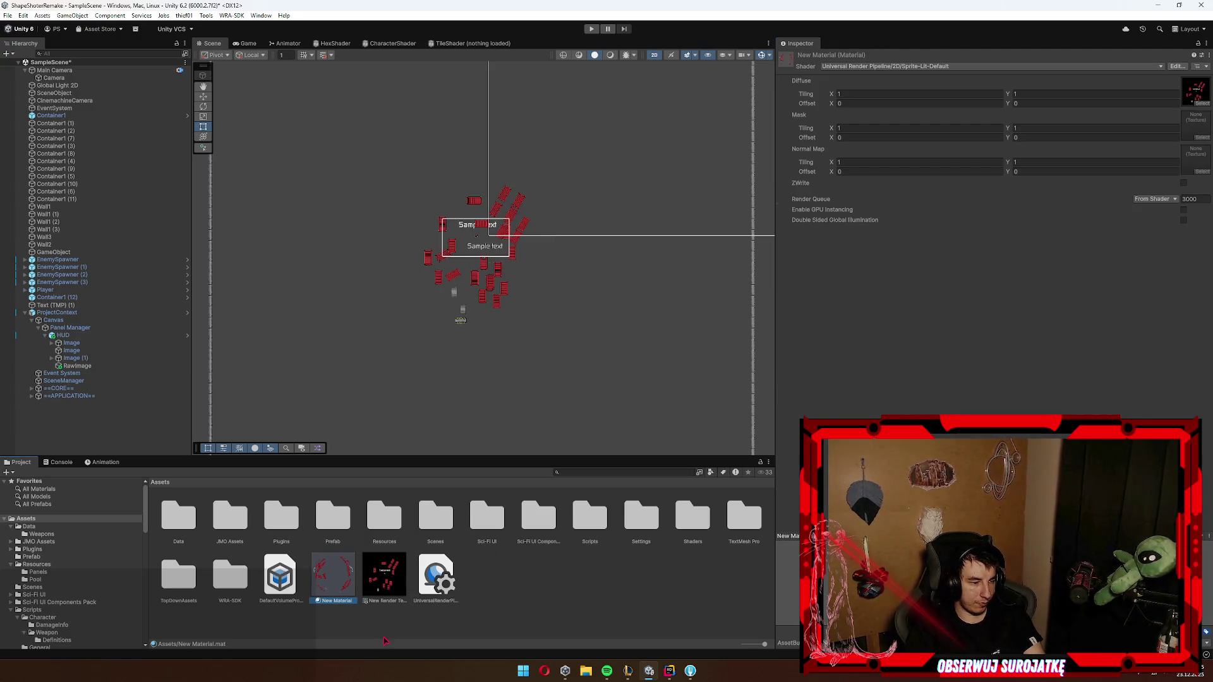
{"action": "key", "text": "Delete"}
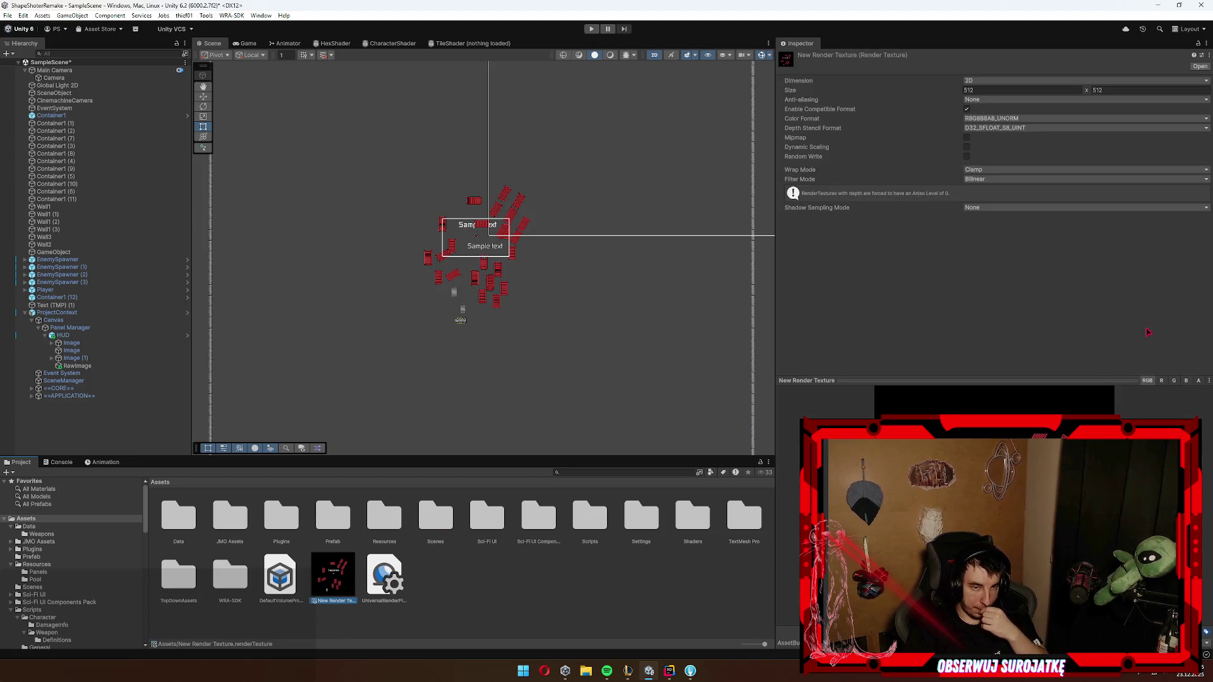
{"action": "left_click", "coordinate": [53, 78]}
{"action": "left_click", "coordinate": [994, 387]}
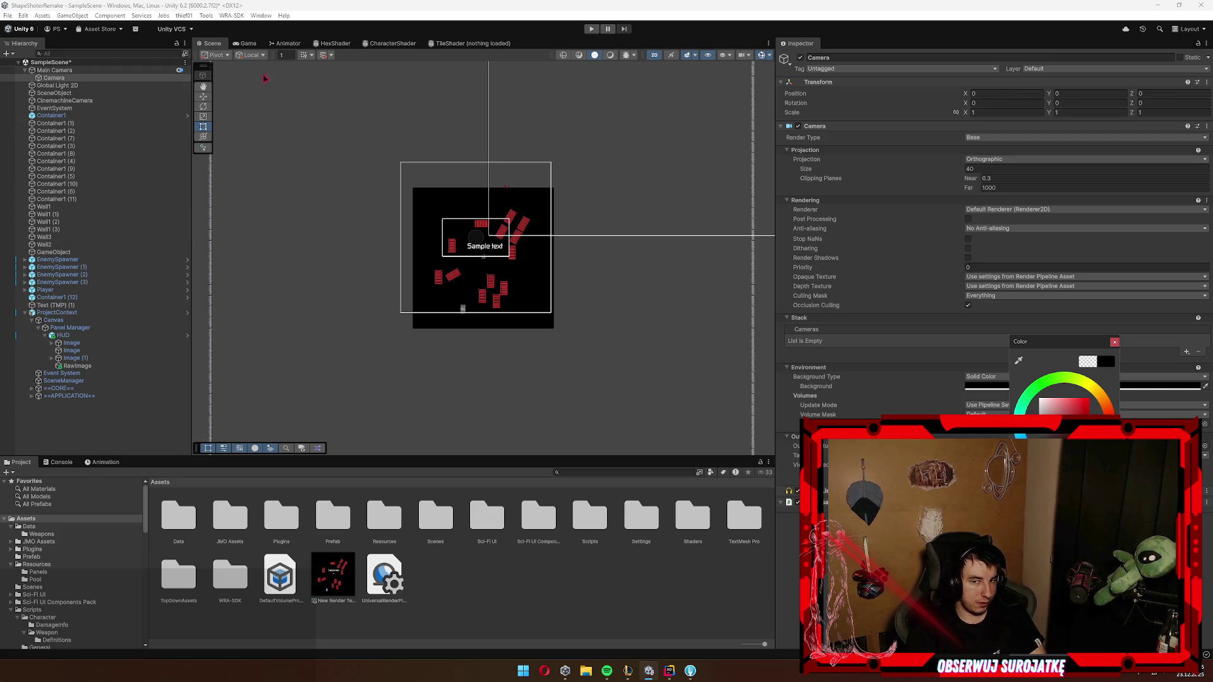
{"action": "left_click_drag", "start_coordinate": [463, 340], "coordinate": [445, 315]}
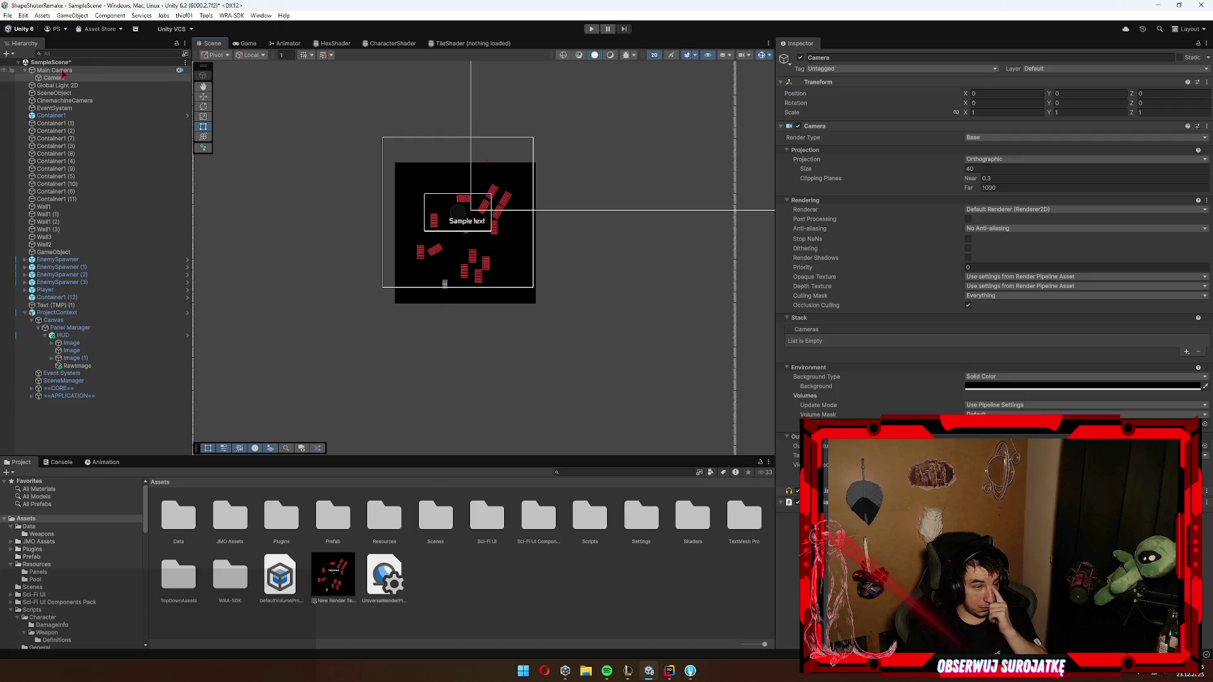
{"action": "left_click", "coordinate": [79, 366]}
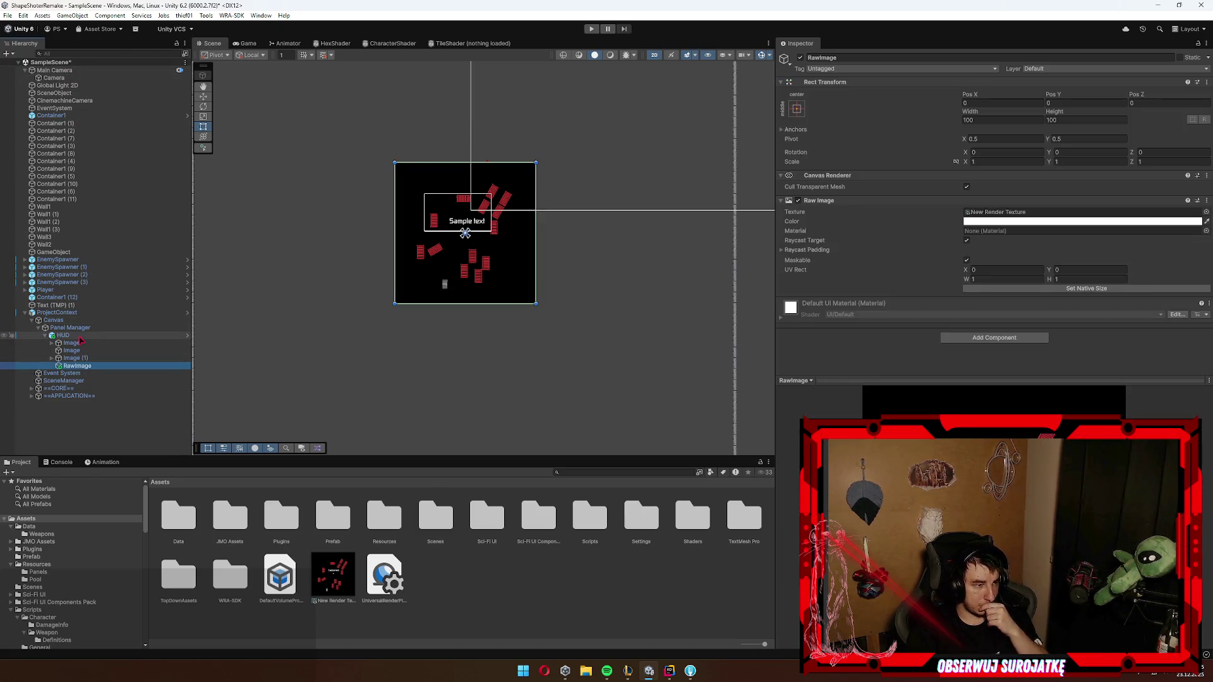
Step: Frame the HUD, then stretch the RawImage's anchors across the canvas with cleared edge offsets
{"action": "scroll", "coordinate": [416, 218], "scroll_direction": "down", "scroll_amount": 3}
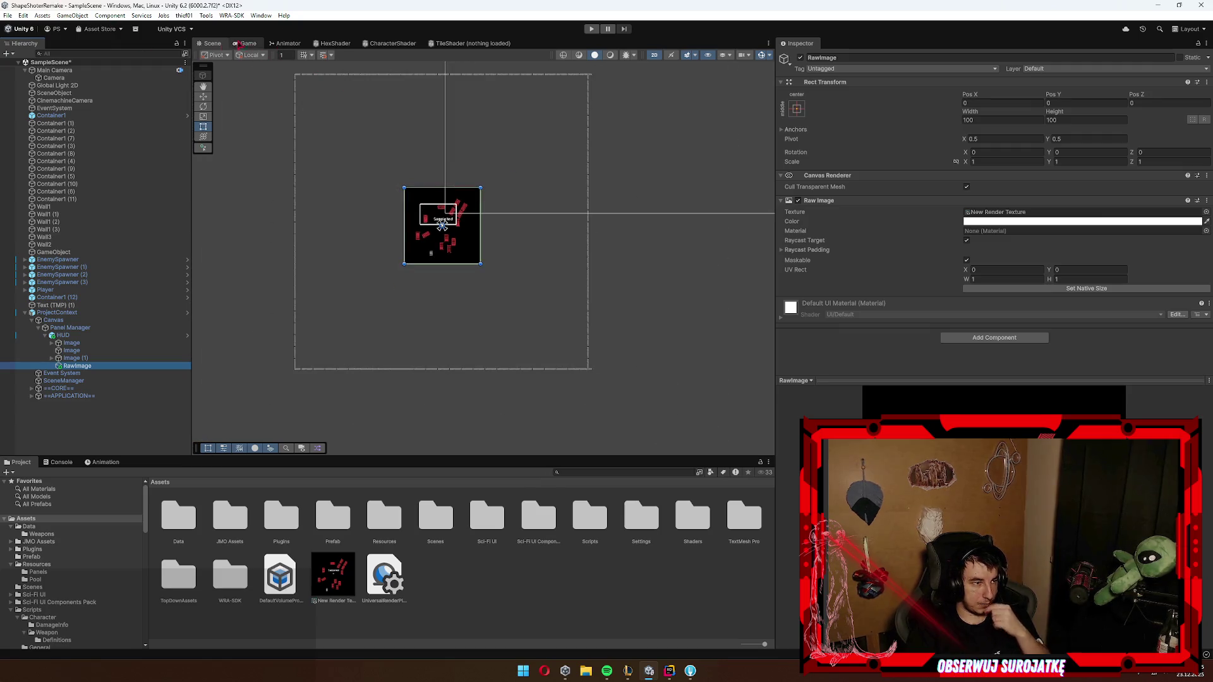
{"action": "key", "text": "f"}
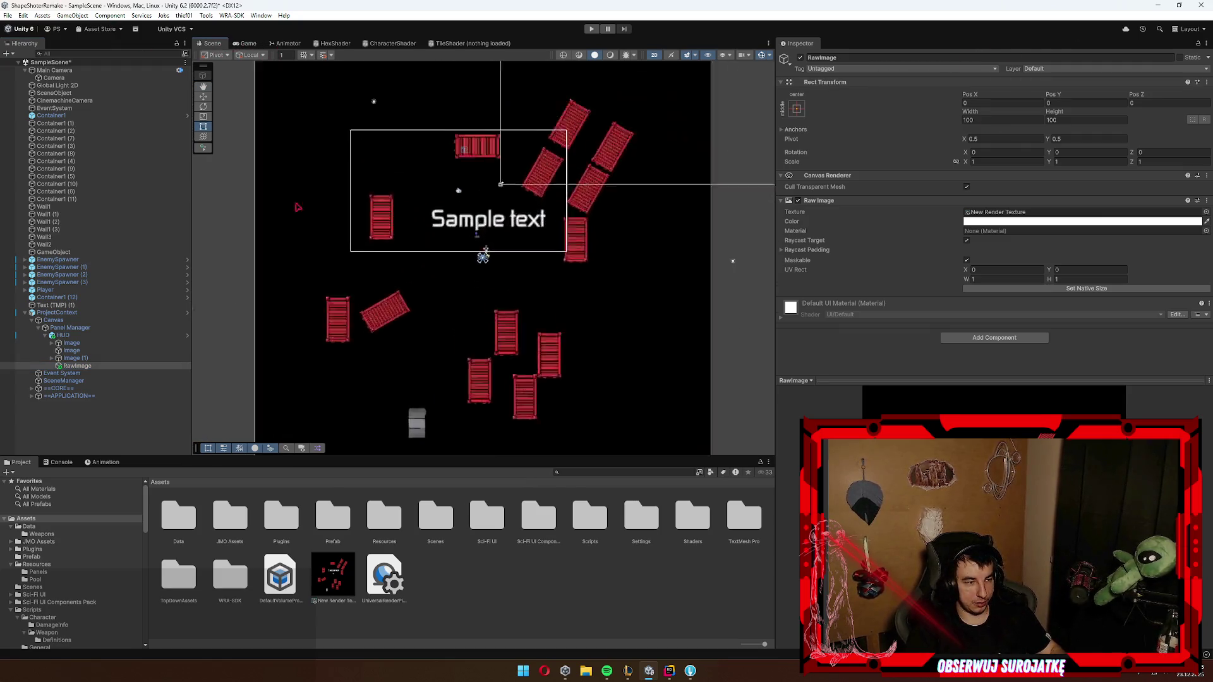
{"action": "left_click", "coordinate": [74, 337]}
{"action": "key", "text": "f"}
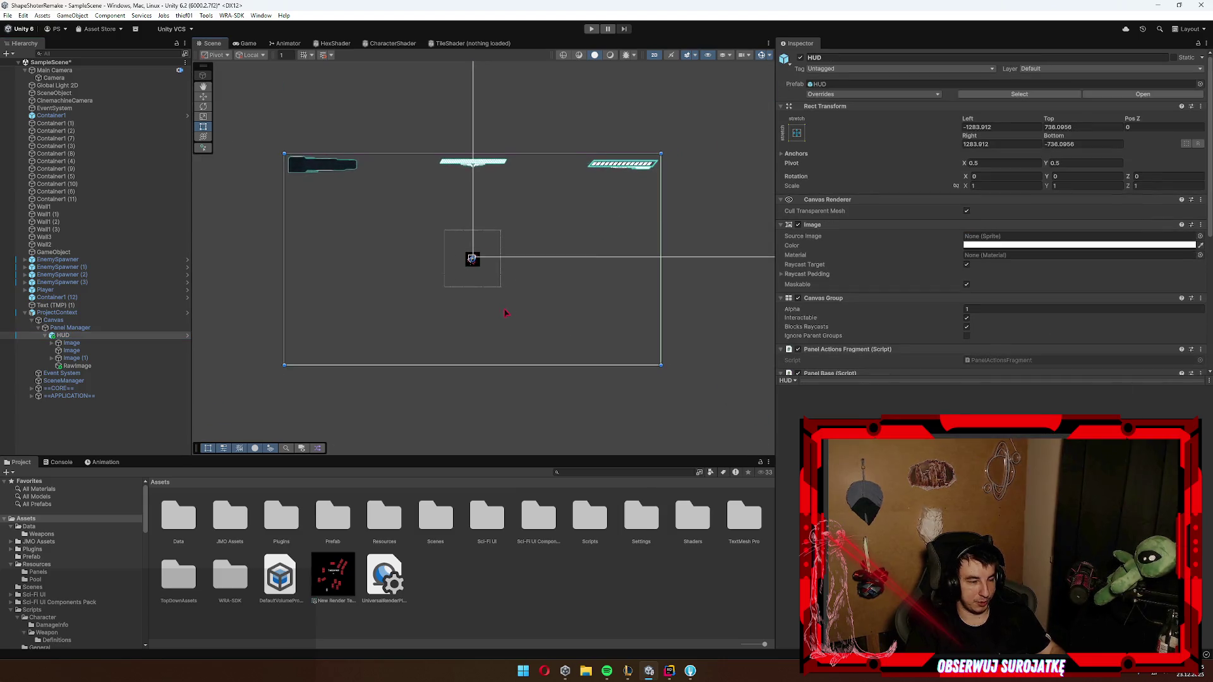
{"action": "left_click", "coordinate": [93, 370]}
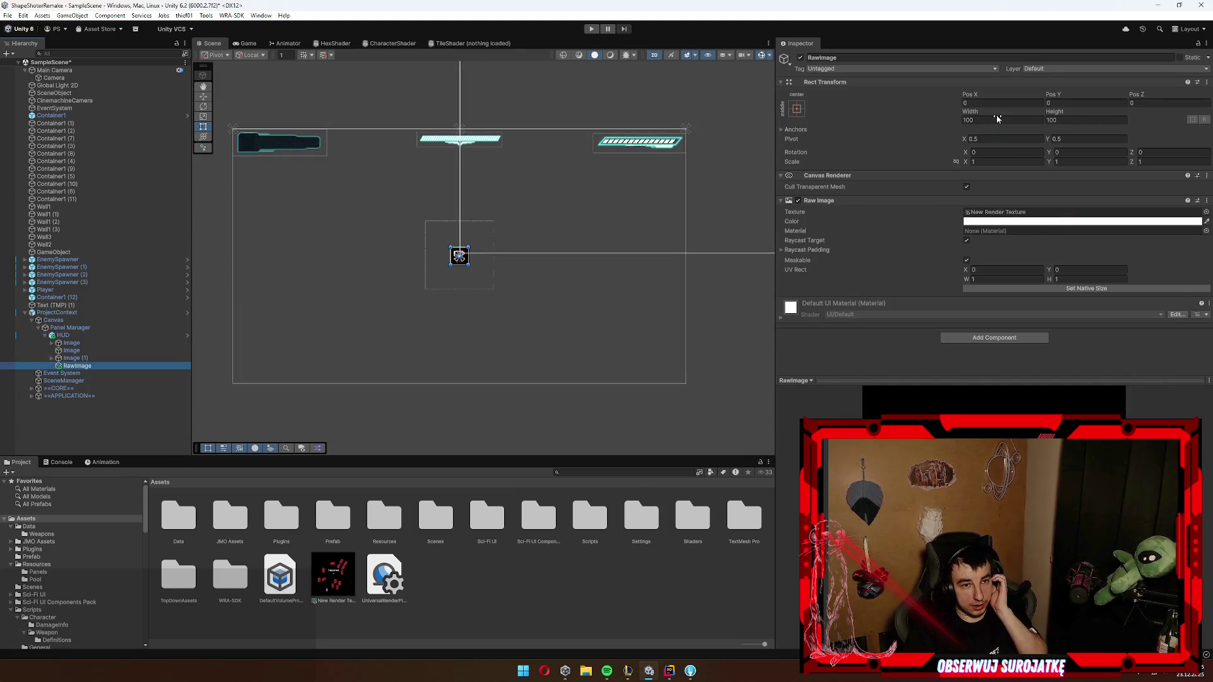
{"action": "left_click", "coordinate": [798, 109]}
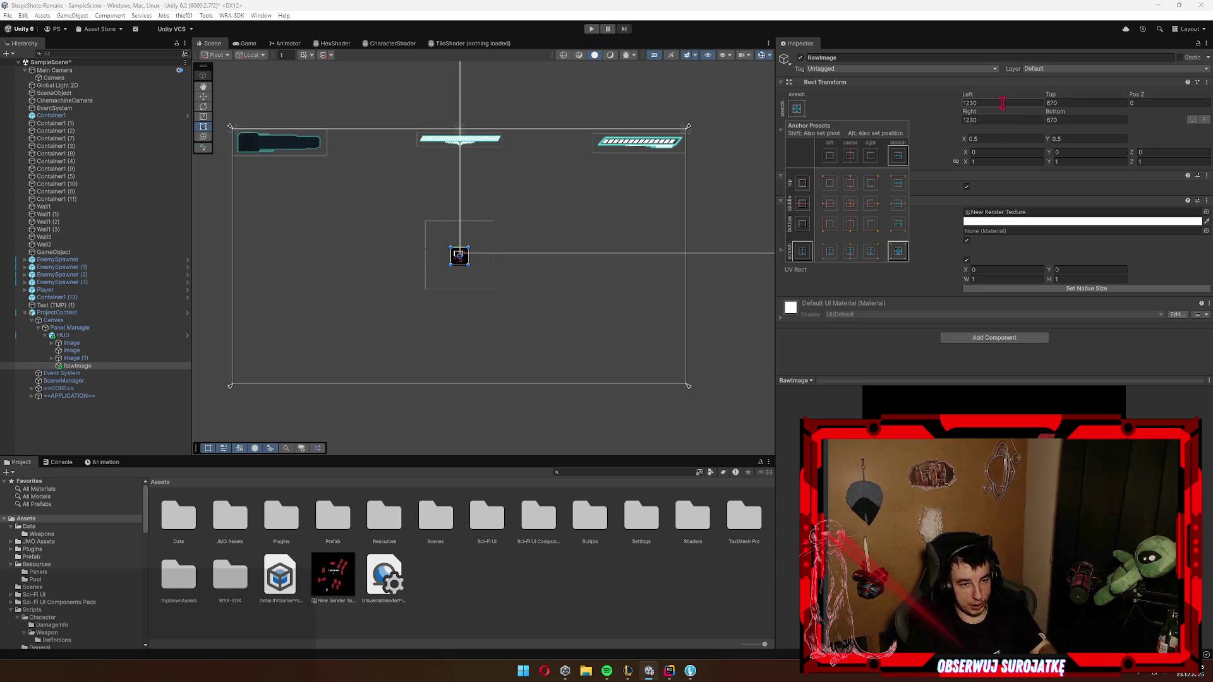
{"action": "left_click", "coordinate": [895, 248]}
{"action": "left_click", "coordinate": [995, 120]}
{"action": "key", "text": "BackSpace"}
{"action": "left_click", "coordinate": [1061, 120]}
{"action": "key", "text": "BackSpace"}
{"action": "left_click", "coordinate": [1052, 103]}
{"action": "key", "text": "BackSpace"}
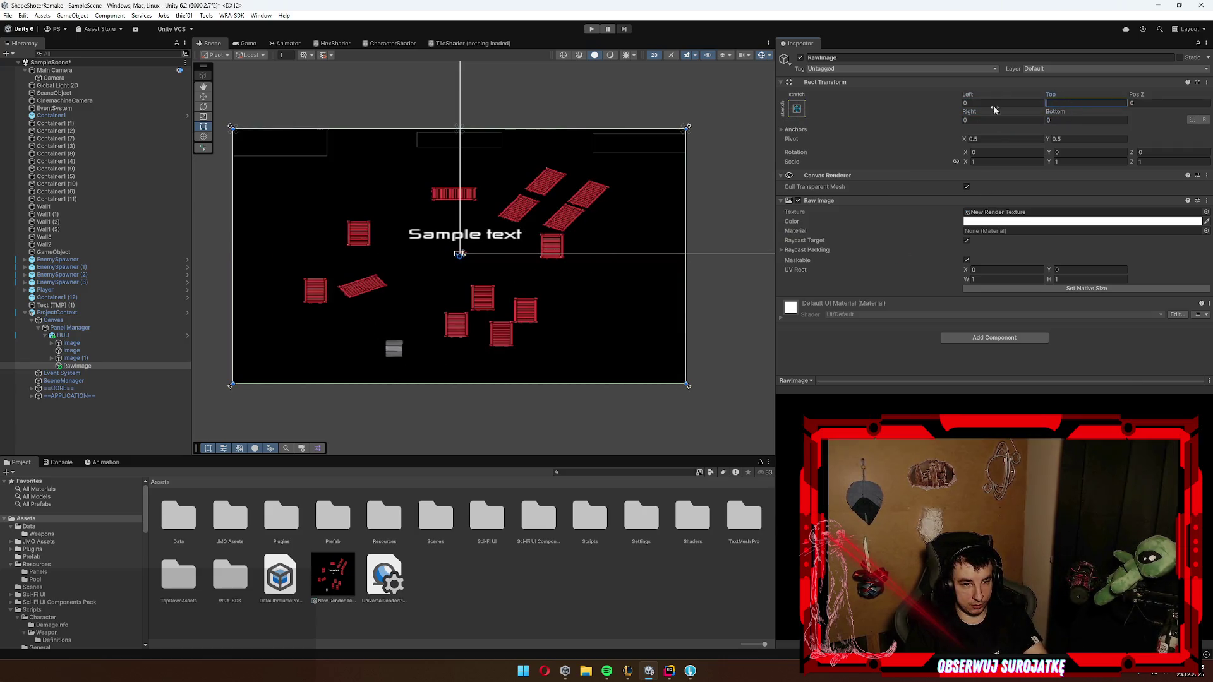
Step: Anchor the RawImage bottom-right with pivot (1, 0), size 512×512, and save the scene
{"action": "left_click", "coordinate": [797, 108]}
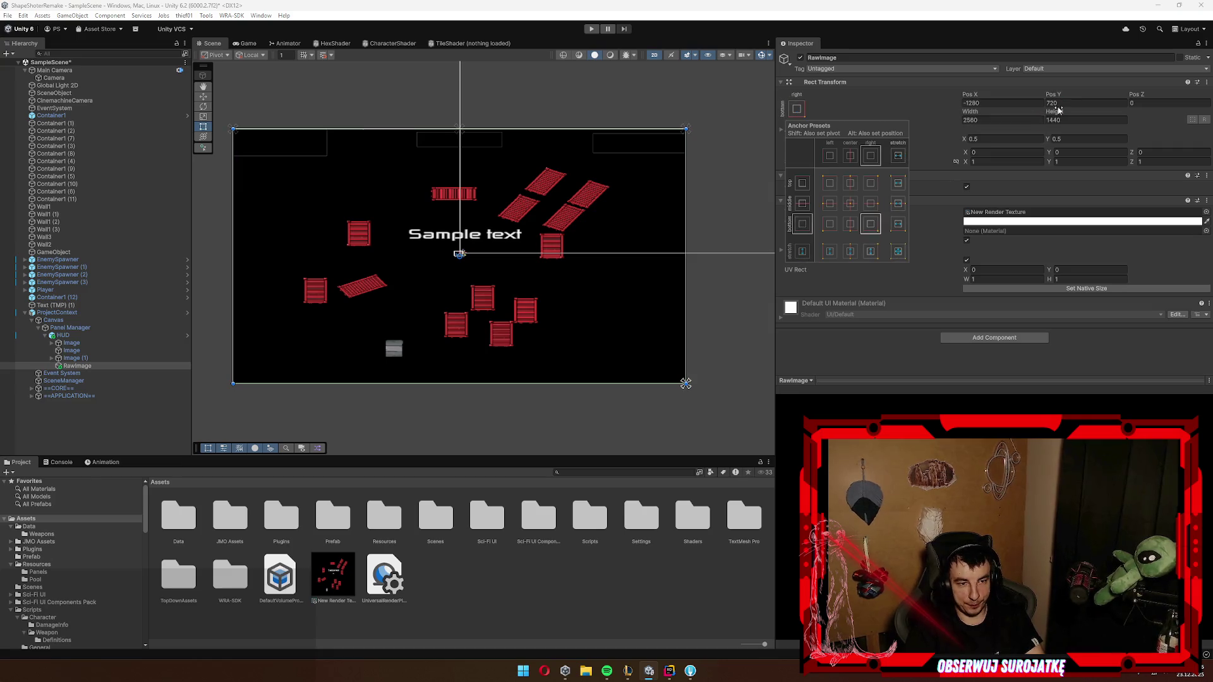
{"action": "left_click", "coordinate": [863, 219]}
{"action": "key", "text": "BackSpace"}
{"action": "type", "text": "1"}
{"action": "left_click", "coordinate": [1085, 139]}
{"action": "key", "text": "BackSpace"}
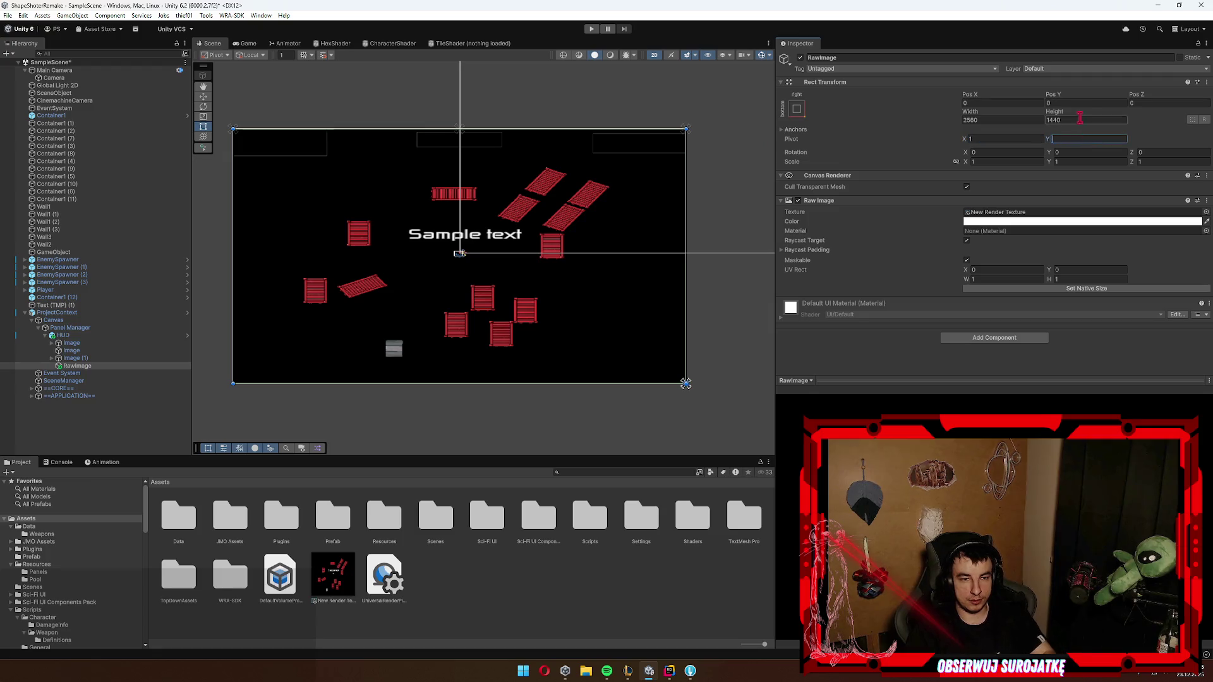
{"action": "left_click", "coordinate": [1006, 121]}
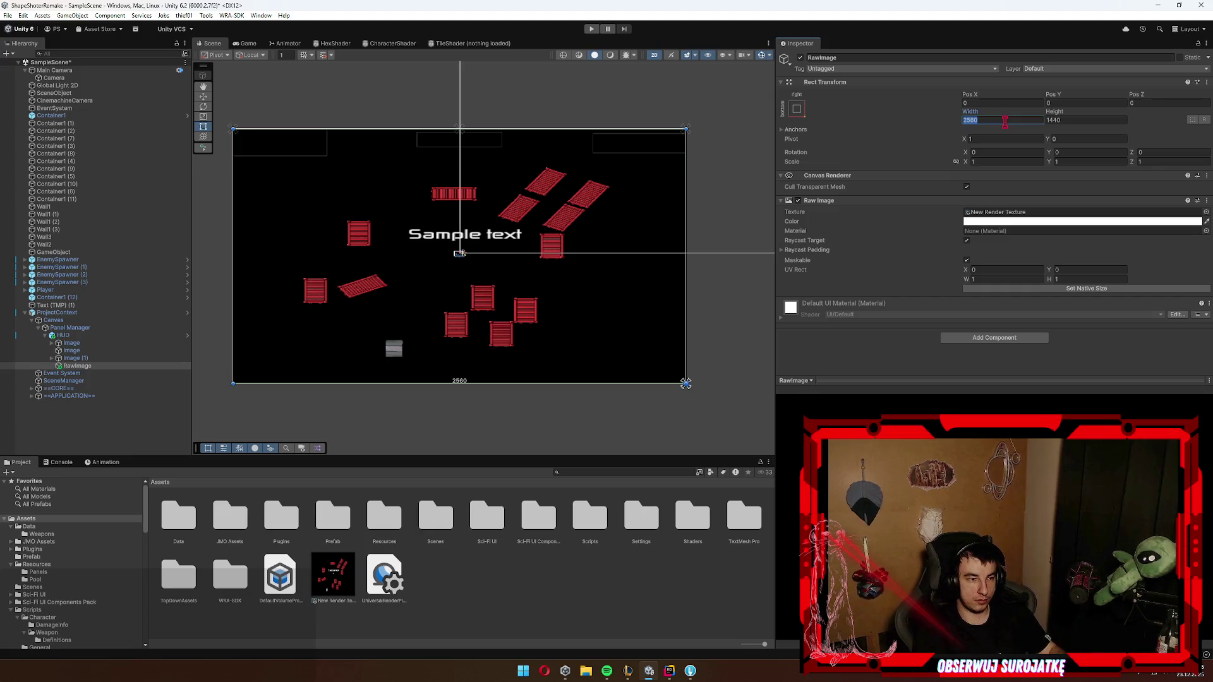
{"action": "type", "text": "512"}
{"action": "key", "text": "Tab"}
{"action": "type", "text": "512"}
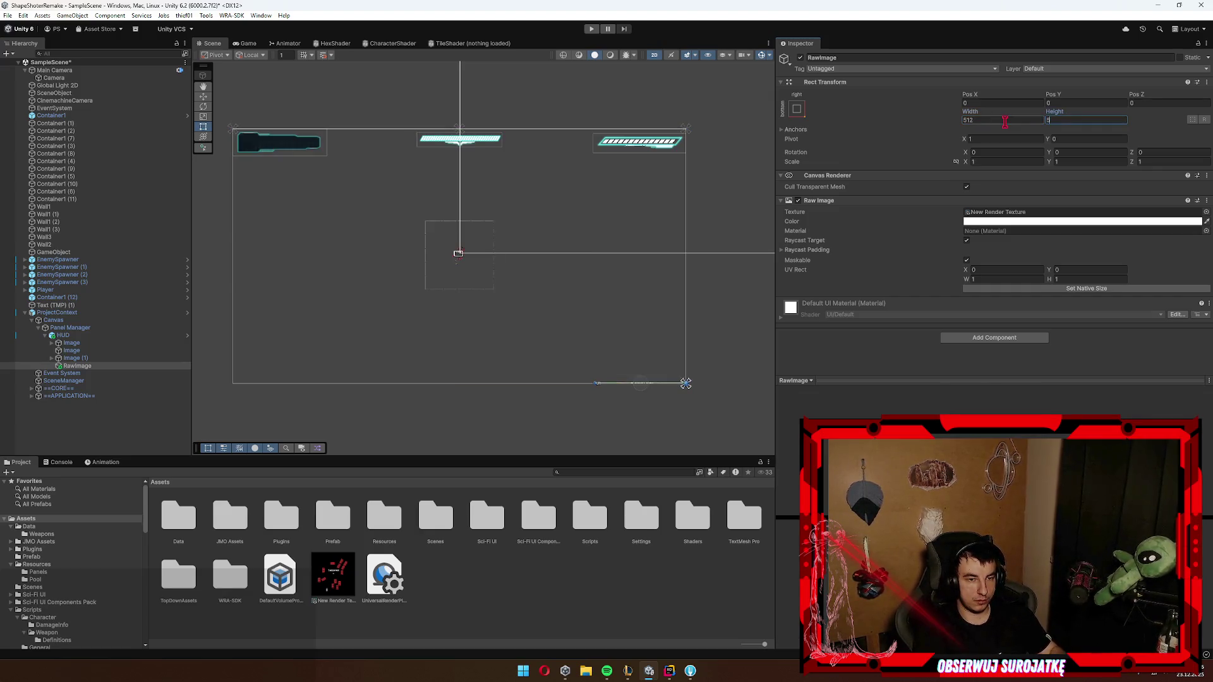
{"action": "key", "text": "ctrl+s"}
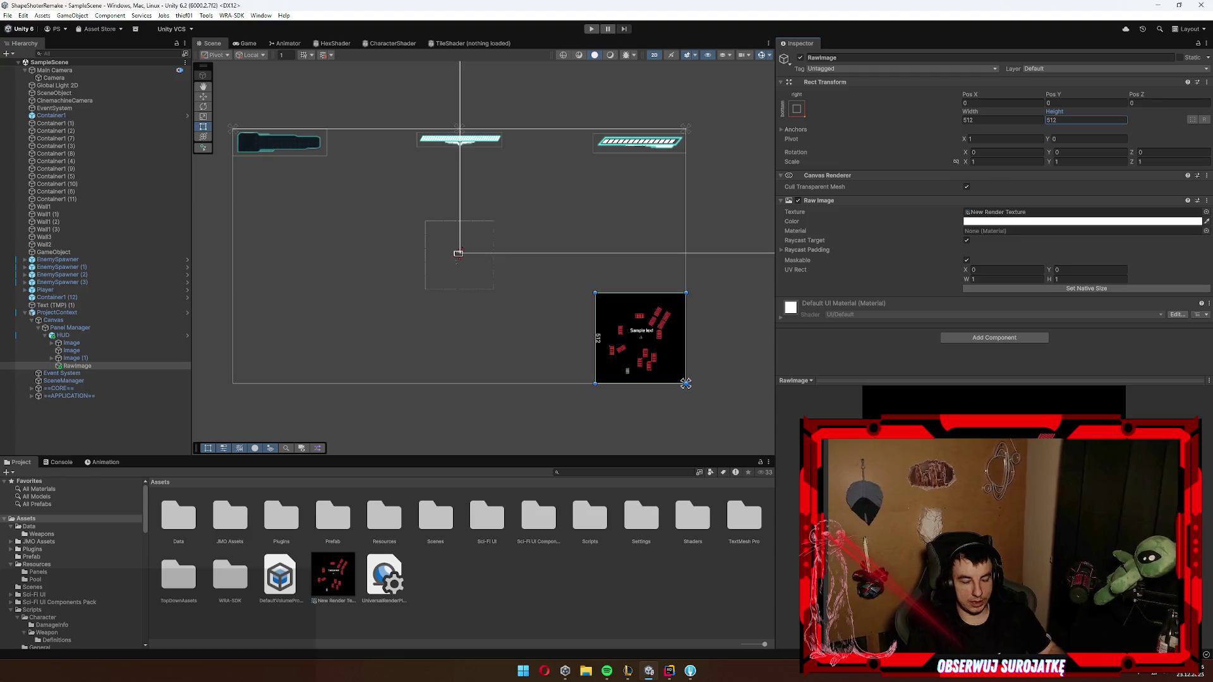
{"action": "left_click", "coordinate": [332, 584]}
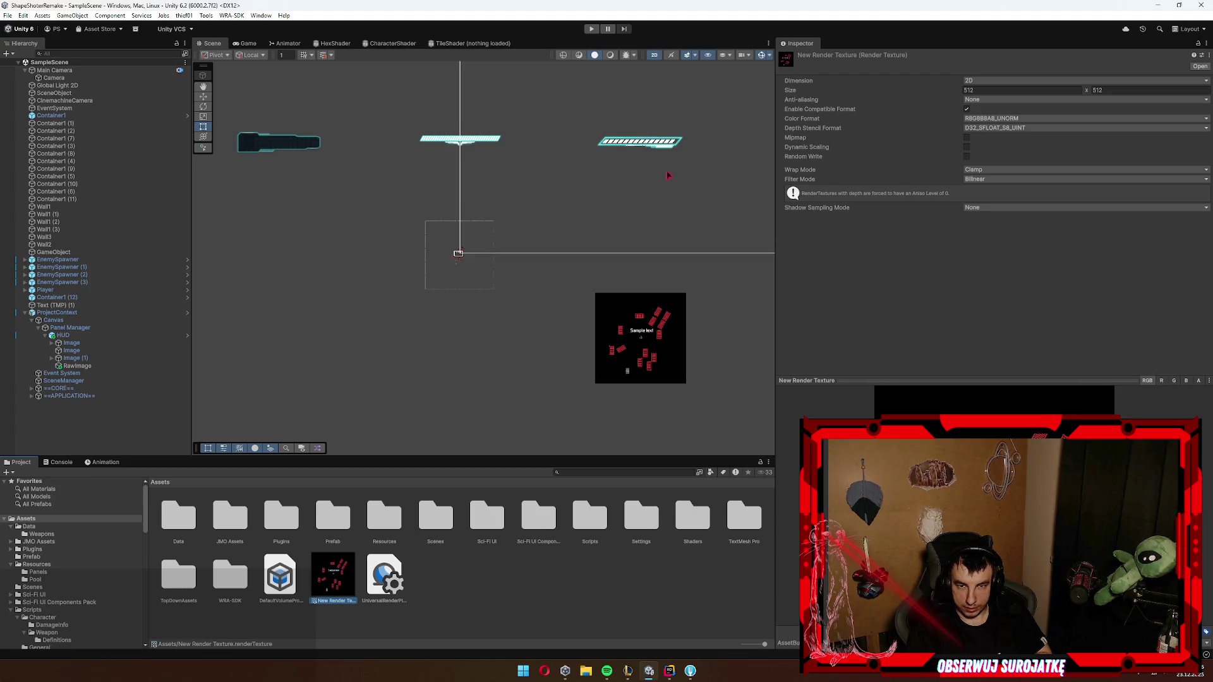
Step: Select the HUD and preview its current layout in the Game view
{"action": "left_click", "coordinate": [70, 328]}
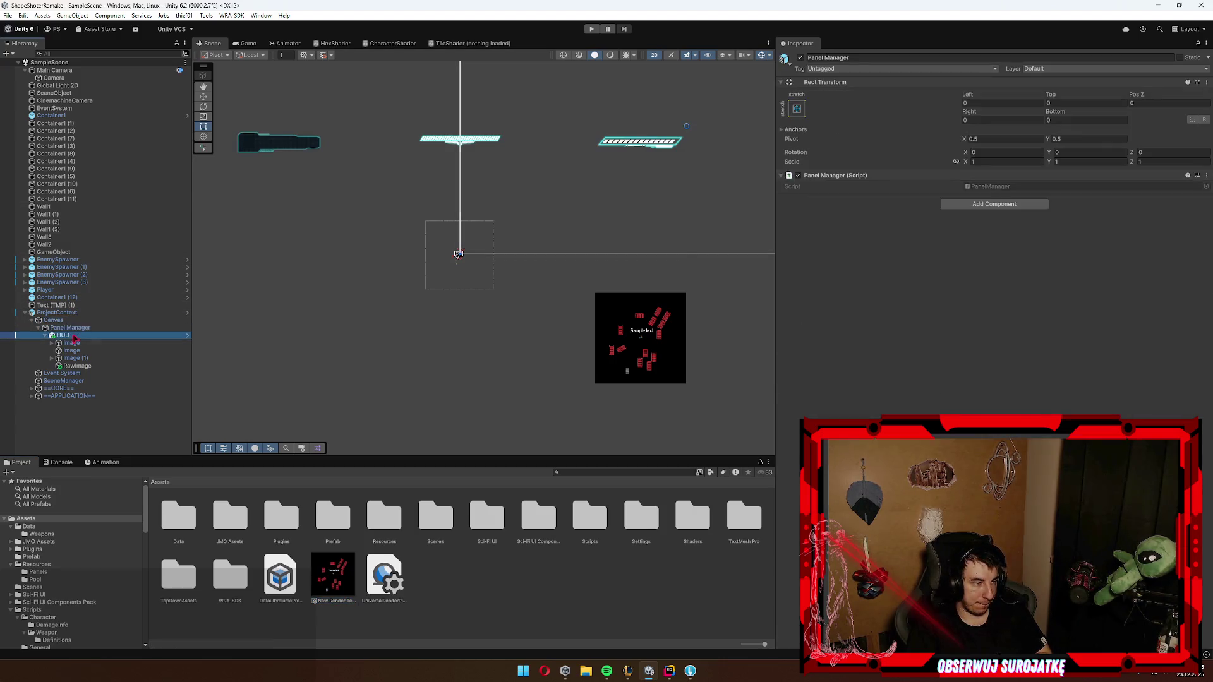
{"action": "left_click", "coordinate": [70, 336]}
{"action": "left_click", "coordinate": [250, 44]}
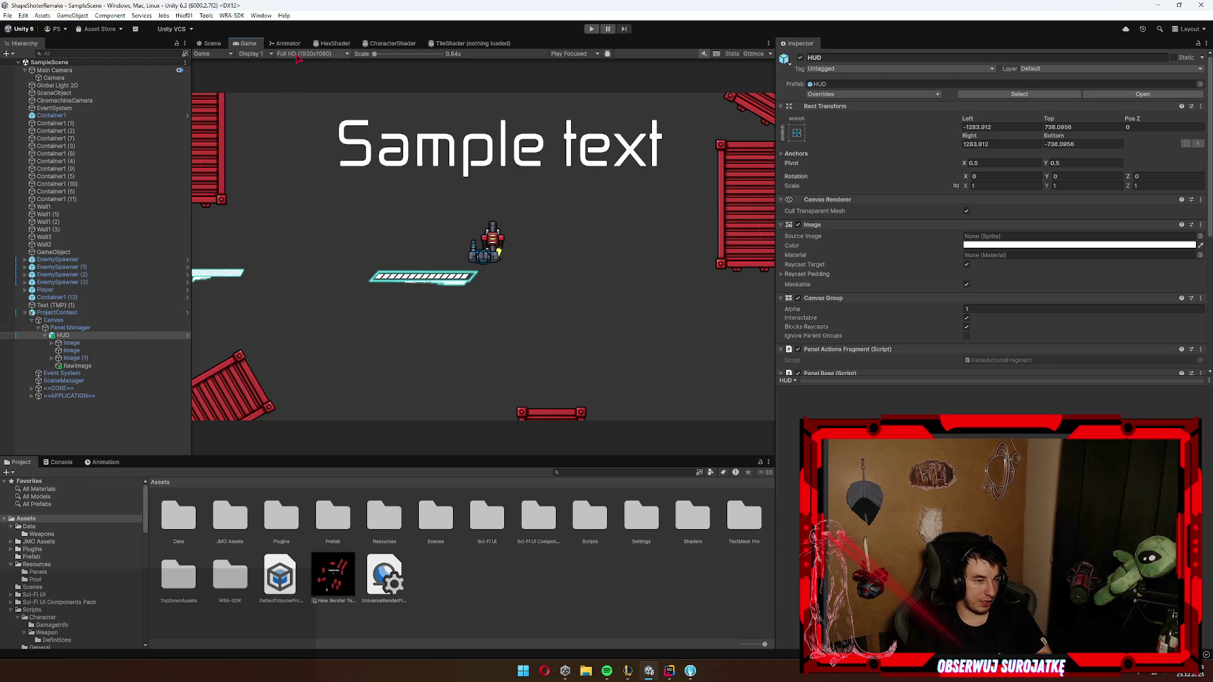
{"action": "left_click", "coordinate": [71, 343]}
{"action": "left_click", "coordinate": [82, 336]}
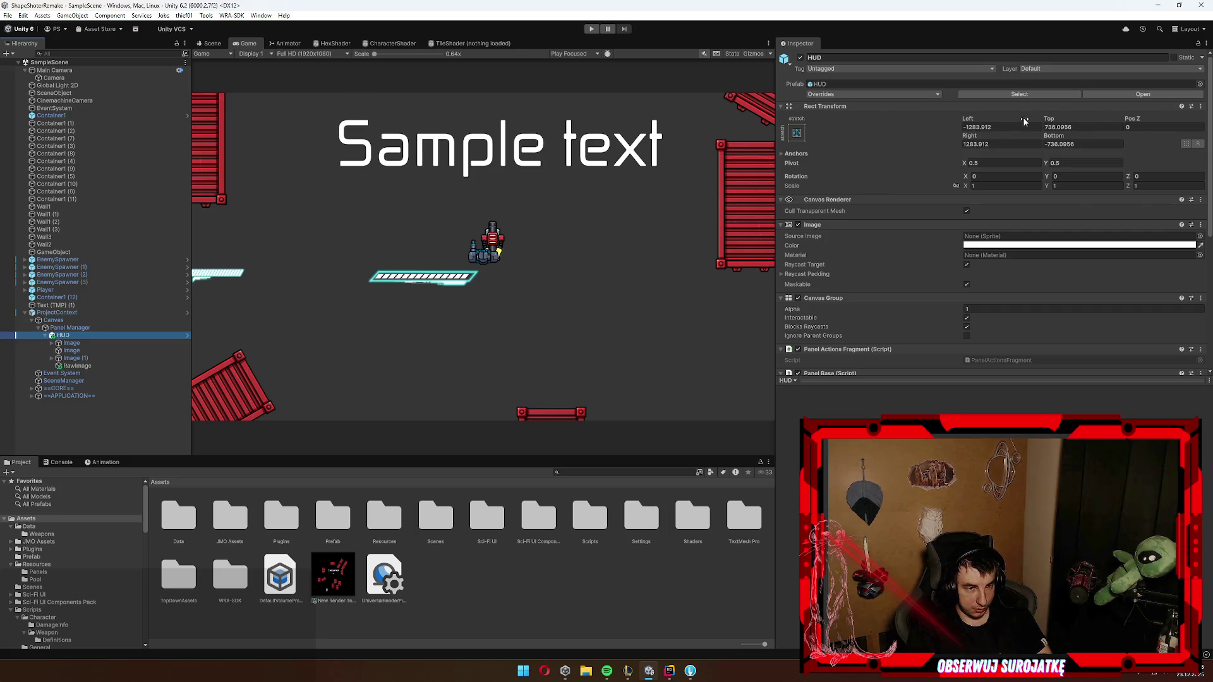
{"action": "left_click", "coordinate": [213, 43]}
Step: Set the HUD's Left, Top, Right and Bottom offsets to 0 and check the Game view
{"action": "left_click", "coordinate": [1001, 127]}
{"action": "type", "text": "0"}
{"action": "key", "text": "Tab"}
{"action": "type", "text": "0"}
{"action": "key", "text": "Tab"}
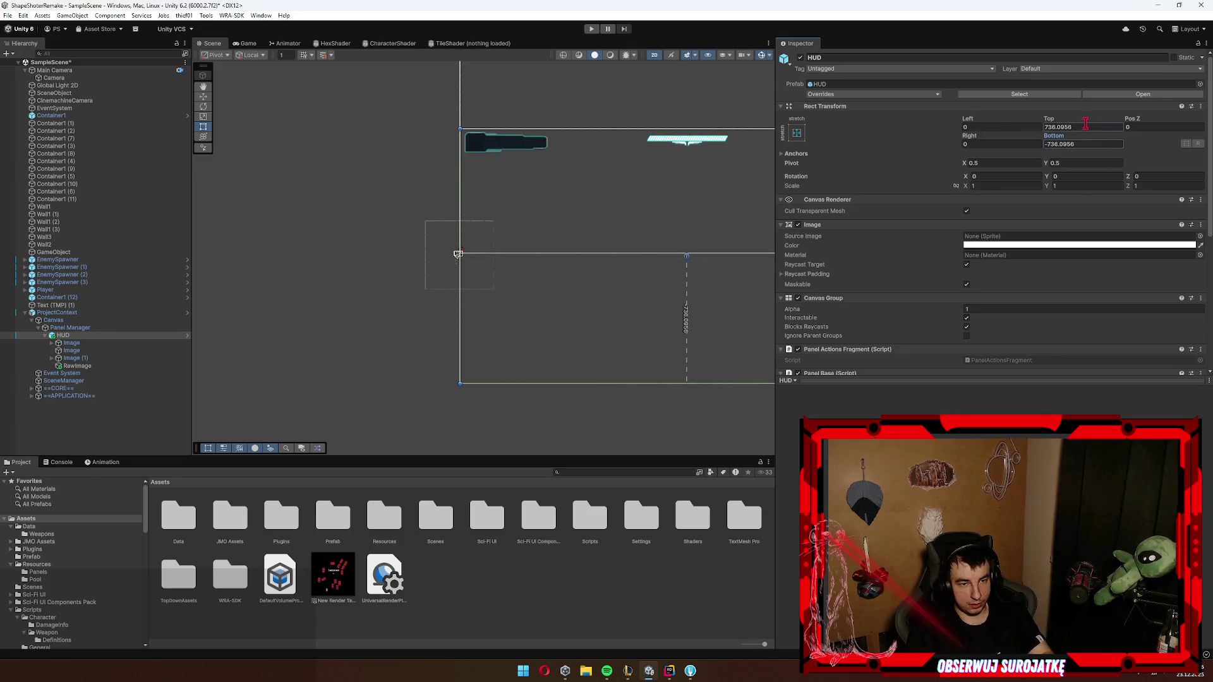
{"action": "type", "text": "0"}
{"action": "key", "text": "Tab"}
{"action": "key", "text": "BackSpace"}
{"action": "left_click", "coordinate": [249, 43]}
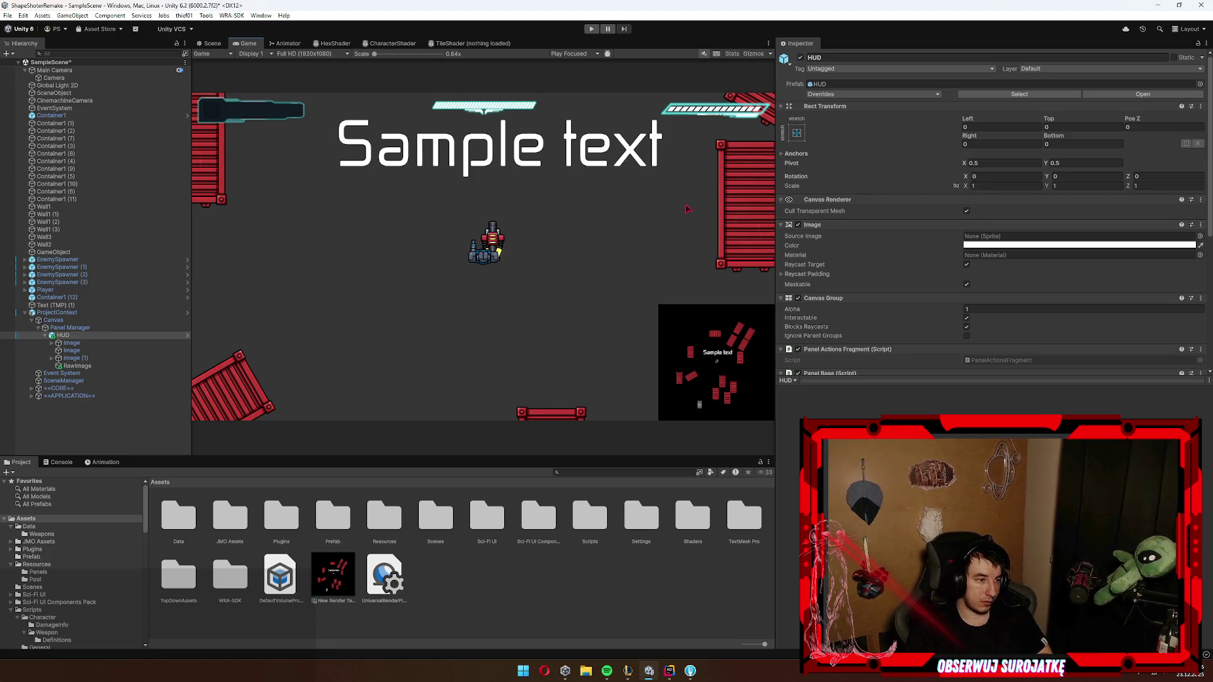
Step: Set the minimap camera's Size to 80
{"action": "left_click", "coordinate": [60, 80]}
{"action": "left_click", "coordinate": [1021, 169]}
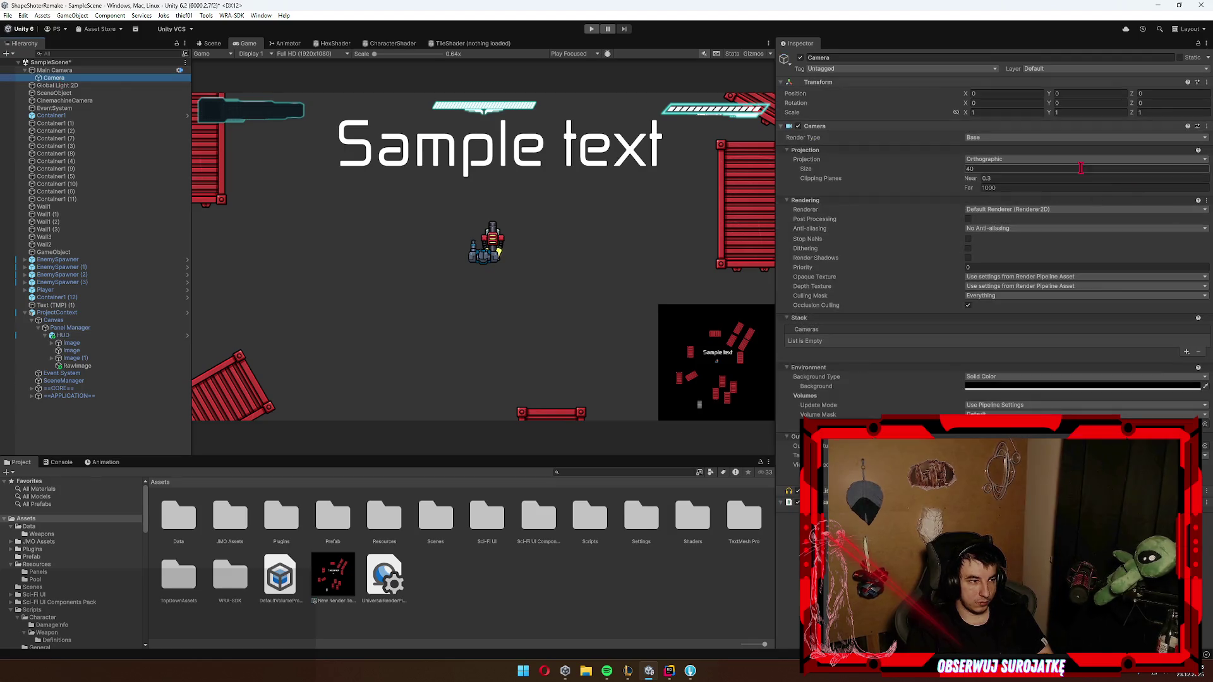
{"action": "type", "text": "8"}
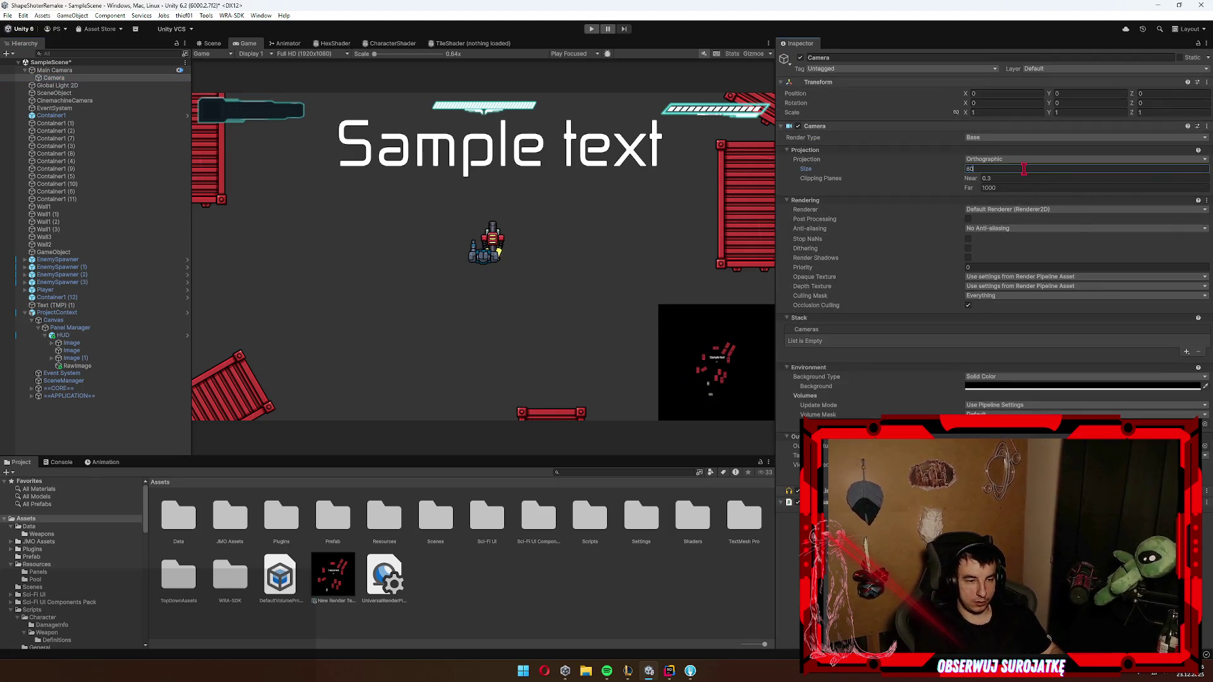
{"action": "left_click", "coordinate": [73, 77]}
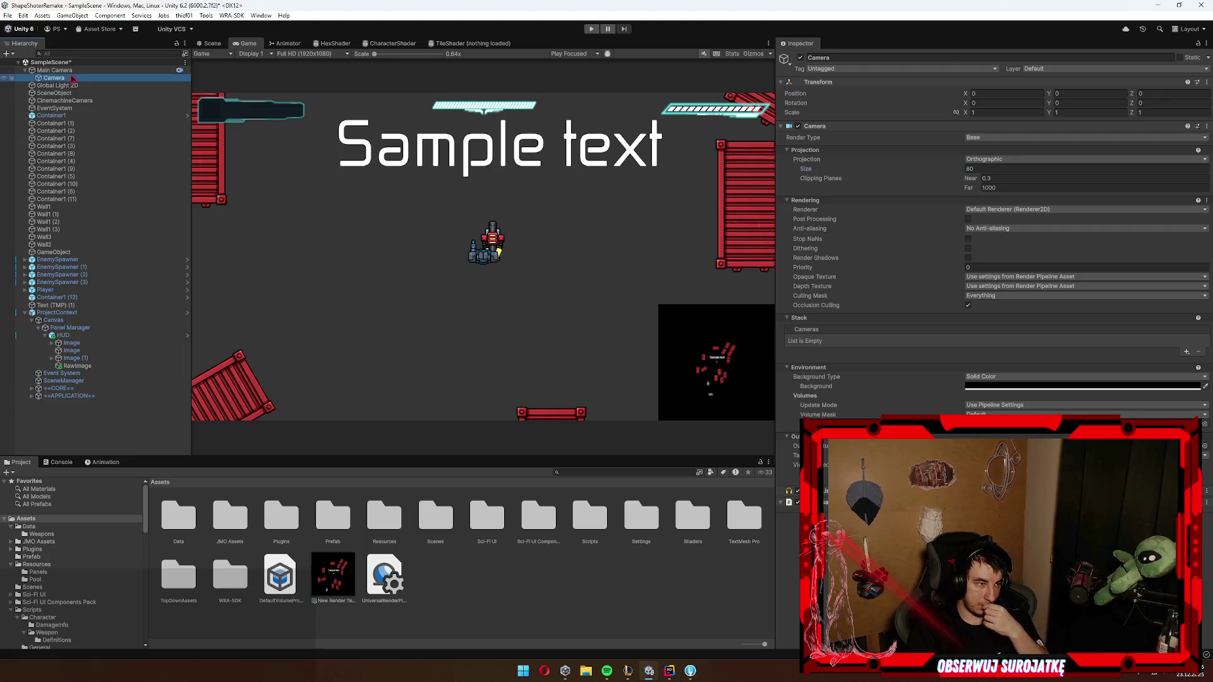
Step: Review the HUD prefab overrides, delete ProjectContext from the scene, and start Play mode
{"action": "left_click", "coordinate": [78, 335]}
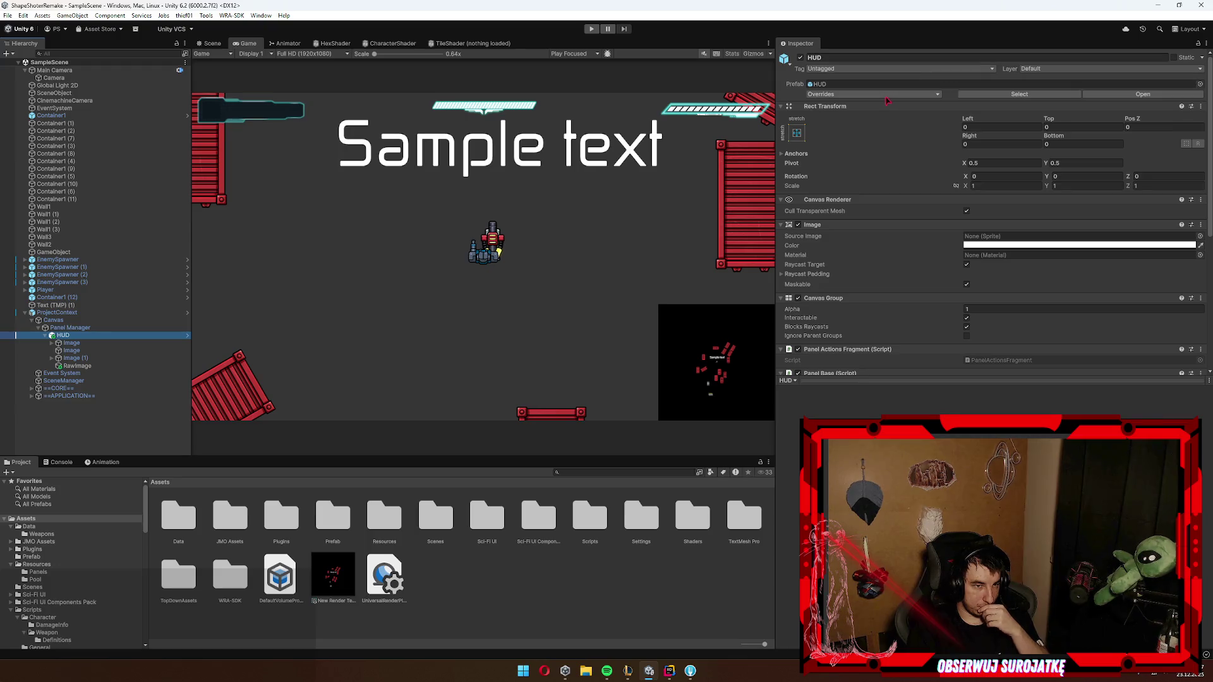
{"action": "left_click", "coordinate": [887, 96]}
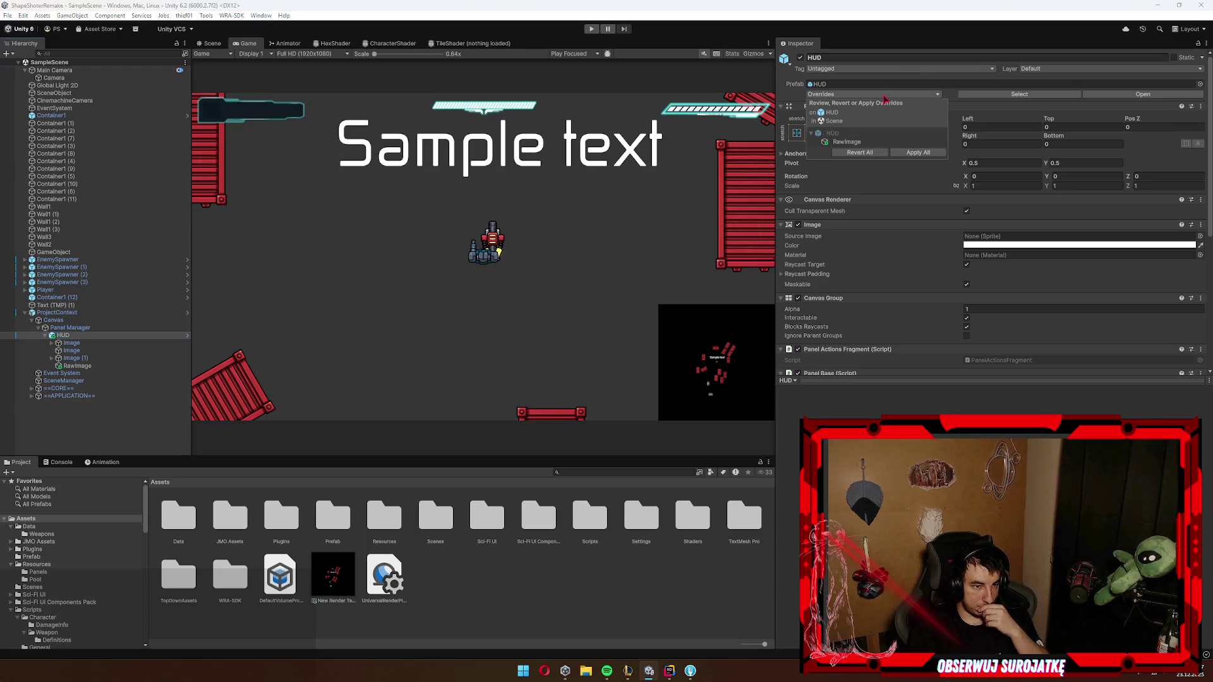
{"action": "left_click", "coordinate": [56, 312]}
{"action": "key", "text": "Delete"}
{"action": "left_click", "coordinate": [588, 28]}
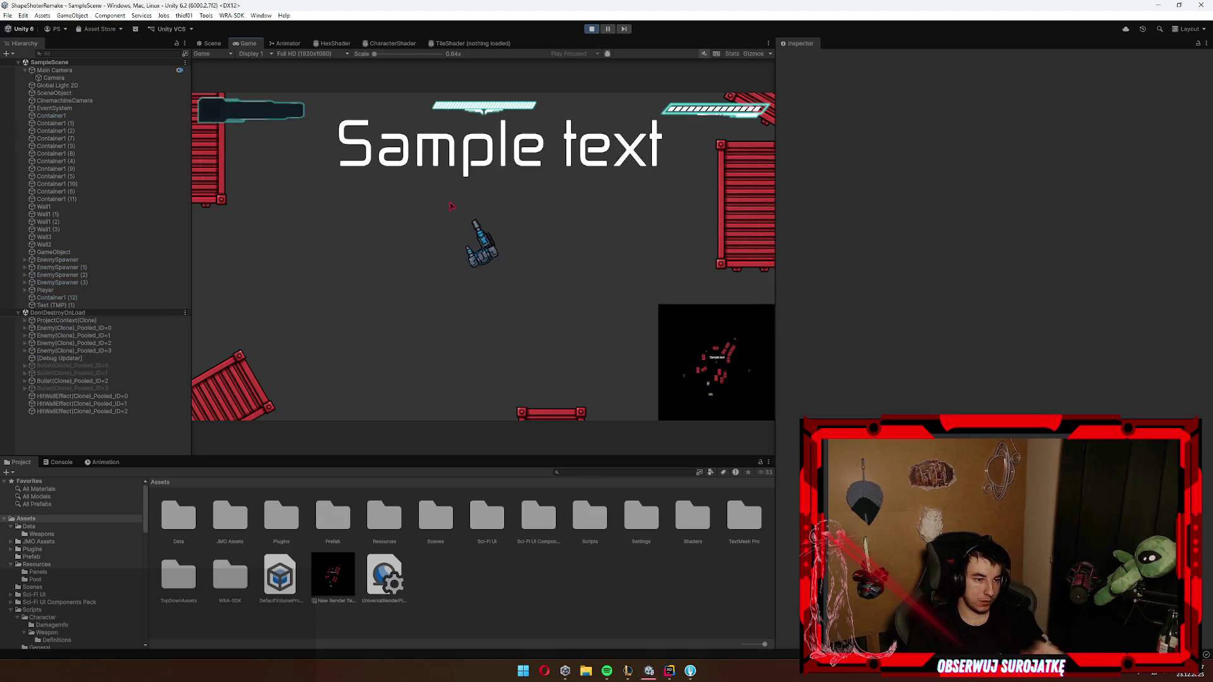
Step: Move the ship with W and D, fire, then maximize the Game view
{"action": "key", "text": "w"}
{"action": "key", "text": "d"}
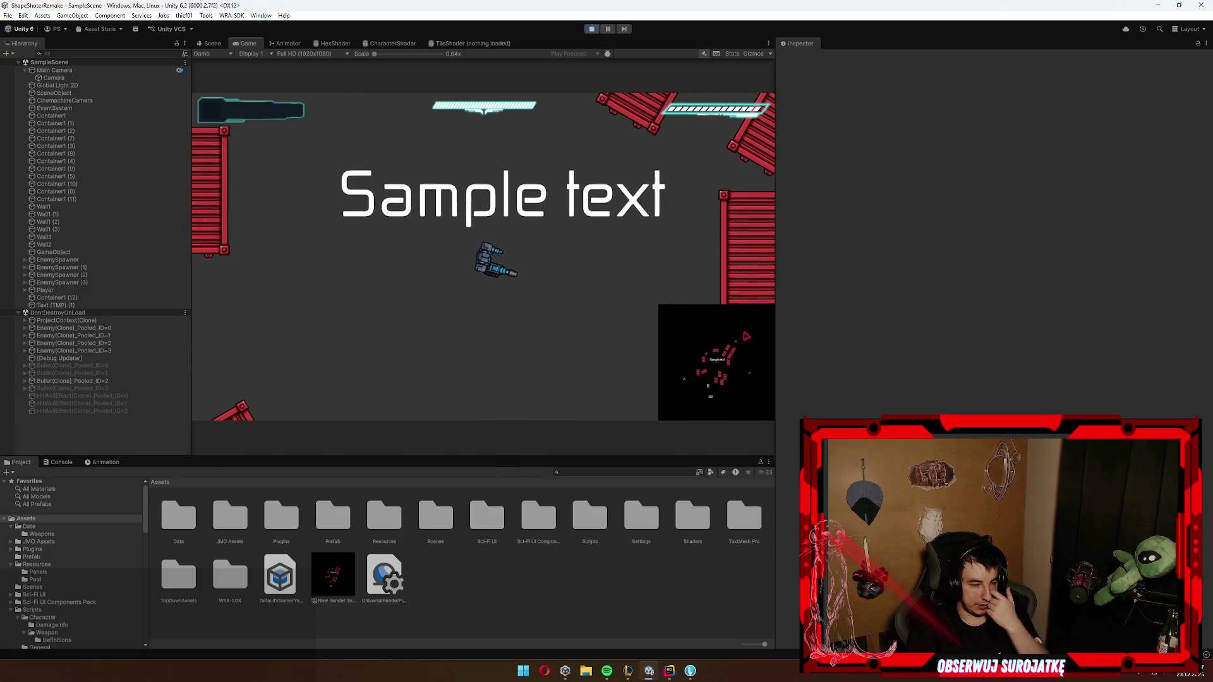
{"action": "left_click", "coordinate": [237, 43]}
{"action": "double_click", "coordinate": [238, 43]}
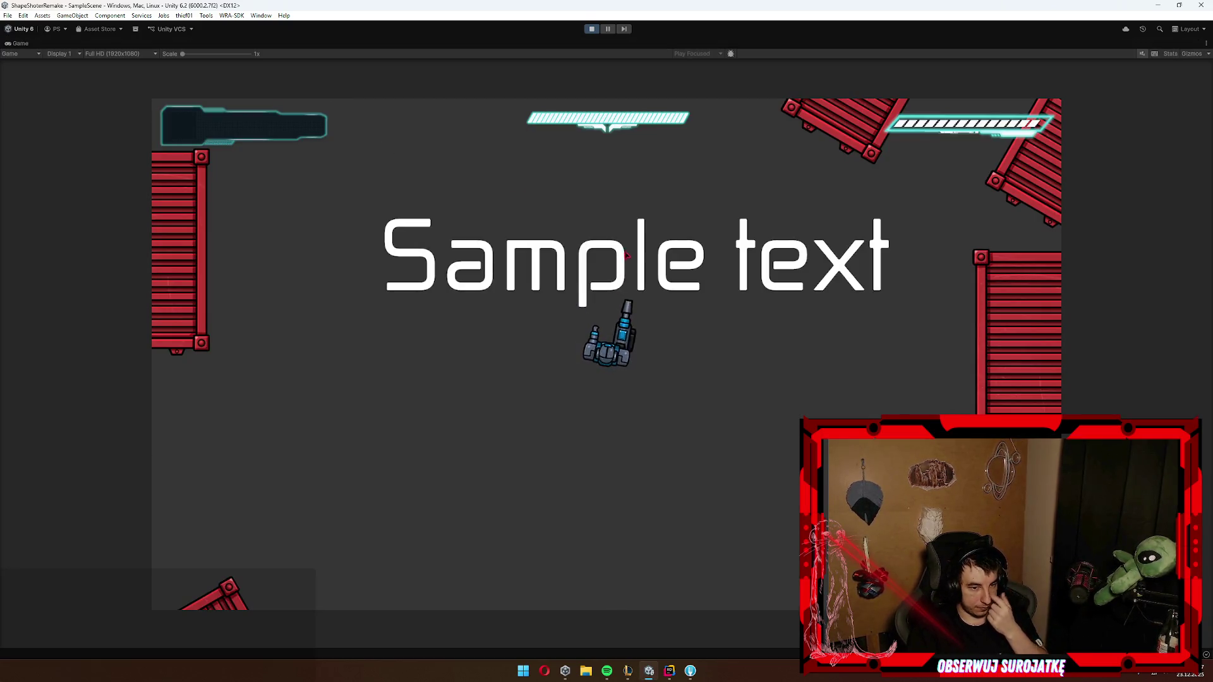
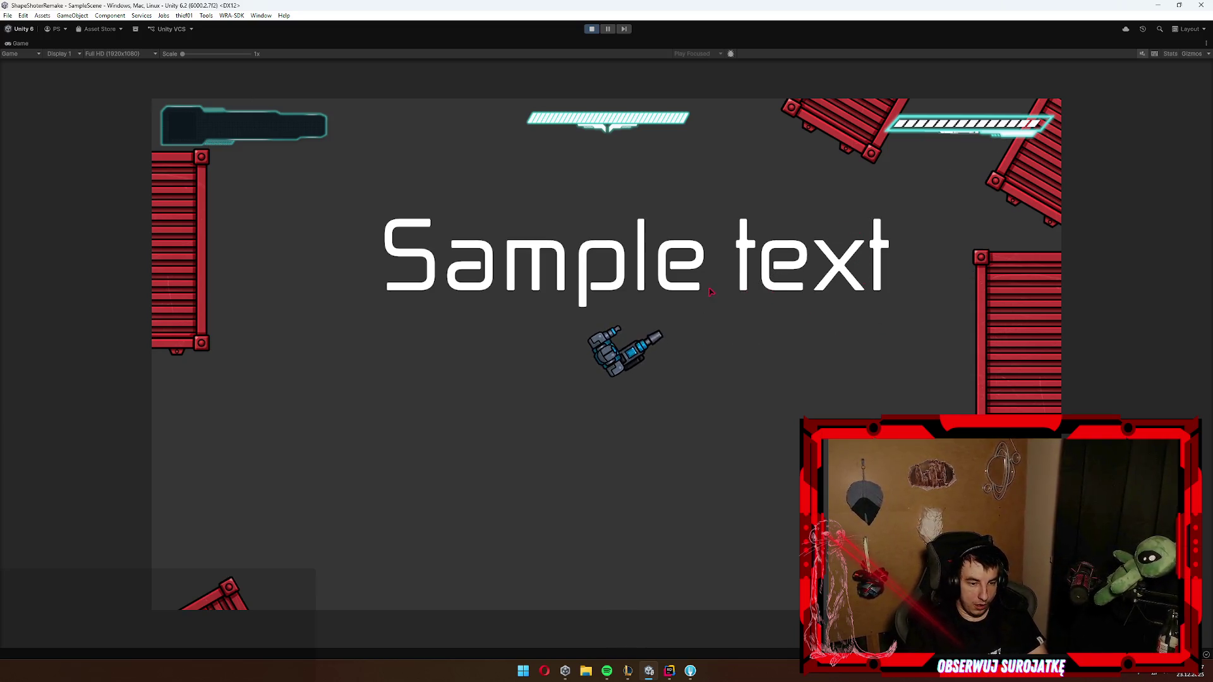
Step: Fly the ship up-right and back down-left with WASD, then restore the full editor layout
{"action": "key", "text": "w"}
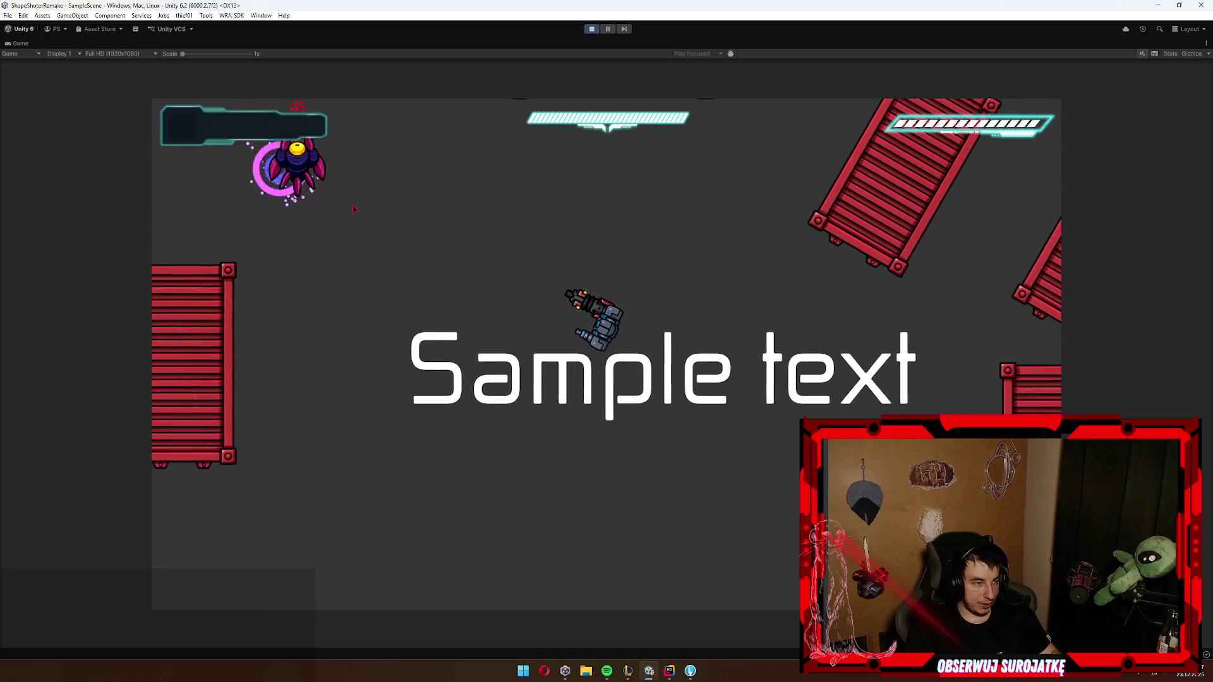
{"action": "key", "text": "d"}
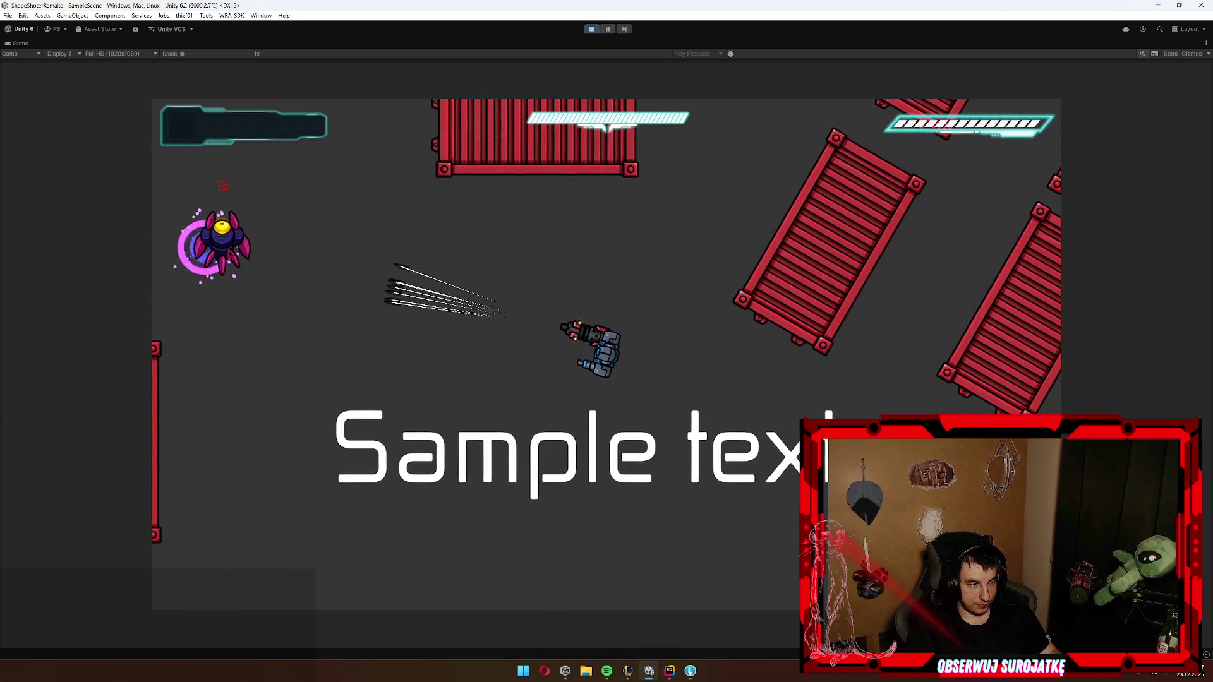
{"action": "key", "text": "w"}
{"action": "key", "text": "d"}
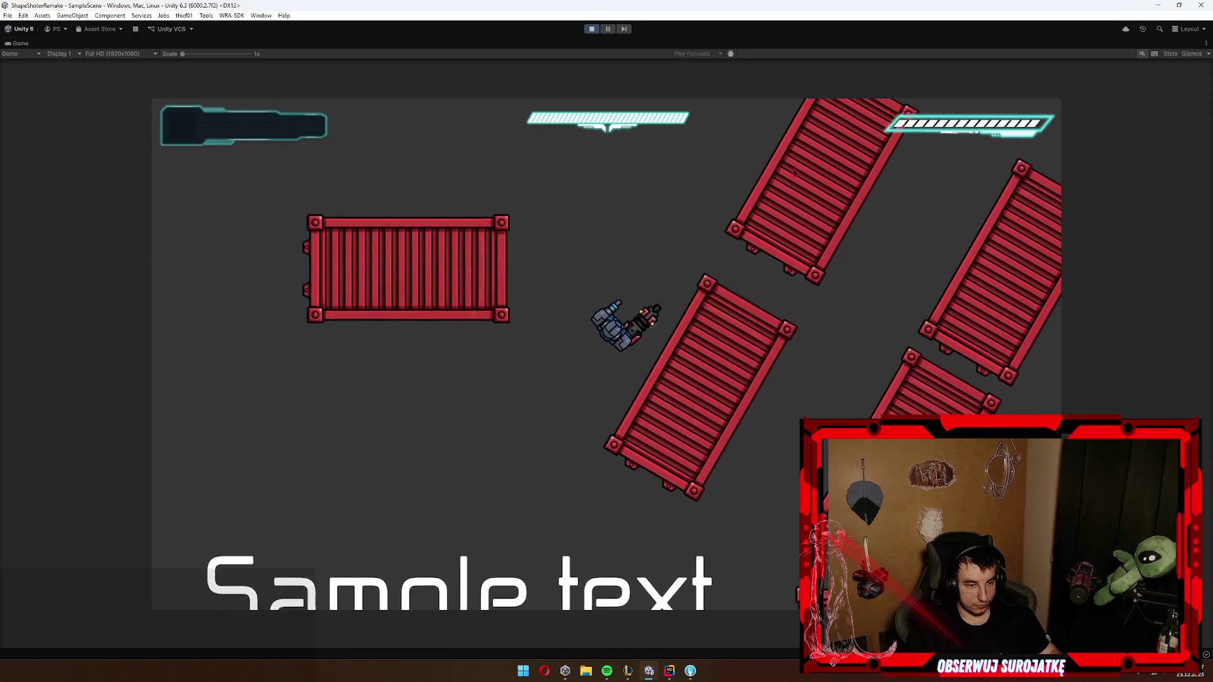
{"action": "key", "text": "w"}
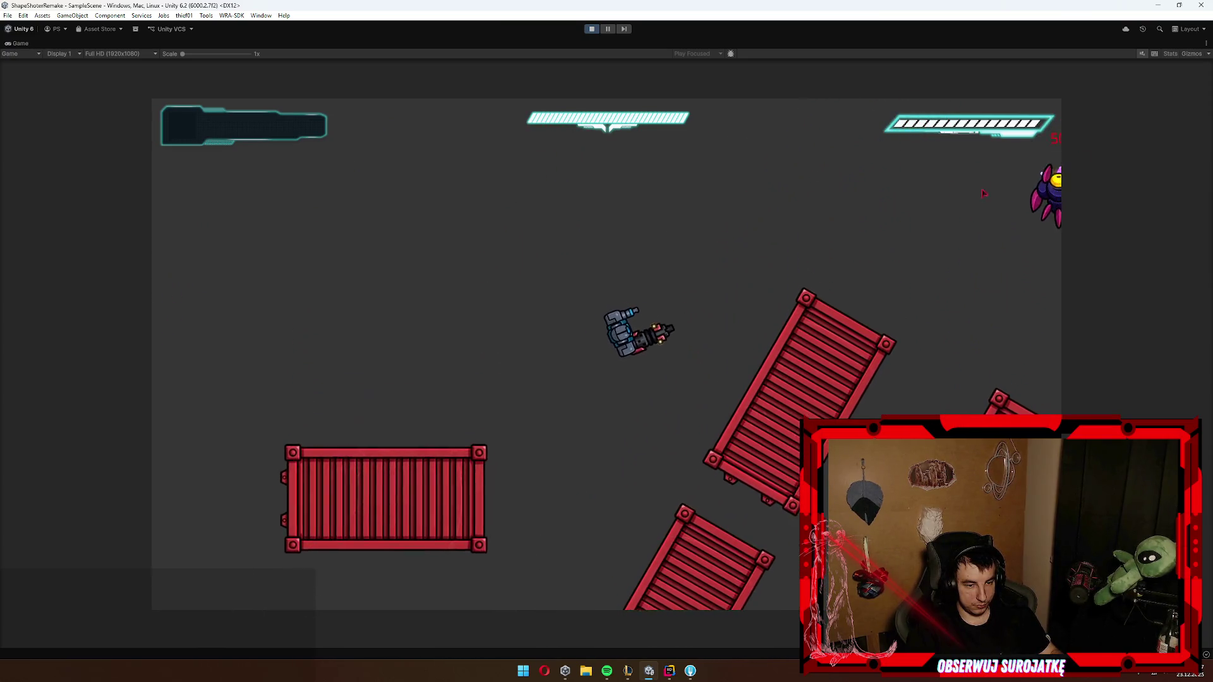
{"action": "key", "text": "s"}
{"action": "key", "text": "a"}
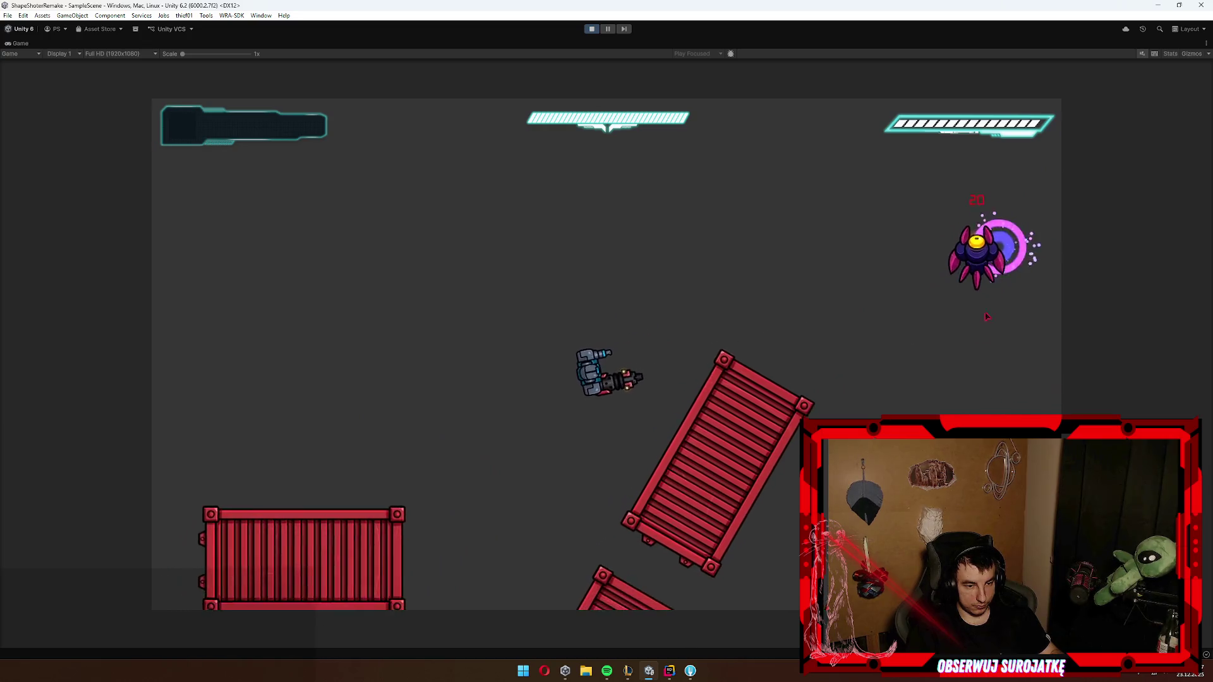
{"action": "key", "text": "s"}
{"action": "key", "text": "a"}
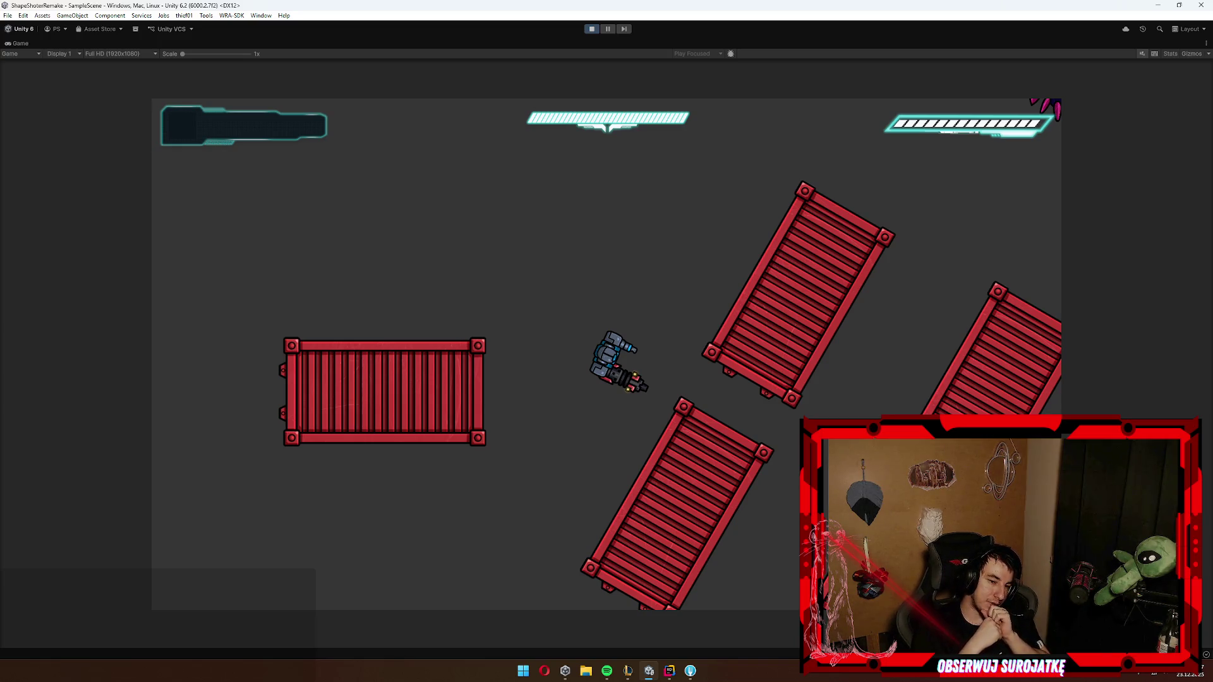
{"action": "key", "text": "shift+space"}
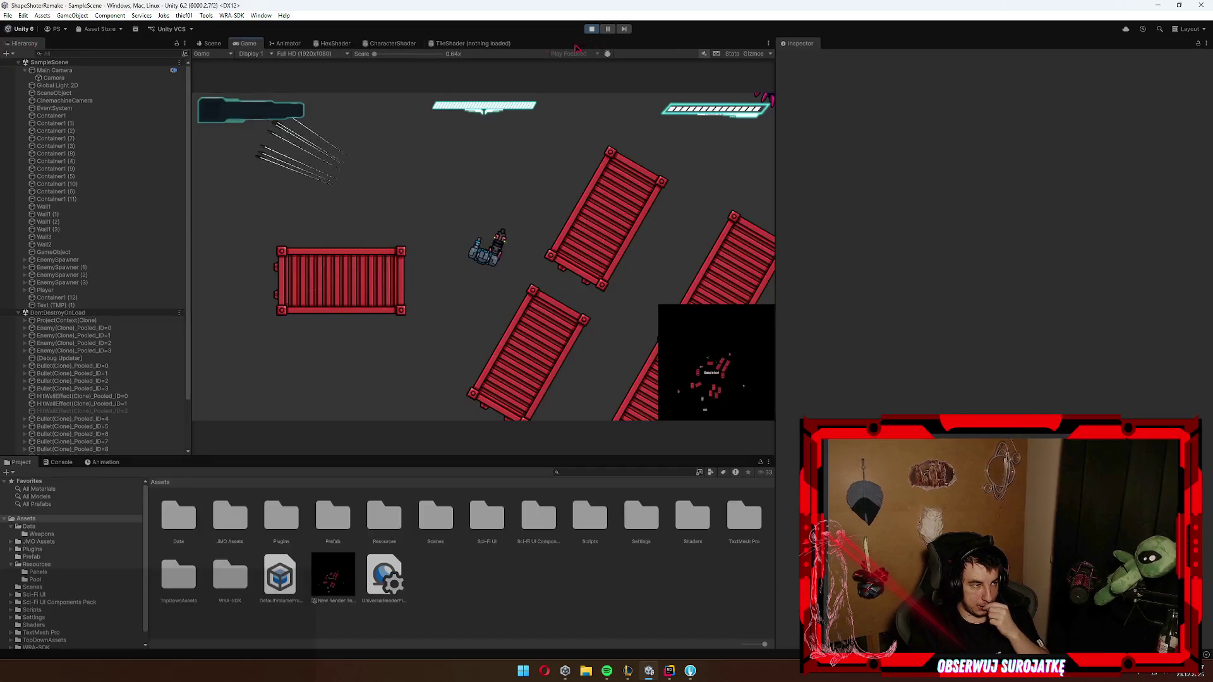
Step: Stop play and name User Layer 9 'EnemyMarker' in the layer settings
{"action": "left_click", "coordinate": [591, 29]}
{"action": "left_click", "coordinate": [79, 78]}
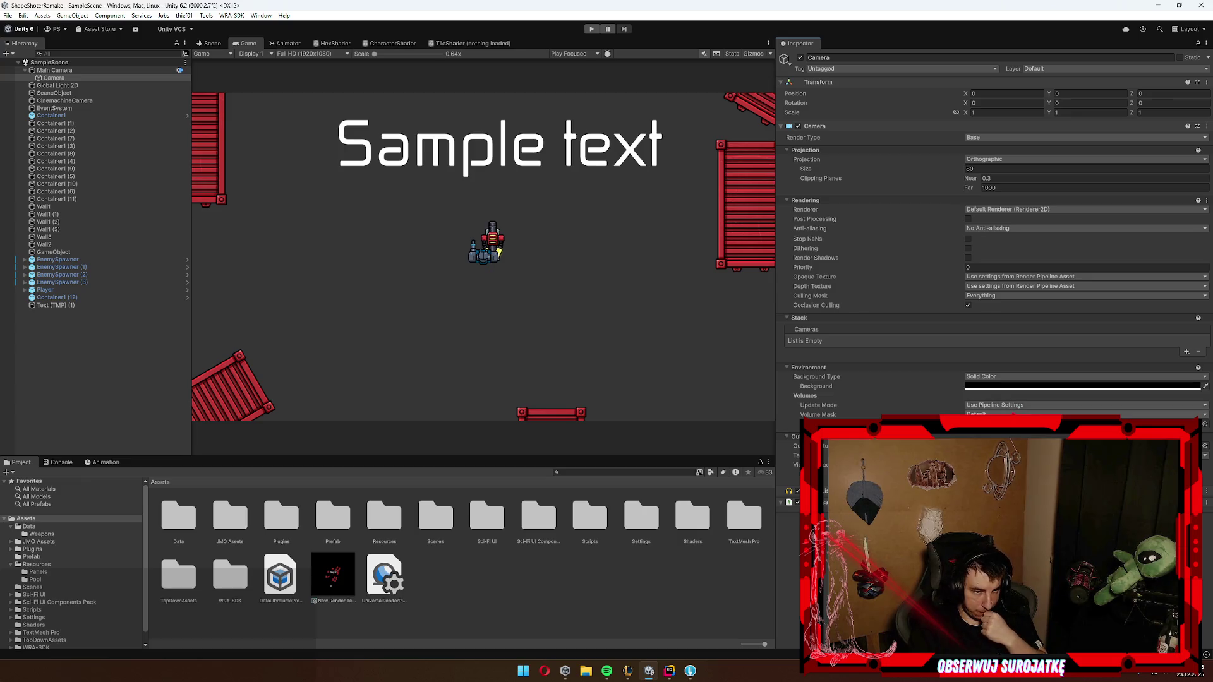
{"action": "left_click", "coordinate": [995, 296]}
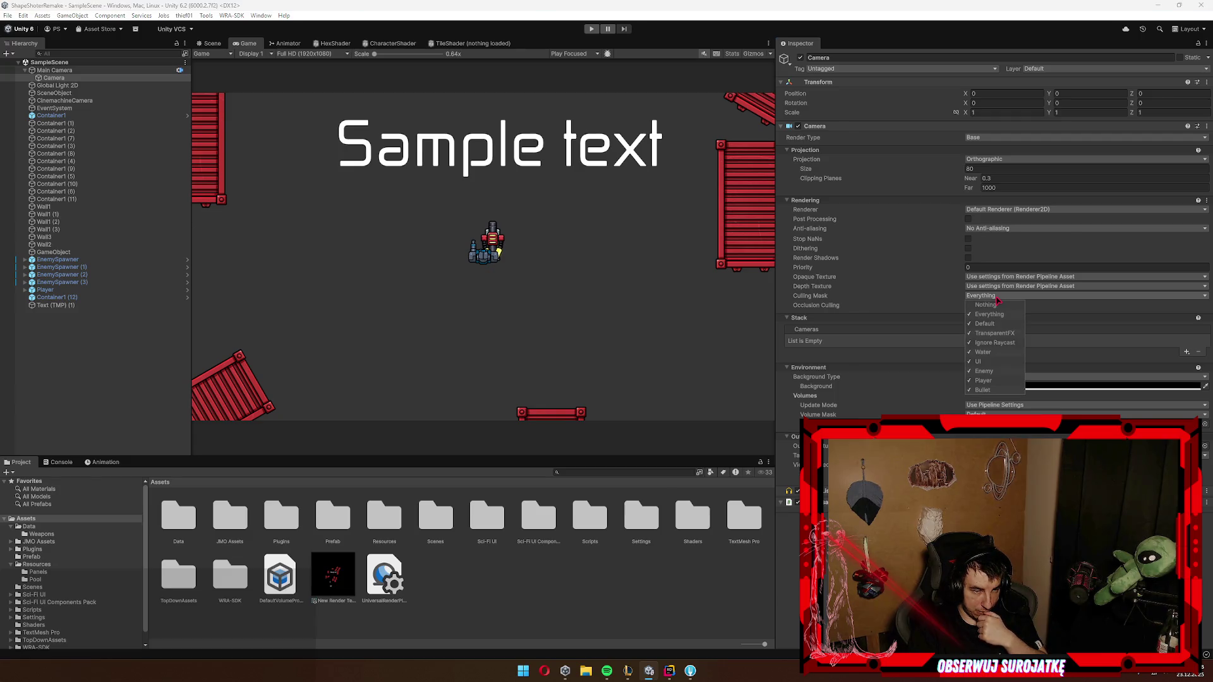
{"action": "left_click", "coordinate": [1095, 69]}
{"action": "left_click", "coordinate": [1055, 167]}
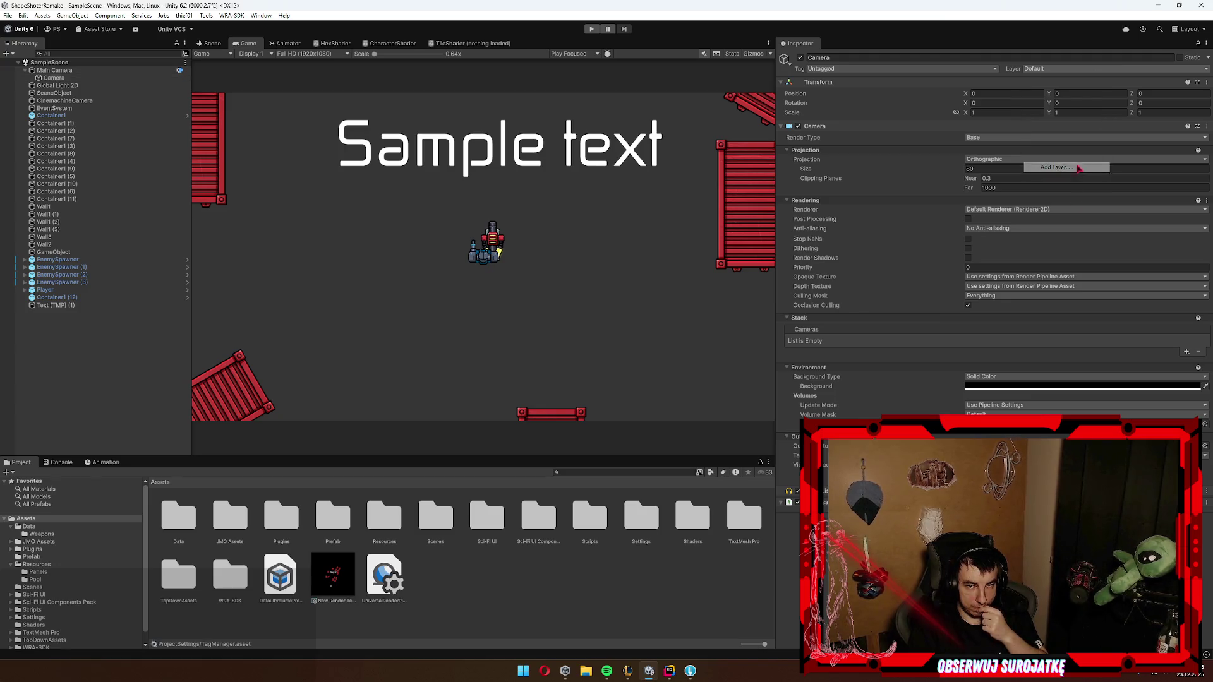
{"action": "left_click", "coordinate": [891, 203]}
{"action": "type", "text": "E"}
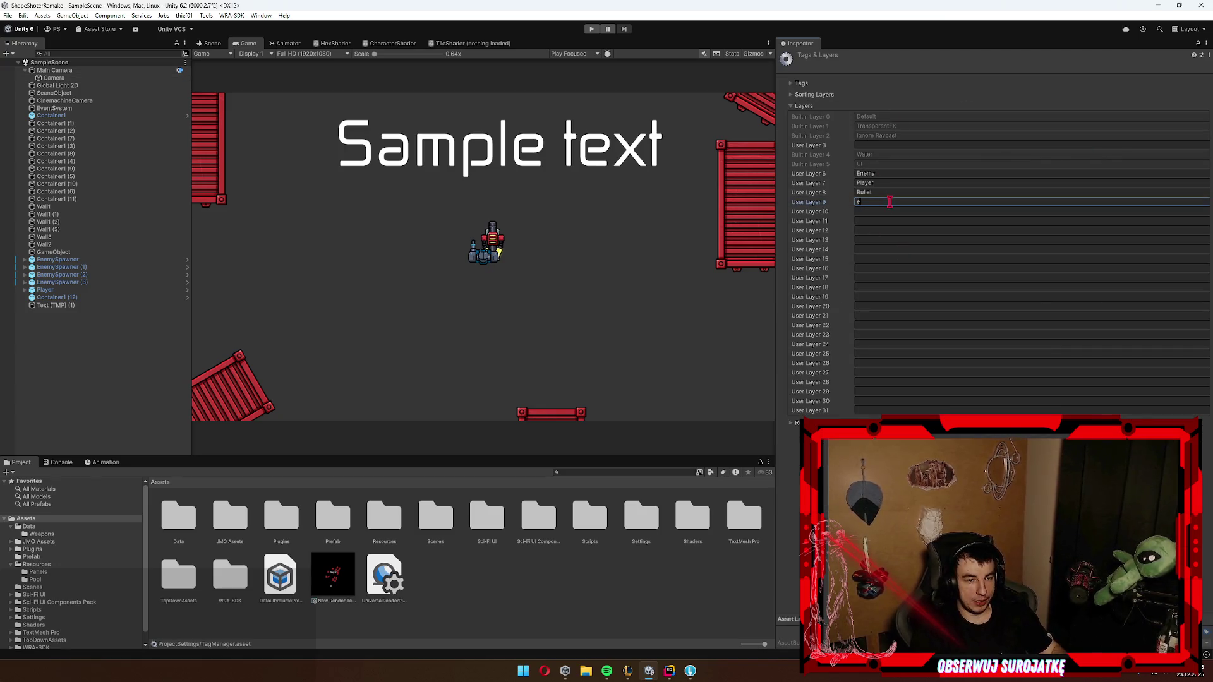
{"action": "type", "text": "nemyMan"}
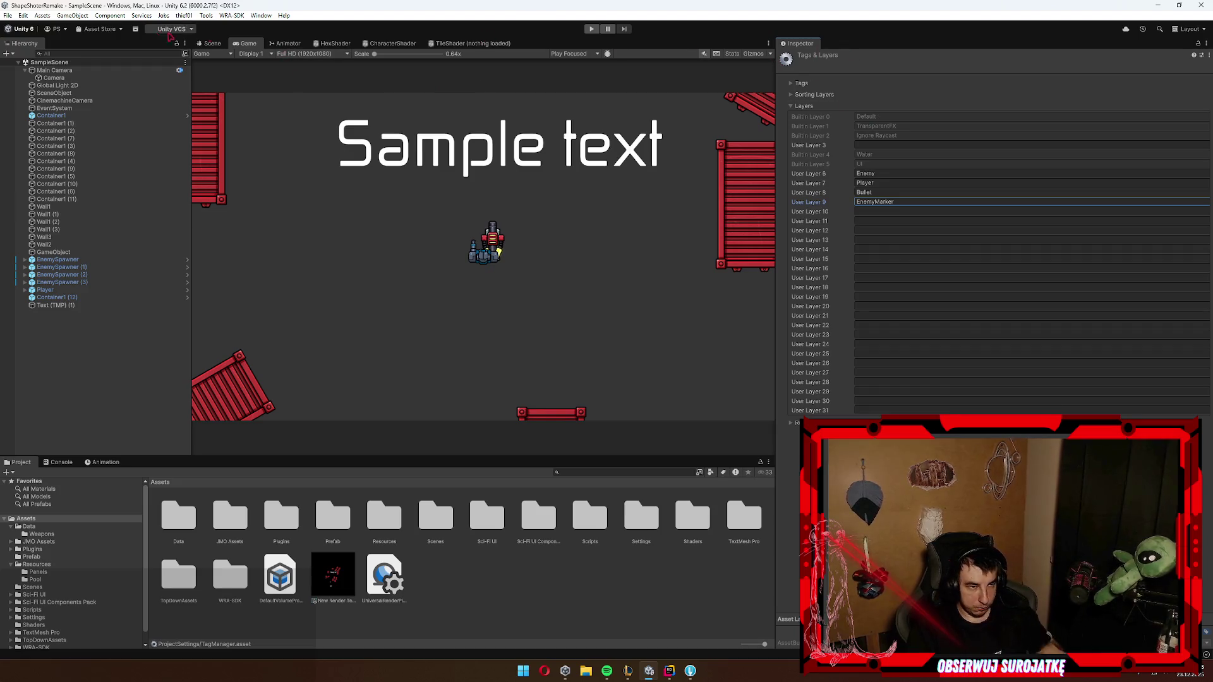
Step: Untick Enemy in the Camera's culling mask and place an Enemy prefab from Pool in the scene
{"action": "left_click", "coordinate": [211, 43]}
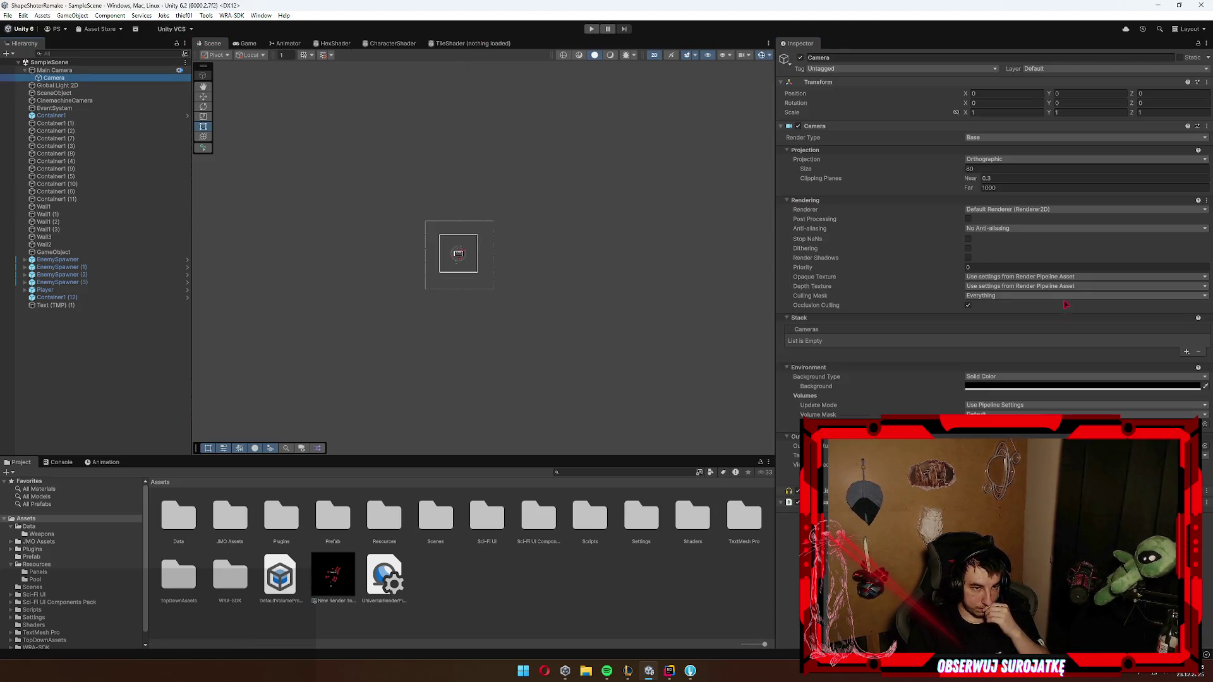
{"action": "left_click", "coordinate": [1013, 297]}
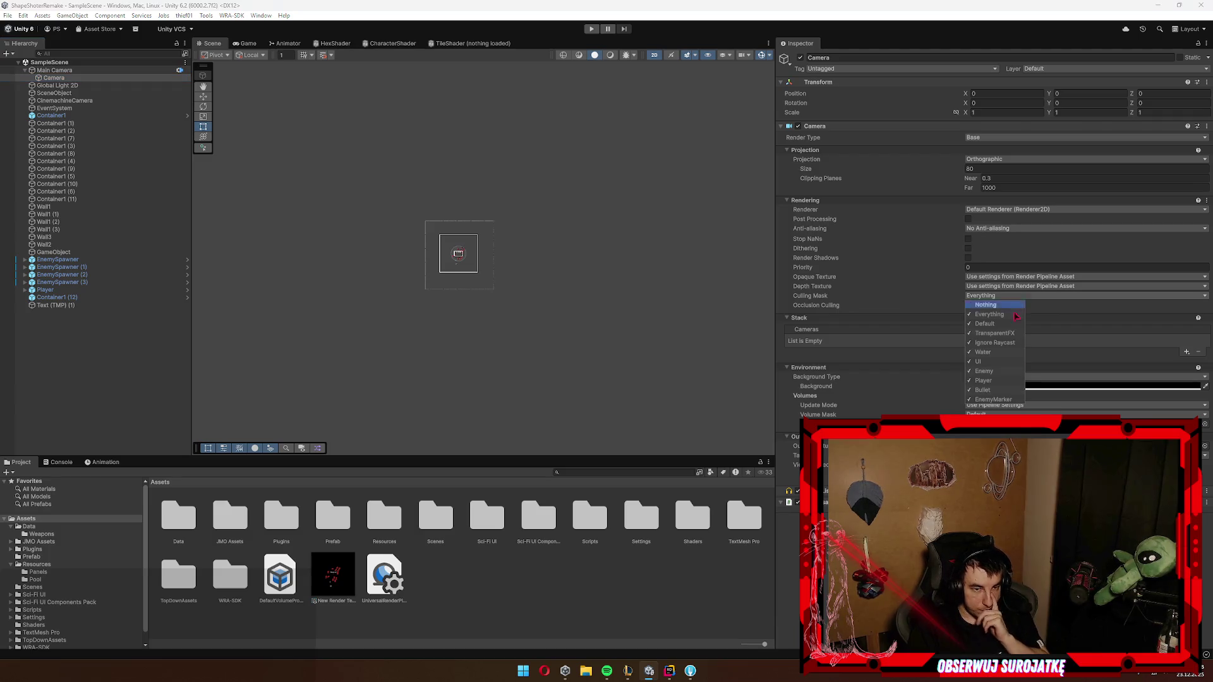
{"action": "left_click", "coordinate": [1007, 372]}
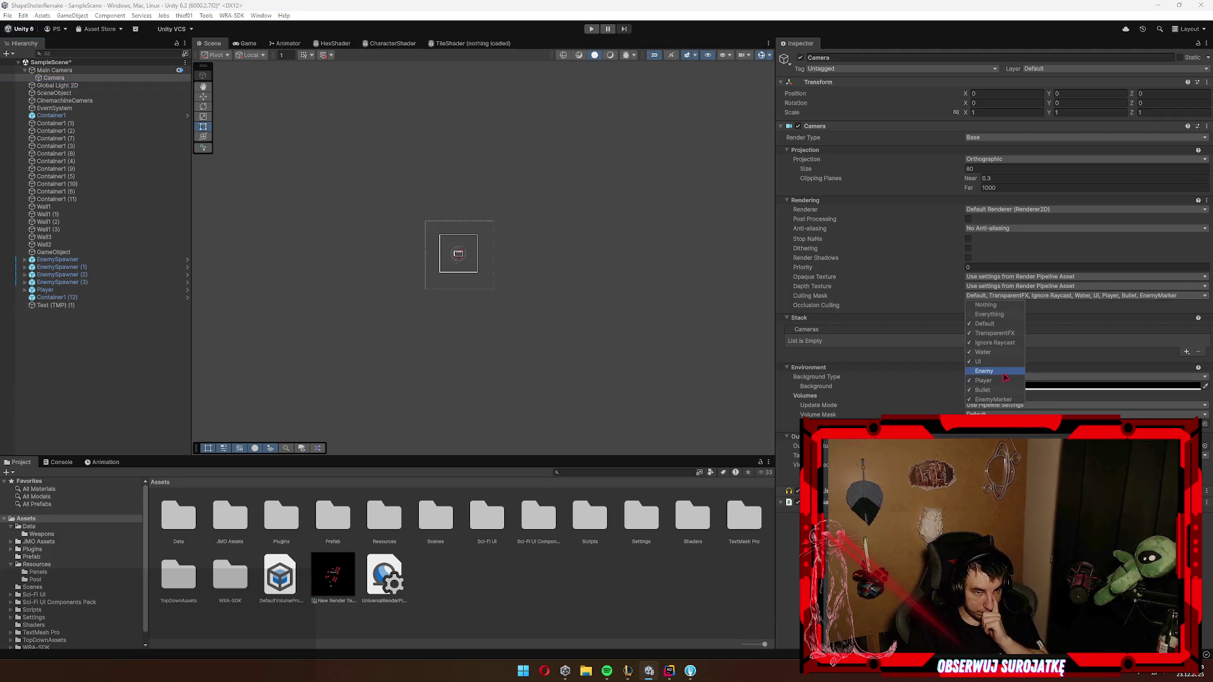
{"action": "left_click", "coordinate": [486, 260]}
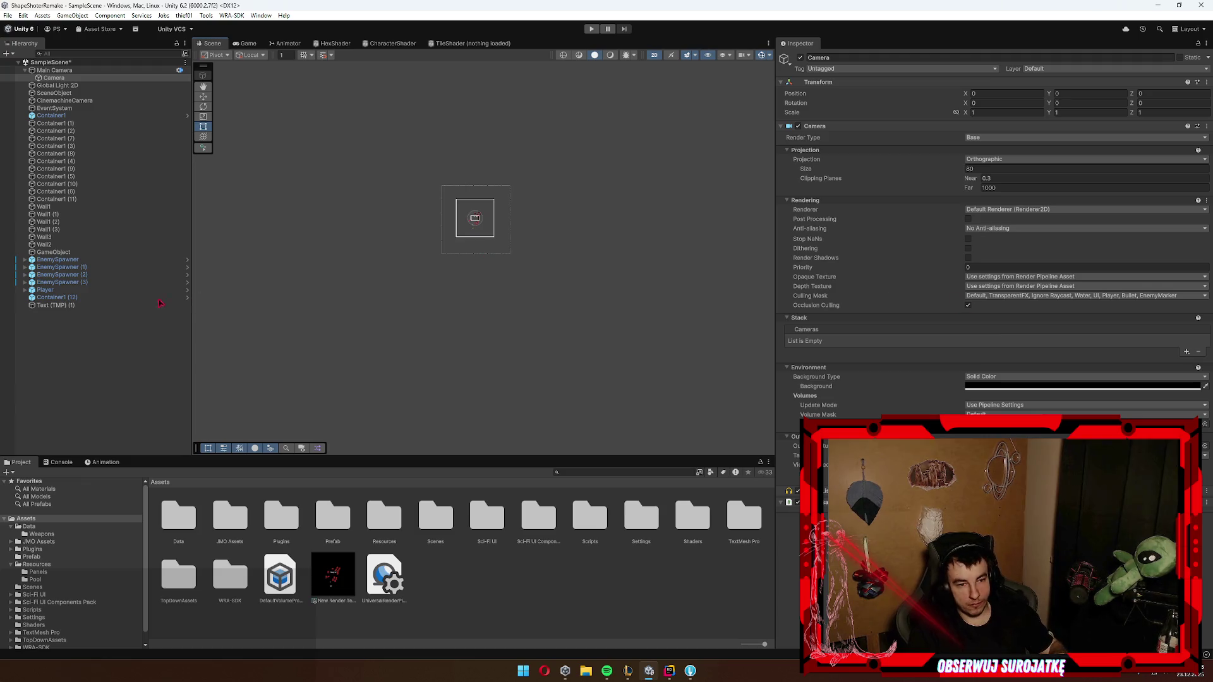
{"action": "left_click", "coordinate": [35, 580]}
{"action": "mouse_move", "coordinate": [282, 531]}
{"action": "left_mouse_down"}
{"action": "mouse_move", "coordinate": [131, 420]}
{"action": "mouse_move", "coordinate": [60, 322]}
{"action": "left_mouse_up"}
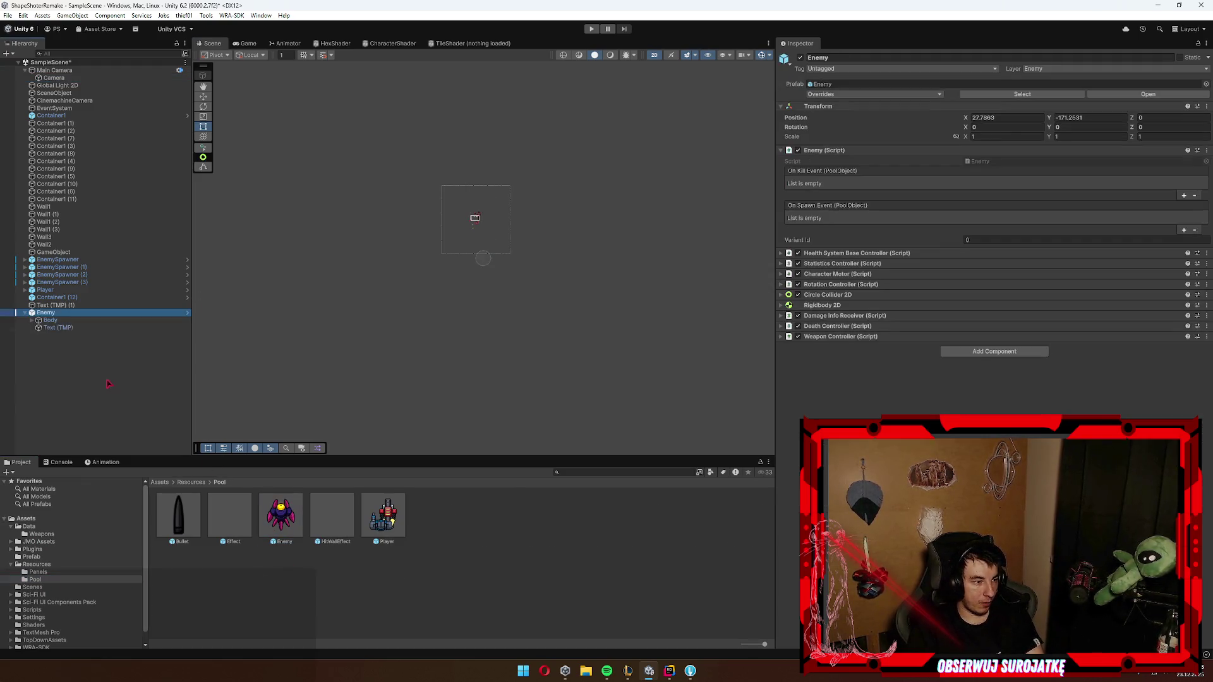
Step: Add a 2D Triangle sprite as a child of Enemy and frame it
{"action": "right_click", "coordinate": [60, 318]}
{"action": "mouse_move", "coordinate": [120, 431]}
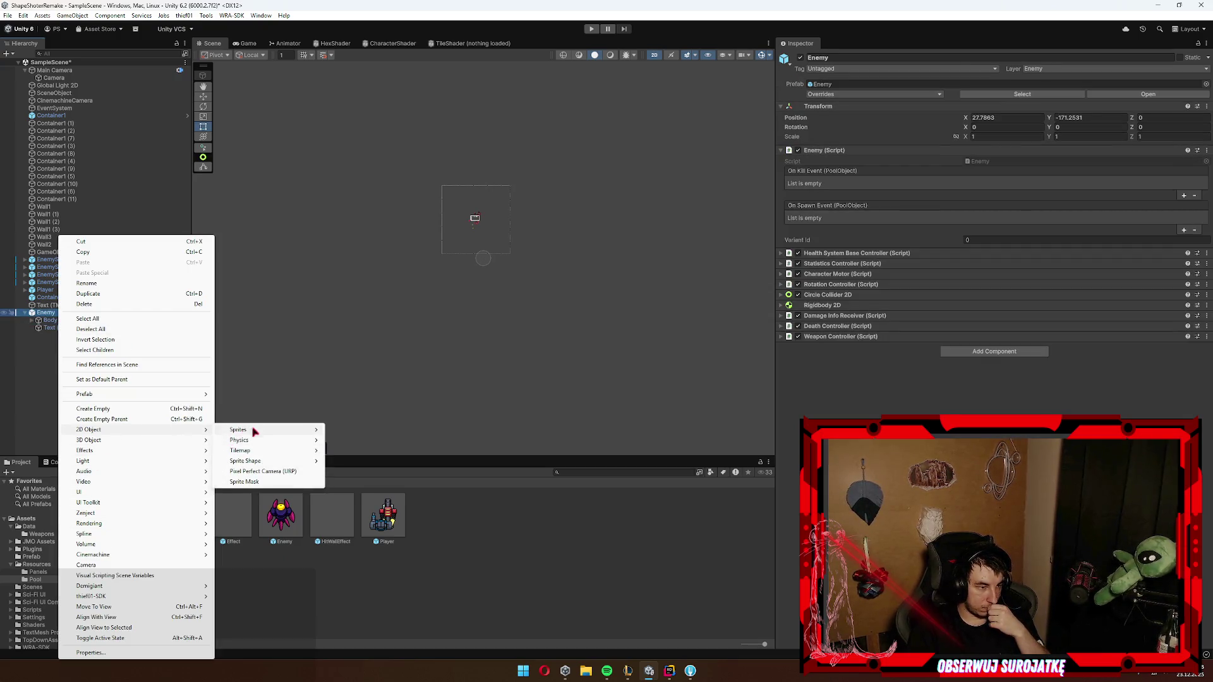
{"action": "mouse_move", "coordinate": [272, 429]}
{"action": "left_click", "coordinate": [366, 430]}
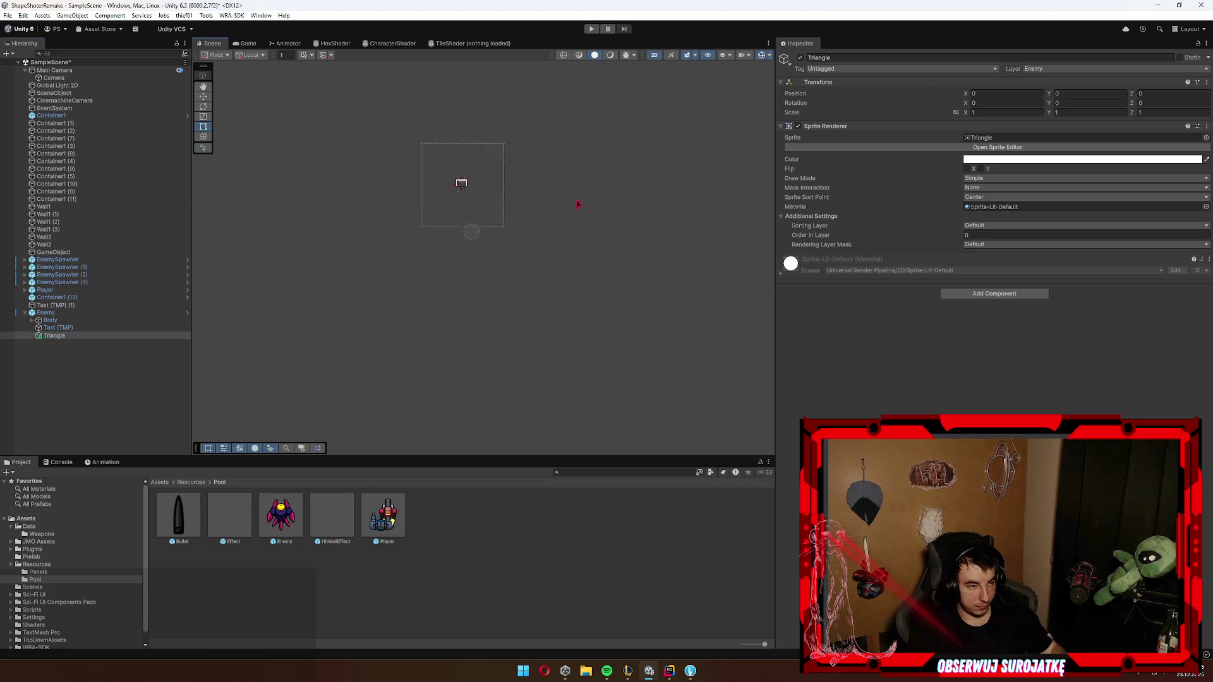
{"action": "key", "text": "f"}
{"action": "scroll", "coordinate": [602, 206], "scroll_direction": "down", "scroll_amount": 5}
Step: Scale the triangle to 5 × 5, colour it red, and move it into Body below Muzzle
{"action": "left_click", "coordinate": [1011, 113]}
{"action": "type", "text": "5"}
{"action": "left_click", "coordinate": [1055, 113]}
{"action": "type", "text": "5"}
{"action": "scroll", "coordinate": [474, 122], "scroll_direction": "down", "scroll_amount": 3}
{"action": "left_click", "coordinate": [1043, 159]}
{"action": "left_click", "coordinate": [1037, 372]}
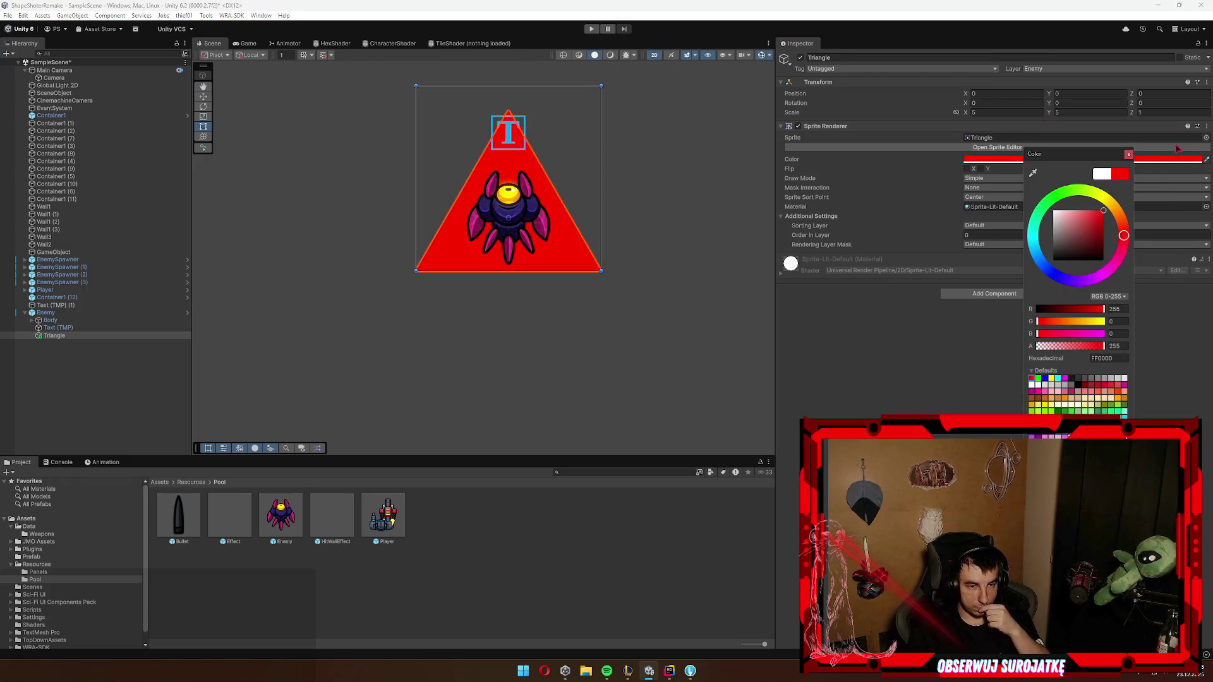
{"action": "left_click_drag", "start_coordinate": [66, 340], "coordinate": [66, 329]}
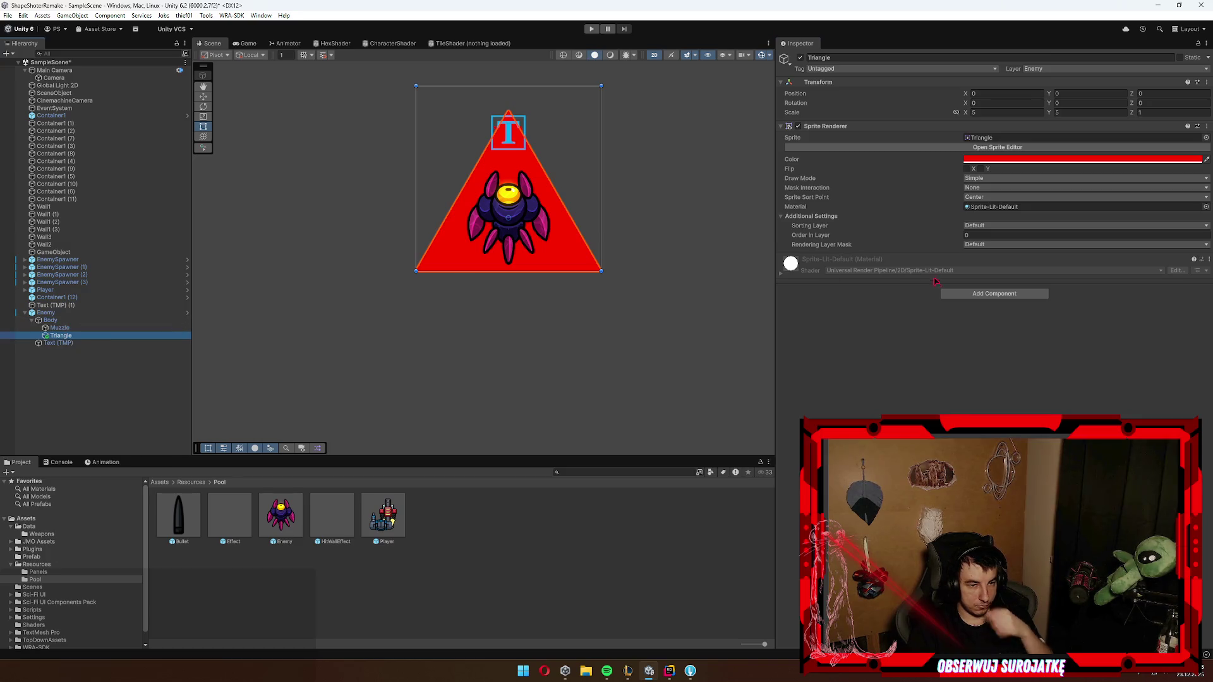
Step: Keep the triangle's sorting layer at Default and add a rendering layer named EnemyMarker
{"action": "left_click", "coordinate": [1003, 226]}
{"action": "left_click", "coordinate": [995, 262]}
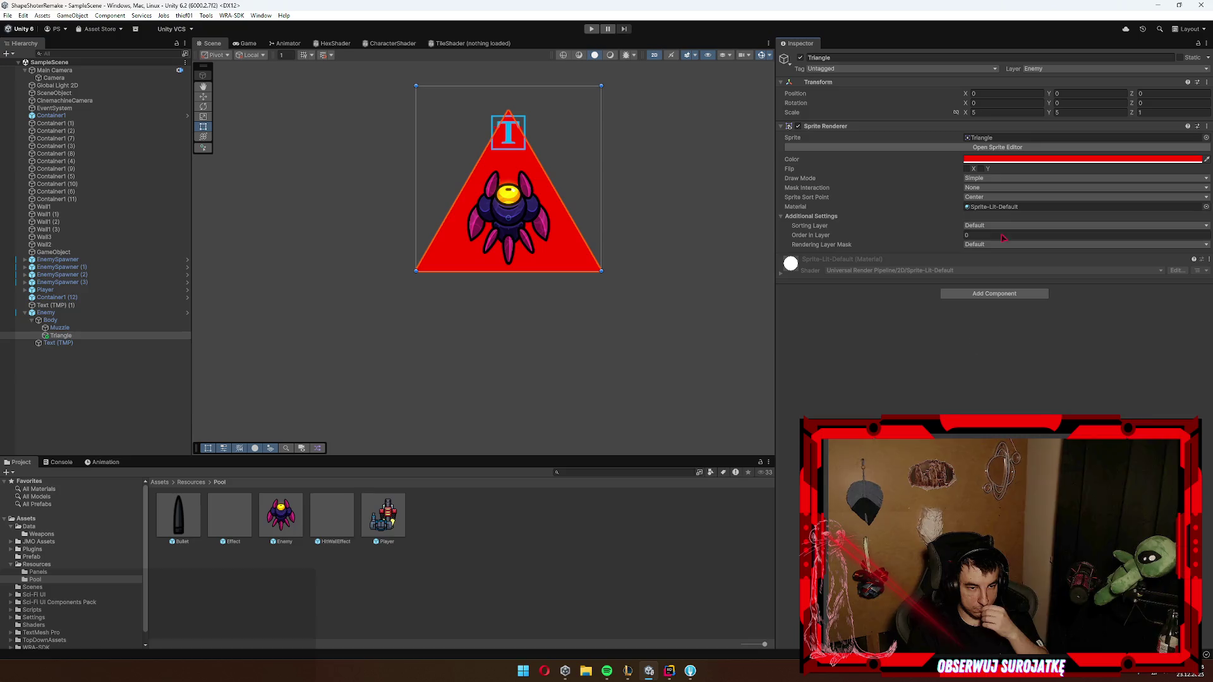
{"action": "left_click", "coordinate": [988, 246]}
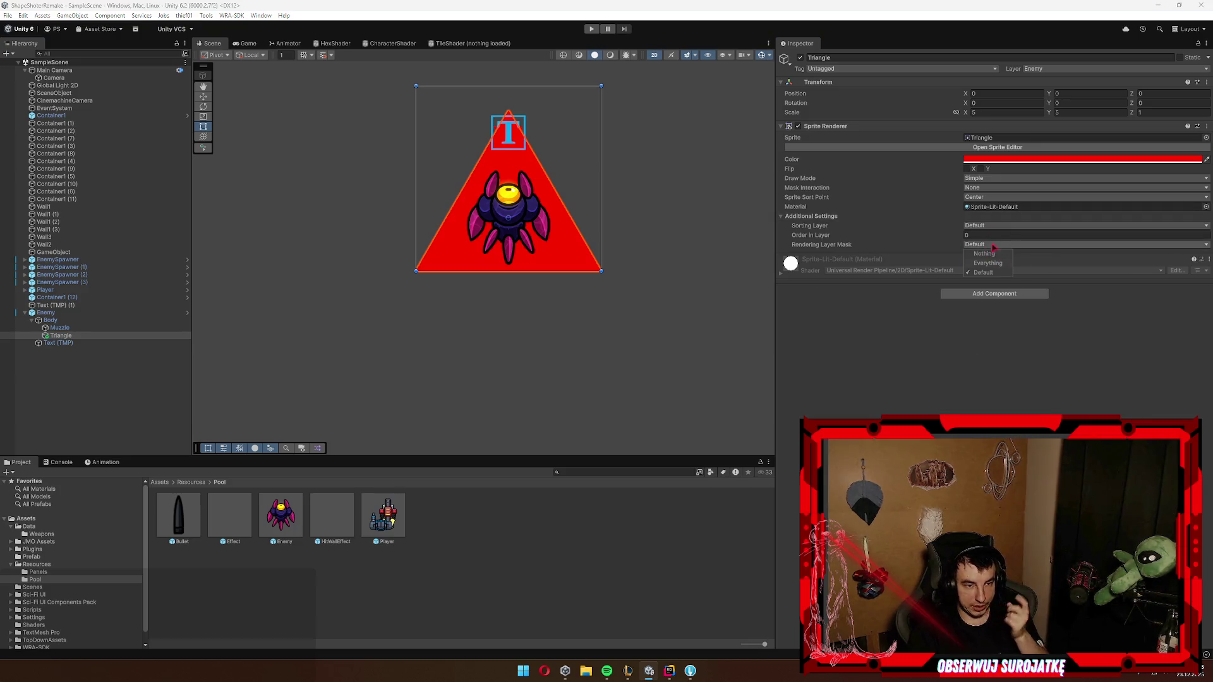
{"action": "left_click", "coordinate": [997, 227]}
{"action": "left_click", "coordinate": [998, 241]}
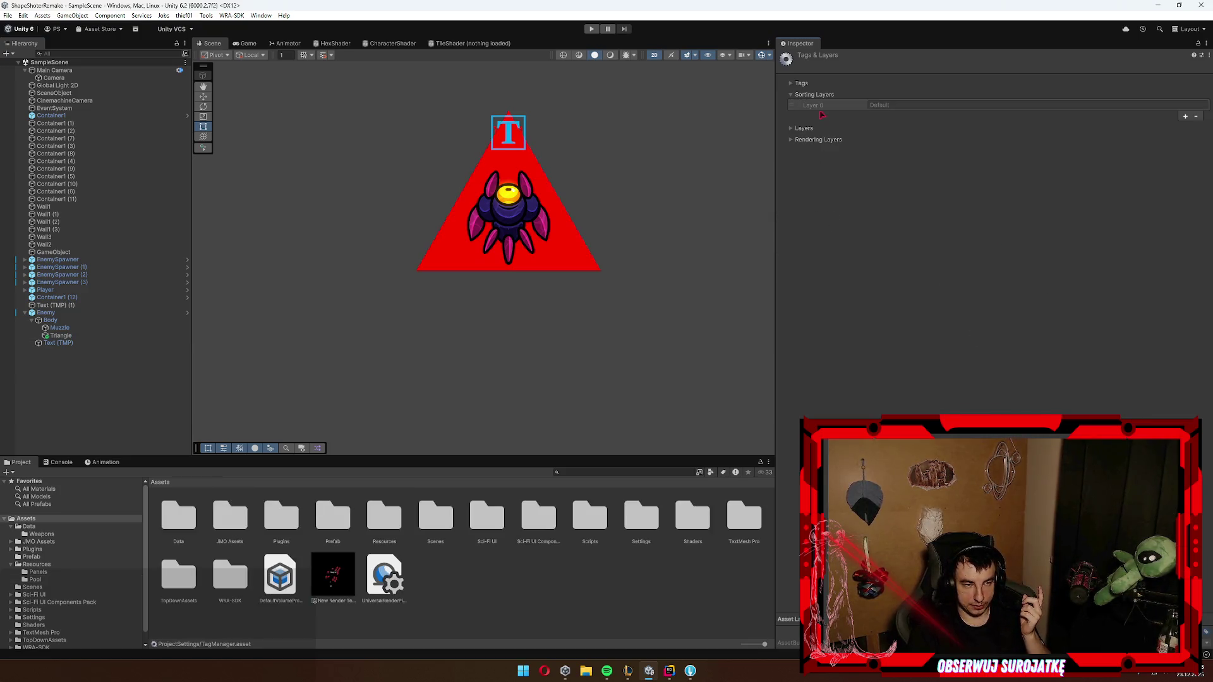
{"action": "left_click", "coordinate": [822, 140]}
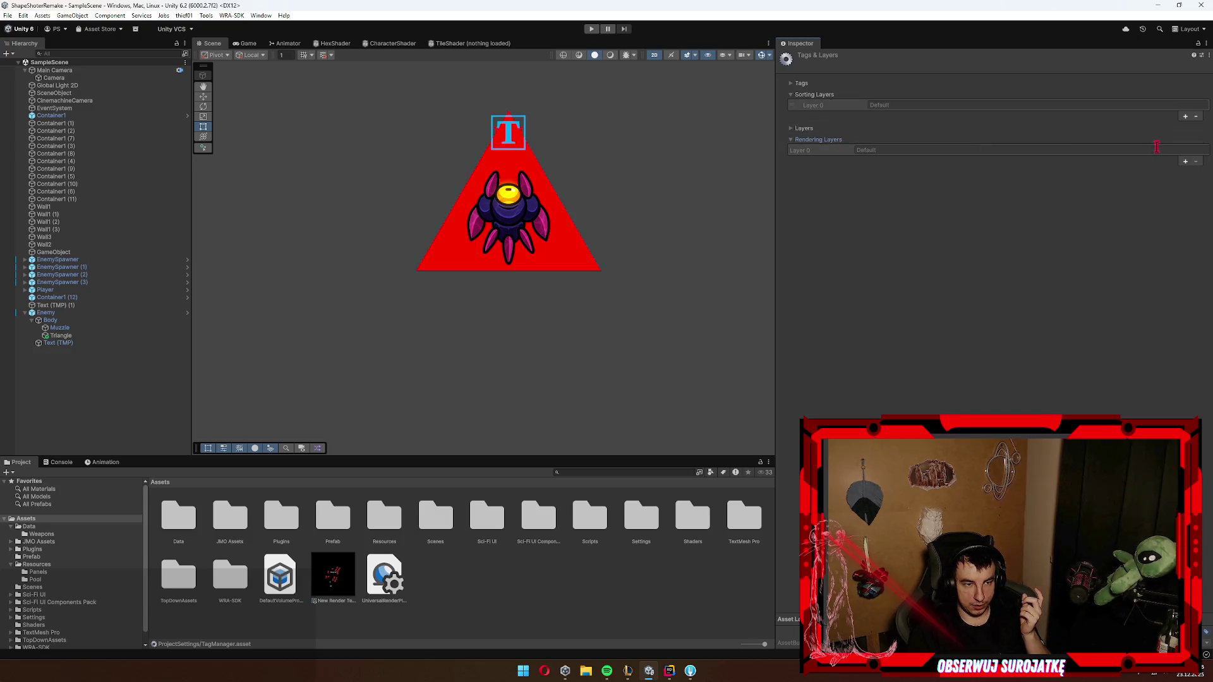
{"action": "left_click", "coordinate": [1185, 162]}
{"action": "type", "text": "Emne"}
{"action": "key", "text": "BackSpace"}
{"action": "key", "text": "BackSpace"}
{"action": "key", "text": "BackSpace"}
{"action": "type", "text": "nemyMarker"}
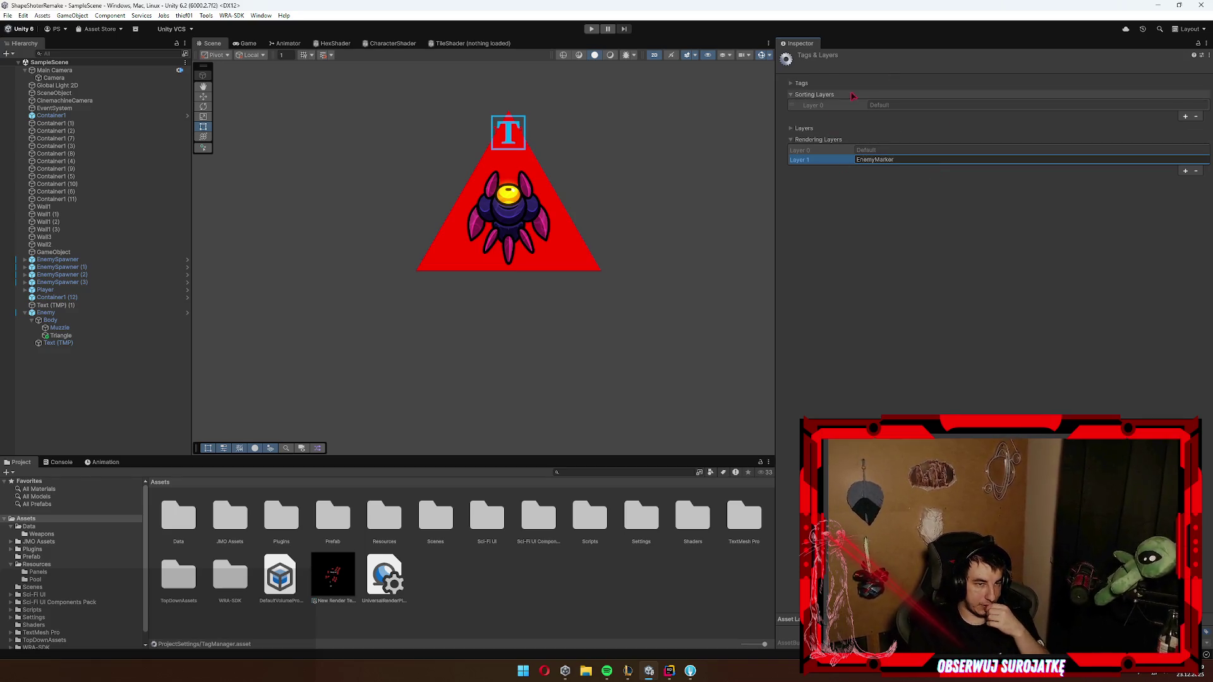
Step: Browse the tags and layers lists, then reselect the Camera
{"action": "left_click", "coordinate": [844, 83]}
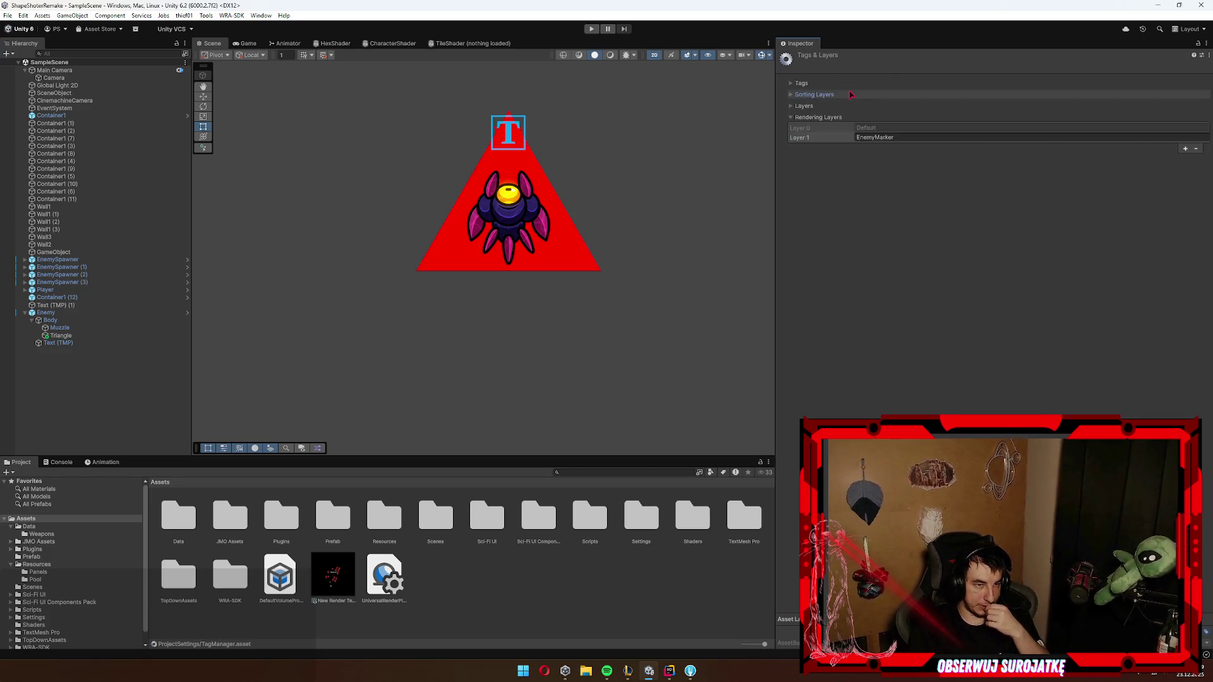
{"action": "left_click", "coordinate": [844, 84]}
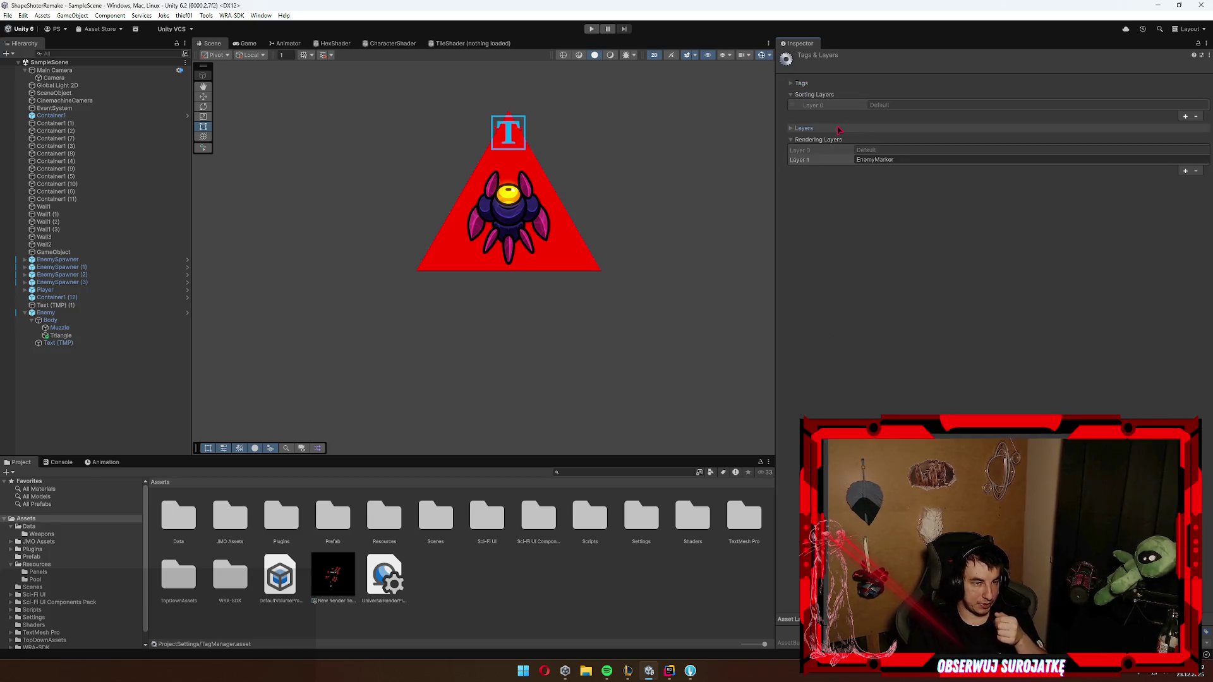
{"action": "left_click", "coordinate": [839, 128]}
{"action": "left_click", "coordinate": [54, 77]}
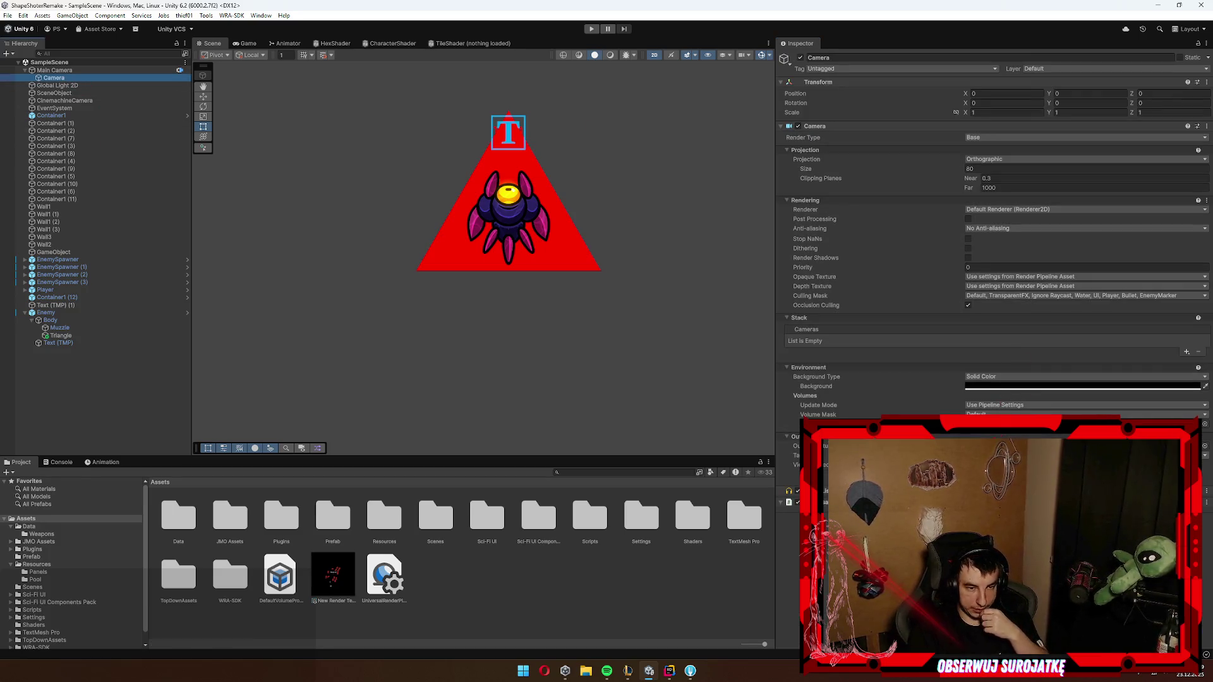
Step: Set the Camera's culling mask to Everything, leaving volume mask and update mode unchanged
{"action": "left_click", "coordinate": [1084, 414]}
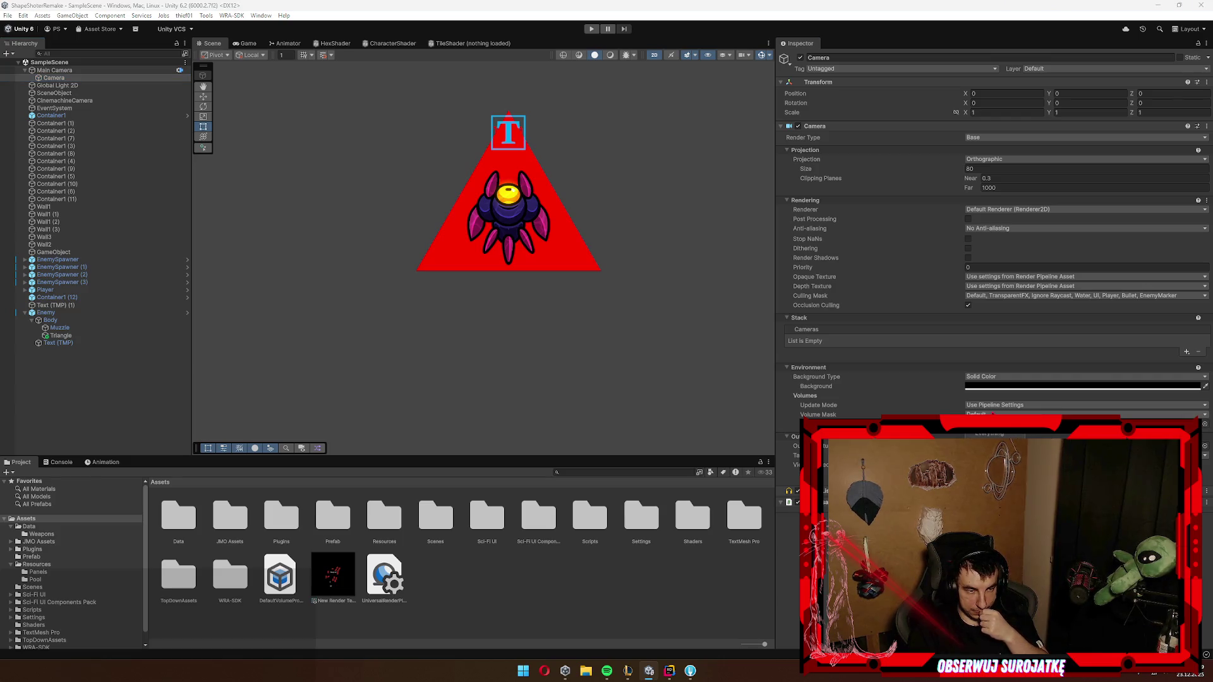
{"action": "mouse_move", "coordinate": [811, 410]}
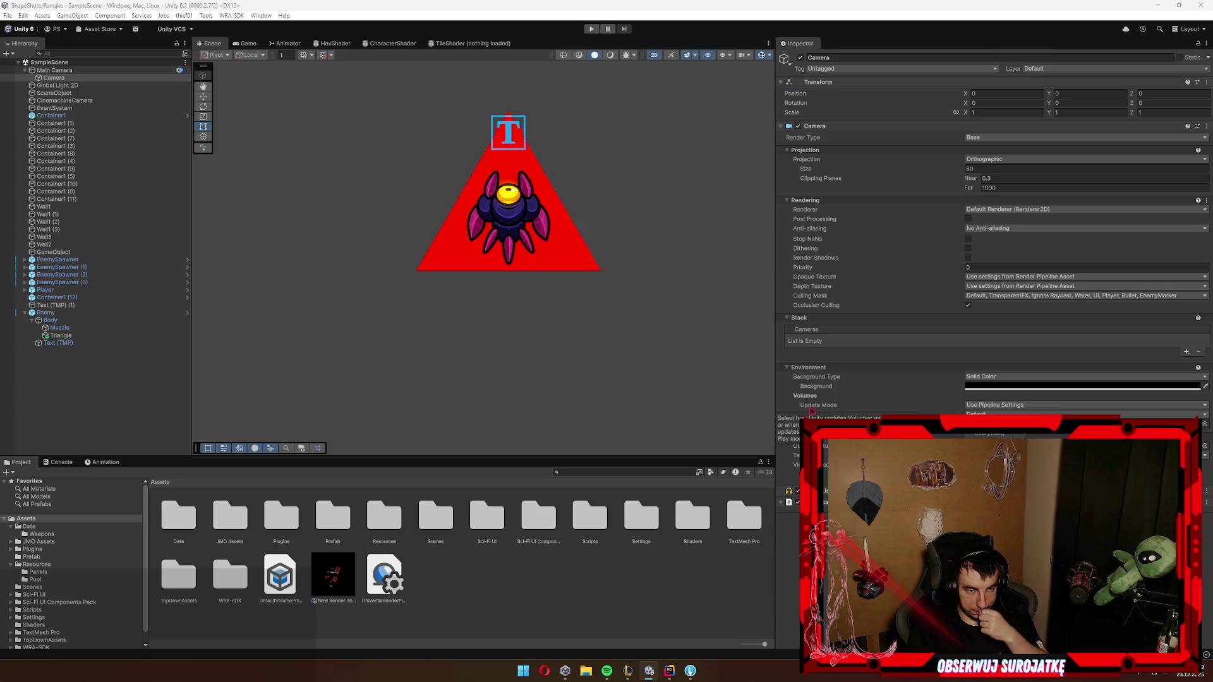
{"action": "left_click", "coordinate": [976, 296]}
{"action": "left_click", "coordinate": [1000, 314]}
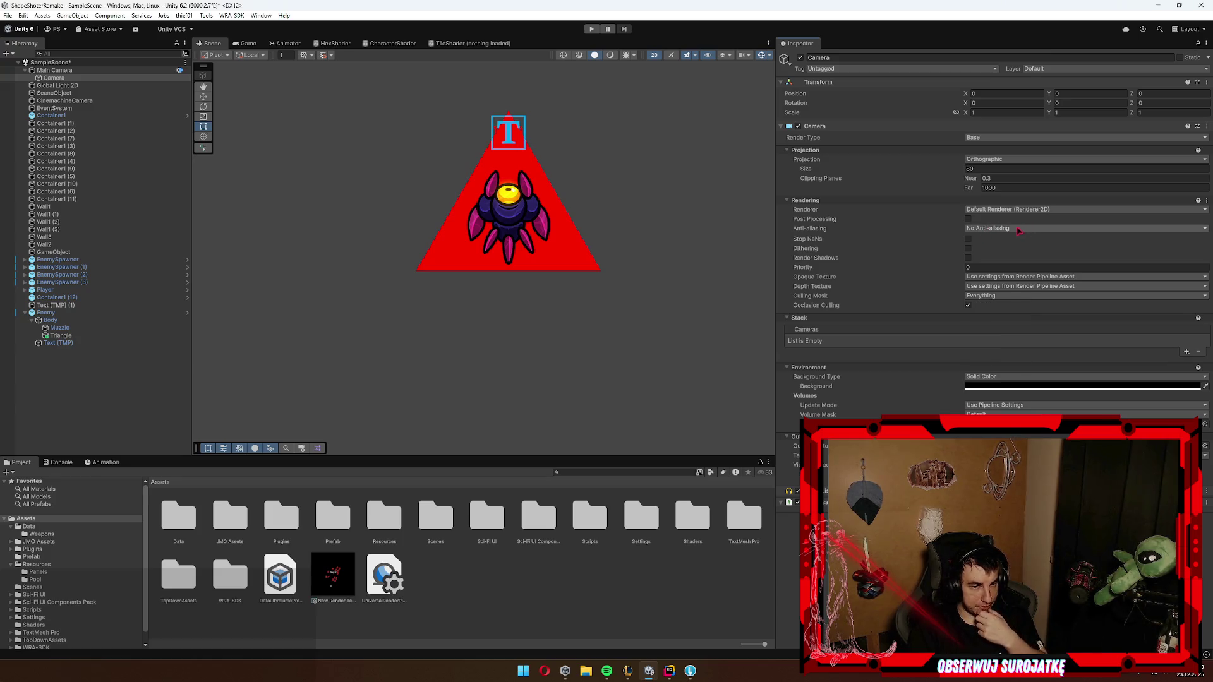
{"action": "left_click", "coordinate": [1002, 406]}
{"action": "left_click", "coordinate": [1003, 408]}
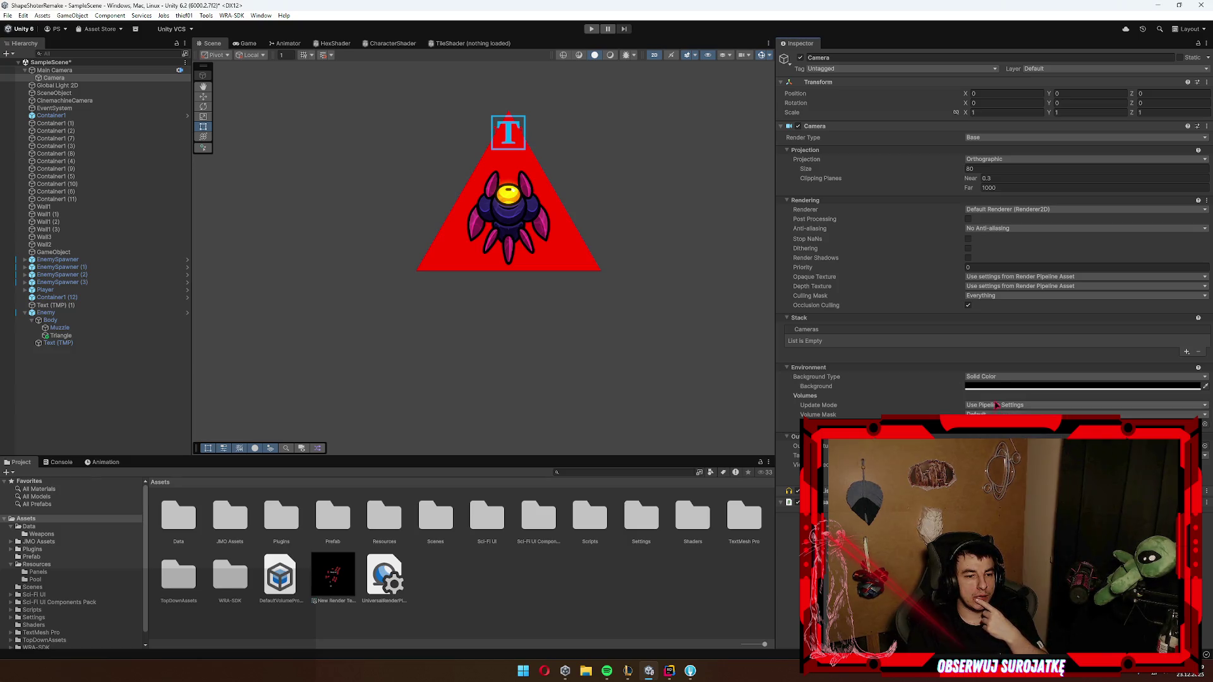
Step: Review the Camera's renderer, anti-aliasing, opaque texture and volume mask options without changes
{"action": "left_click", "coordinate": [1020, 211]}
{"action": "left_click", "coordinate": [1021, 217]}
{"action": "left_click", "coordinate": [1000, 228]}
{"action": "left_click", "coordinate": [1002, 235]}
{"action": "left_click", "coordinate": [1036, 277]}
{"action": "left_click", "coordinate": [1080, 329]}
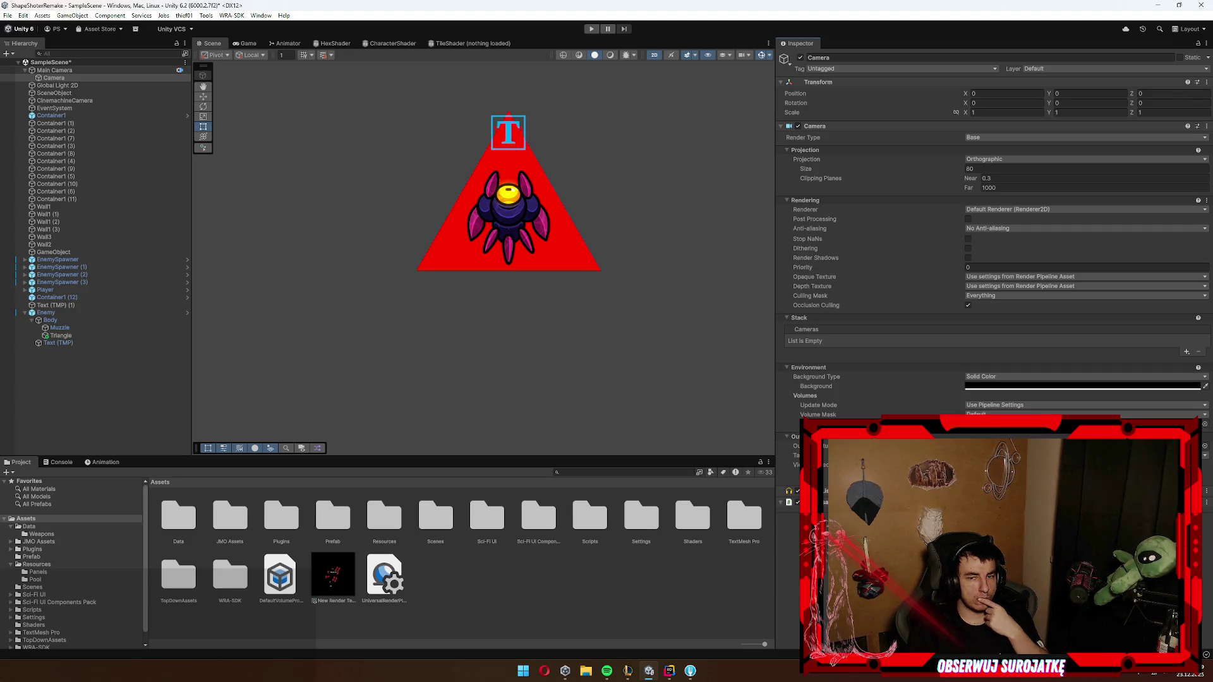
{"action": "left_click", "coordinate": [999, 415]}
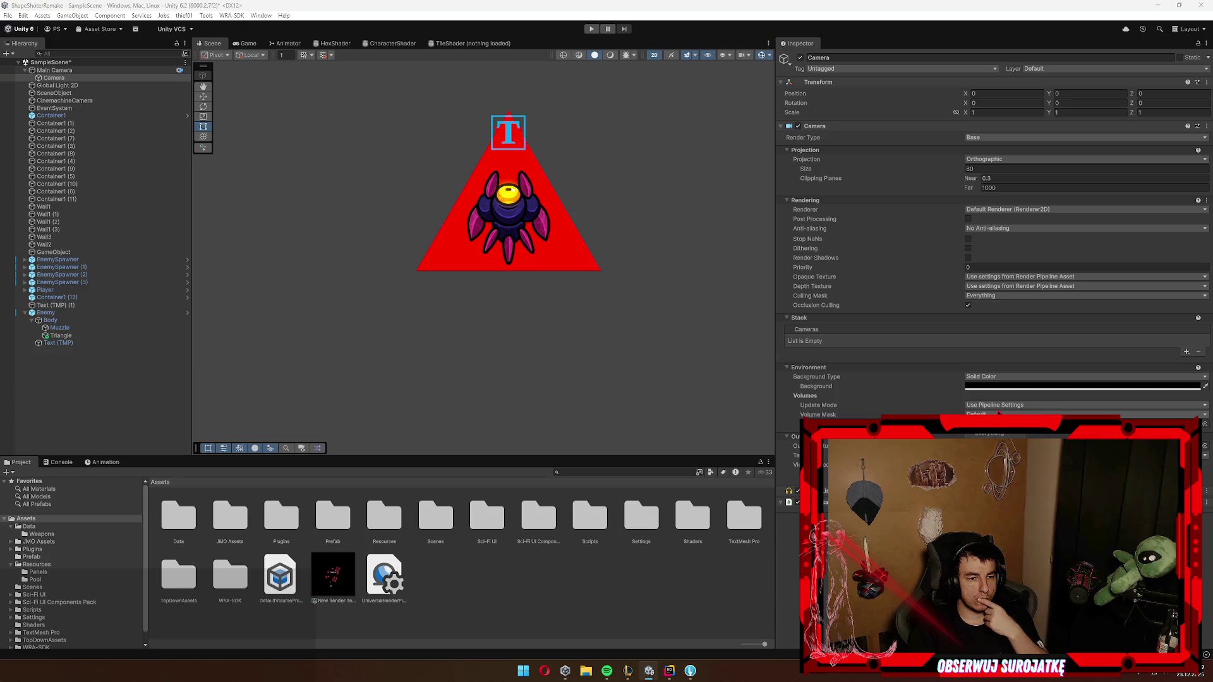
{"action": "key", "text": "Escape"}
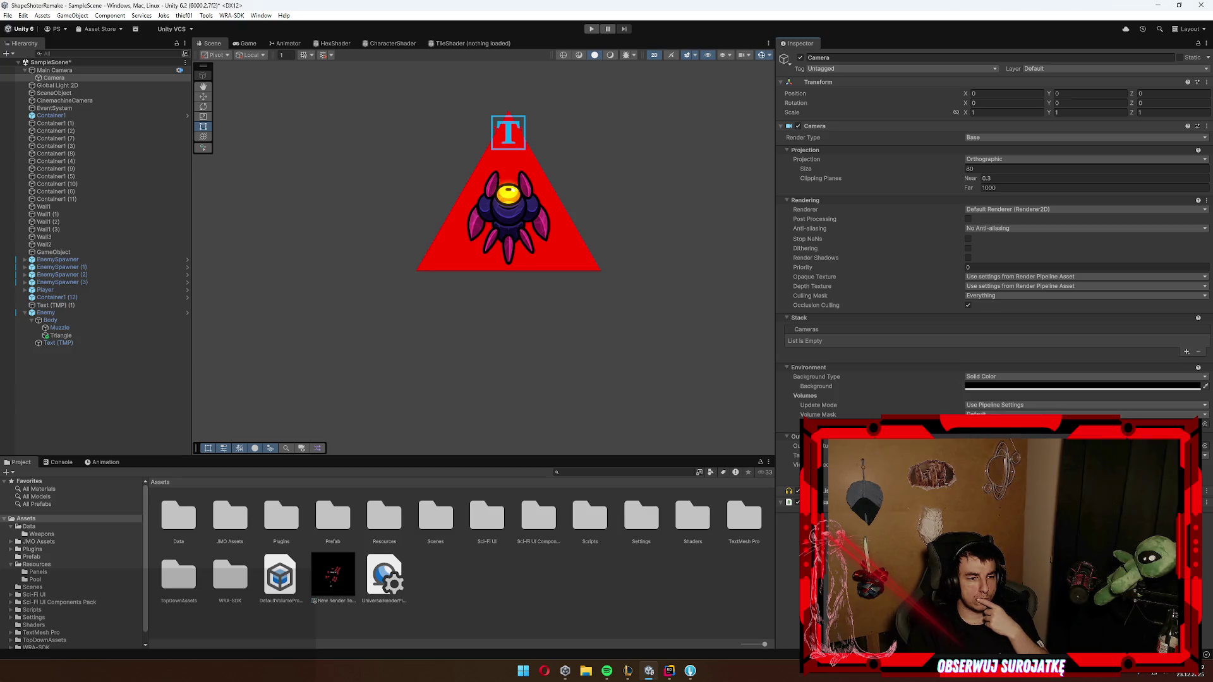
Step: Set the Enemy's position X and Y to 0 and inspect the New Render Texture settings
{"action": "left_click", "coordinate": [332, 582]}
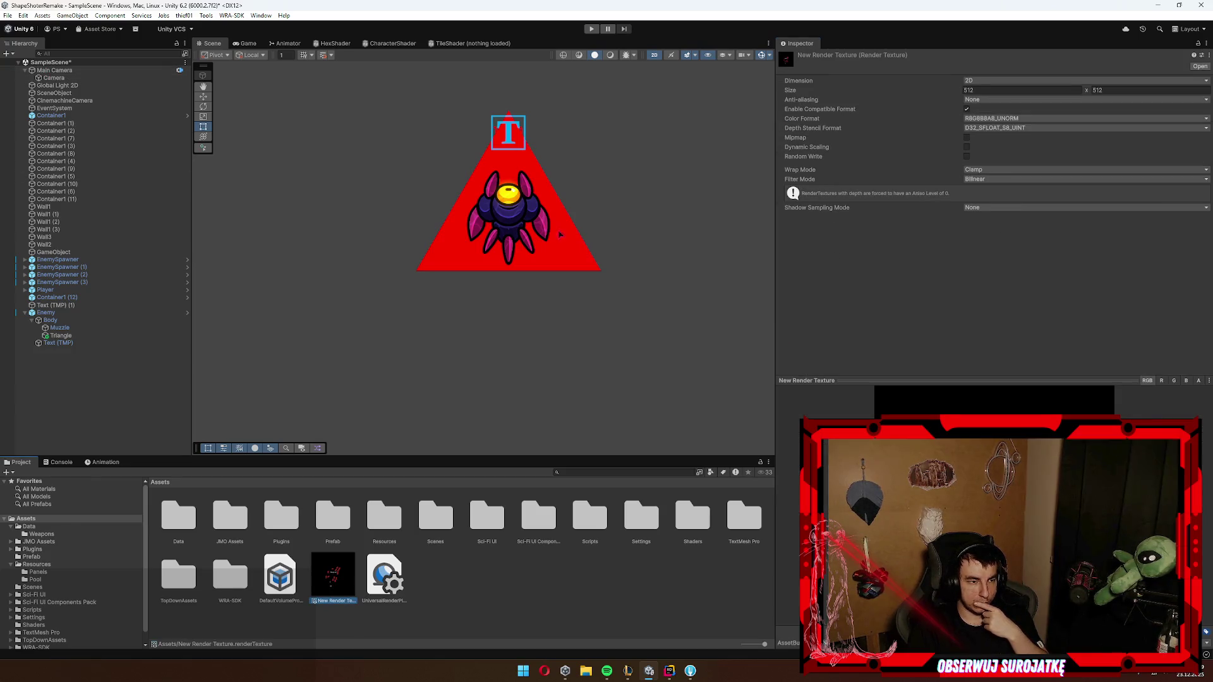
{"action": "scroll", "coordinate": [448, 386], "scroll_direction": "down", "scroll_amount": 6}
{"action": "left_click", "coordinate": [447, 387]}
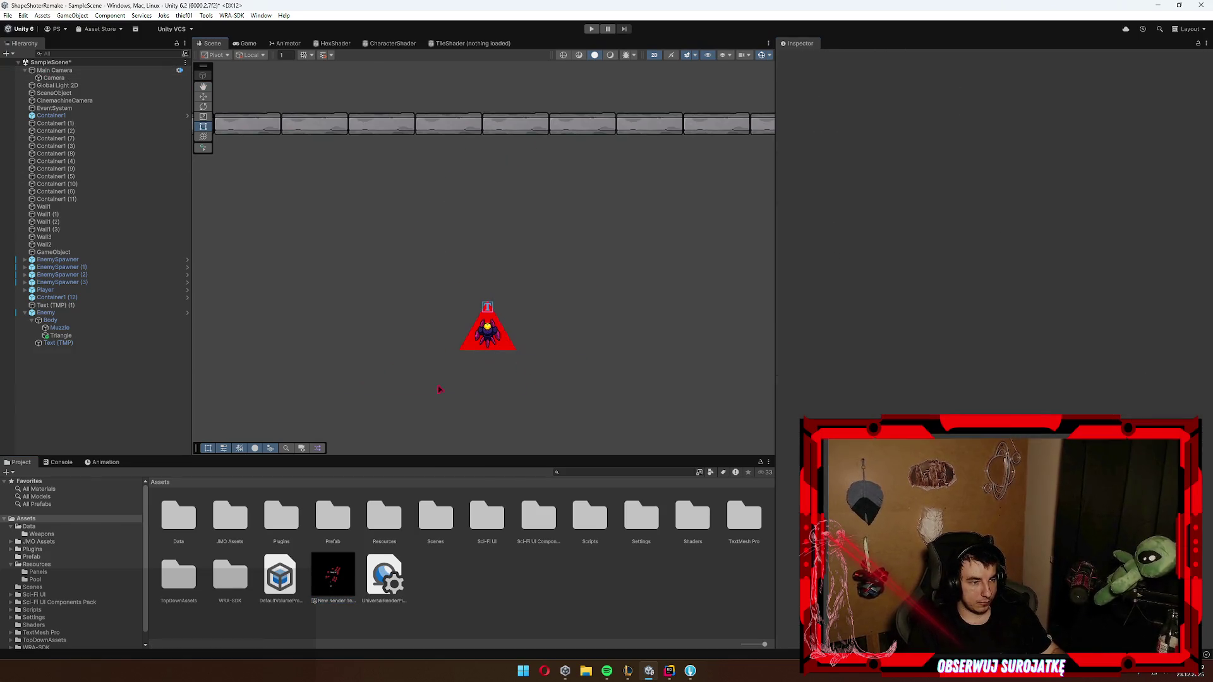
{"action": "left_click", "coordinate": [45, 313]}
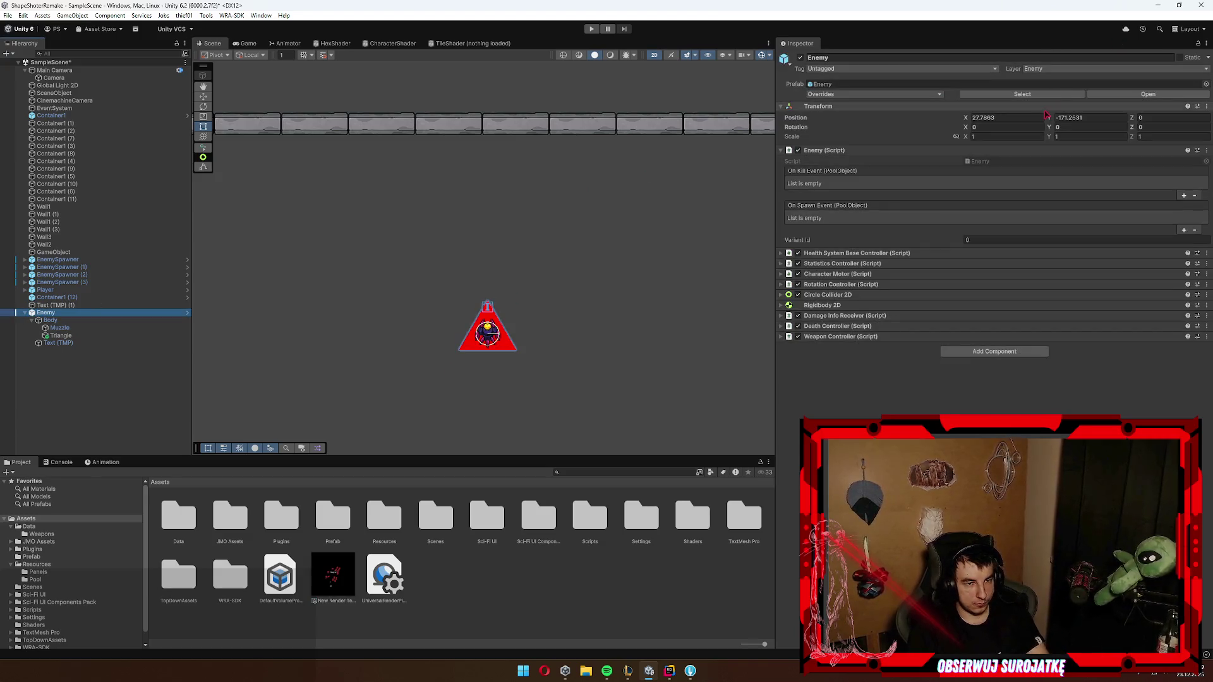
{"action": "type", "text": "0"}
{"action": "key", "text": "Tab"}
{"action": "type", "text": "0"}
{"action": "key", "text": "Return"}
{"action": "key", "text": "f"}
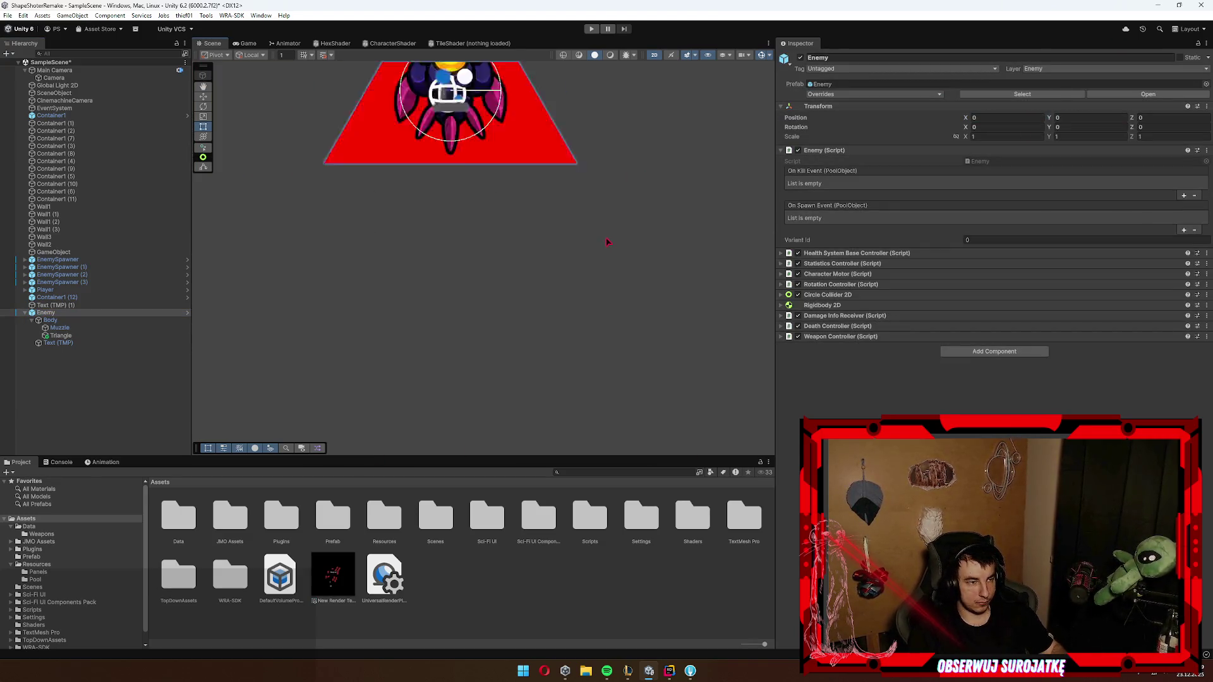
{"action": "left_click", "coordinate": [321, 582]}
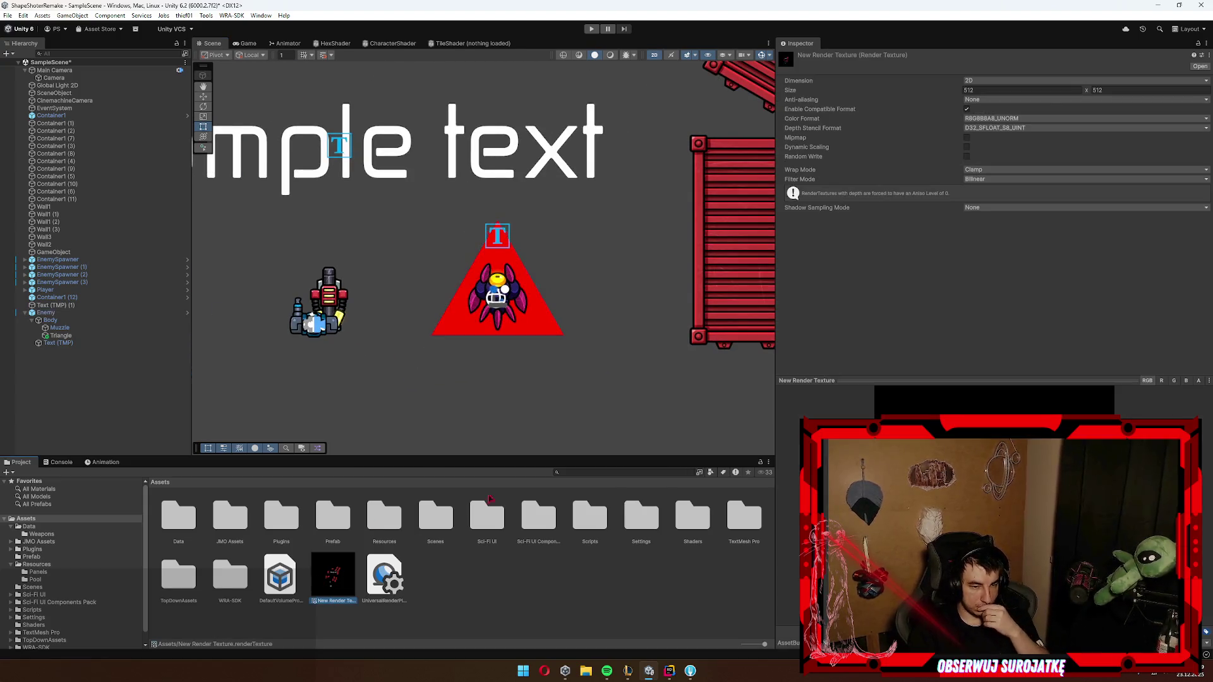
{"action": "scroll", "coordinate": [320, 352], "scroll_direction": "down", "scroll_amount": 3}
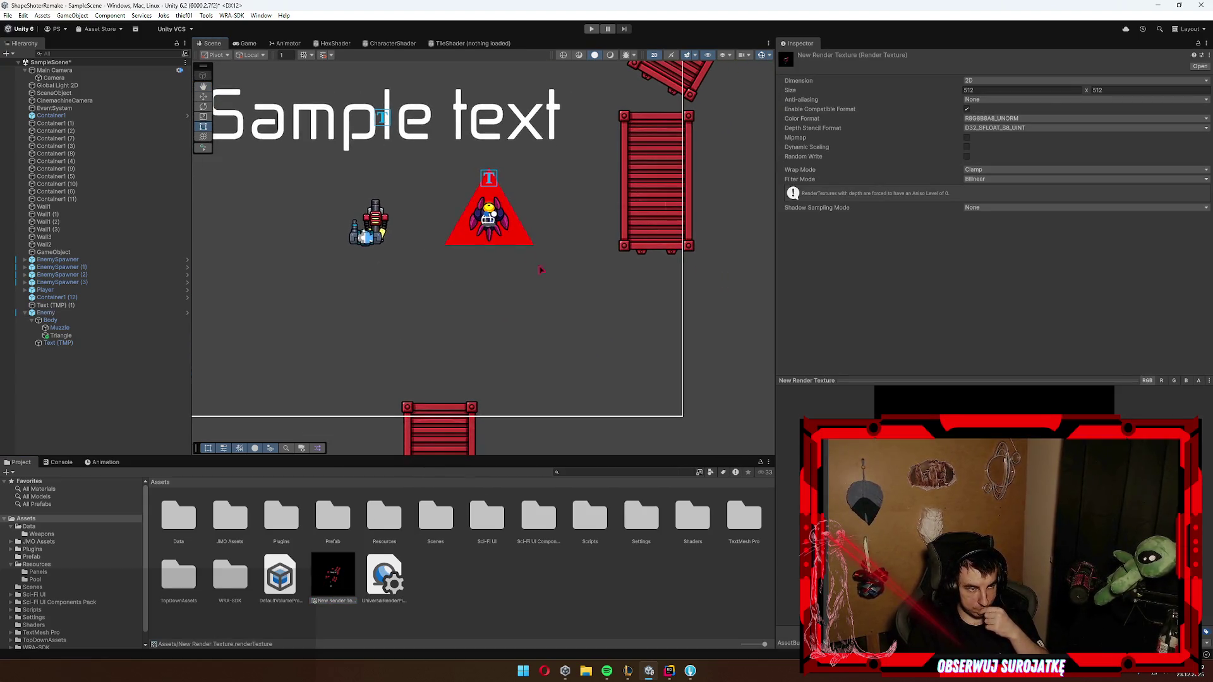
Step: Put the enemy's Triangle sprite on the EnemyMarker layer
{"action": "left_click", "coordinate": [58, 342]}
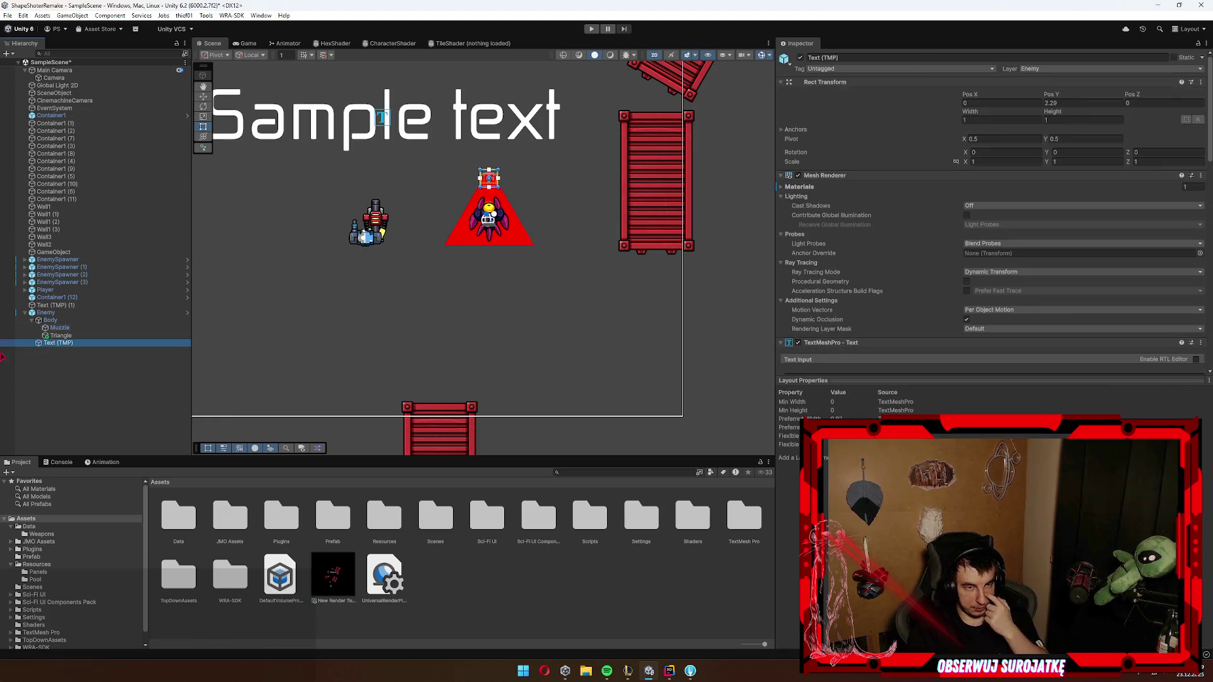
{"action": "left_click", "coordinate": [91, 336]}
{"action": "left_click", "coordinate": [1066, 70]}
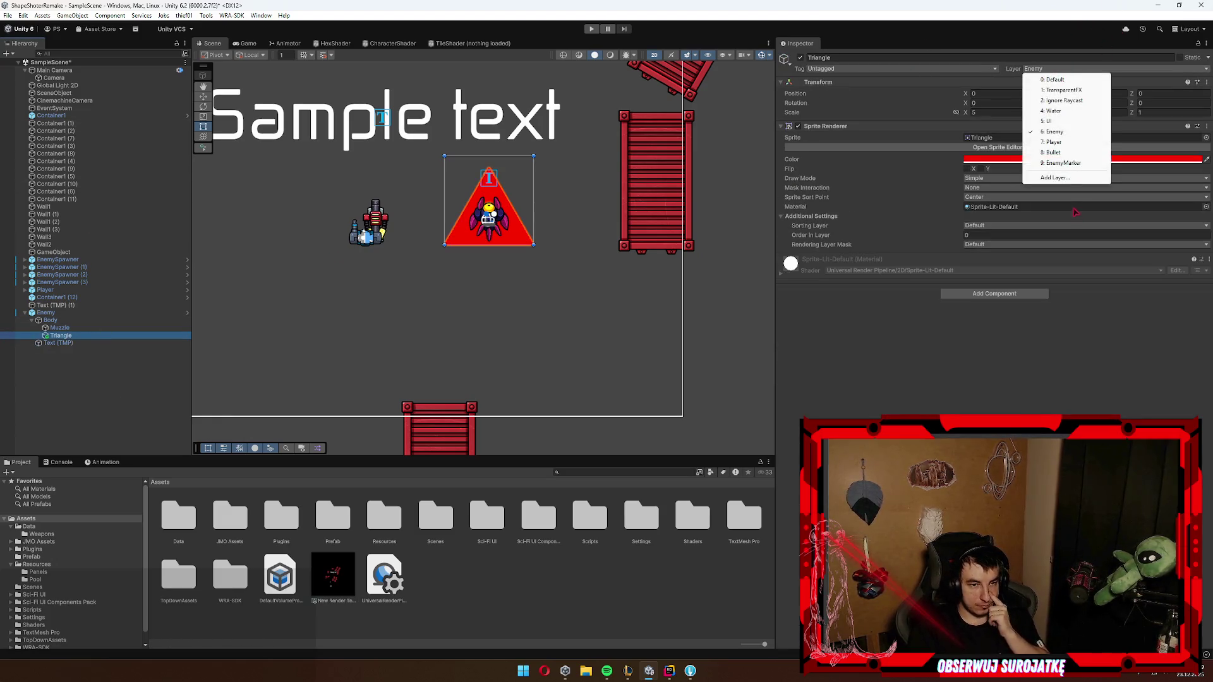
{"action": "left_click", "coordinate": [1070, 164]}
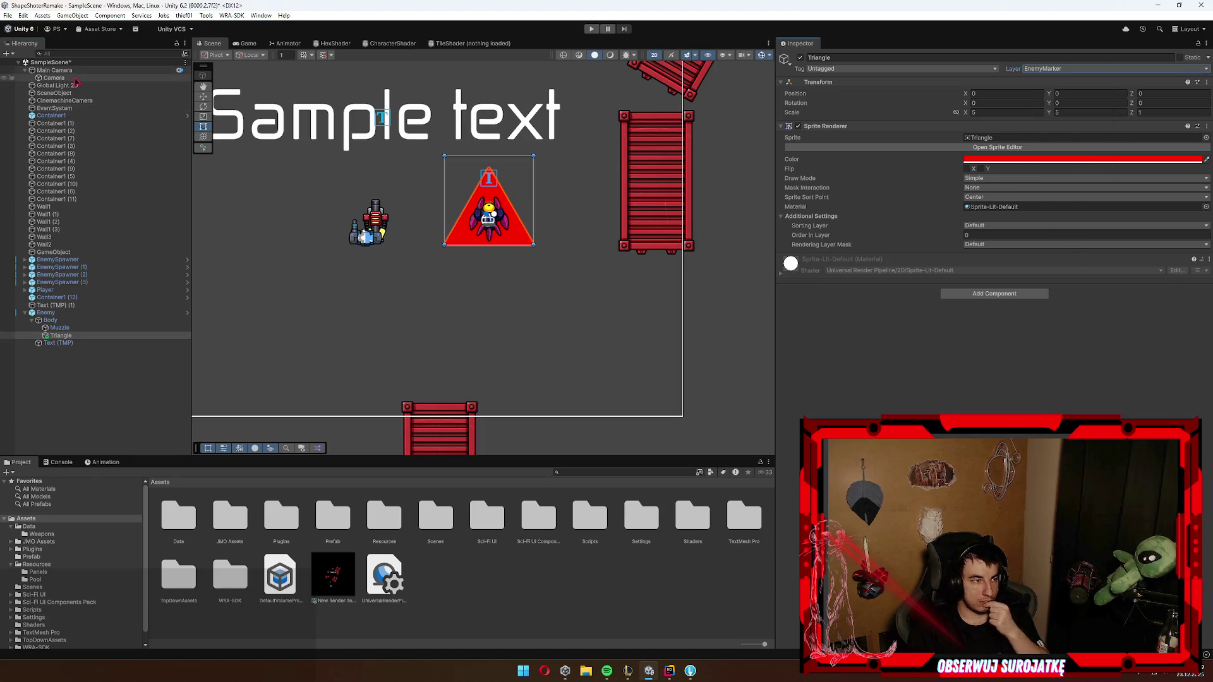
Step: Untick Enemy in the Camera's culling mask, then reset the culling mask to Everything
{"action": "left_click", "coordinate": [54, 78]}
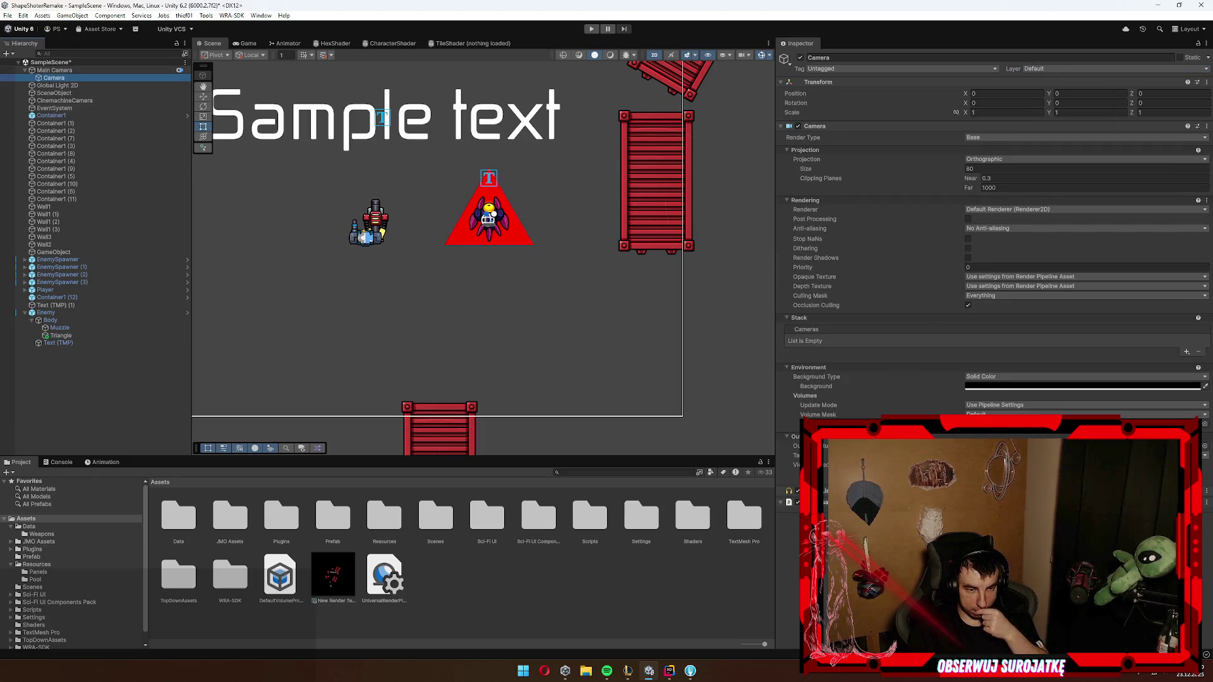
{"action": "left_click", "coordinate": [1084, 414]}
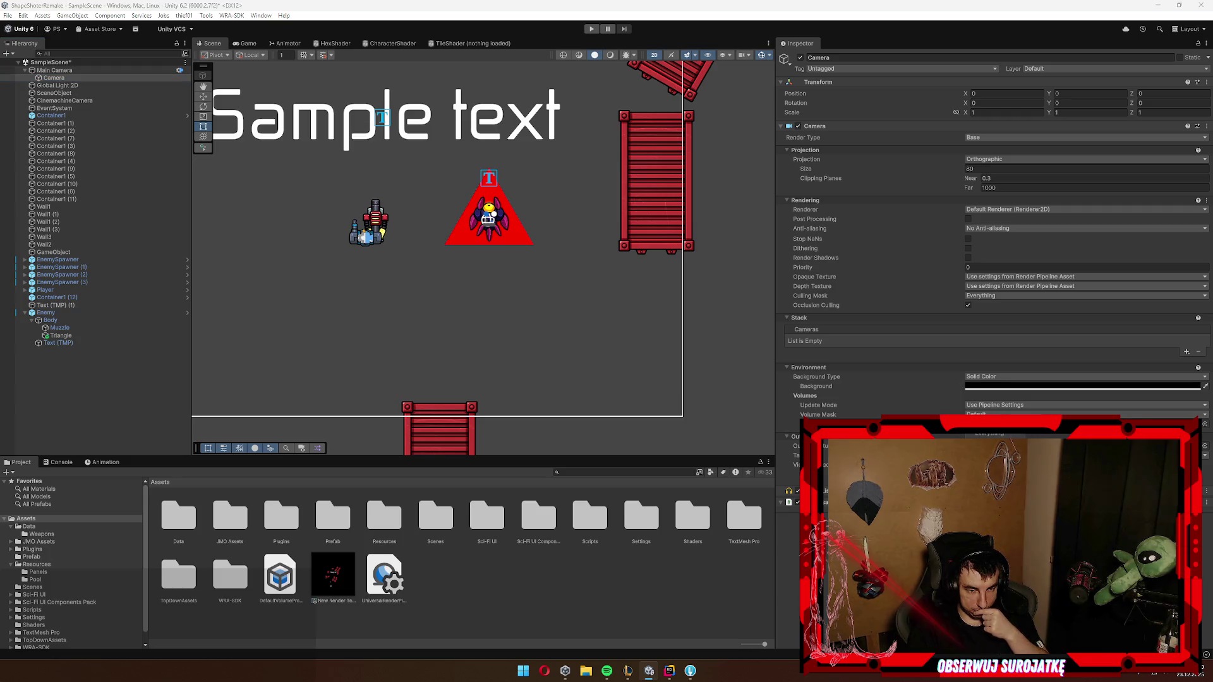
{"action": "left_click", "coordinate": [1017, 316]}
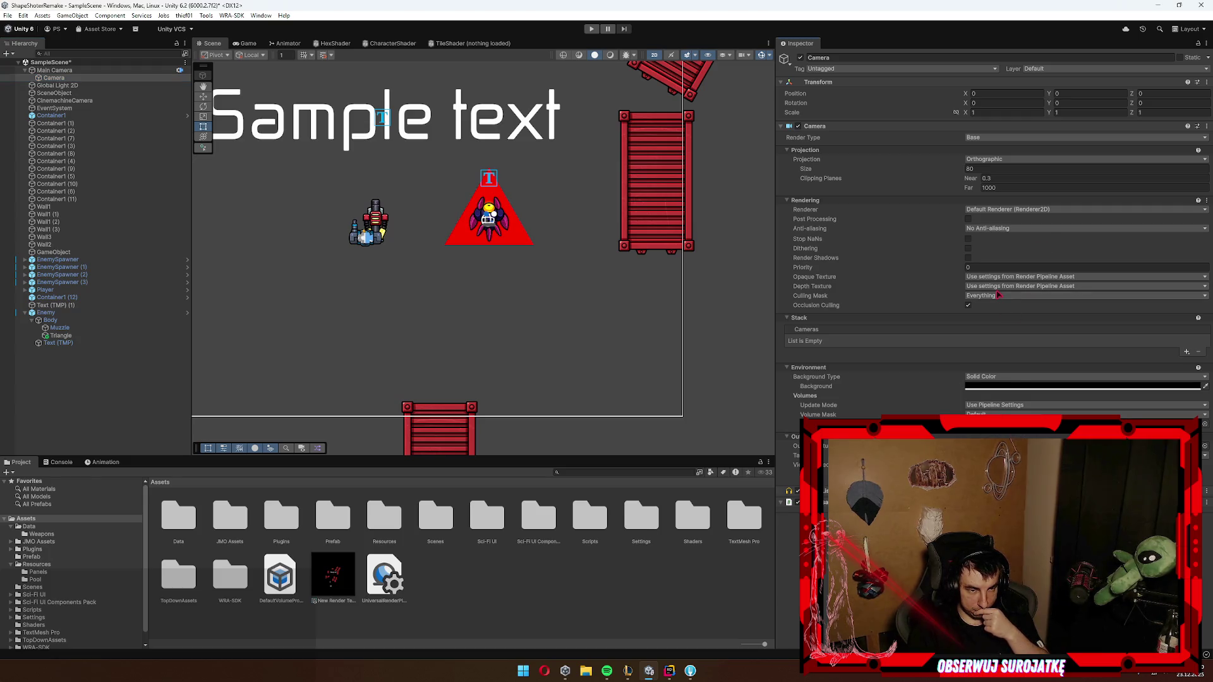
{"action": "left_click", "coordinate": [999, 295]}
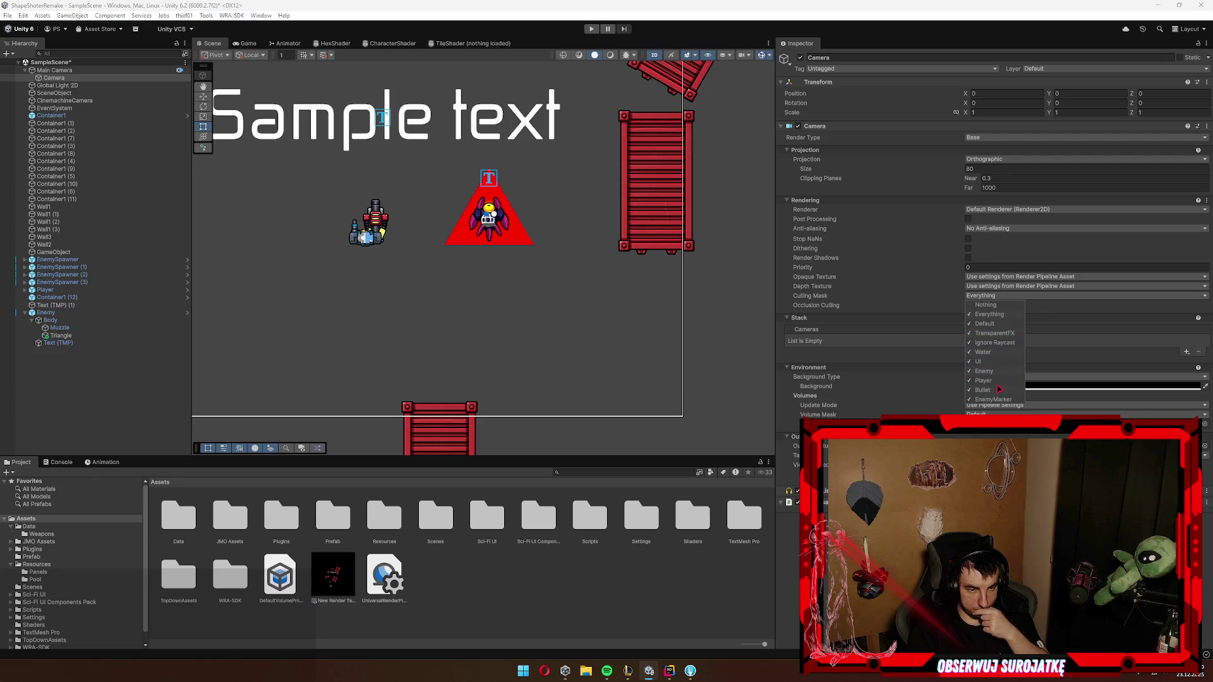
{"action": "left_click", "coordinate": [984, 371]}
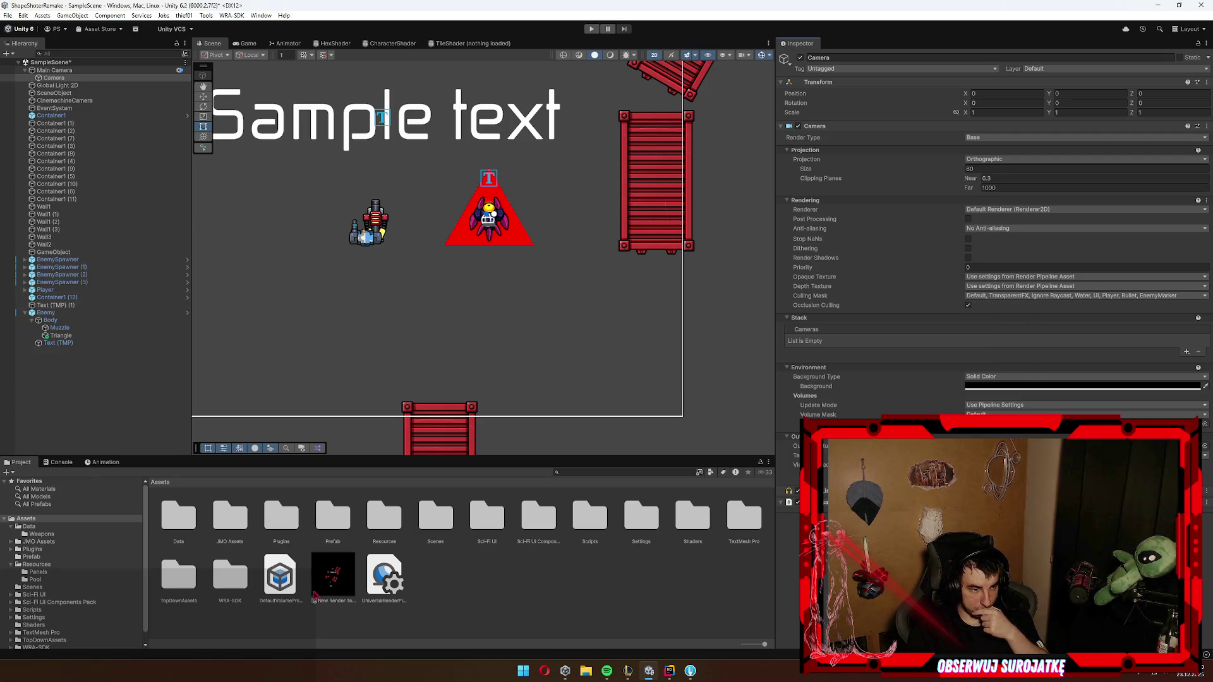
{"action": "left_click", "coordinate": [333, 584]}
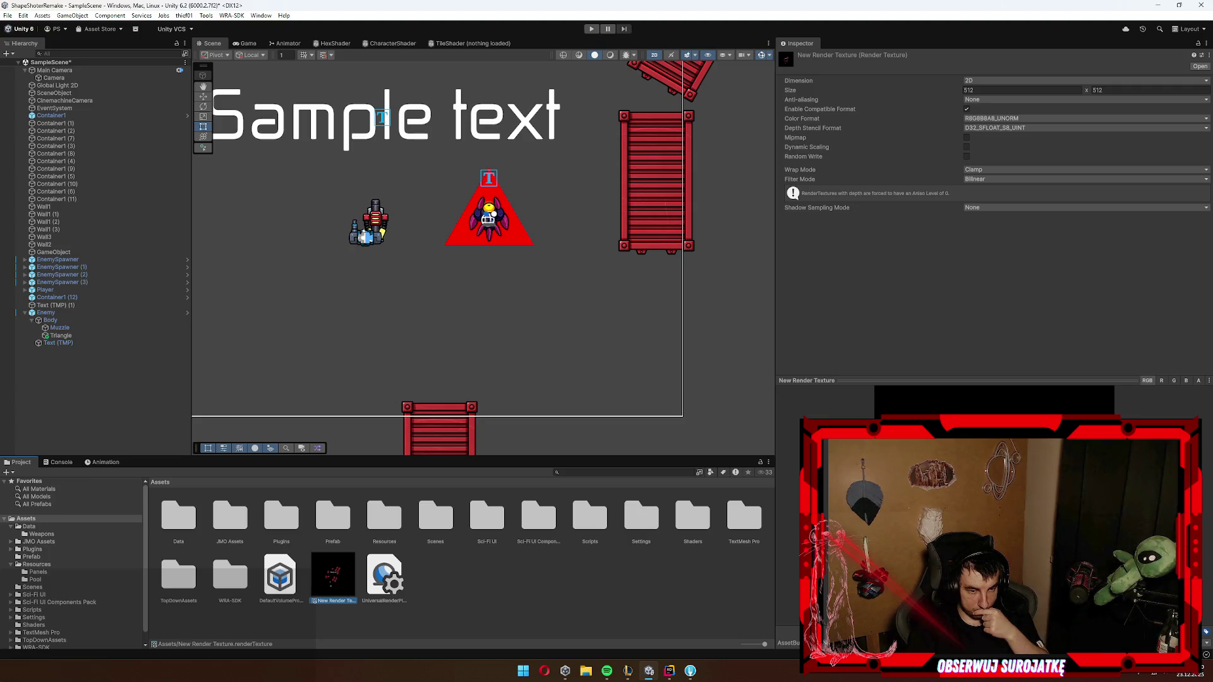
{"action": "left_click", "coordinate": [54, 78]}
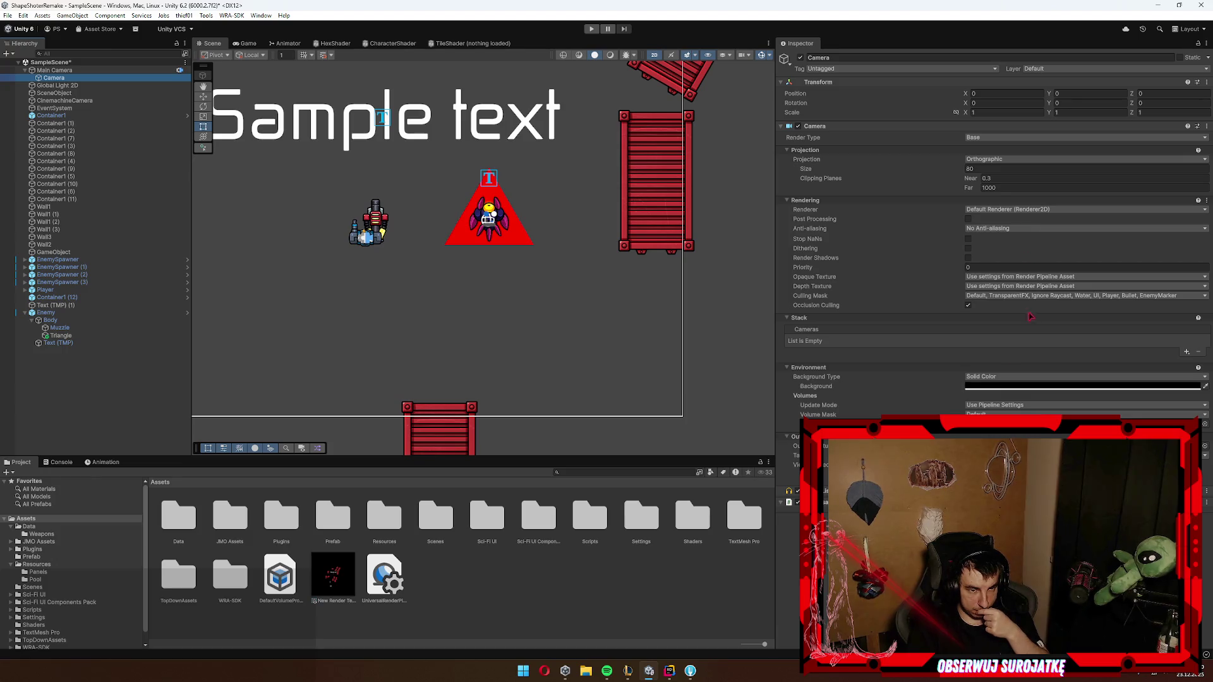
{"action": "left_click", "coordinate": [1011, 296]}
{"action": "left_click", "coordinate": [986, 314]}
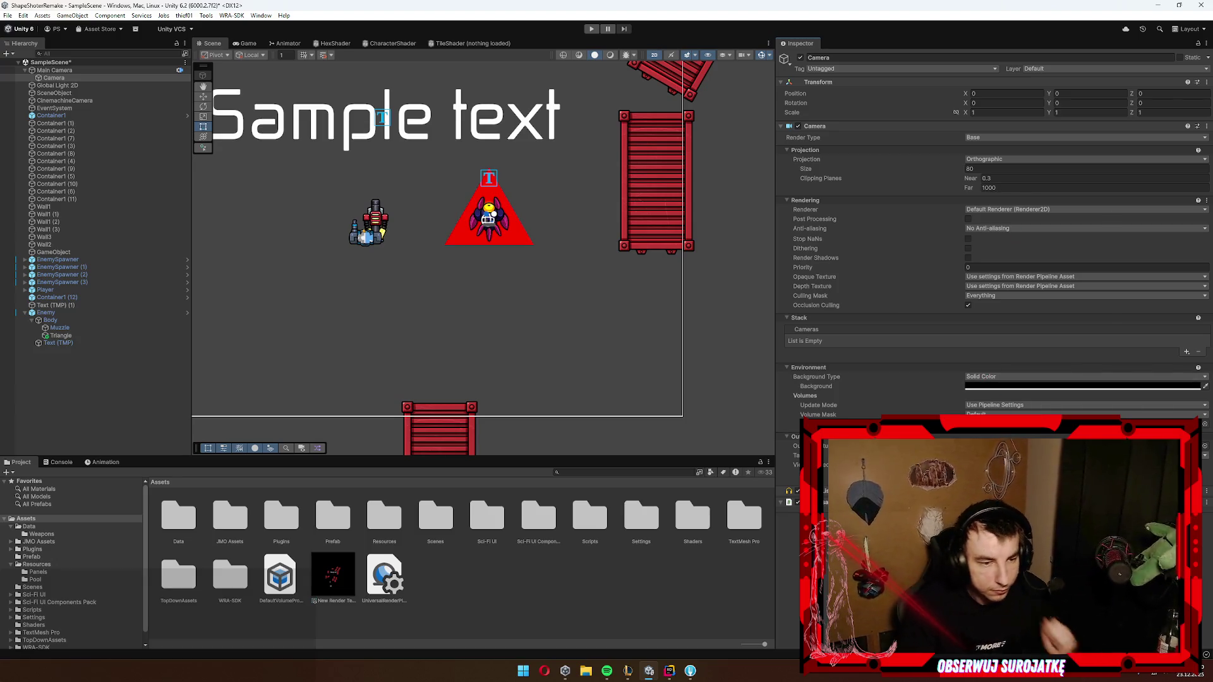
Step: Select the Main Camera and review its anti-aliasing and renderer options
{"action": "left_click", "coordinate": [54, 70]}
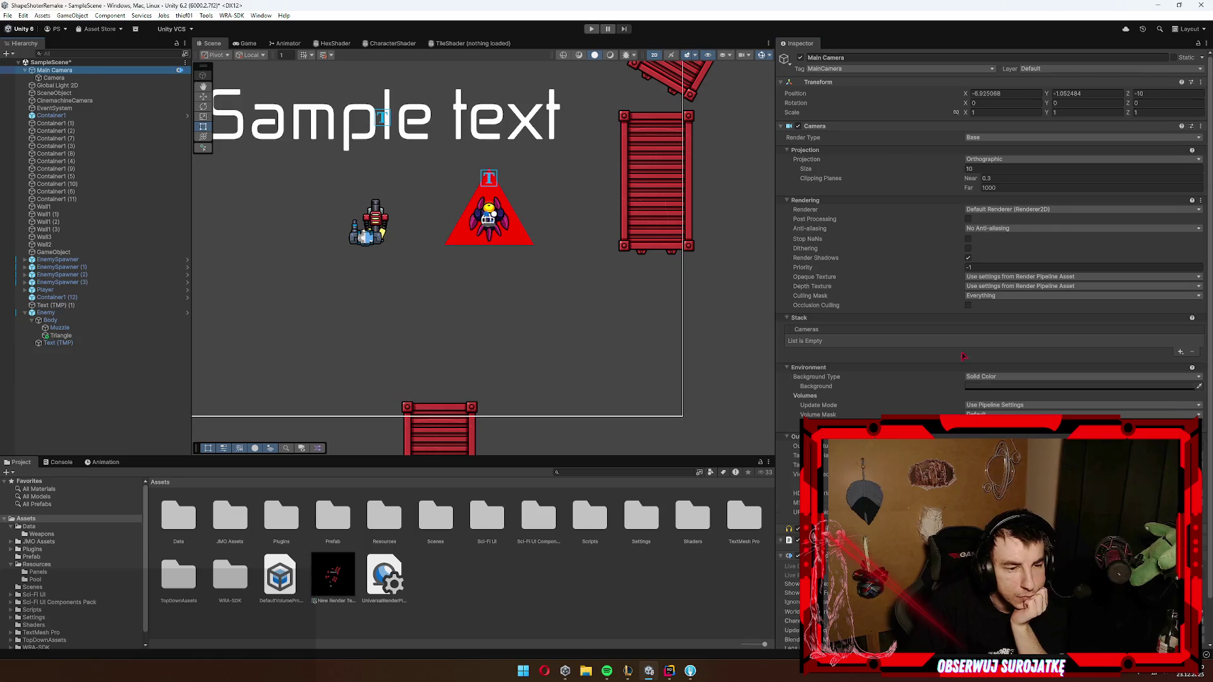
{"action": "scroll", "coordinate": [920, 401], "scroll_direction": "down", "scroll_amount": 2}
{"action": "scroll", "coordinate": [992, 234], "scroll_direction": "up", "scroll_amount": 2}
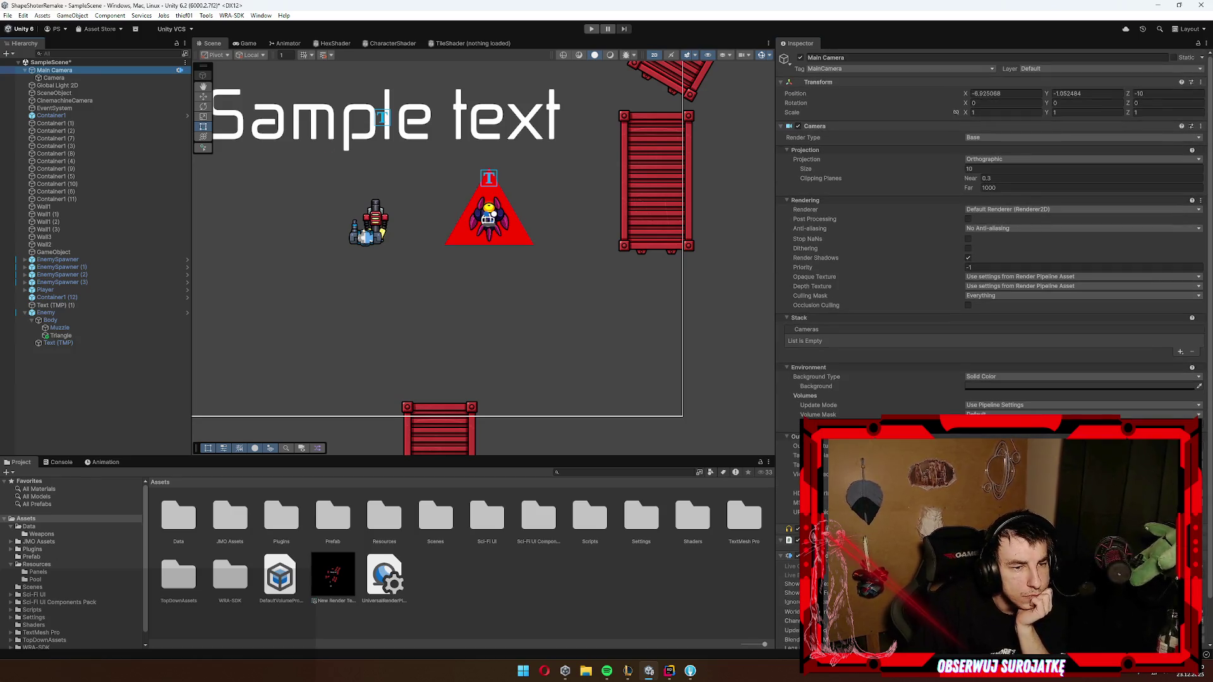
{"action": "left_click", "coordinate": [998, 228]}
{"action": "left_click", "coordinate": [1011, 209]}
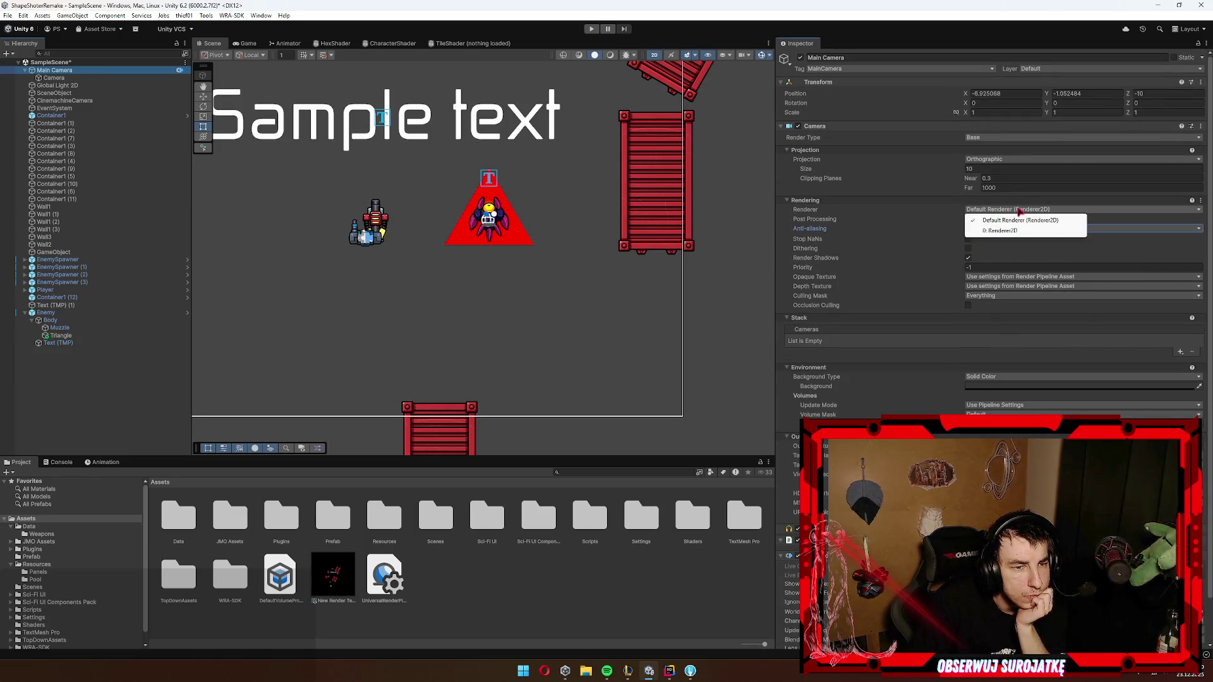
{"action": "left_click", "coordinate": [1003, 220]}
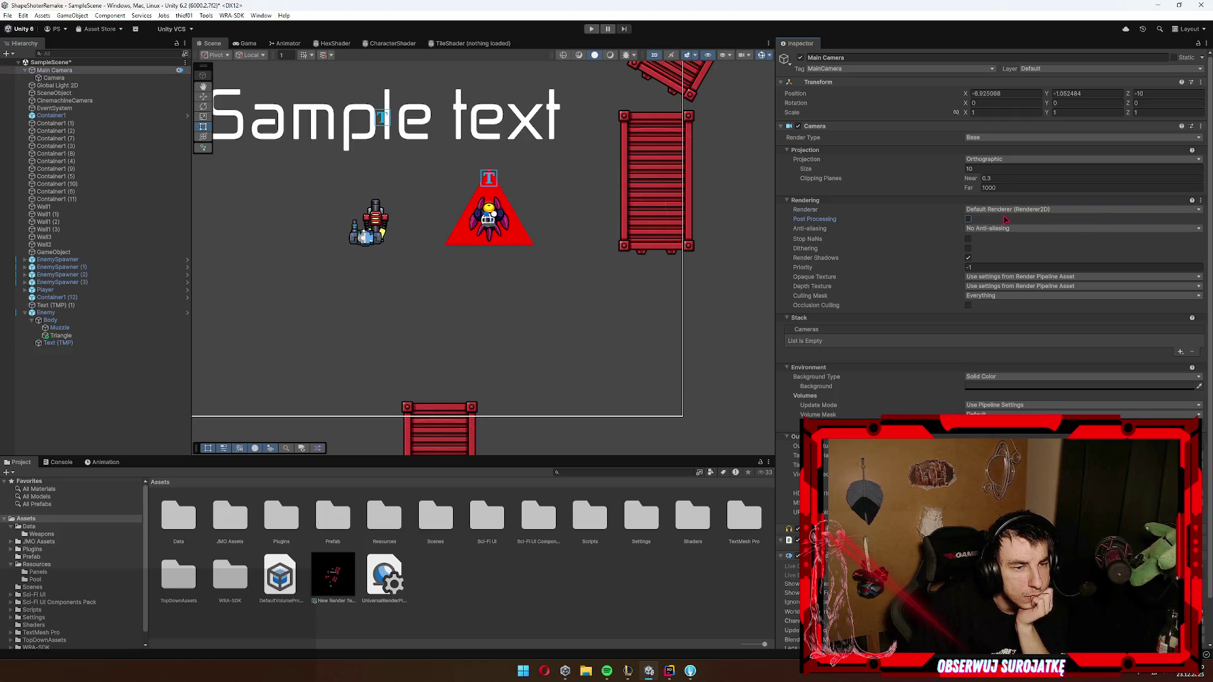
Step: Switch the Main Camera renderer to 0: Renderer2D and back, then bring up Project Settings
{"action": "left_click", "coordinate": [1011, 209]}
{"action": "left_click", "coordinate": [1003, 220]}
{"action": "left_click", "coordinate": [1011, 209]}
{"action": "left_click", "coordinate": [1011, 229]}
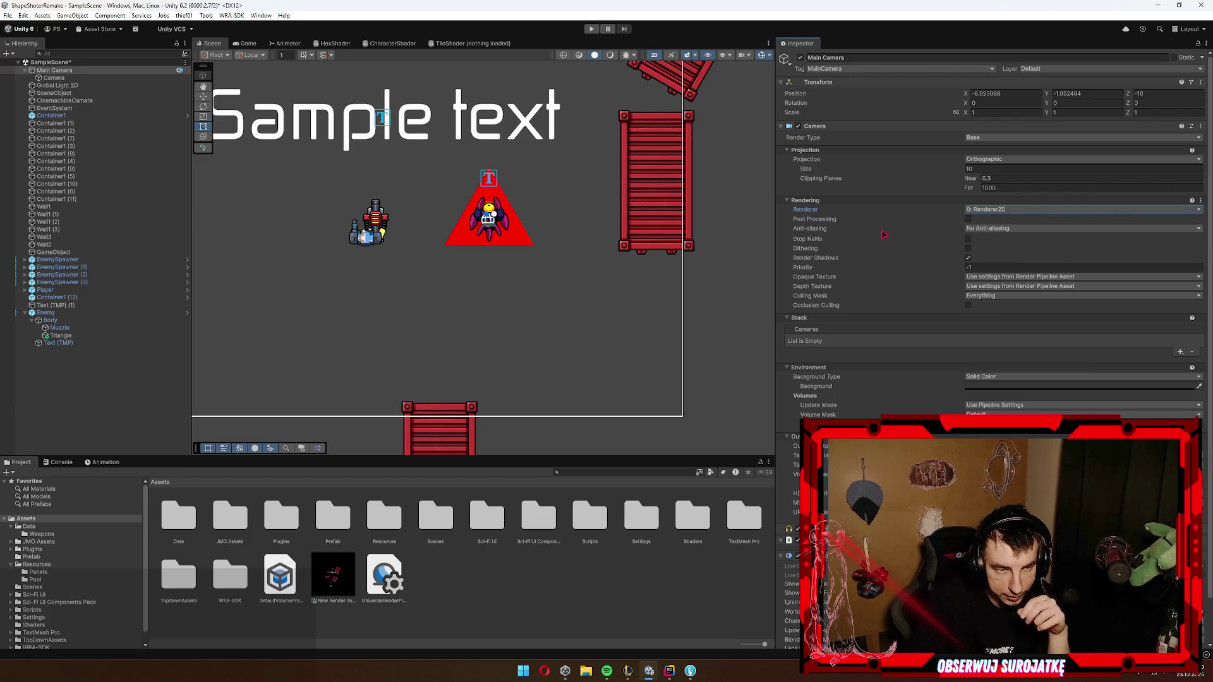
{"action": "left_click", "coordinate": [992, 210]}
{"action": "left_click", "coordinate": [1003, 220]}
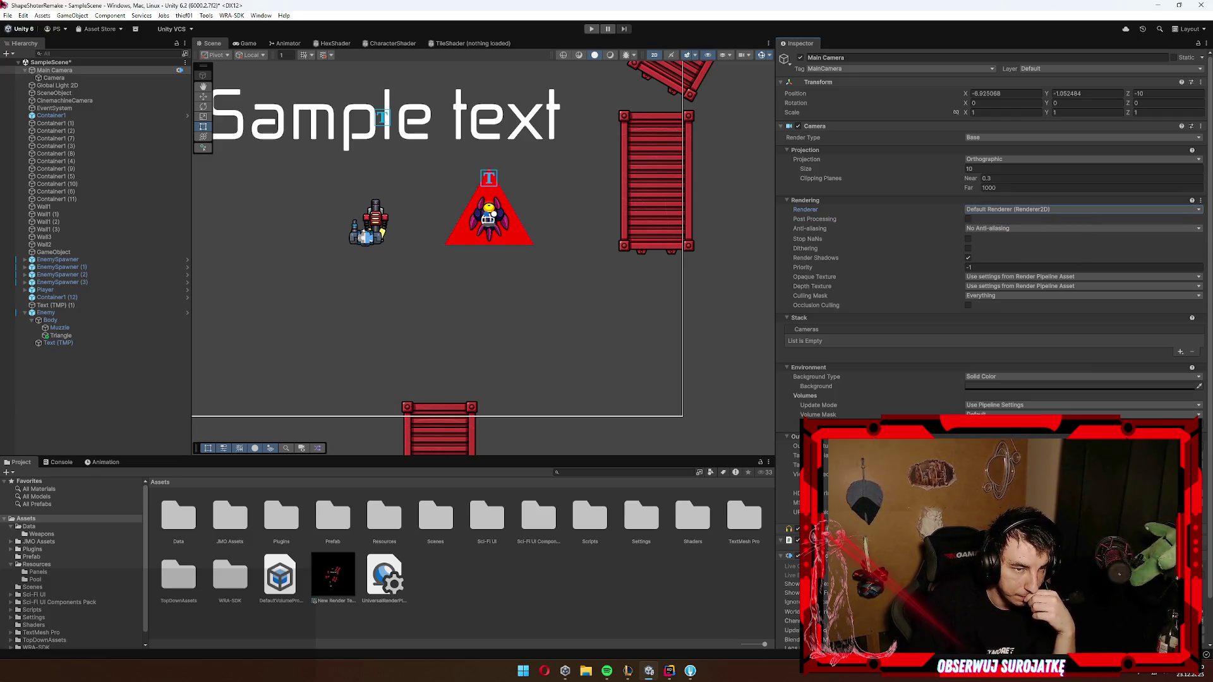
{"action": "left_click", "coordinate": [23, 15]}
{"action": "left_click", "coordinate": [70, 316]}
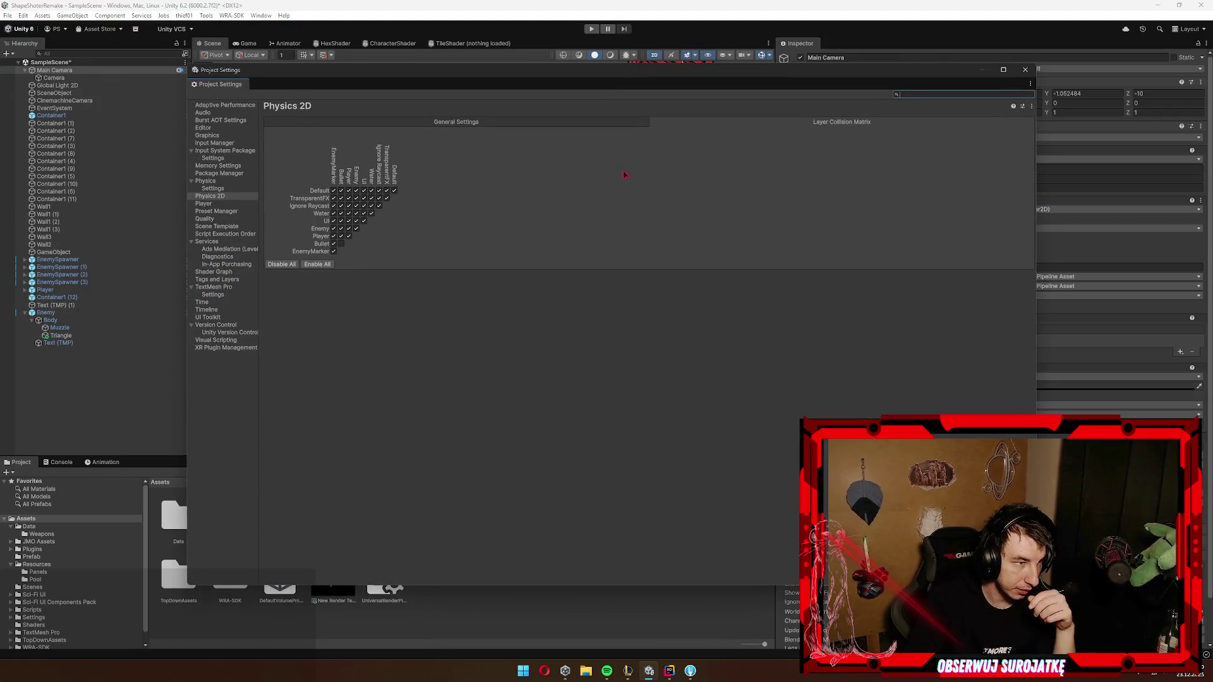
Step: Look through the Physics and Quality settings pages to locate the render pipeline asset
{"action": "left_click", "coordinate": [213, 158]}
{"action": "left_click", "coordinate": [222, 182]}
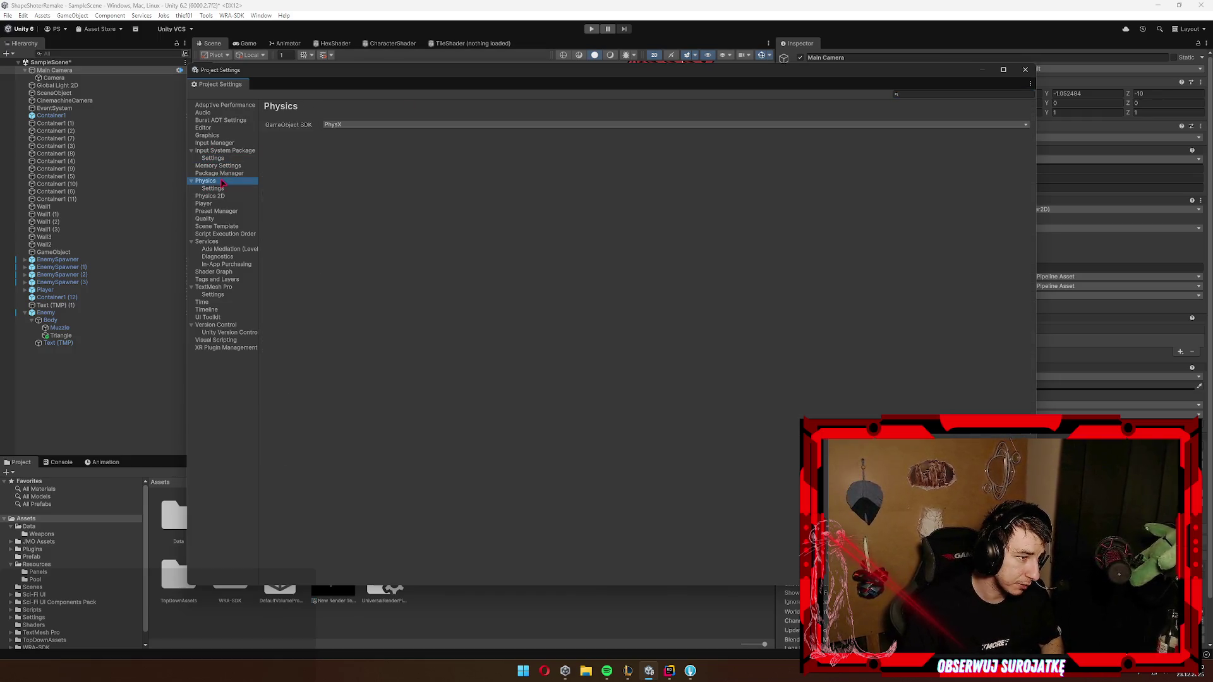
{"action": "left_click", "coordinate": [205, 220]}
{"action": "left_click", "coordinate": [442, 283]}
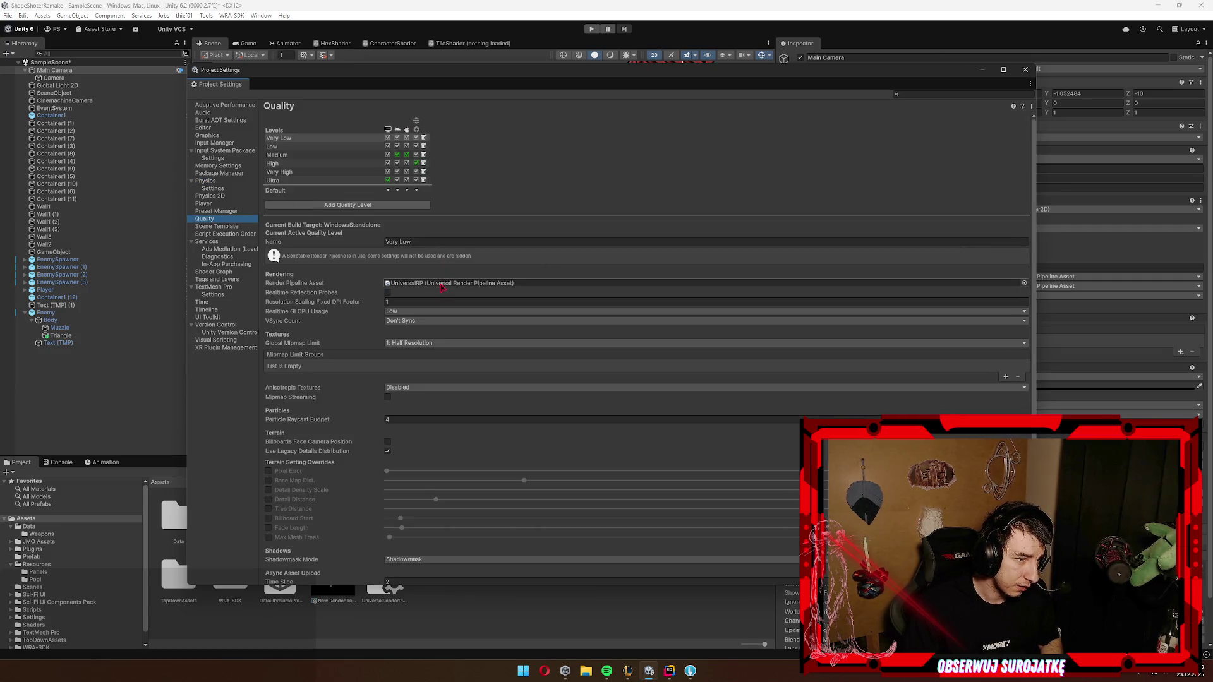
{"action": "left_click_drag", "start_coordinate": [719, 76], "coordinate": [583, 608]}
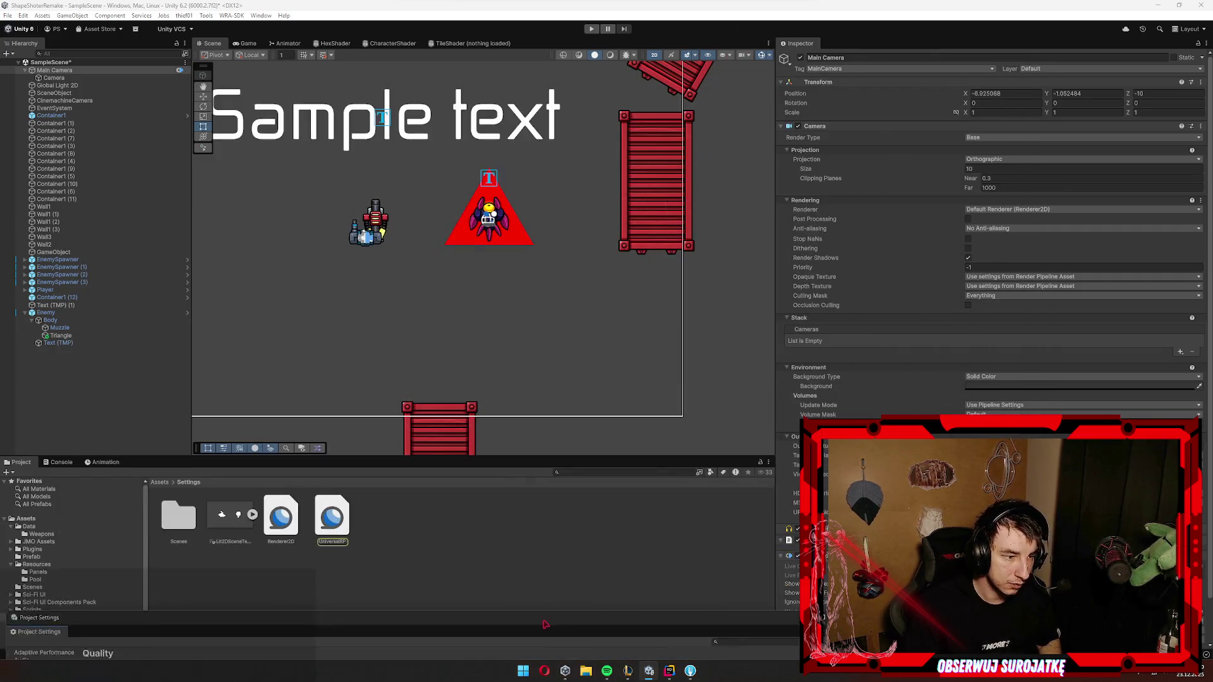
Step: Select UniversalRP and expand its Quality section, collapsing Lighting again
{"action": "left_click", "coordinate": [328, 525]}
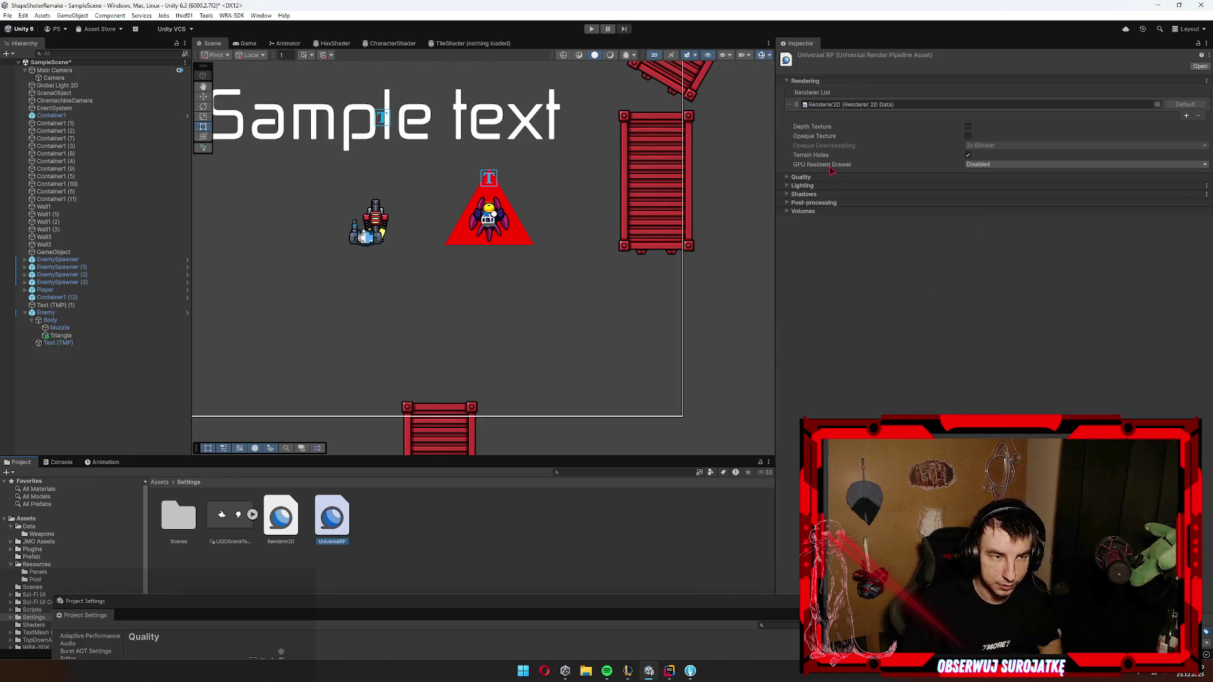
{"action": "left_click", "coordinate": [828, 178]}
{"action": "left_click", "coordinate": [825, 247]}
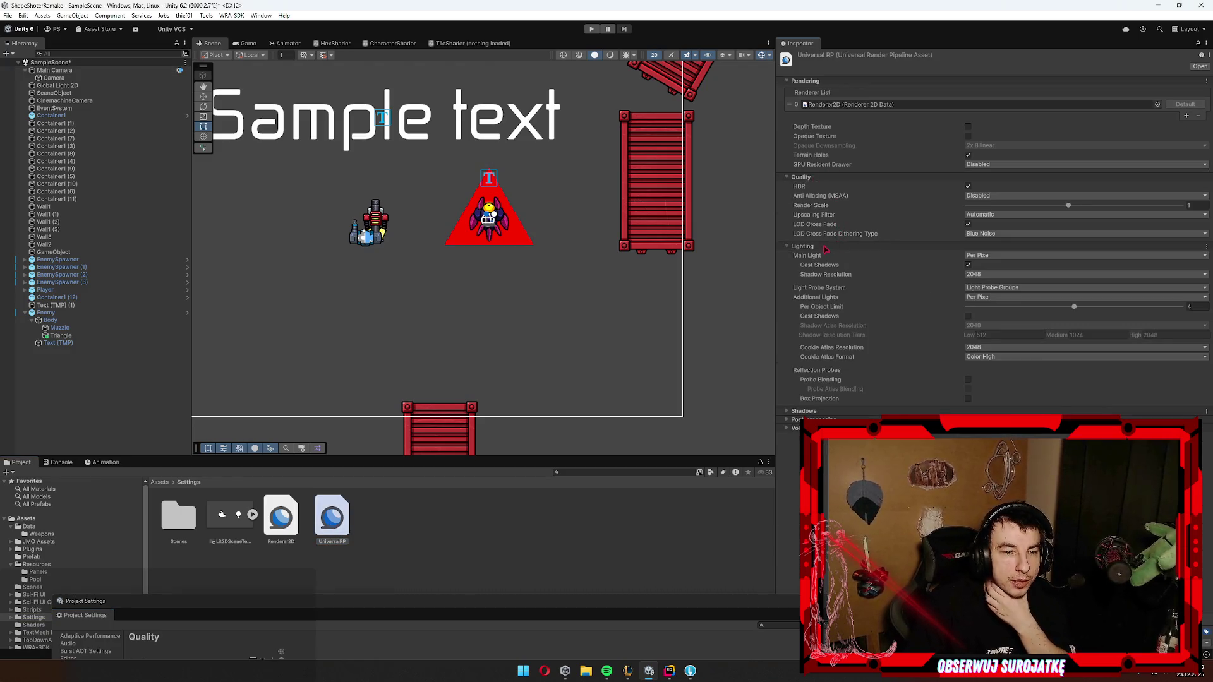
{"action": "left_click", "coordinate": [823, 247]}
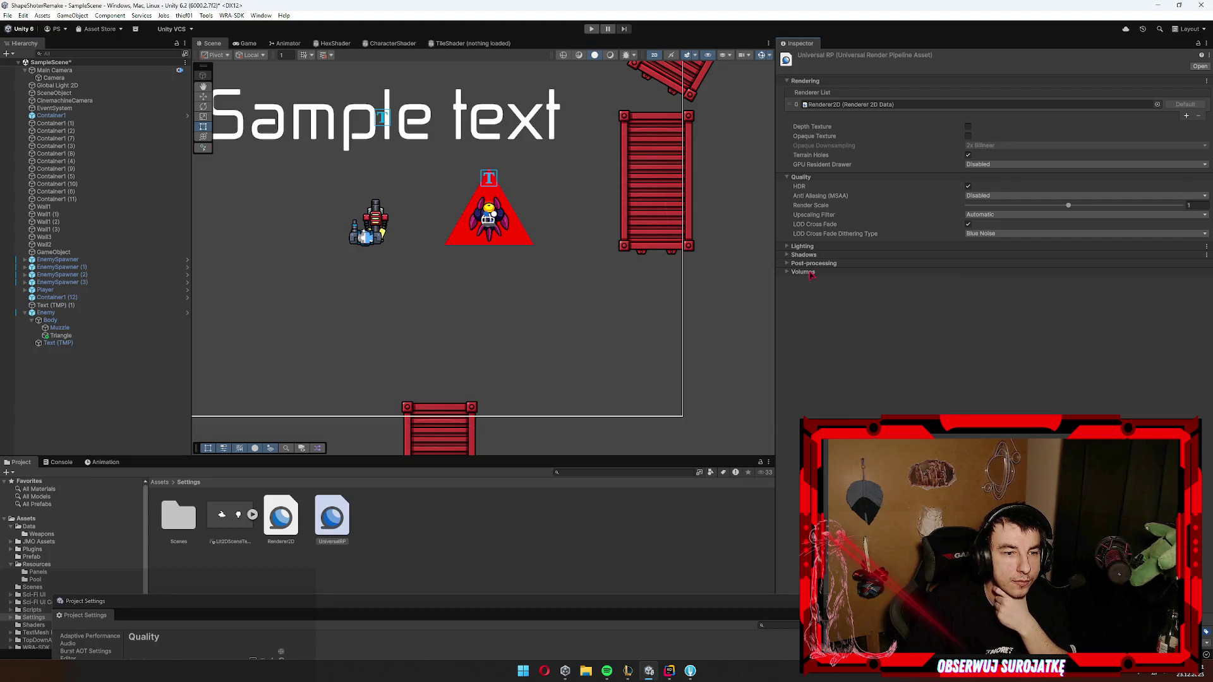
Step: Check Renderer2D's layer mask, then return to UniversalRP and move Project Settings aside
{"action": "left_click", "coordinate": [872, 105]}
{"action": "double_click", "coordinate": [872, 105]}
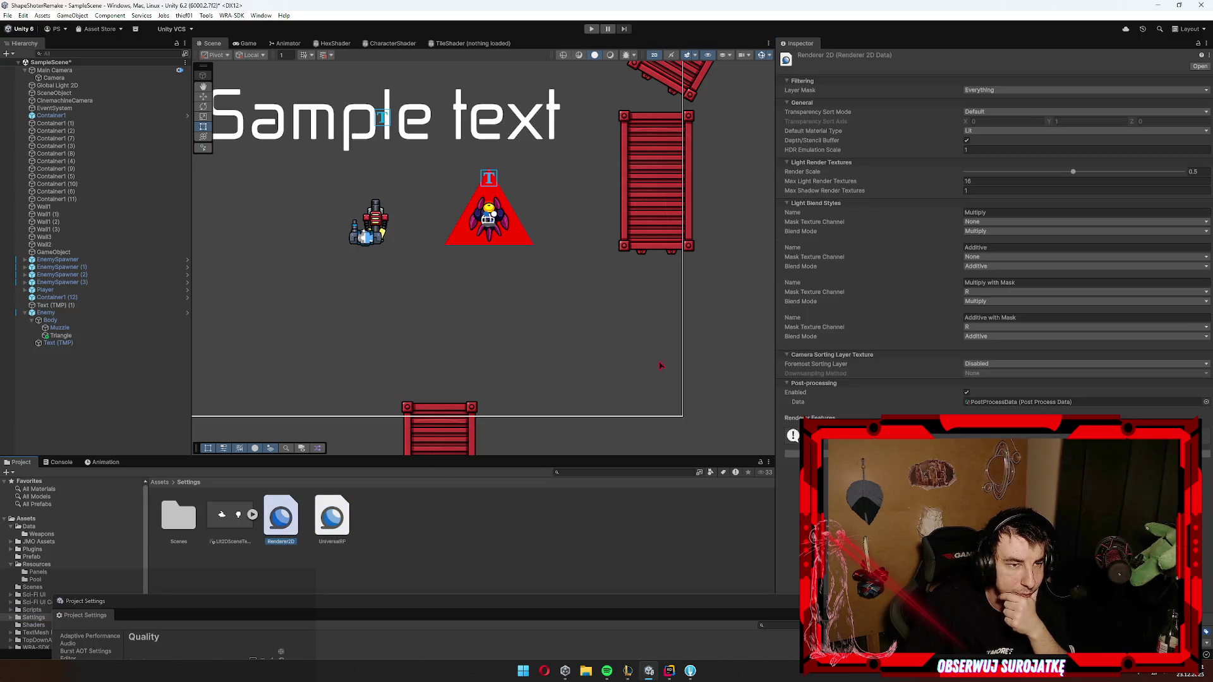
{"action": "left_click", "coordinate": [981, 91]}
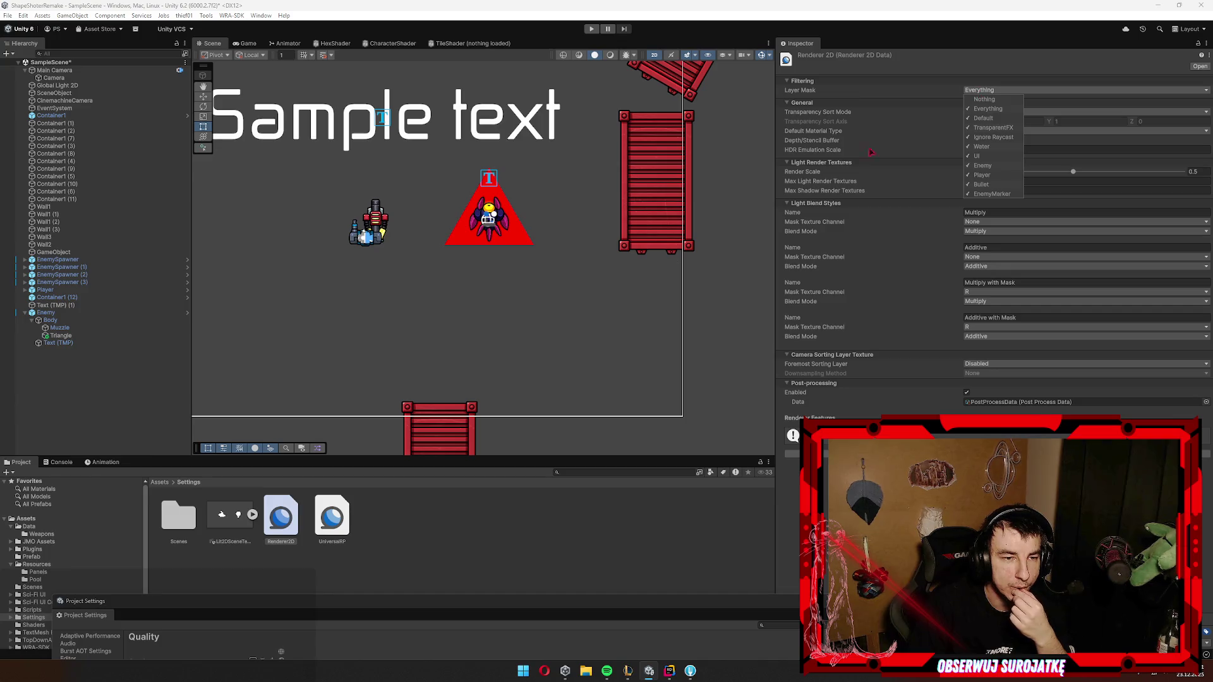
{"action": "left_click", "coordinate": [332, 515]}
{"action": "mouse_move", "coordinate": [368, 603]}
{"action": "left_mouse_down"}
{"action": "mouse_move", "coordinate": [735, 235]}
{"action": "mouse_move", "coordinate": [1212, 190]}
{"action": "left_mouse_up"}
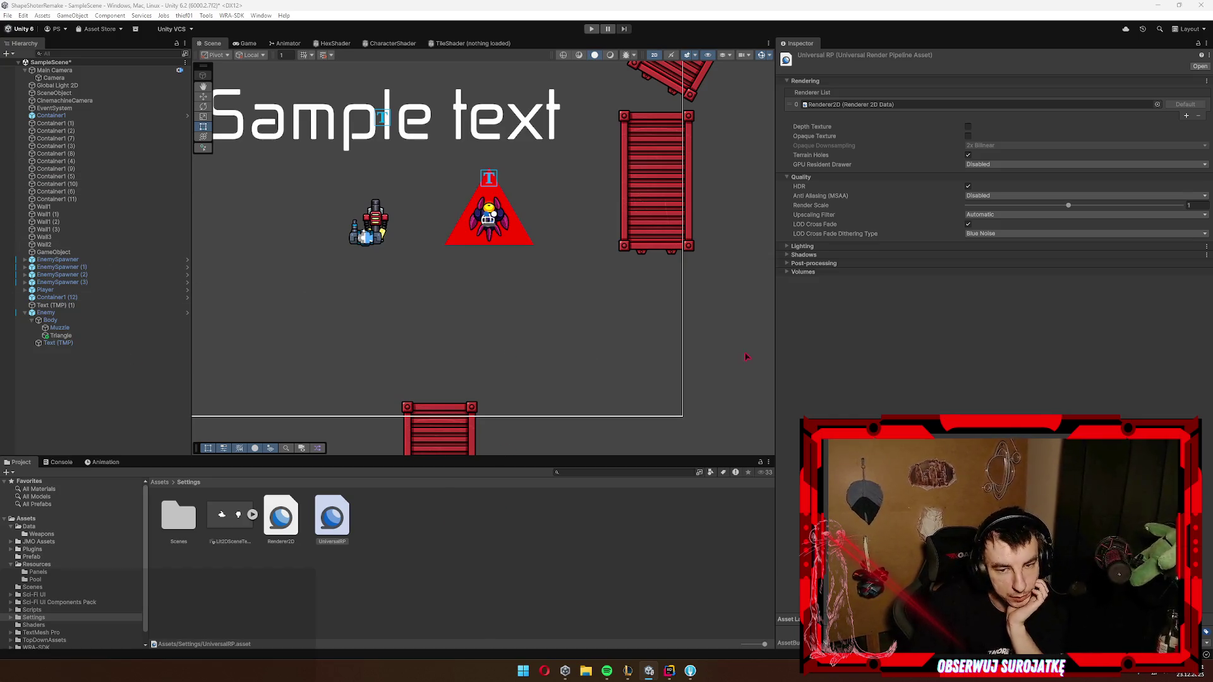
Step: Duplicate the Renderer2D asset and rename the copy MinimapRenderer
{"action": "left_click", "coordinate": [293, 526]}
{"action": "key", "text": "ctrl+d"}
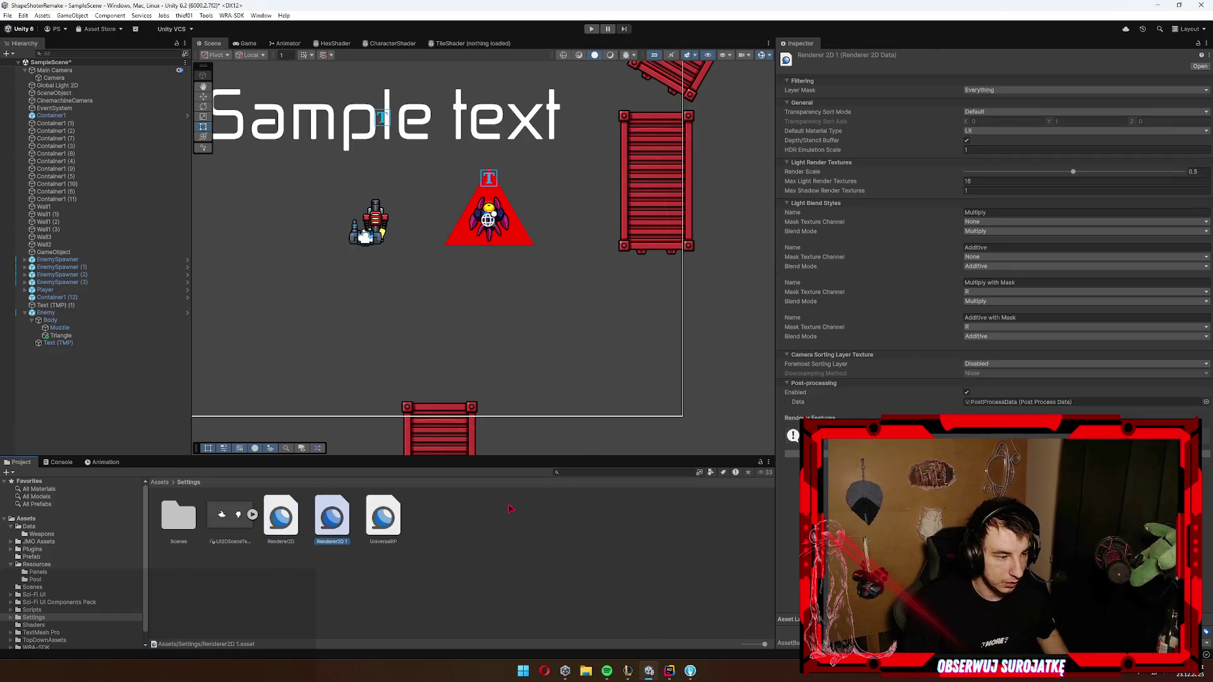
{"action": "key", "text": "F2"}
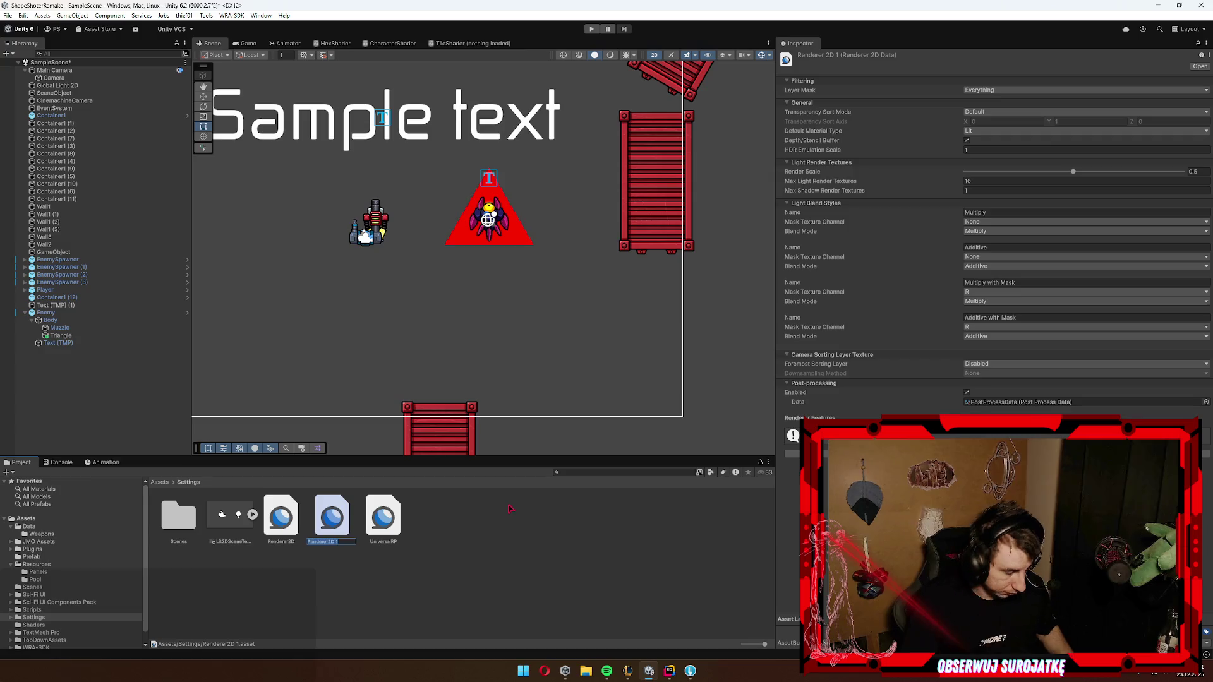
{"action": "type", "text": "Minima"}
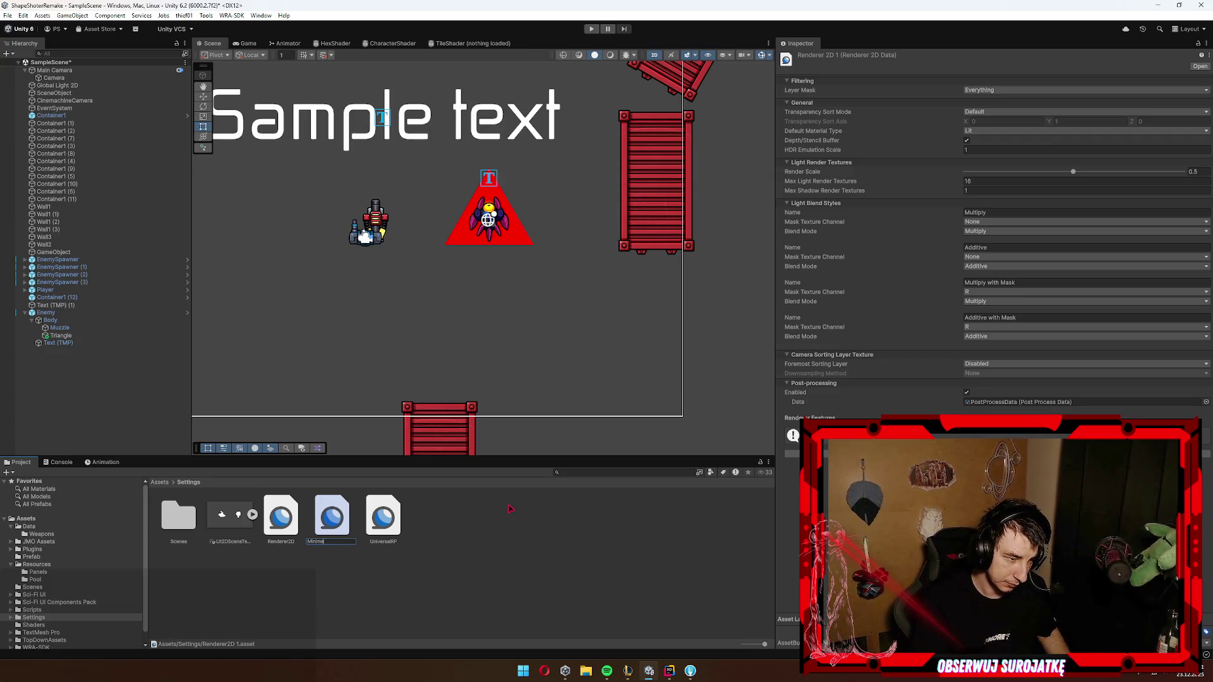
{"action": "type", "text": "pRenderer"}
{"action": "key", "text": "Return"}
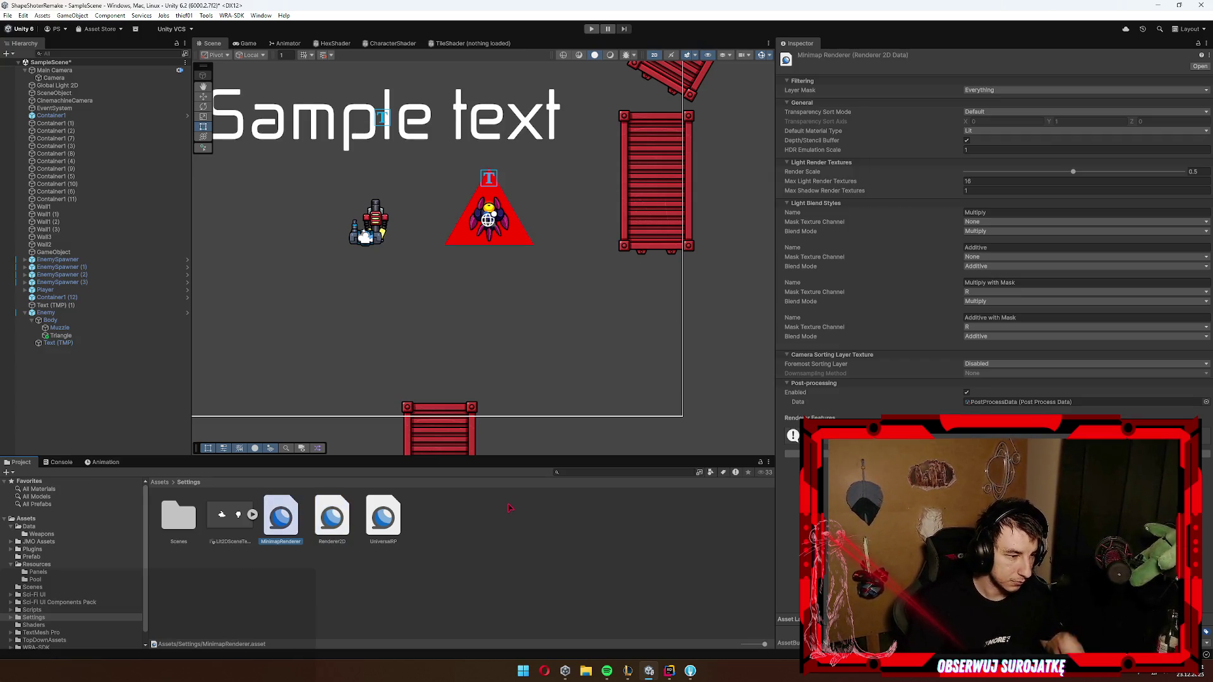
Step: Check the Camera's renderer options, then select the UniversalRP pipeline asset
{"action": "left_click", "coordinate": [90, 76]}
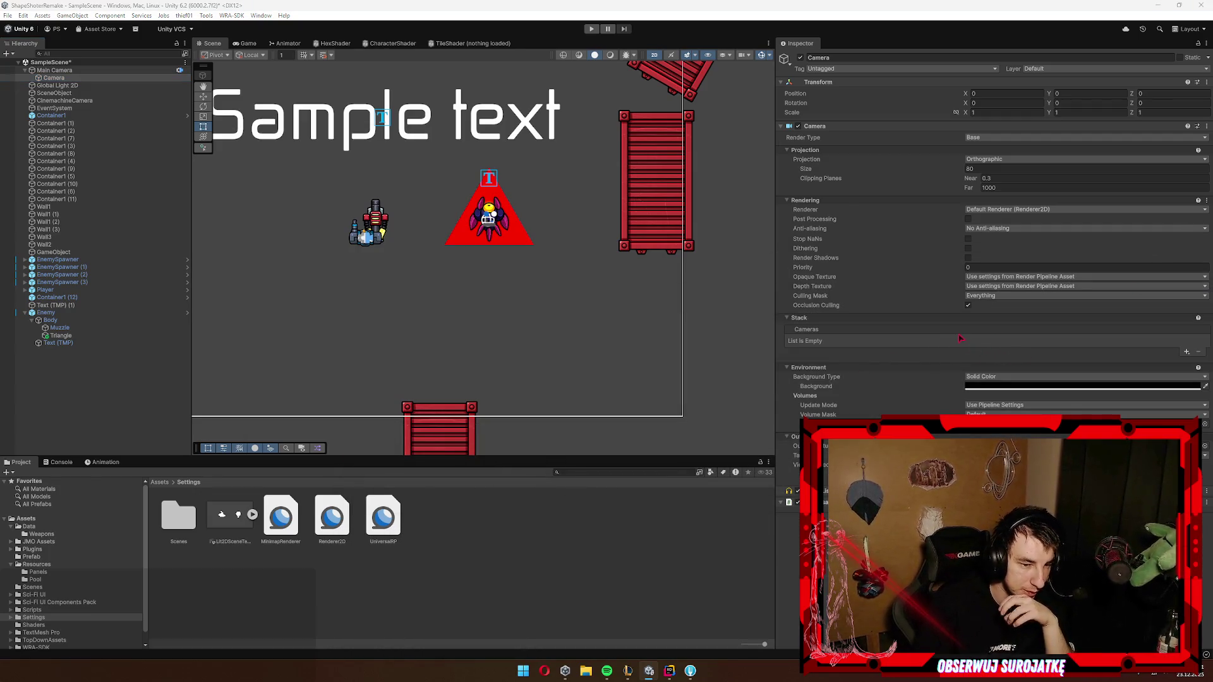
{"action": "left_click", "coordinate": [1052, 209]}
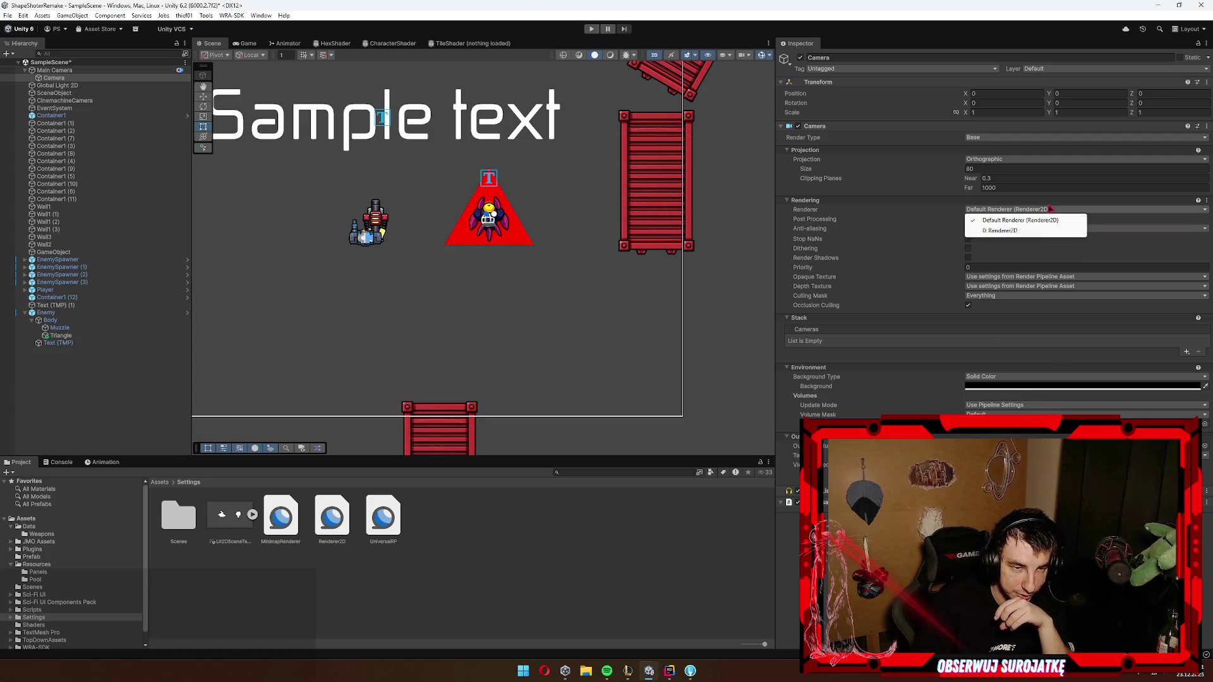
{"action": "left_click", "coordinate": [1022, 231]}
{"action": "left_click", "coordinate": [383, 518]}
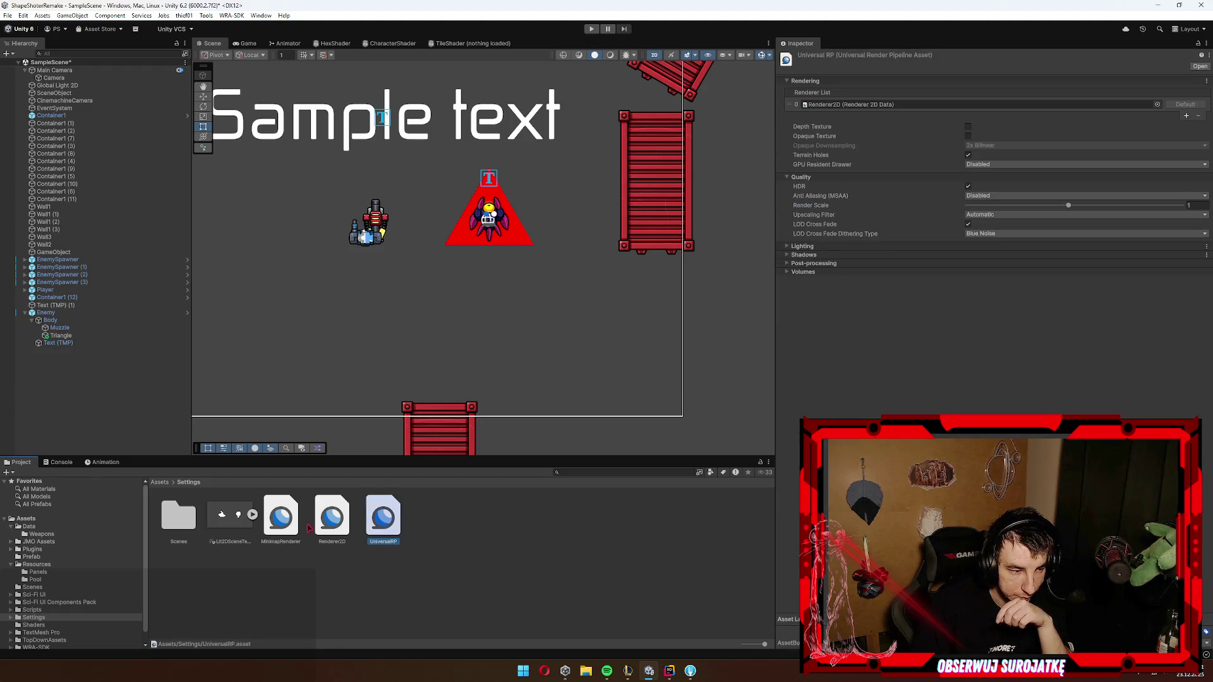
Step: Add MinimapRenderer to UniversalRP's renderer list and make the Camera use it
{"action": "left_click", "coordinate": [1188, 118]}
{"action": "mouse_move", "coordinate": [284, 529]}
{"action": "left_mouse_down"}
{"action": "mouse_move", "coordinate": [963, 149]}
{"action": "mouse_move", "coordinate": [973, 117]}
{"action": "left_mouse_up"}
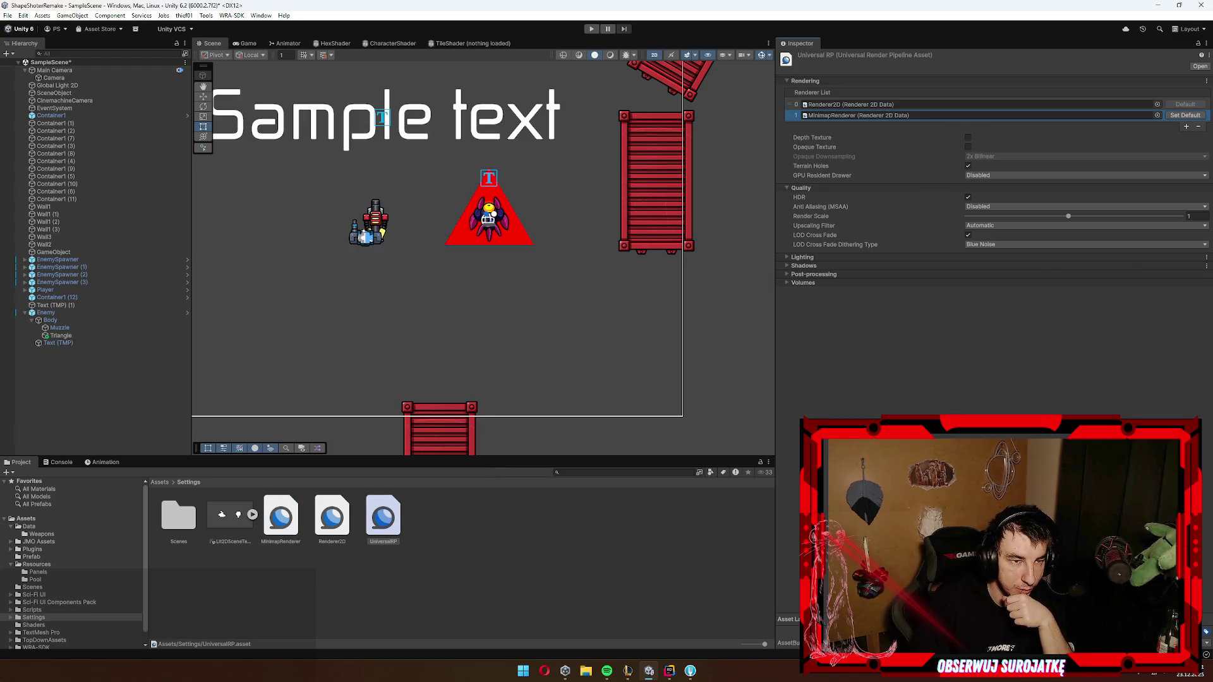
{"action": "left_click", "coordinate": [54, 77]}
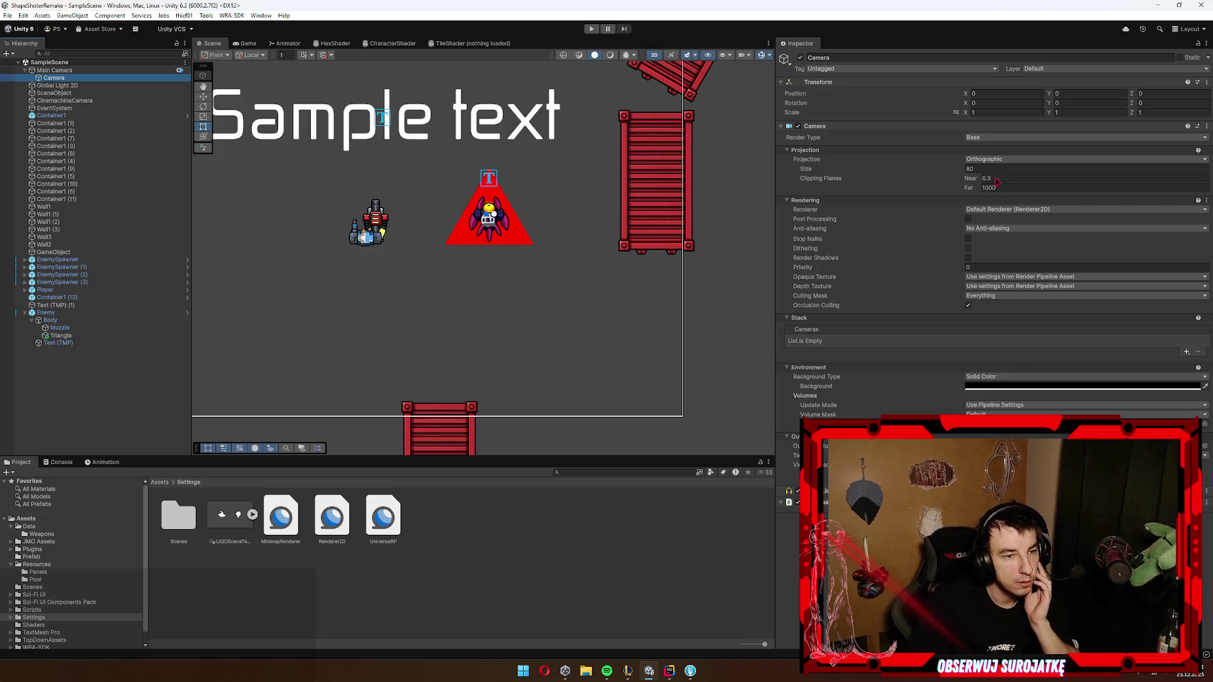
{"action": "left_click", "coordinate": [1009, 209]}
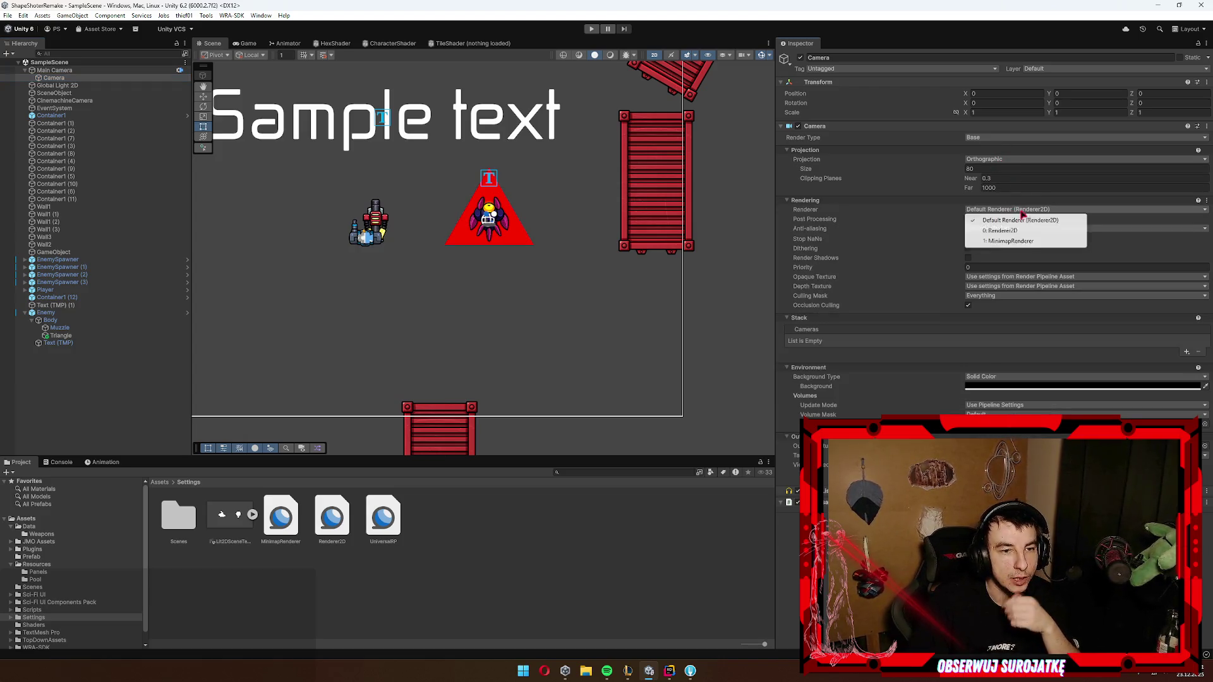
{"action": "left_click", "coordinate": [1011, 241]}
Step: Exclude the Enemy layer from MinimapRenderer's layer mask
{"action": "left_click", "coordinate": [271, 529]}
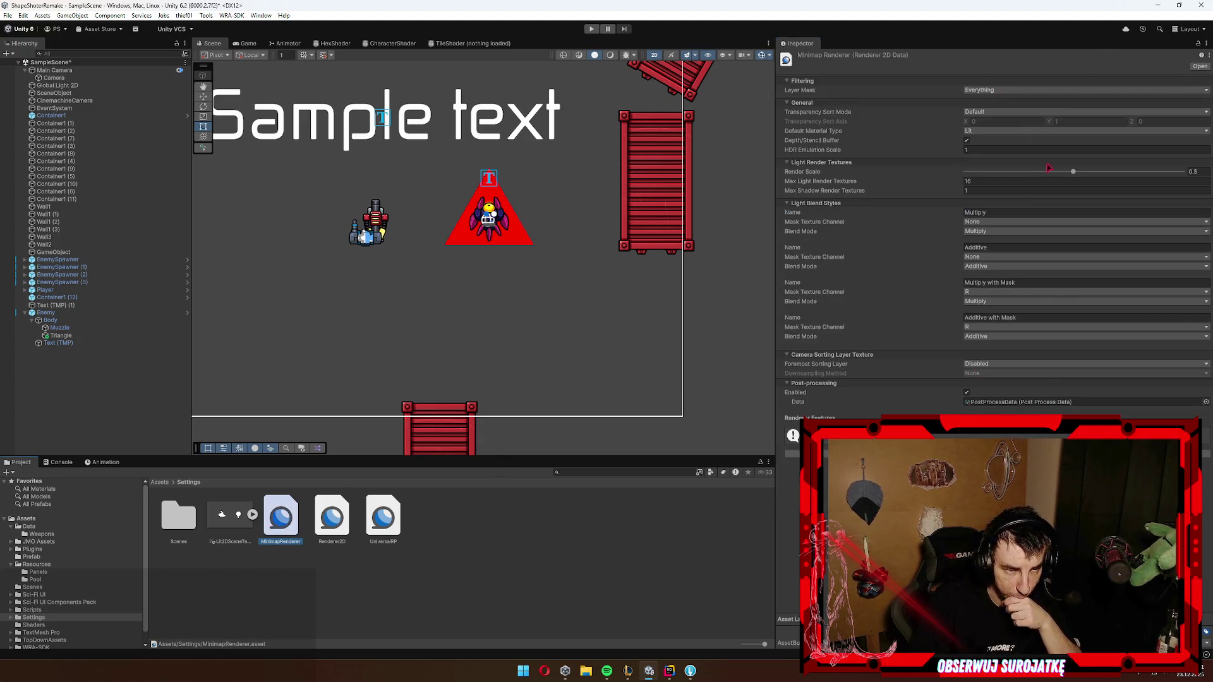
{"action": "left_click", "coordinate": [993, 91]}
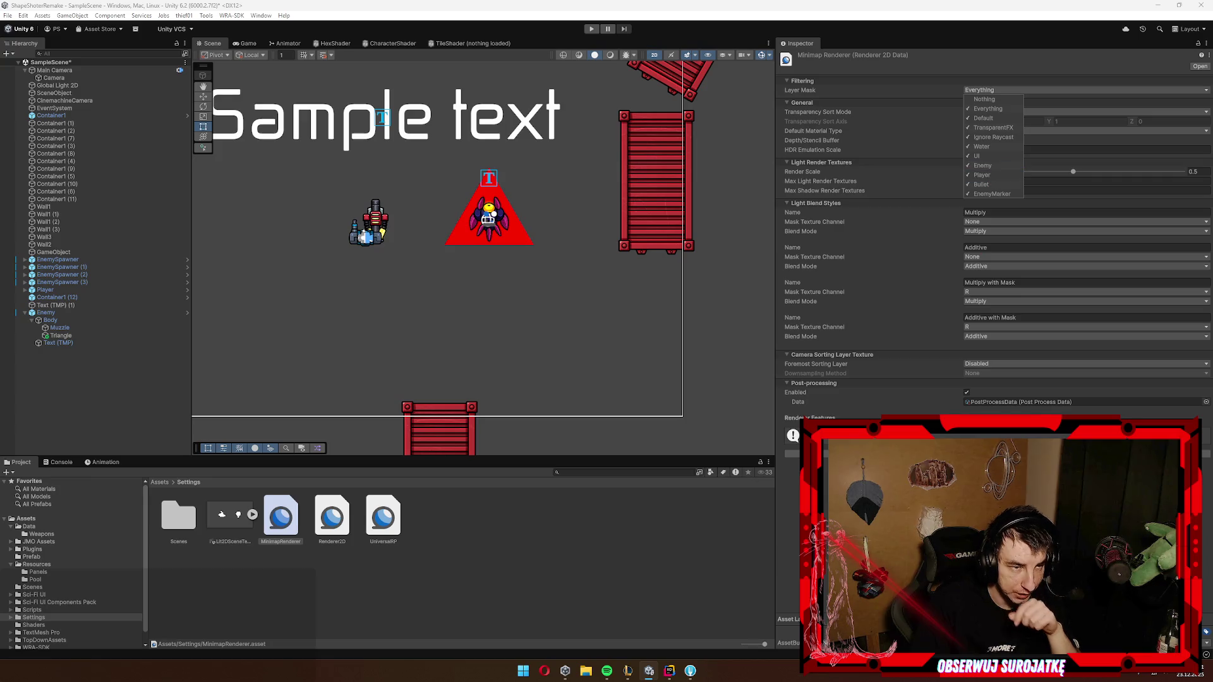
{"action": "key", "text": "Escape"}
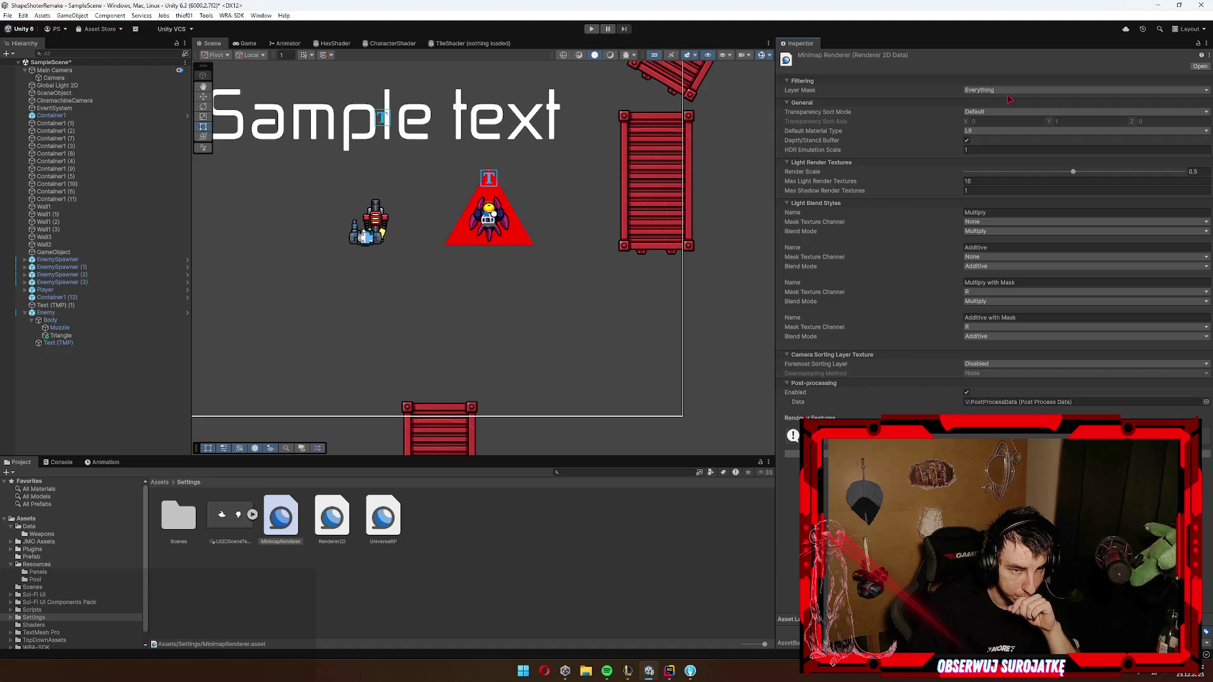
{"action": "left_click", "coordinate": [1008, 92]}
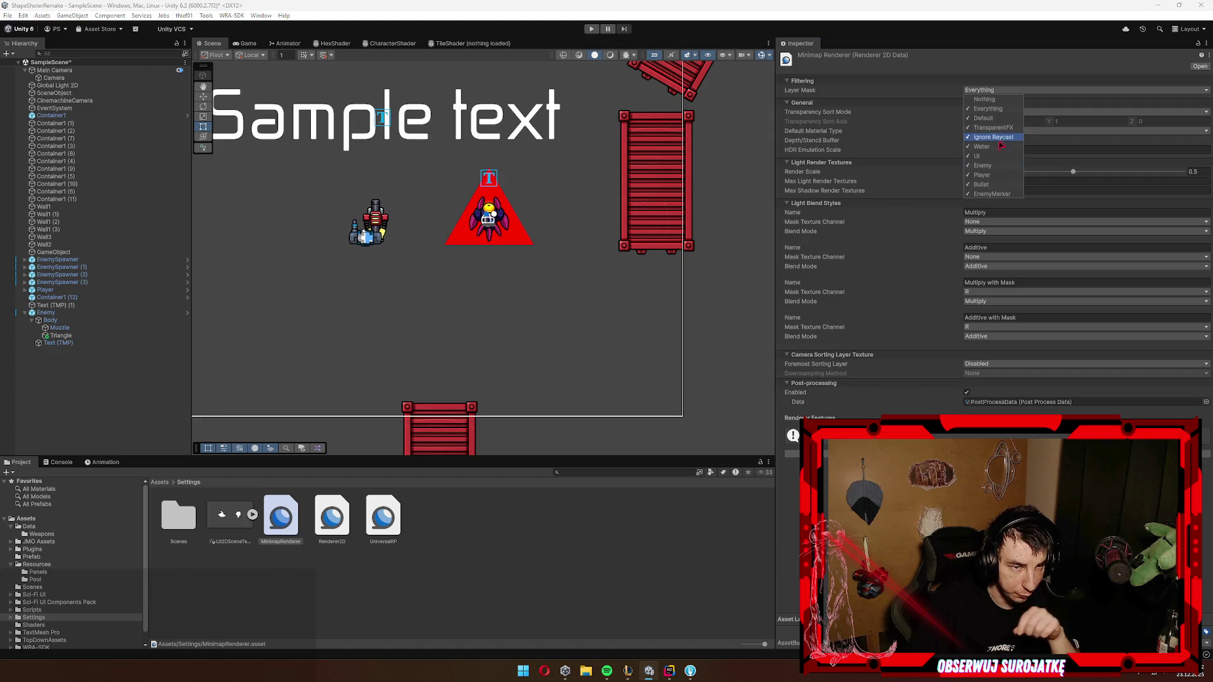
{"action": "left_click", "coordinate": [998, 166]}
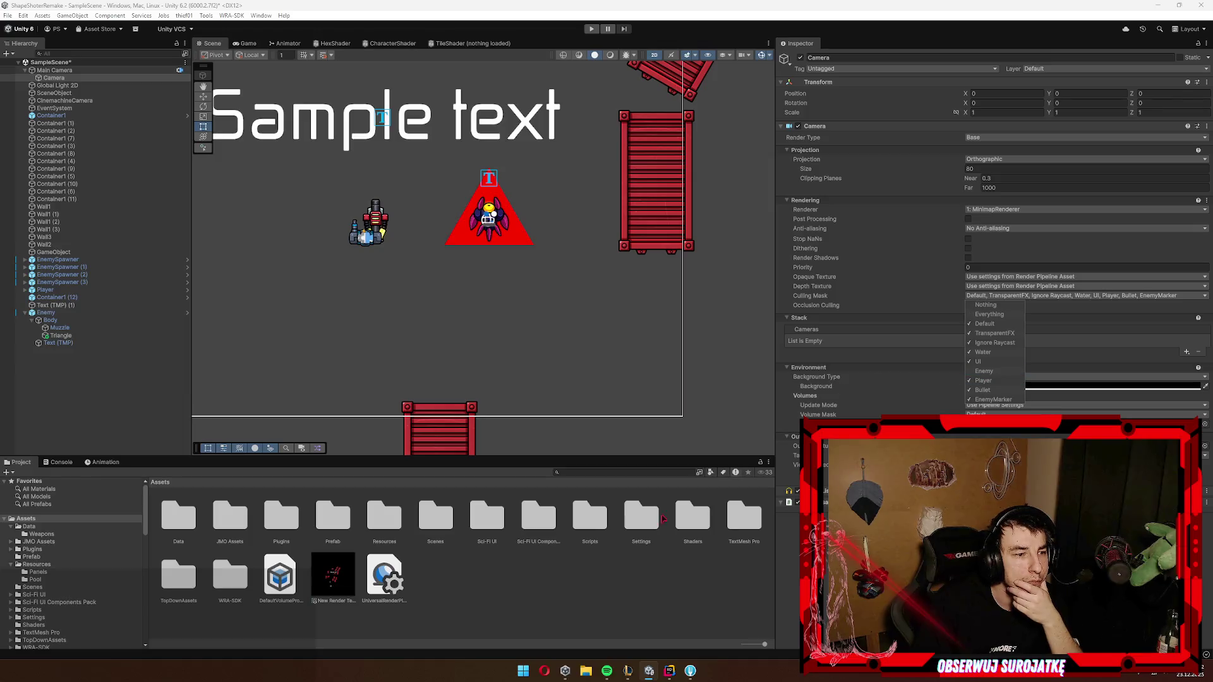
Step: Inspect New Render Texture, toggle the Camera's Post Processing, Stop NaNs and Render Shadows, then switch to the browser
{"action": "left_click", "coordinate": [333, 576]}
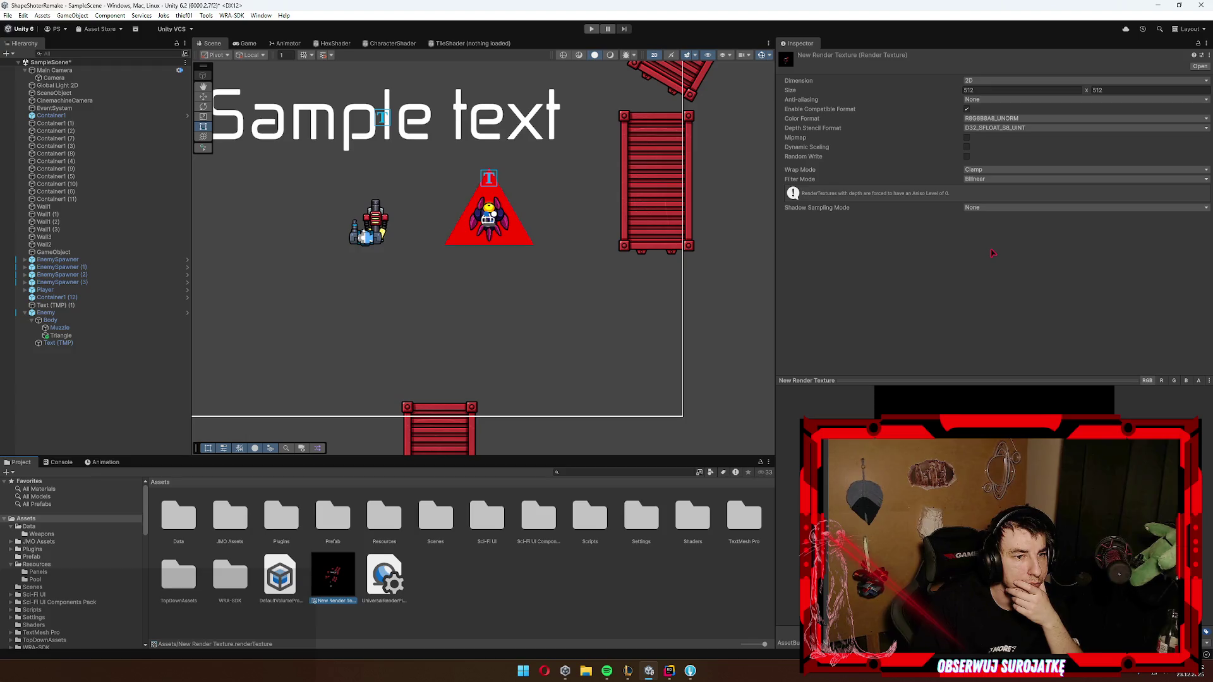
{"action": "left_click", "coordinate": [54, 78]}
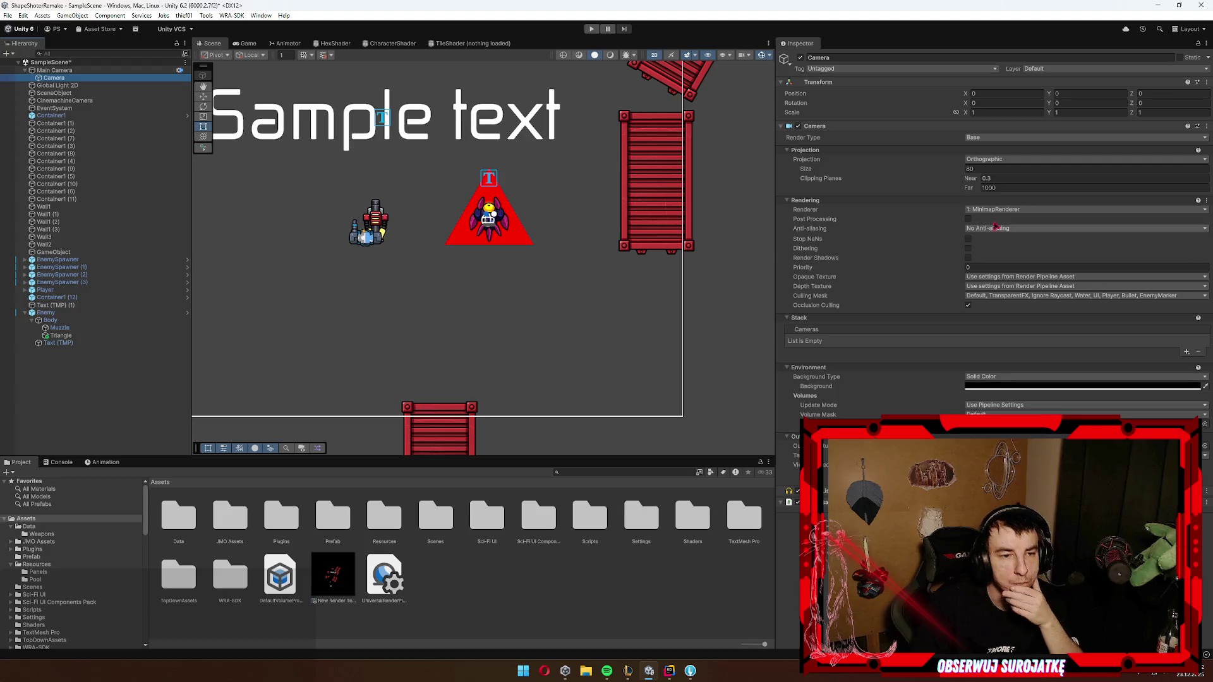
{"action": "left_click", "coordinate": [969, 220]}
{"action": "left_click", "coordinate": [968, 239]}
{"action": "left_click", "coordinate": [970, 258]}
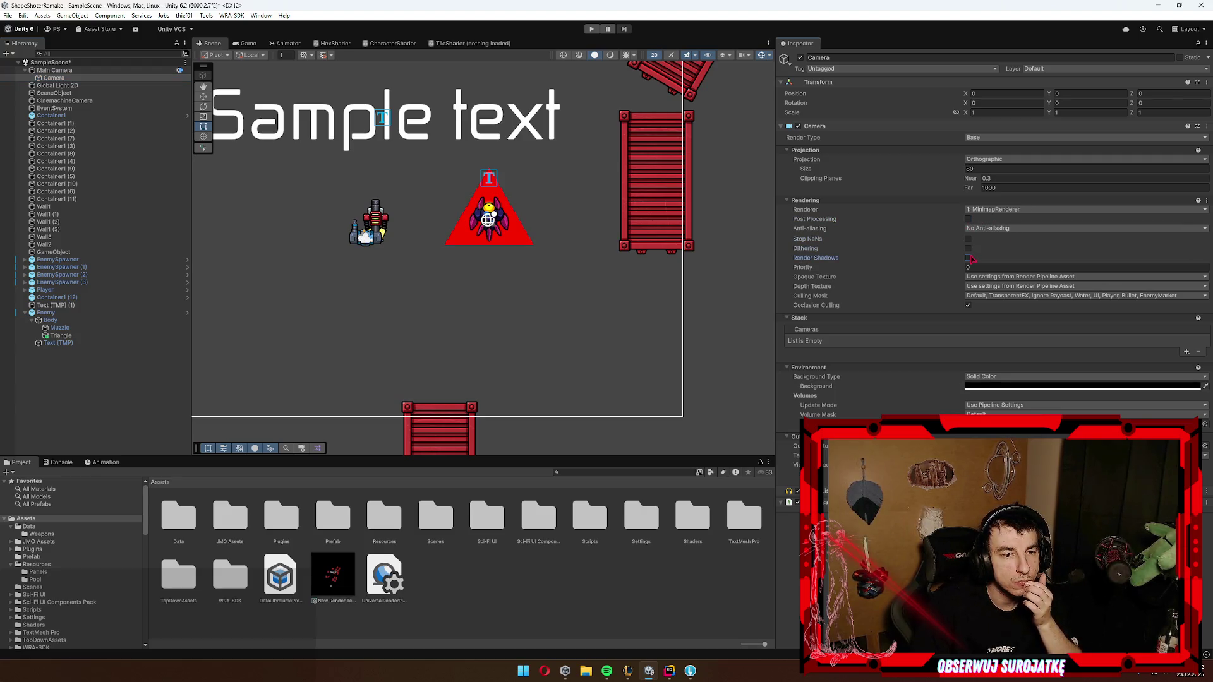
{"action": "left_click", "coordinate": [1003, 278]}
{"action": "left_click", "coordinate": [935, 329]}
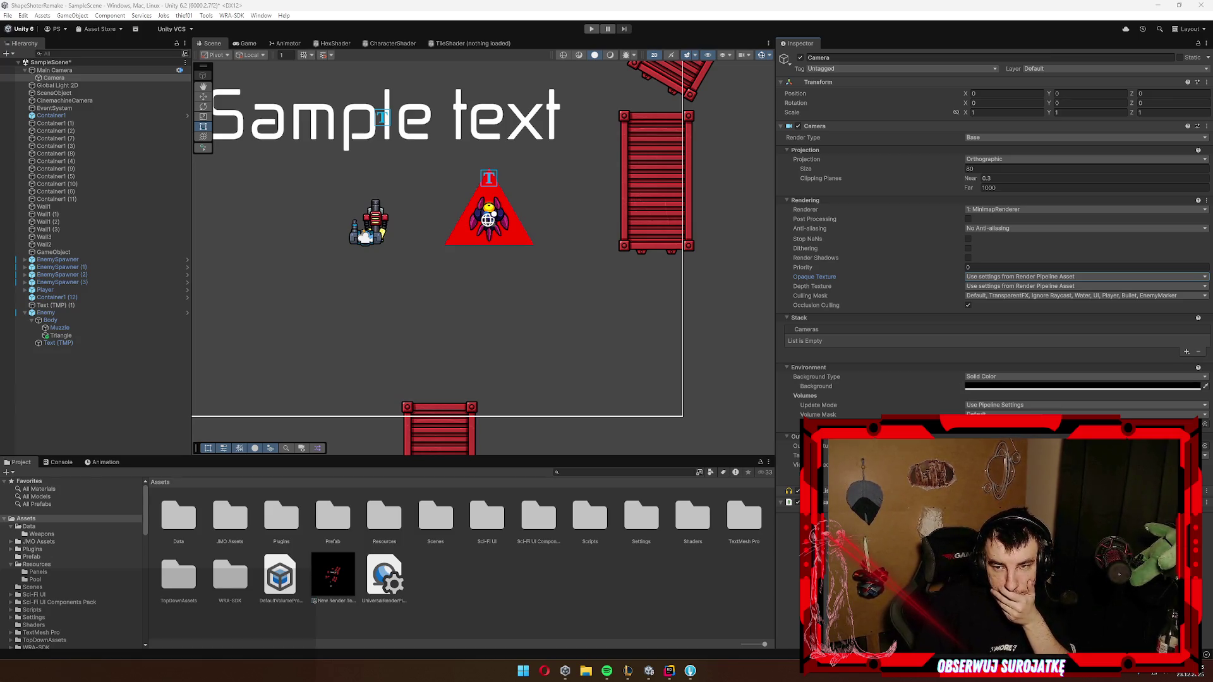
{"action": "key", "text": "alt+Tab"}
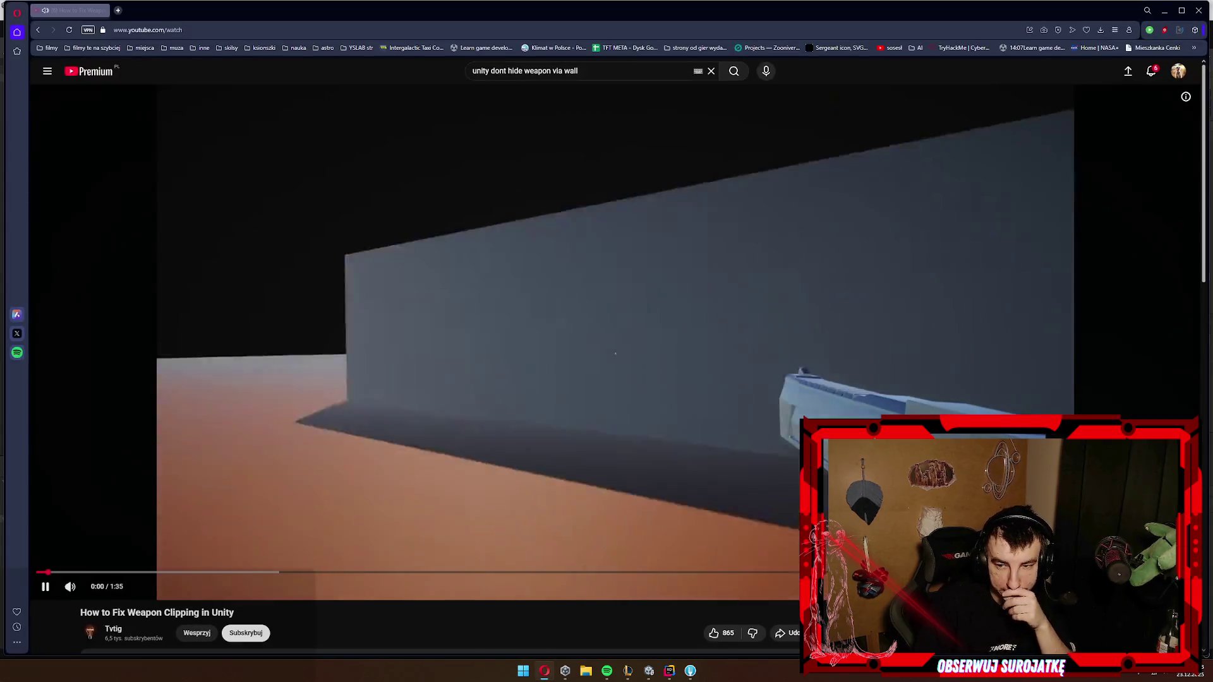
Step: Scrub the weapon-clipping tutorial to its culling mask step around 1:02, pause it, and return to Unity
{"action": "left_click", "coordinate": [297, 498]}
{"action": "left_click", "coordinate": [297, 499]}
{"action": "key", "text": "l"}
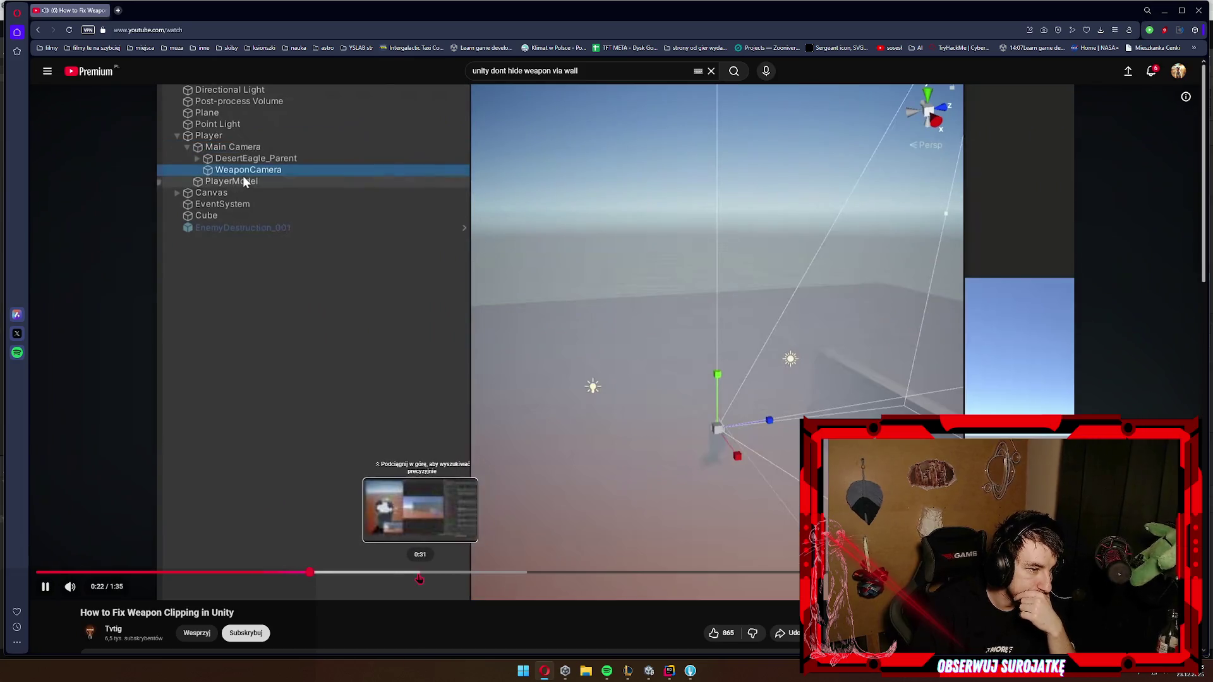
{"action": "left_click", "coordinate": [420, 573]}
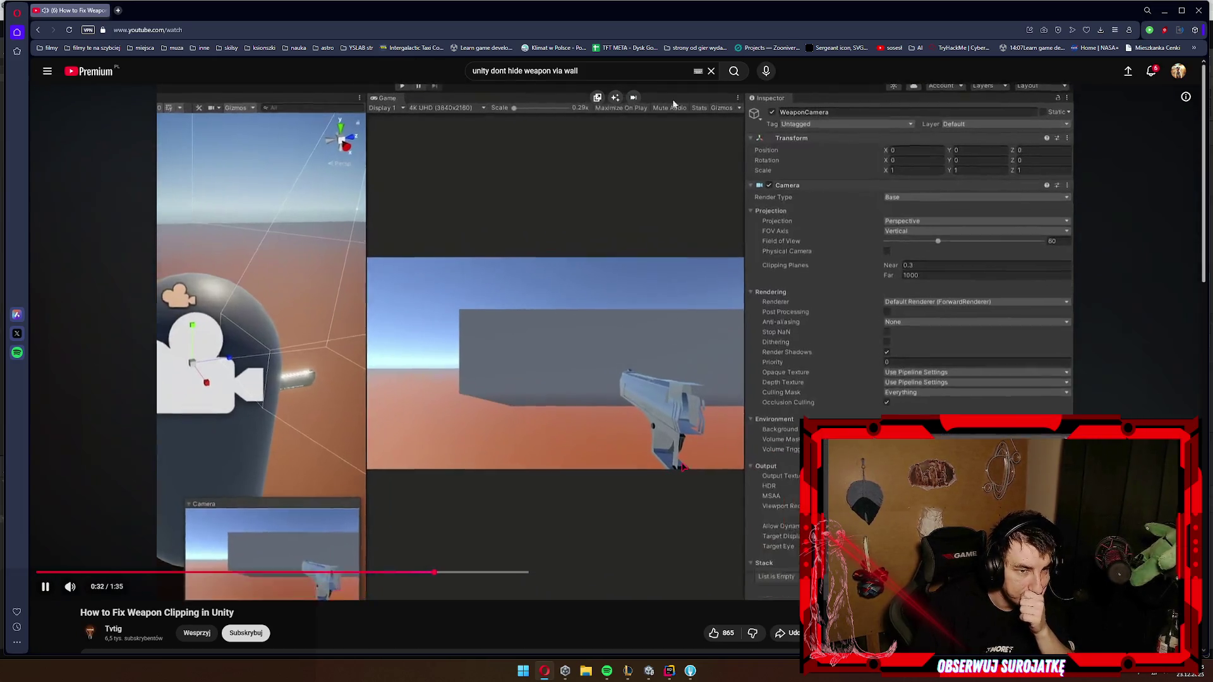
{"action": "key", "text": "Right"}
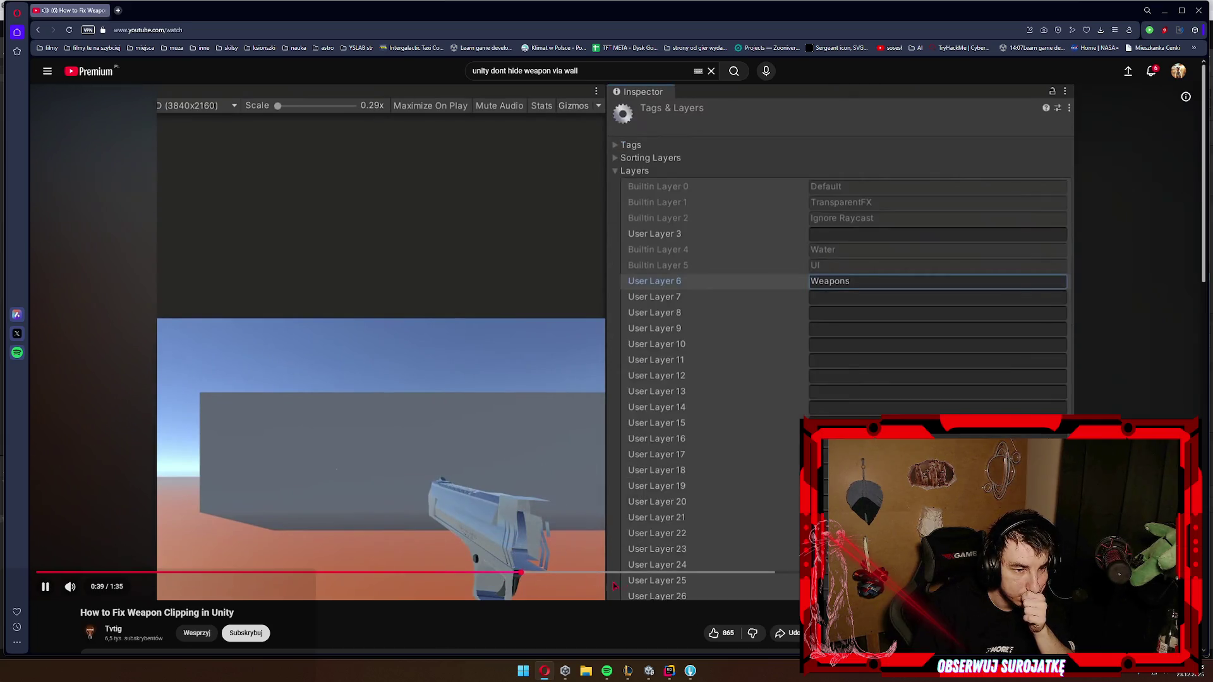
{"action": "left_click", "coordinate": [587, 573]}
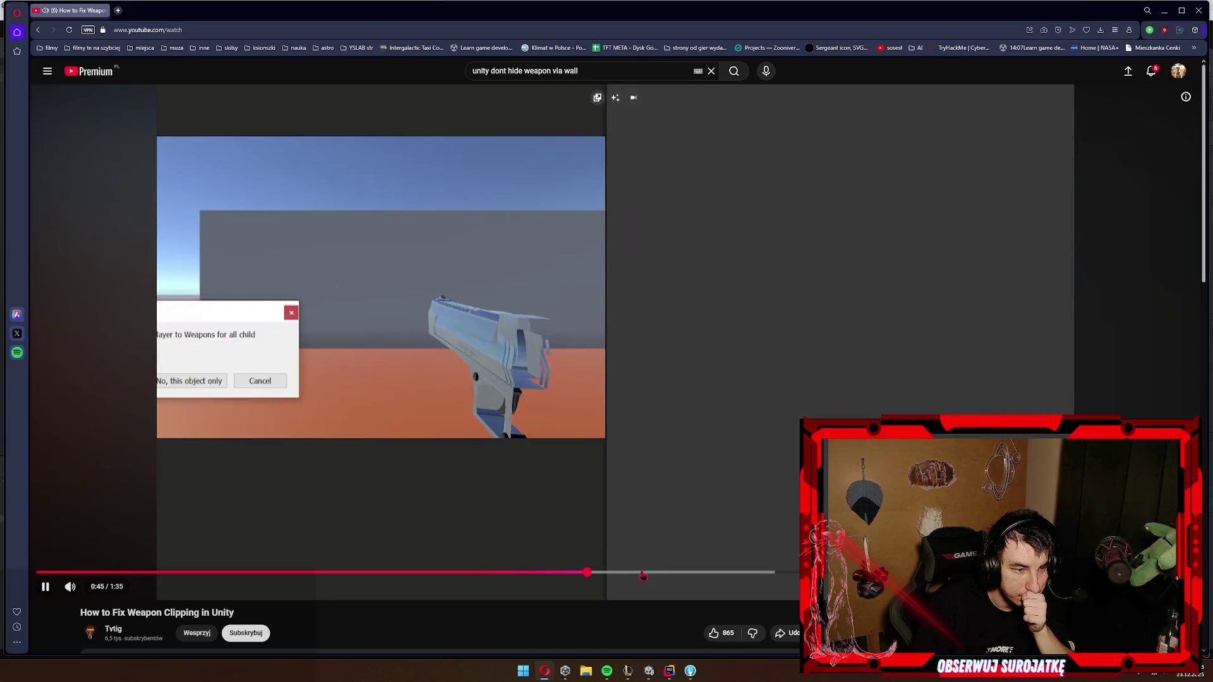
{"action": "left_click", "coordinate": [643, 574]}
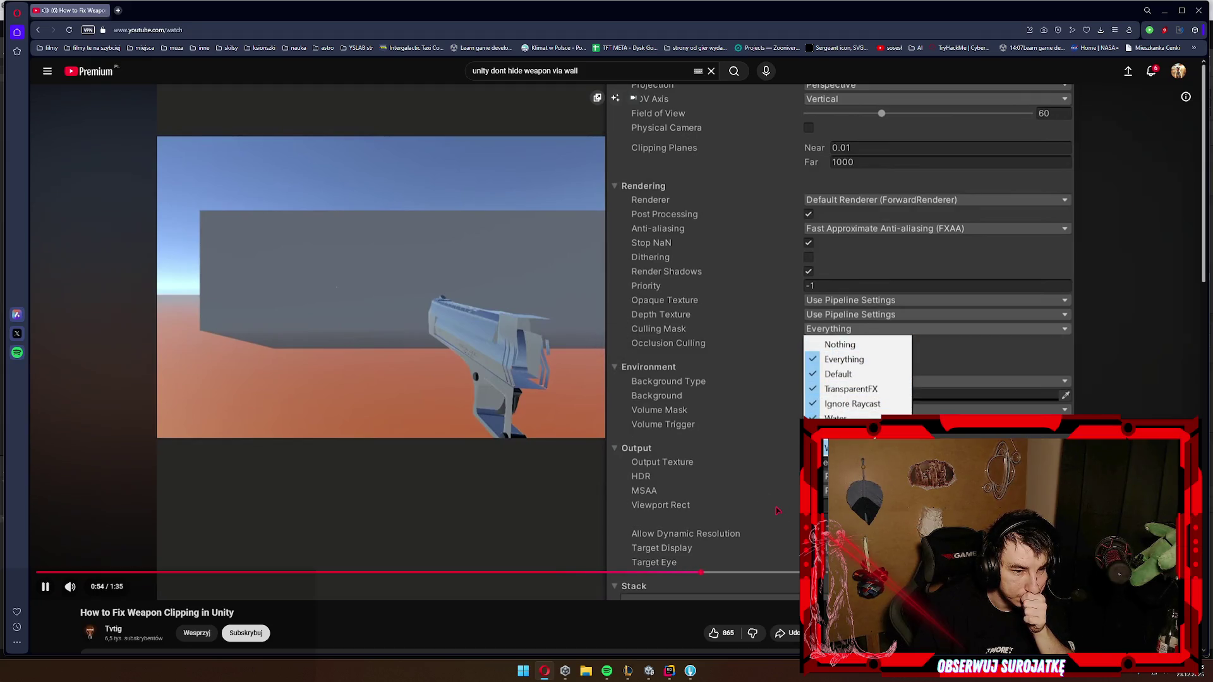
{"action": "left_click", "coordinate": [468, 289]}
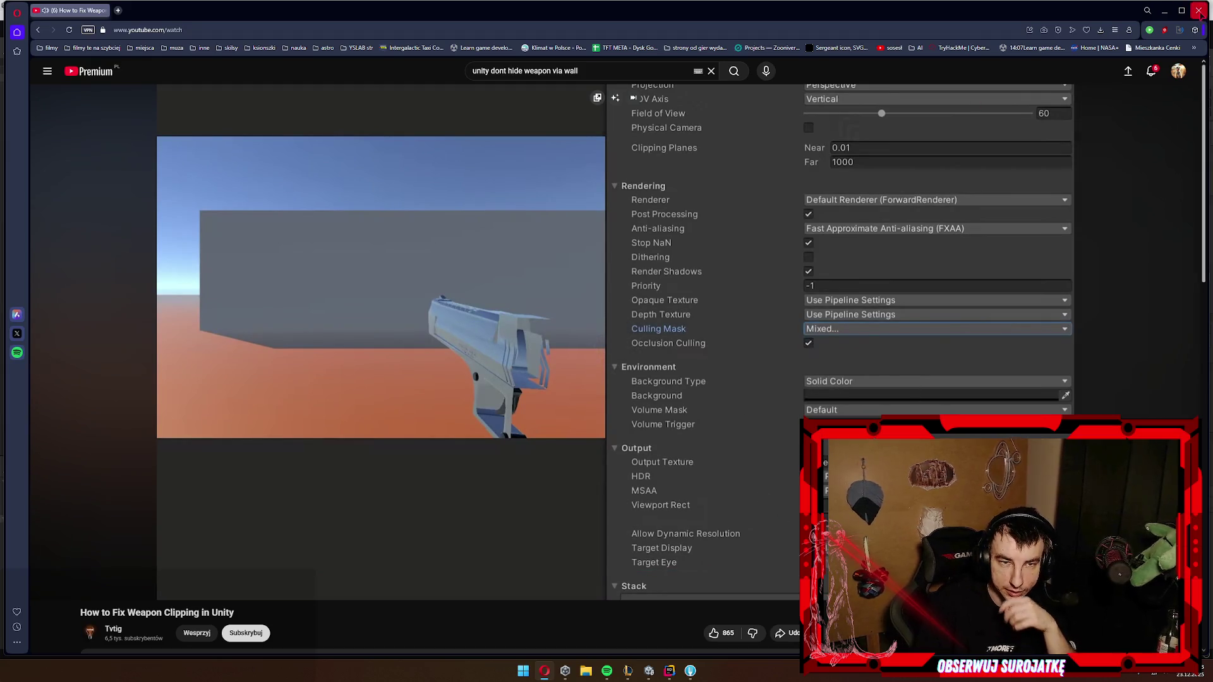
{"action": "key", "text": "space"}
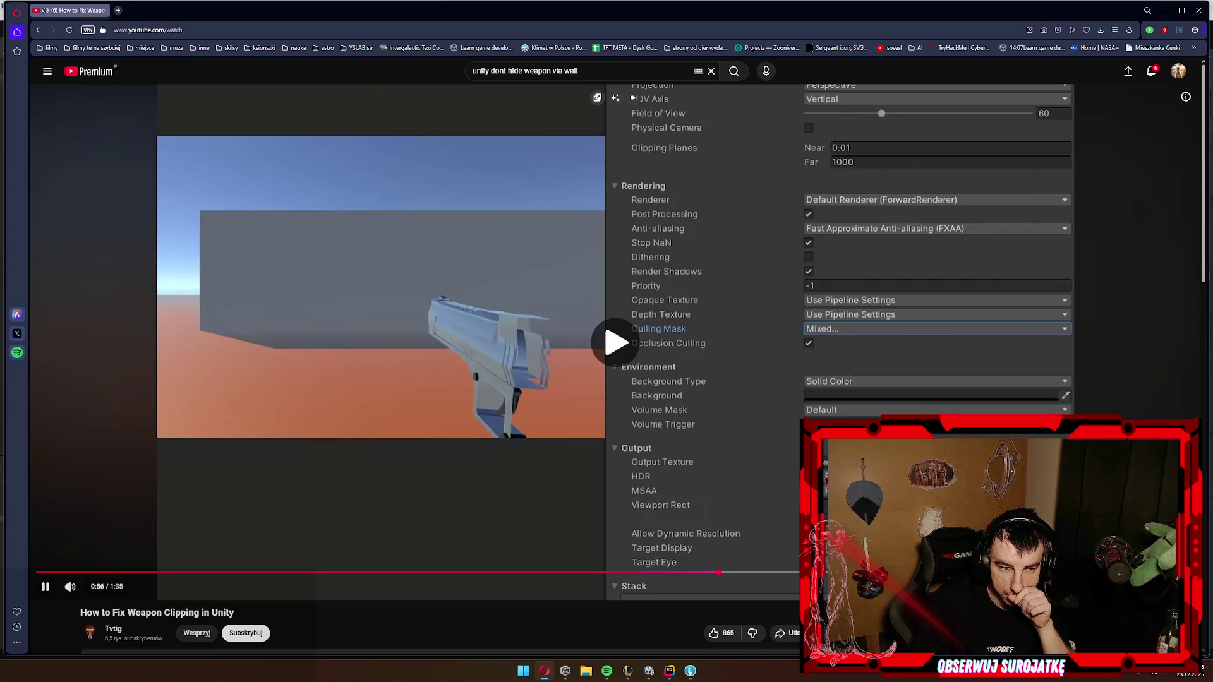
{"action": "left_click", "coordinate": [795, 573]}
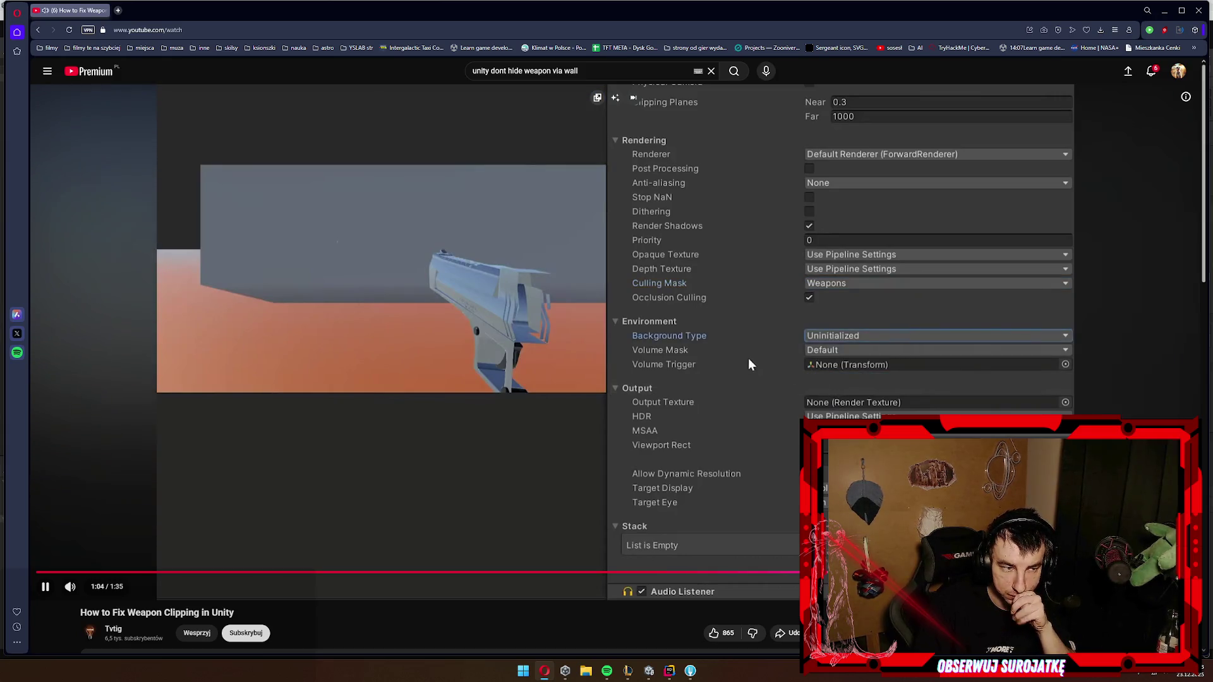
{"action": "key", "text": "space"}
{"action": "key", "text": "alt+Tab"}
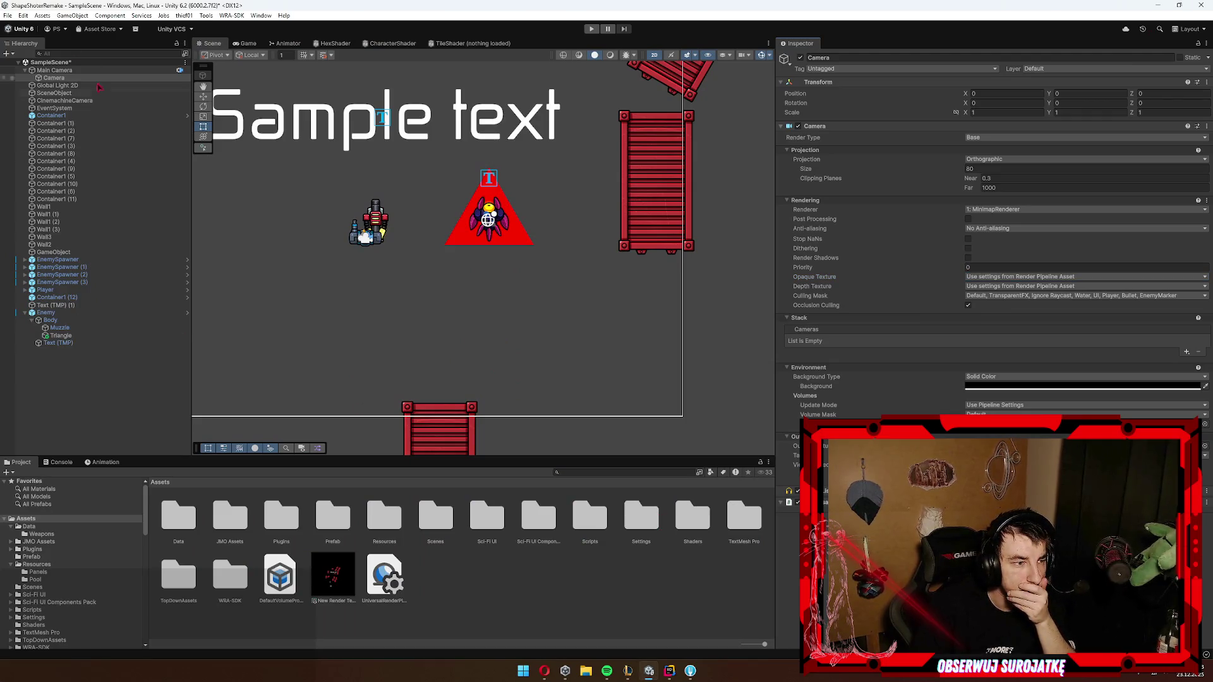
Step: In the Game view, untick EnemyMarker in the Main Camera's Culling Mask
{"action": "left_click", "coordinate": [54, 69]}
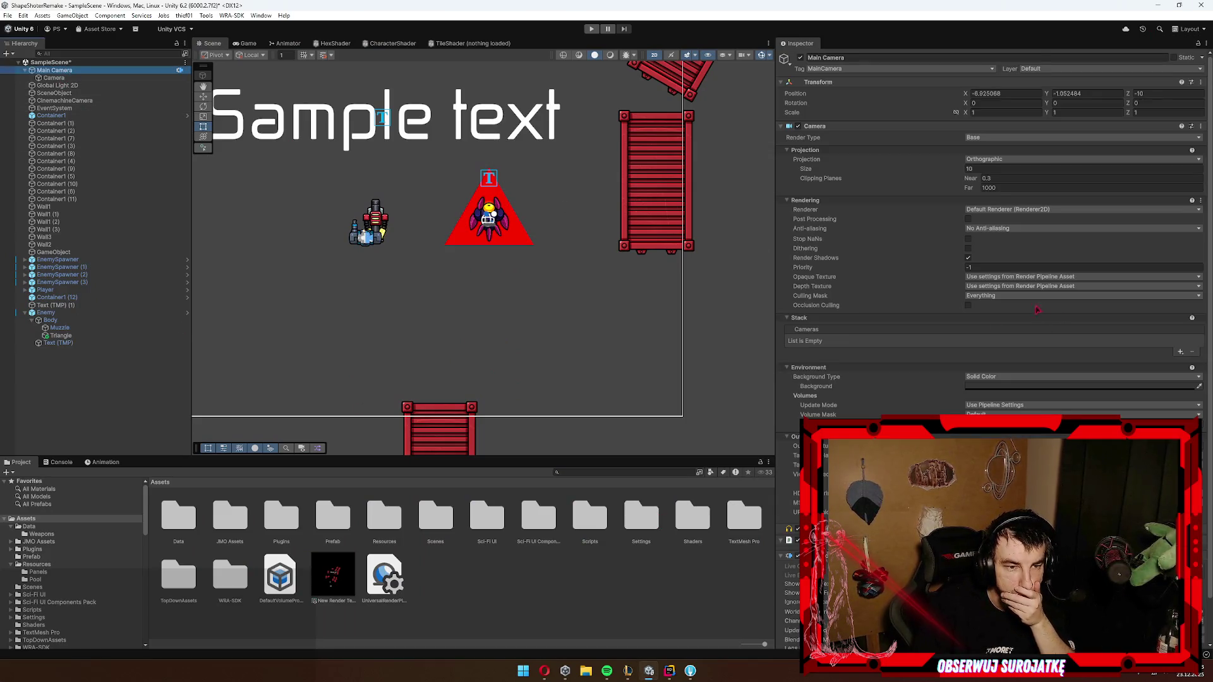
{"action": "scroll", "coordinate": [1001, 320], "scroll_direction": "down", "scroll_amount": 2}
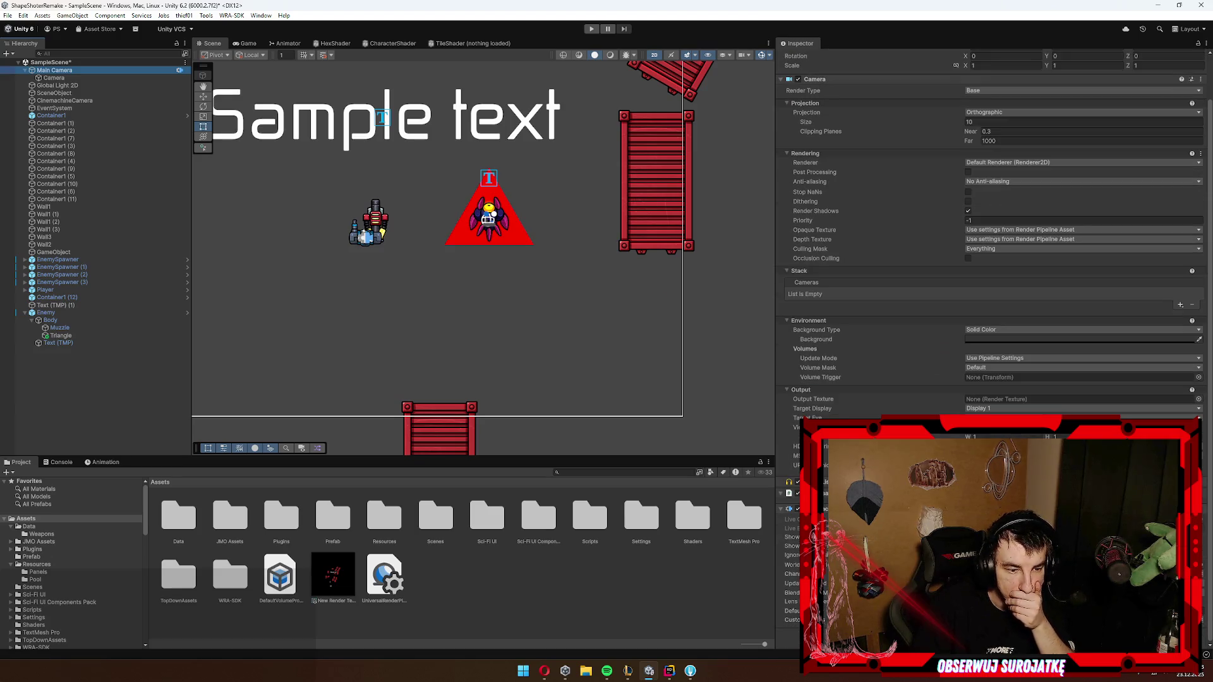
{"action": "left_click", "coordinate": [248, 43]}
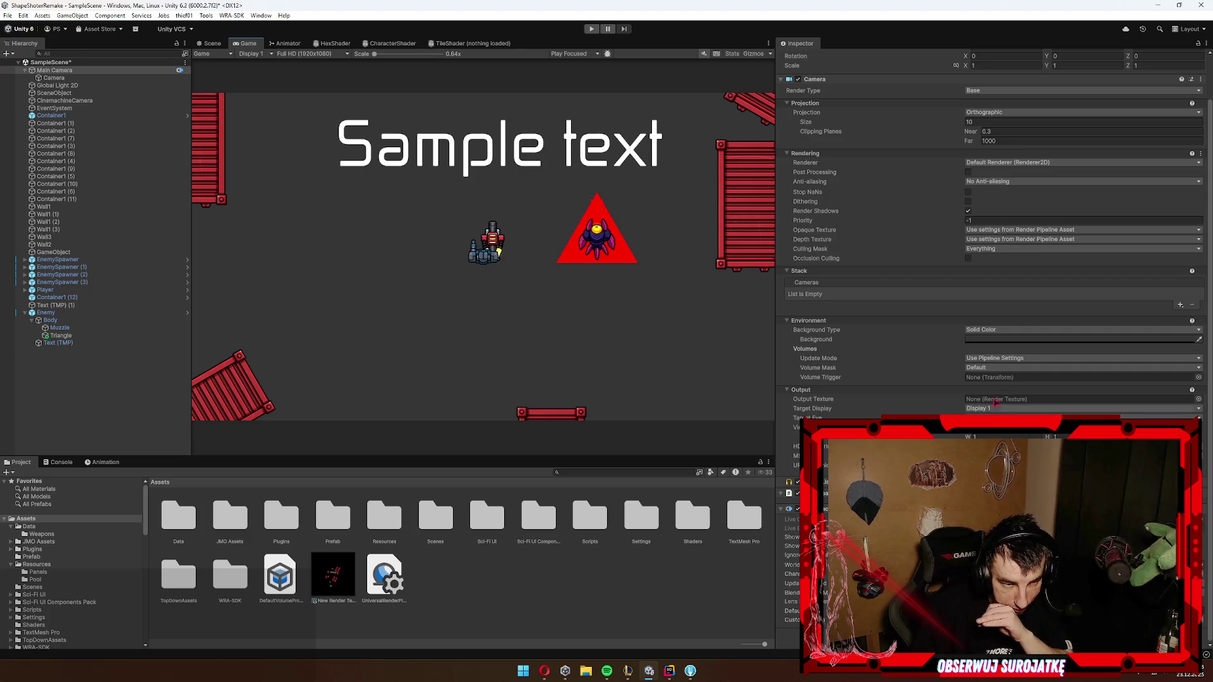
{"action": "left_click", "coordinate": [996, 249]}
{"action": "left_click", "coordinate": [1000, 353]}
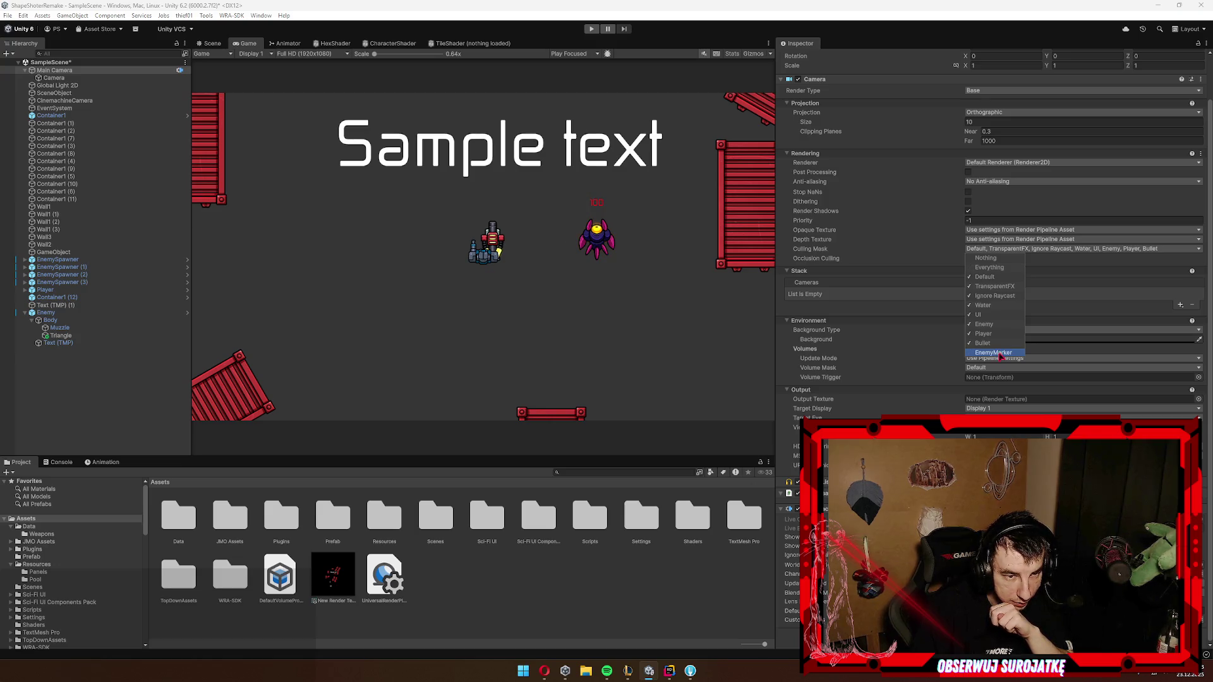
Step: Review New Render Texture and which layers the minimap Camera's Culling Mask renders
{"action": "left_click", "coordinate": [346, 587]}
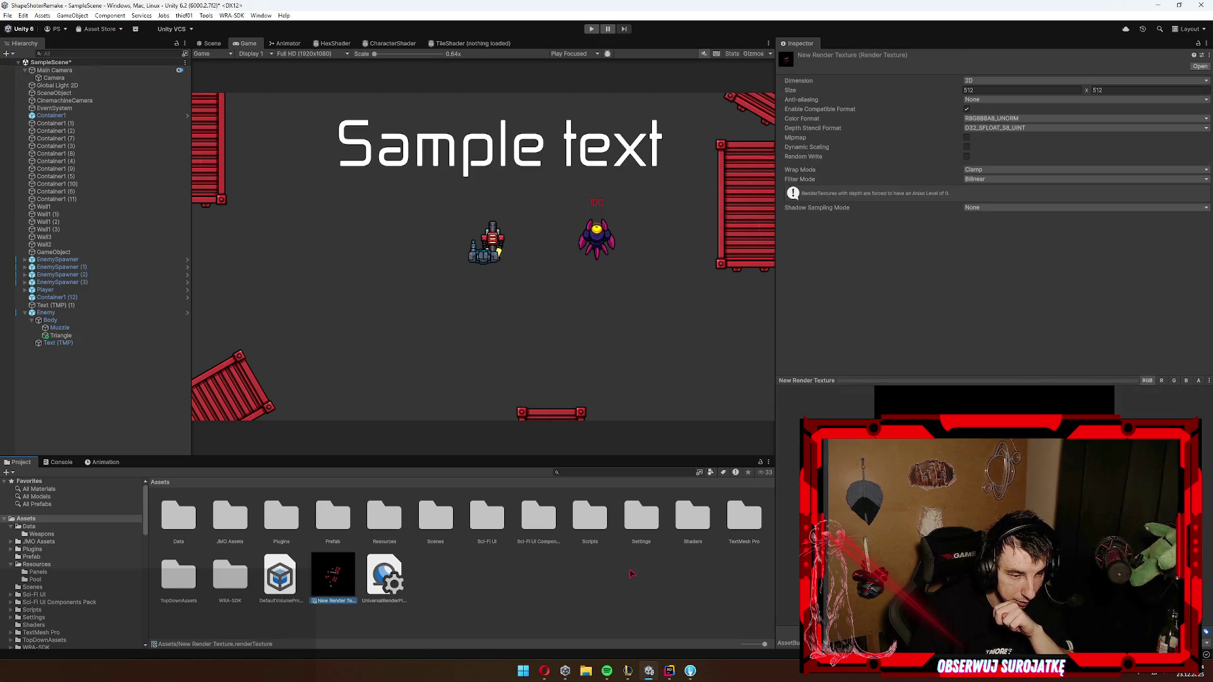
{"action": "left_click", "coordinate": [54, 78]}
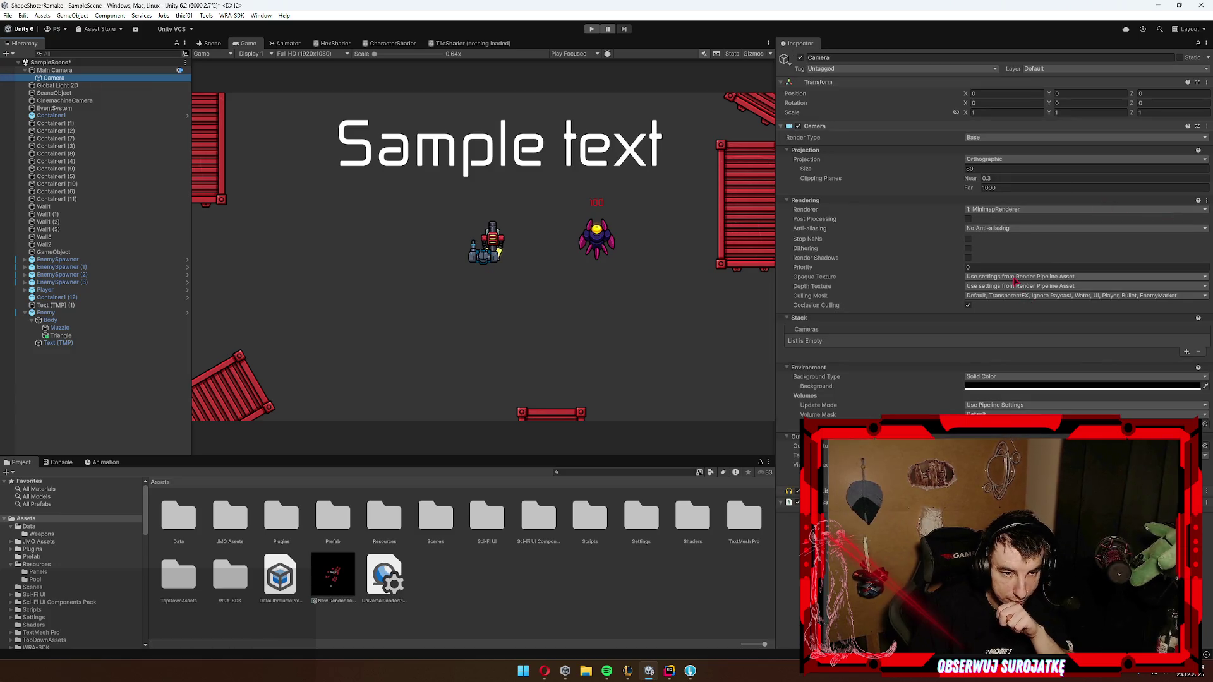
{"action": "left_click", "coordinate": [1015, 296]}
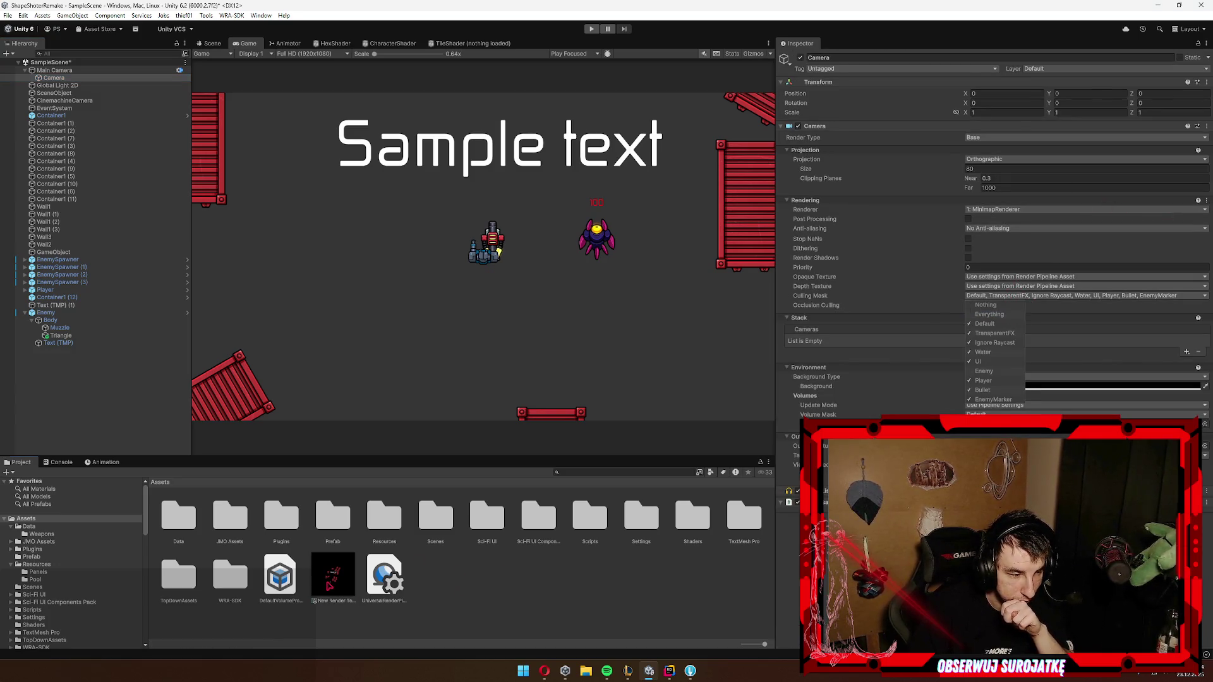
{"action": "left_click", "coordinate": [332, 577]}
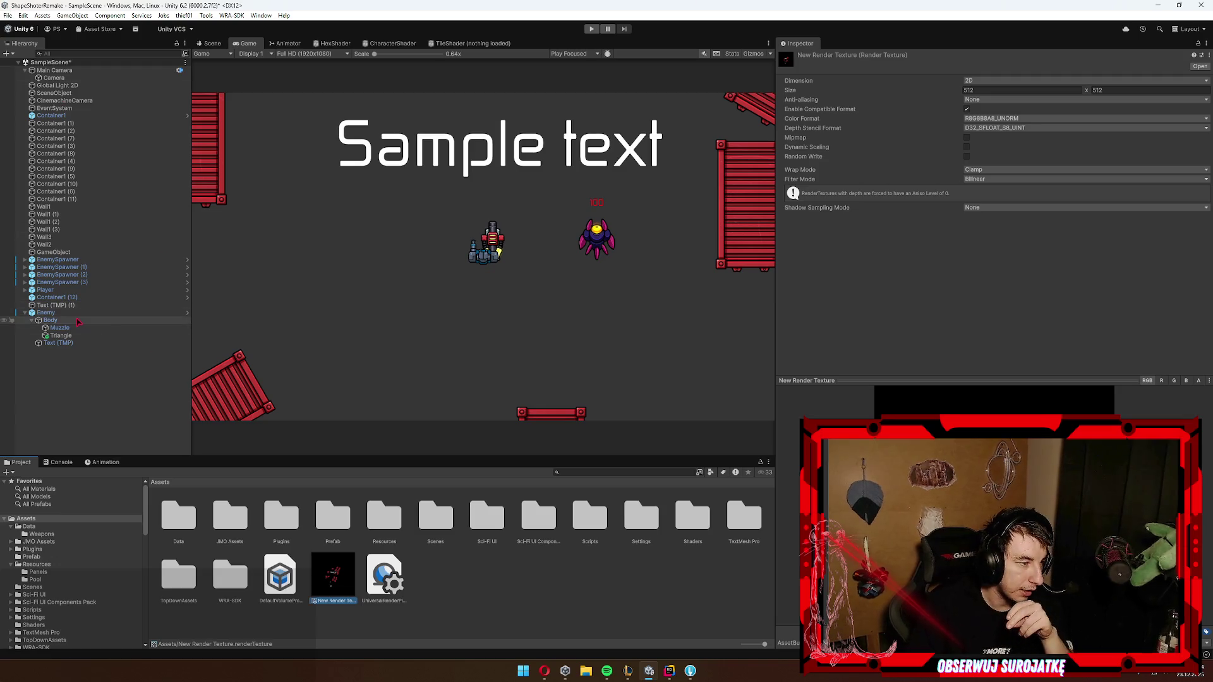
Step: Set the enemy's Body to the Enemy layer, choosing 'No, this object only'
{"action": "left_click", "coordinate": [50, 320]}
{"action": "left_click", "coordinate": [1087, 69]}
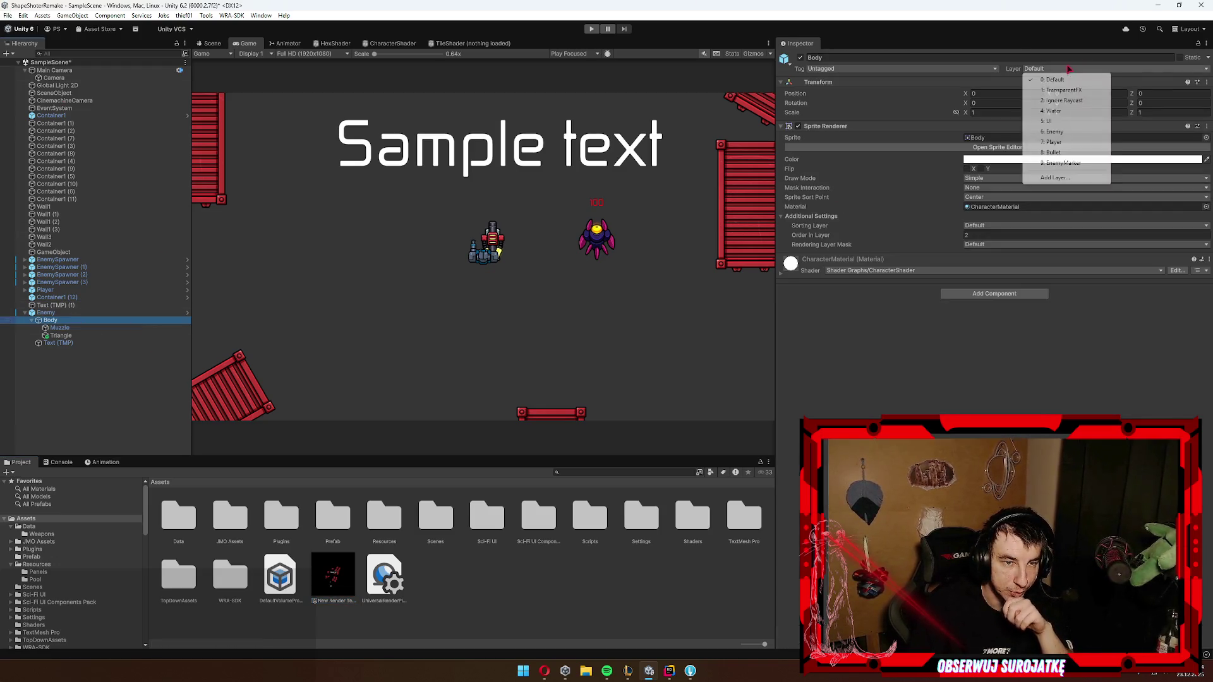
{"action": "left_click", "coordinate": [1078, 143]}
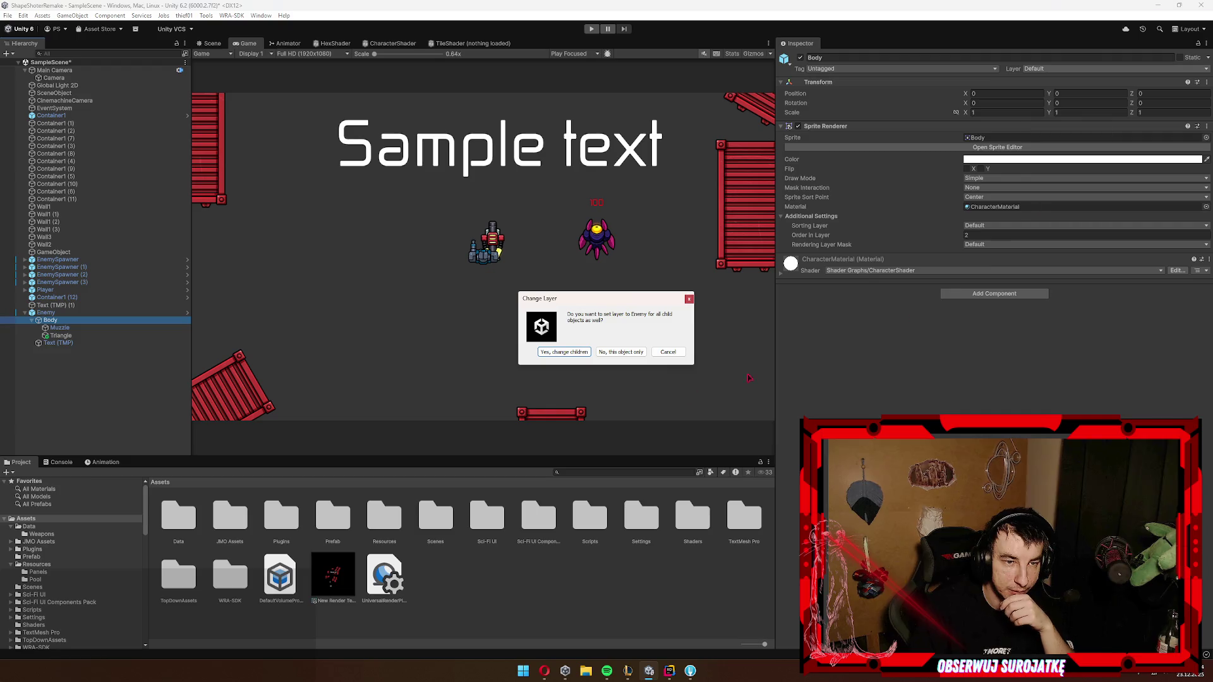
{"action": "left_click", "coordinate": [621, 352]}
Step: Check the layers of the enemy's Triangle, Muzzle and Text (TMP) children, ending back on Body
{"action": "left_click", "coordinate": [73, 334]}
{"action": "left_click", "coordinate": [73, 327]}
{"action": "left_click", "coordinate": [75, 336]}
{"action": "left_click", "coordinate": [76, 342]}
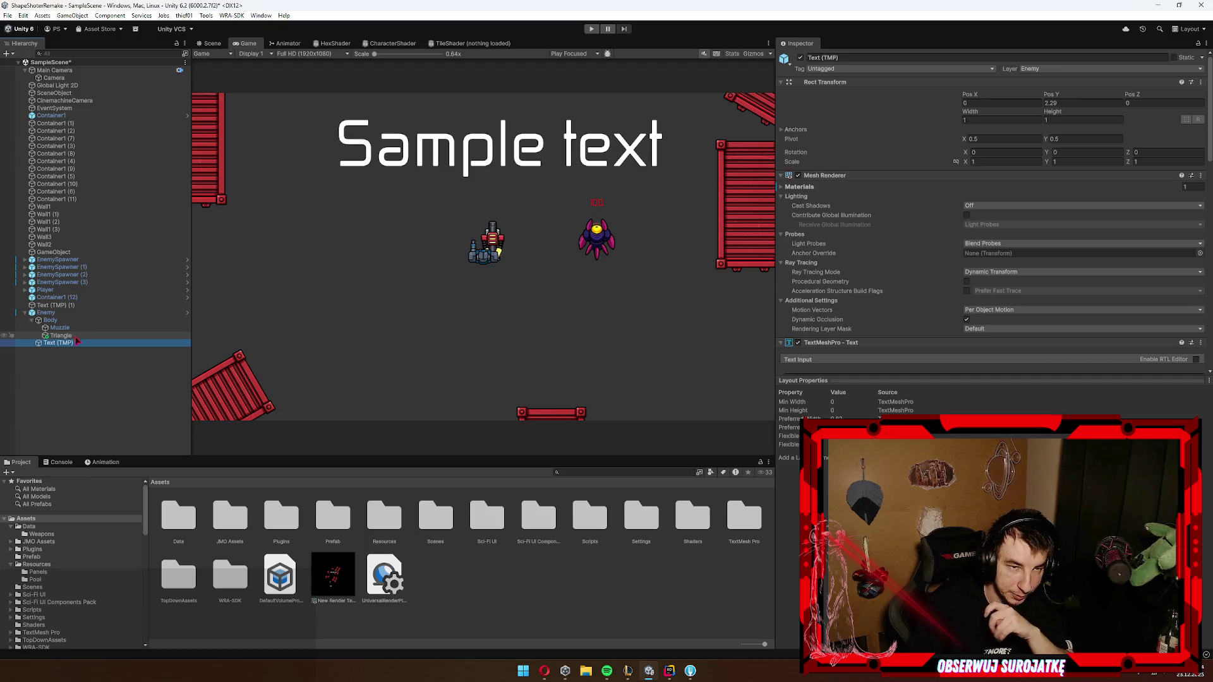
{"action": "left_click", "coordinate": [95, 335]}
{"action": "left_click", "coordinate": [85, 328]}
{"action": "left_click", "coordinate": [81, 321]}
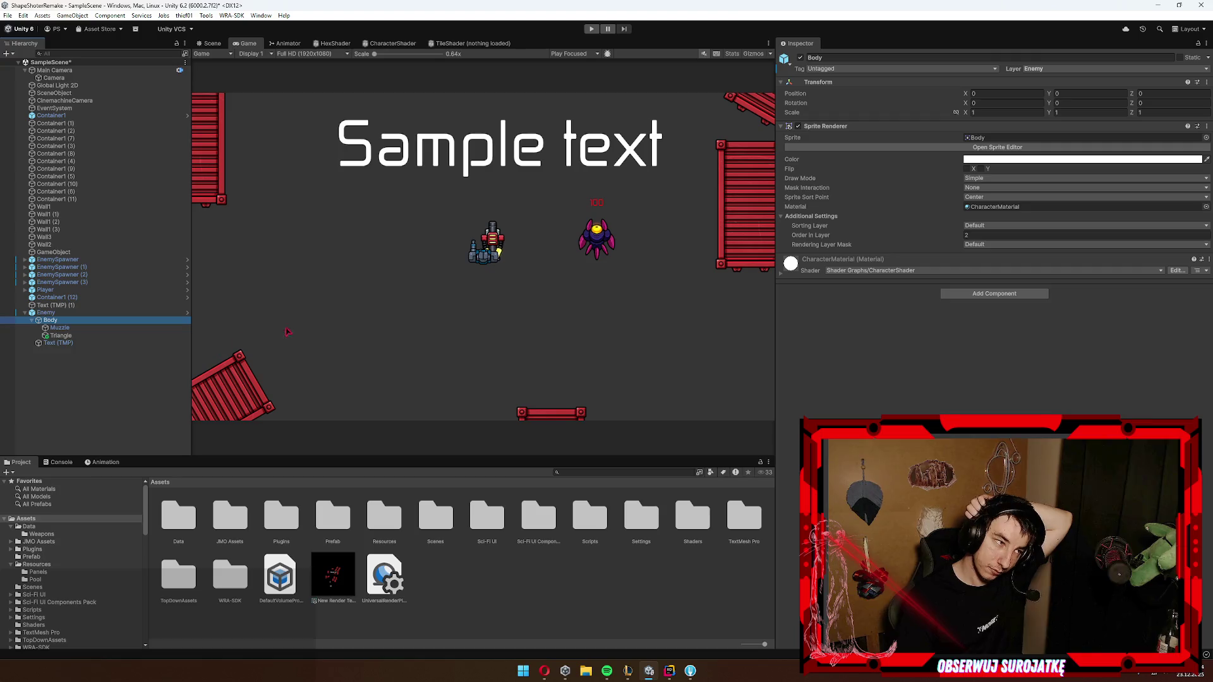
Step: With Enemy selected, return to the Scene view and hide the EnemyMarker layer there
{"action": "left_click", "coordinate": [119, 314]}
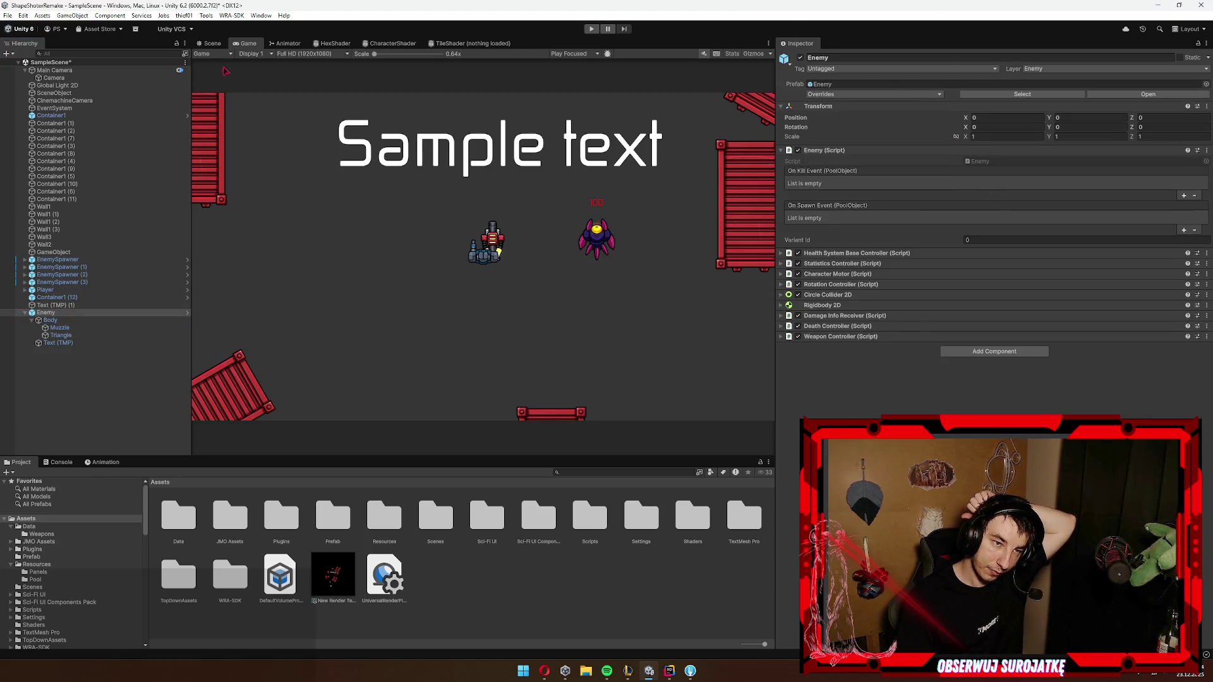
{"action": "left_click", "coordinate": [214, 44]}
{"action": "left_click", "coordinate": [694, 55]}
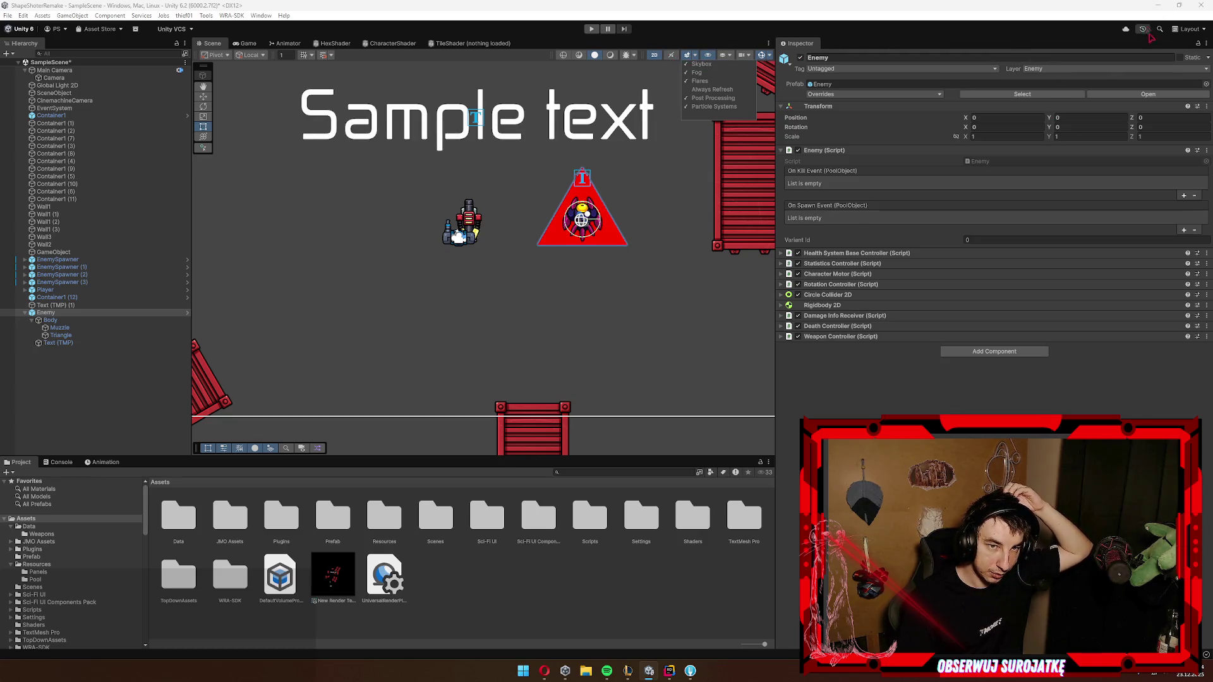
{"action": "left_click", "coordinate": [993, 384]}
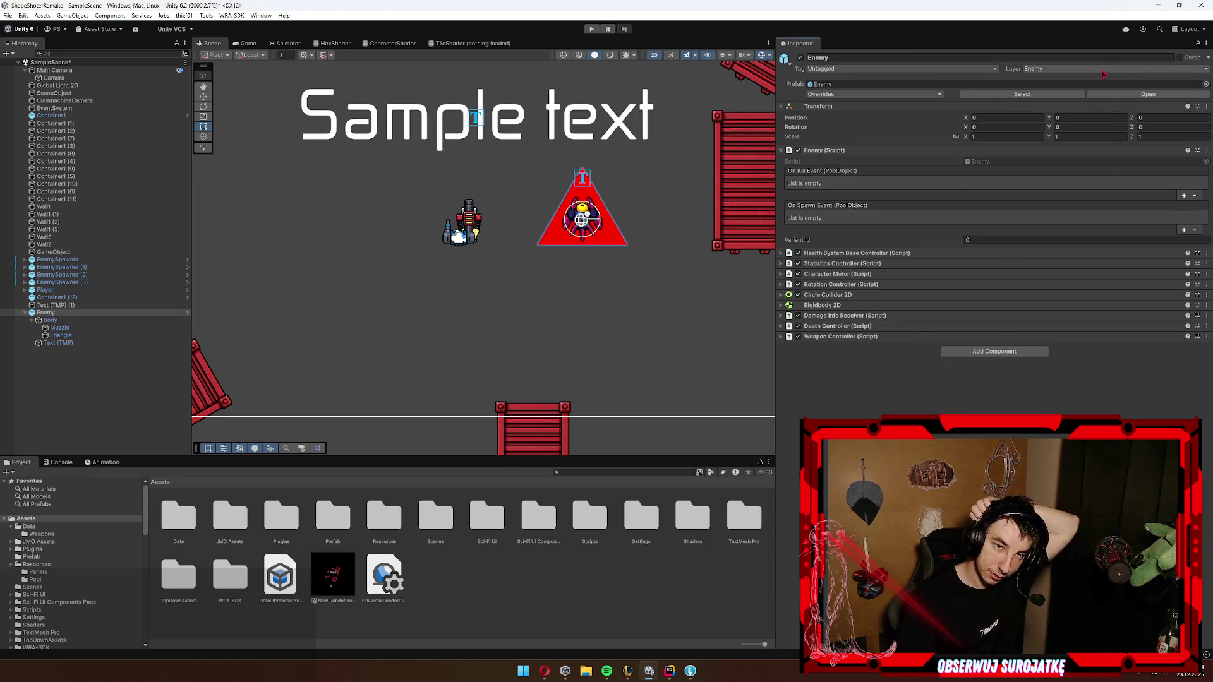
{"action": "left_click", "coordinate": [1075, 69]}
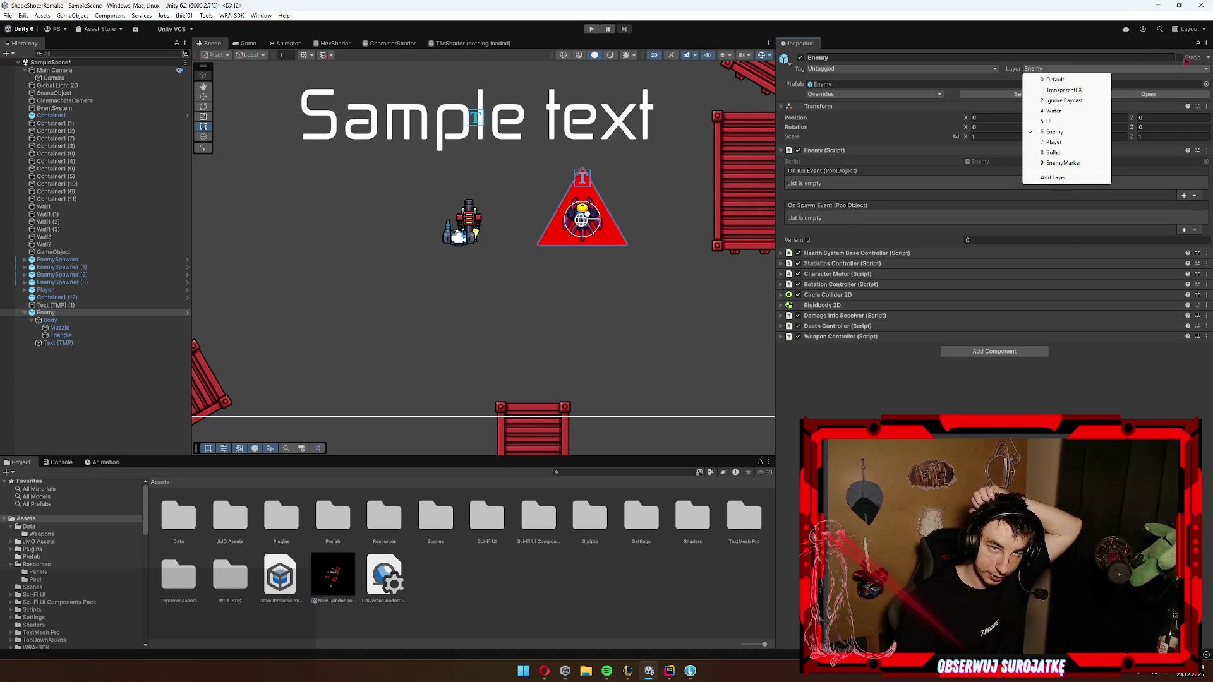
{"action": "left_click", "coordinate": [1151, 39]}
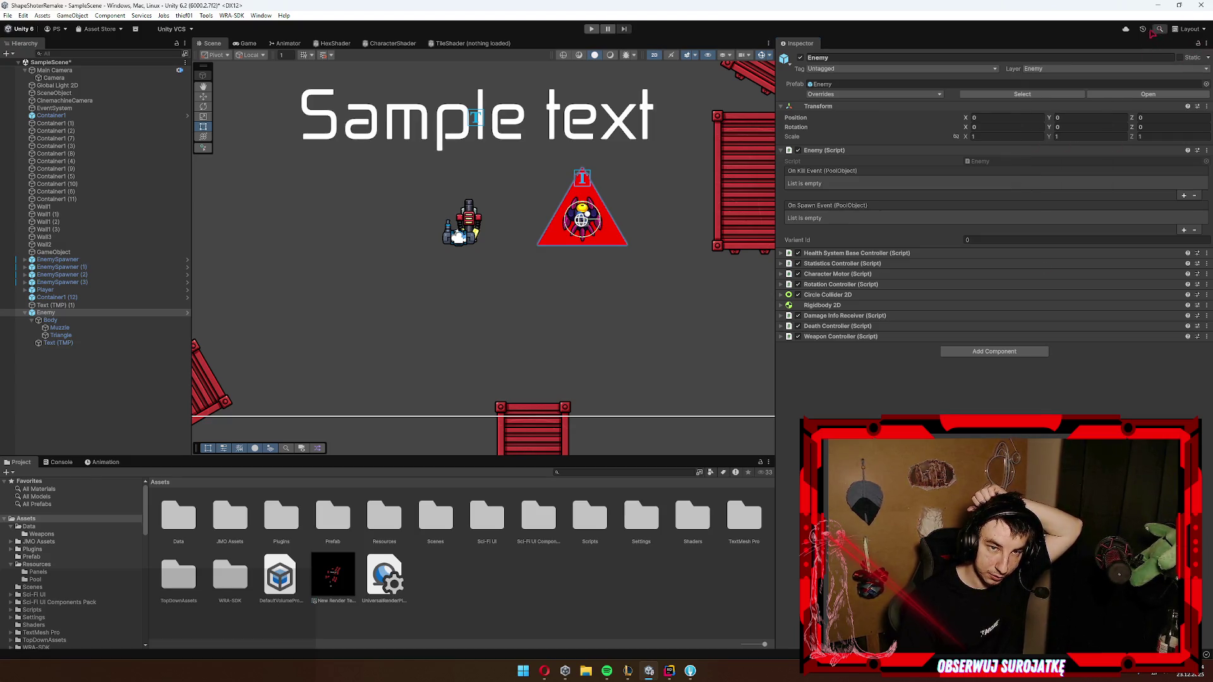
{"action": "left_click", "coordinate": [1160, 30]}
{"action": "key", "text": "Escape"}
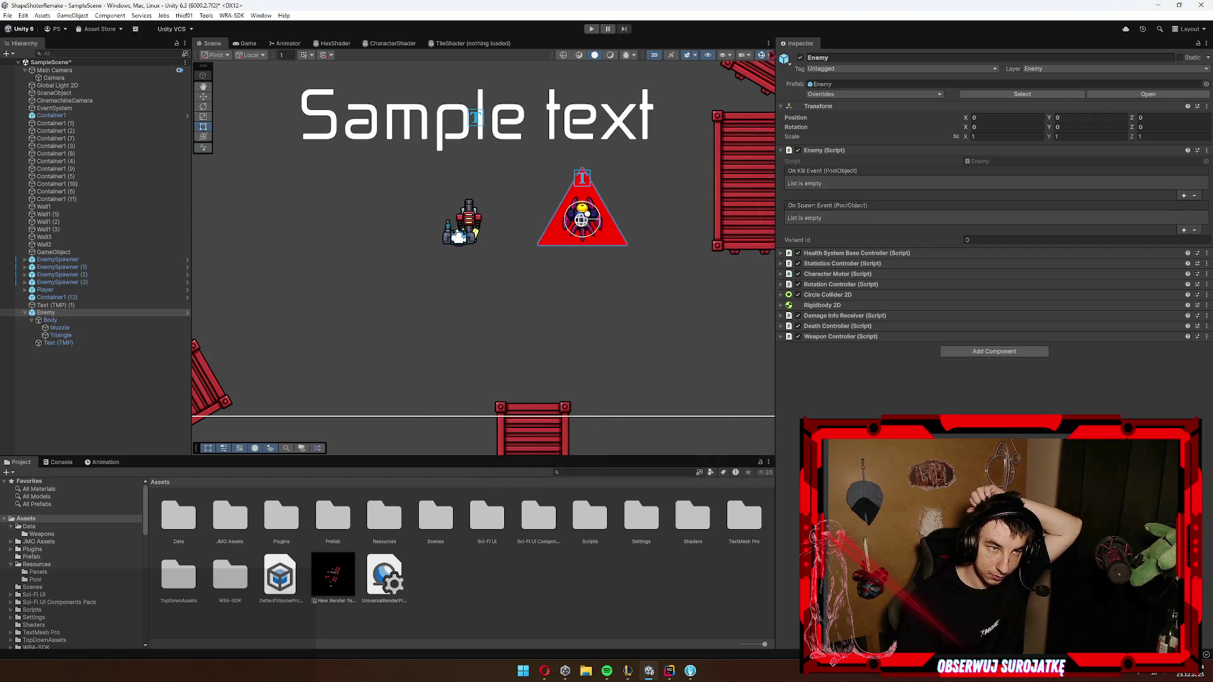
{"action": "left_click", "coordinate": [725, 55]}
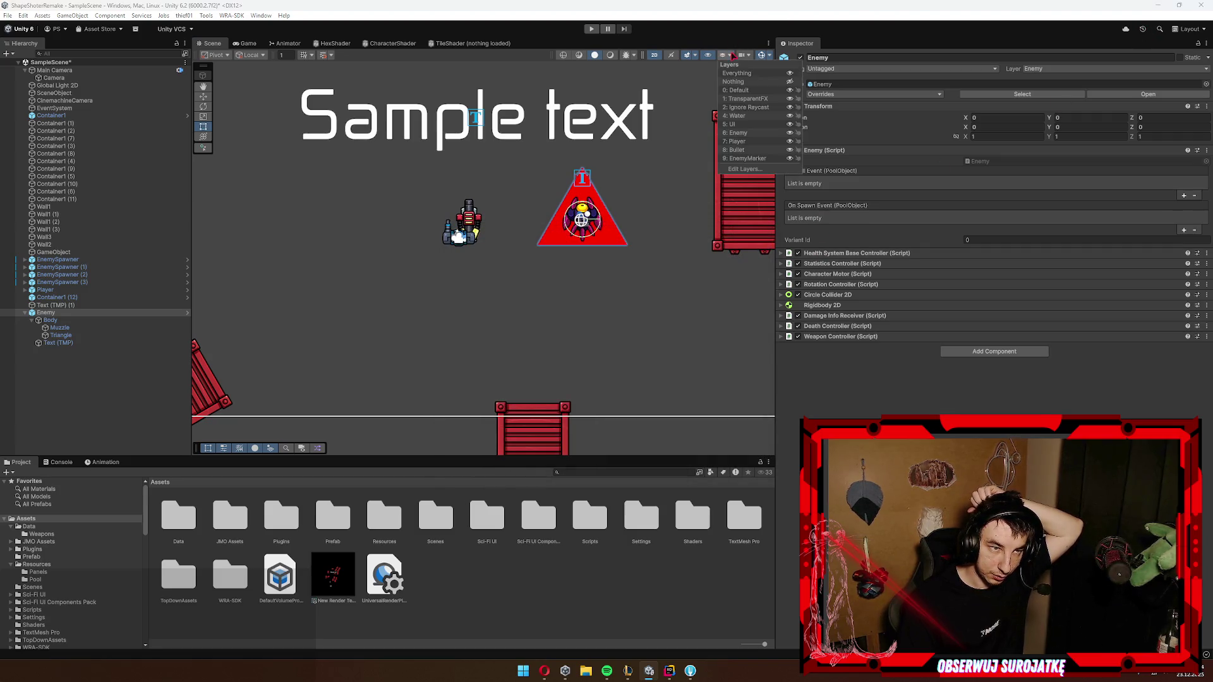
{"action": "left_click", "coordinate": [790, 158]}
{"action": "left_click", "coordinate": [630, 336]}
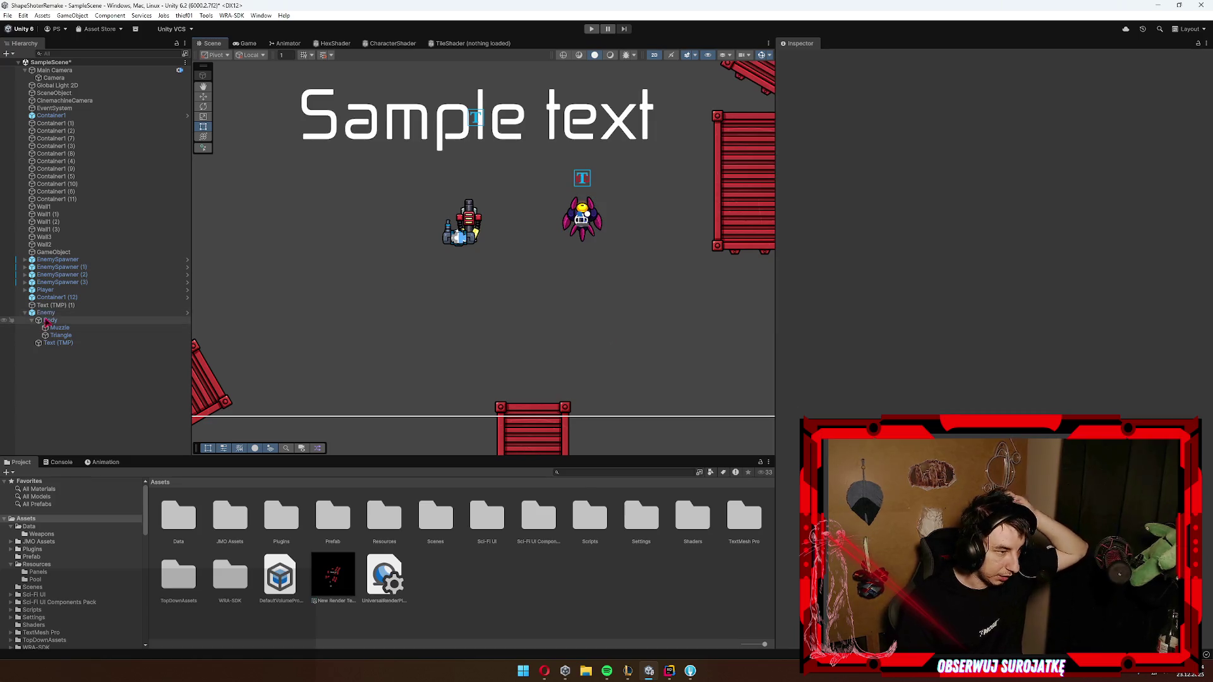
Step: Review the Enemy prefab's overrides, then delete the Enemy instance from the scene
{"action": "left_click", "coordinate": [910, 94]}
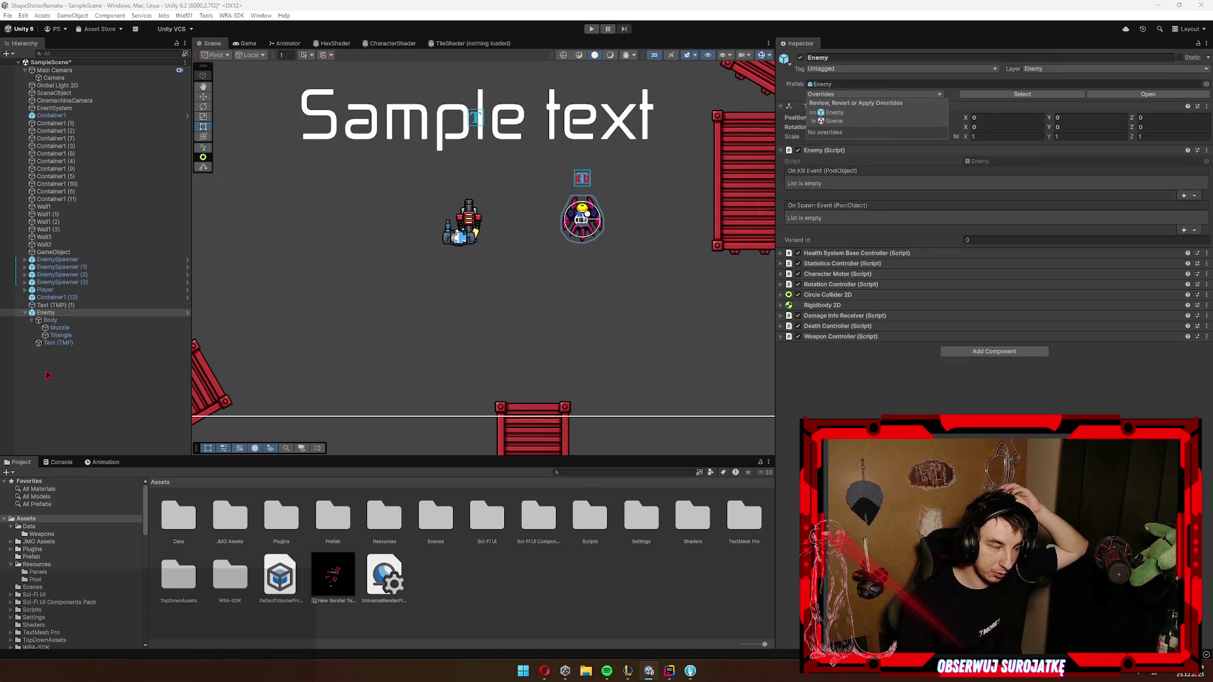
{"action": "left_click", "coordinate": [46, 313]}
{"action": "key", "text": "Delete"}
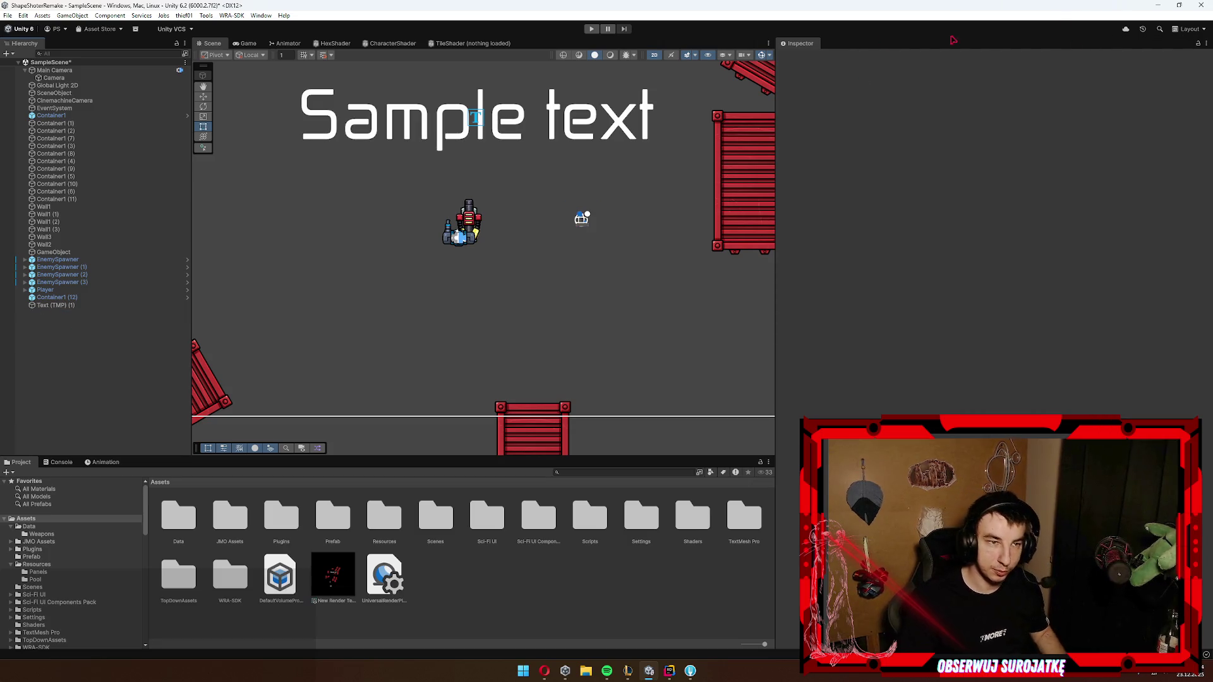
Step: From the Player's Layer dropdown, add a layer named PlayerMarker as User Layer 10
{"action": "left_click", "coordinate": [1190, 29]}
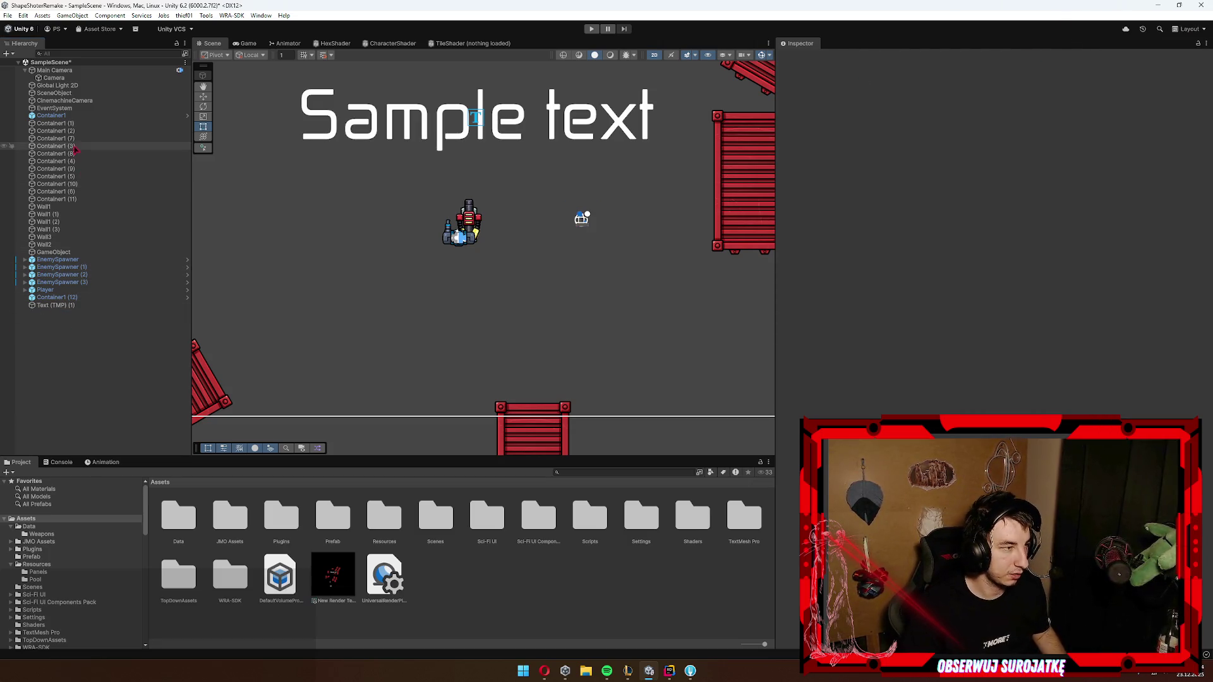
{"action": "left_click", "coordinate": [24, 290]}
{"action": "left_click", "coordinate": [65, 297]}
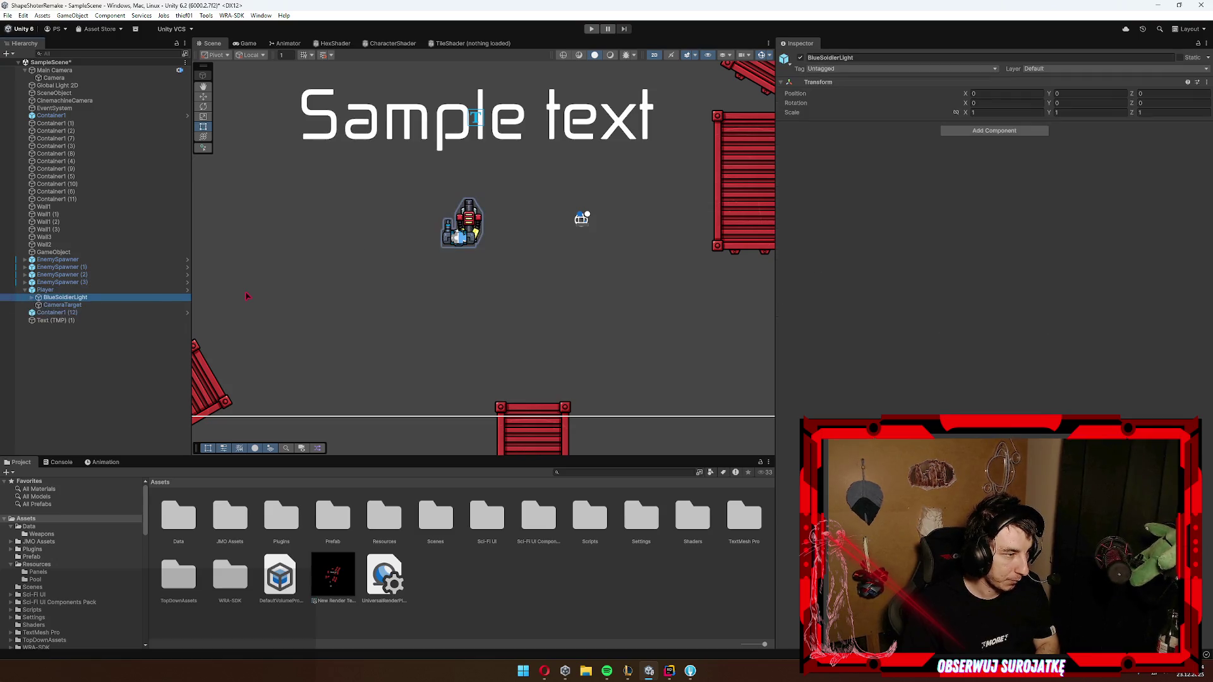
{"action": "left_click", "coordinate": [45, 290]}
{"action": "left_click", "coordinate": [1074, 68]}
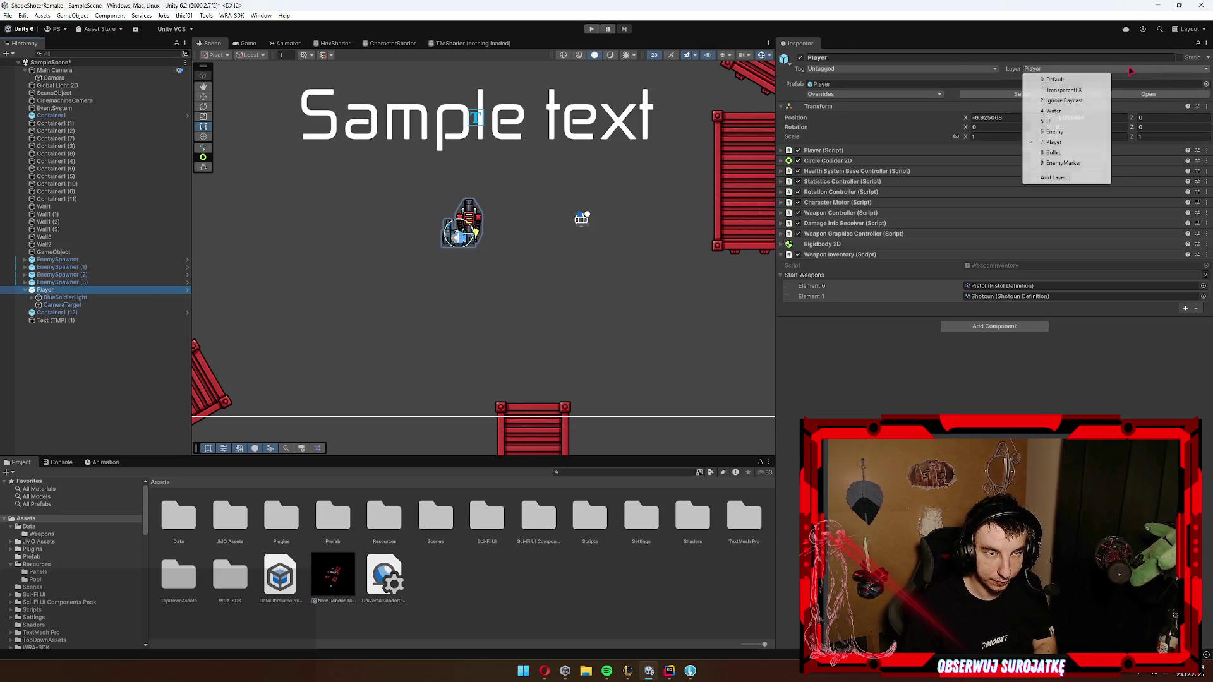
{"action": "left_click", "coordinate": [1071, 179]}
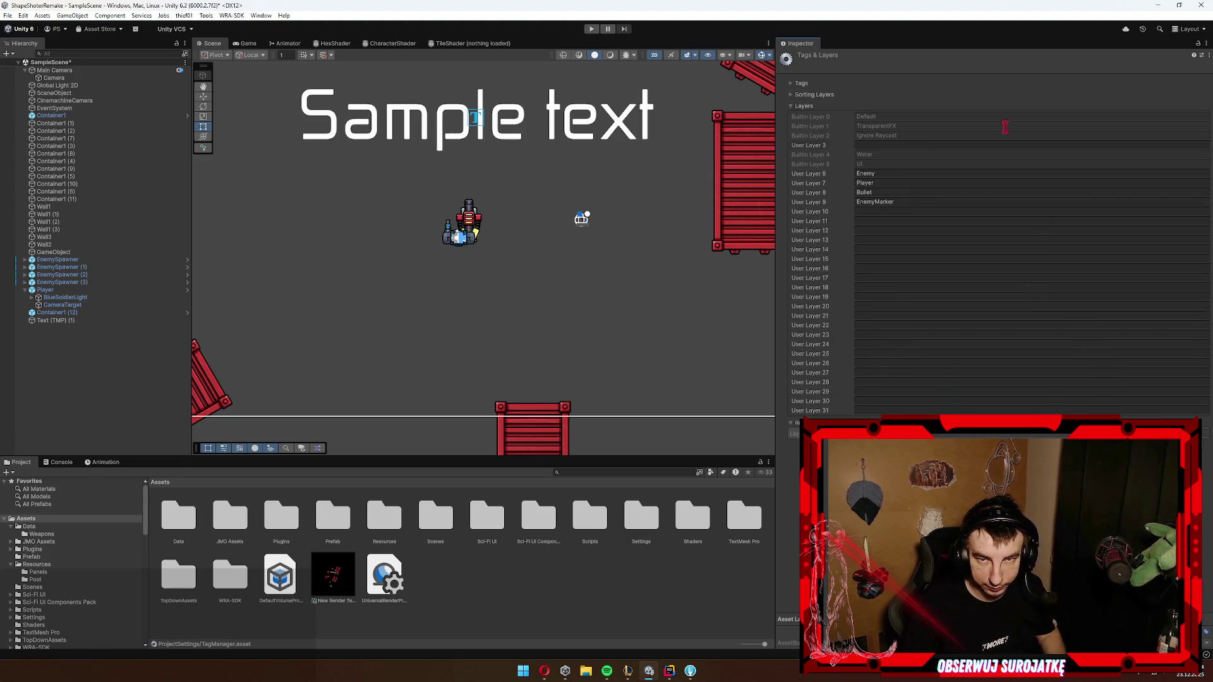
{"action": "left_click", "coordinate": [898, 211]}
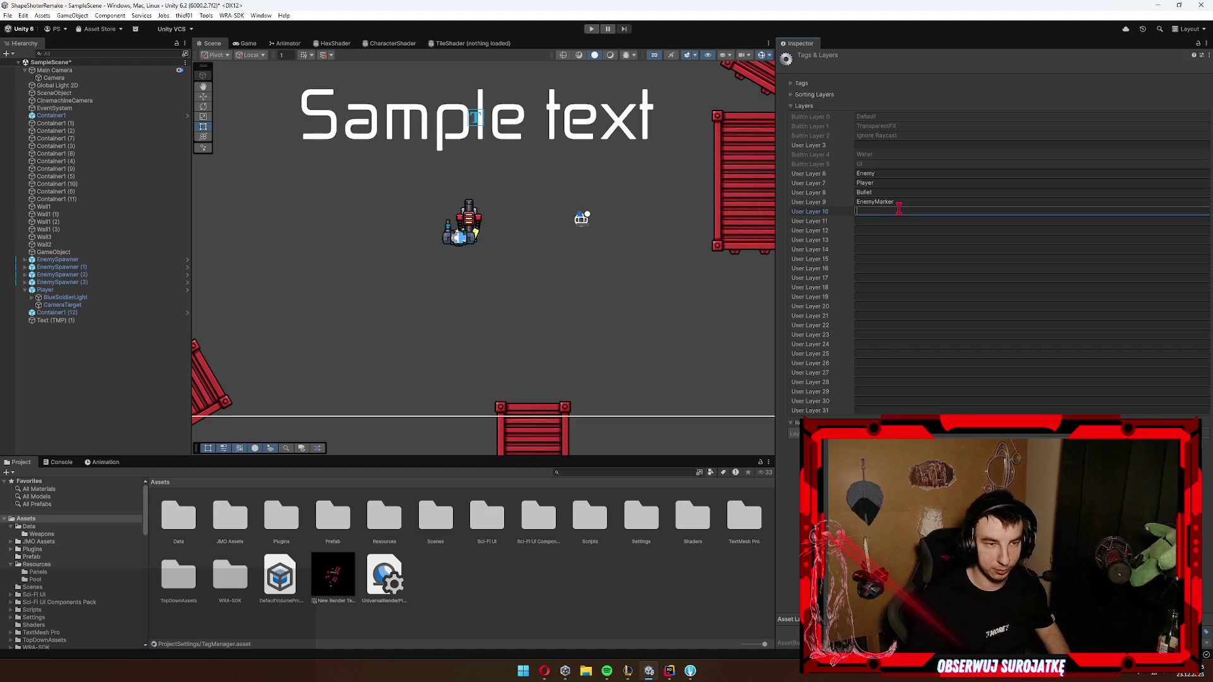
{"action": "type", "text": "PlayerMarker"}
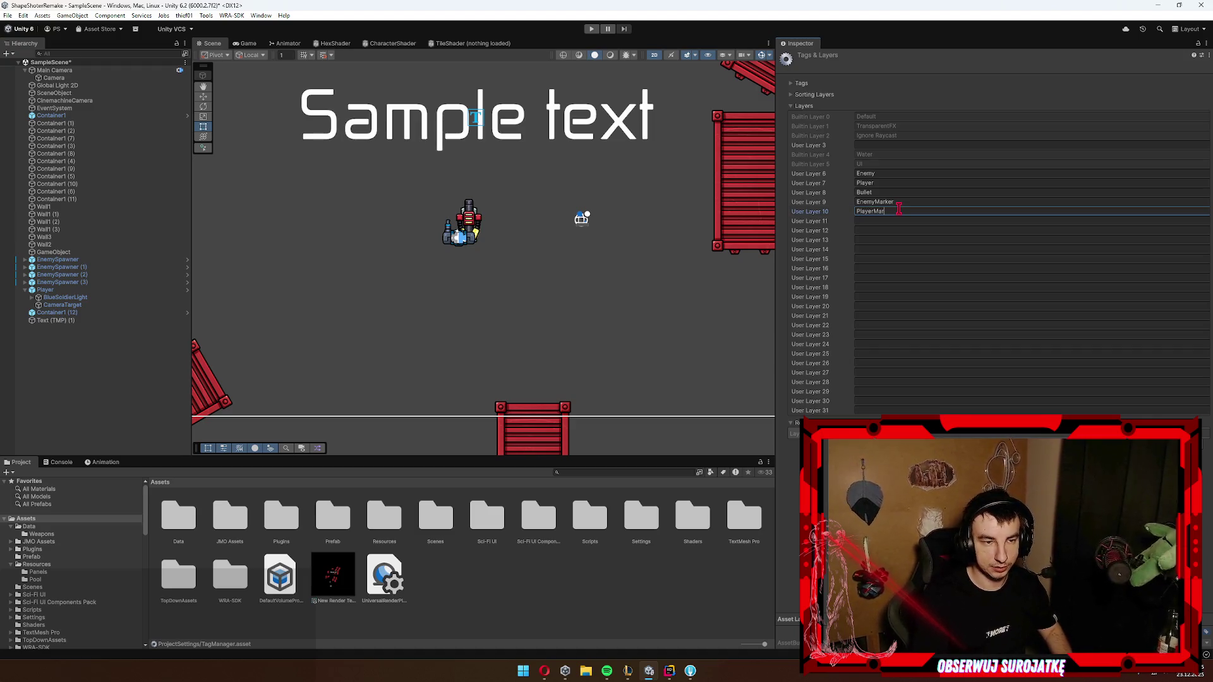
{"action": "left_click", "coordinate": [85, 289]}
{"action": "left_click", "coordinate": [92, 298]}
Step: Add a Triangle sprite as a child of the Player's BlueSoldierLight
{"action": "right_click", "coordinate": [88, 298]}
{"action": "mouse_move", "coordinate": [139, 420]}
{"action": "mouse_move", "coordinate": [291, 421]}
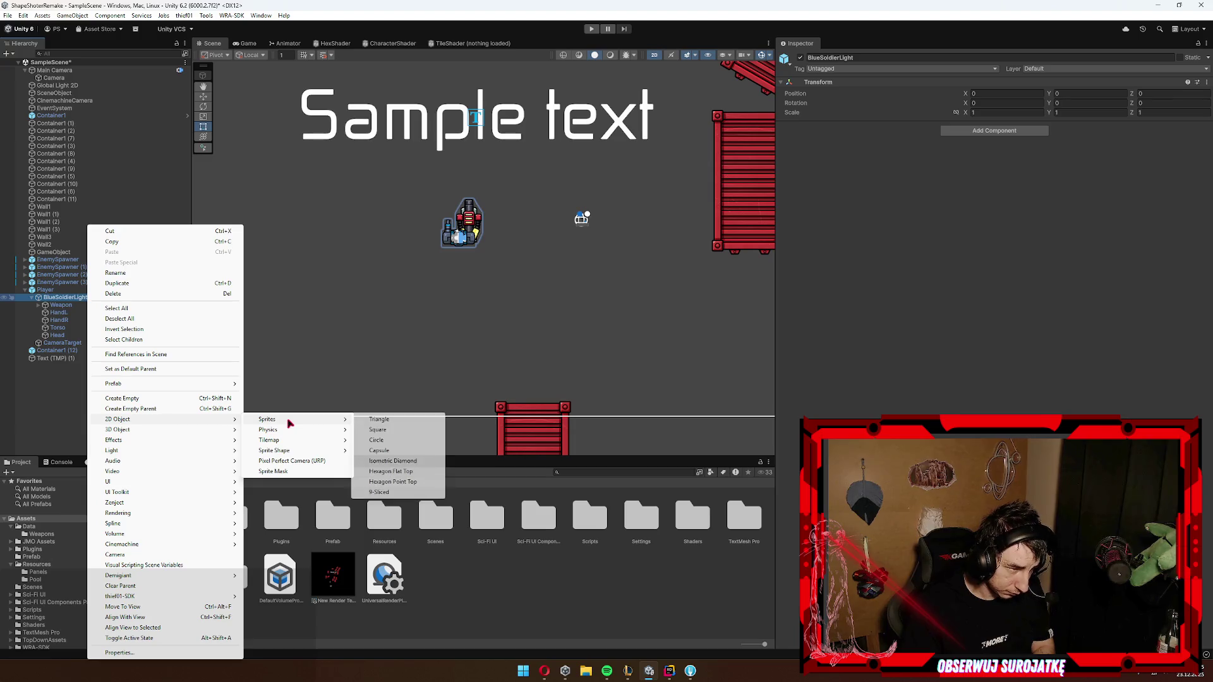
{"action": "left_click", "coordinate": [405, 419]}
{"action": "key", "text": "Return"}
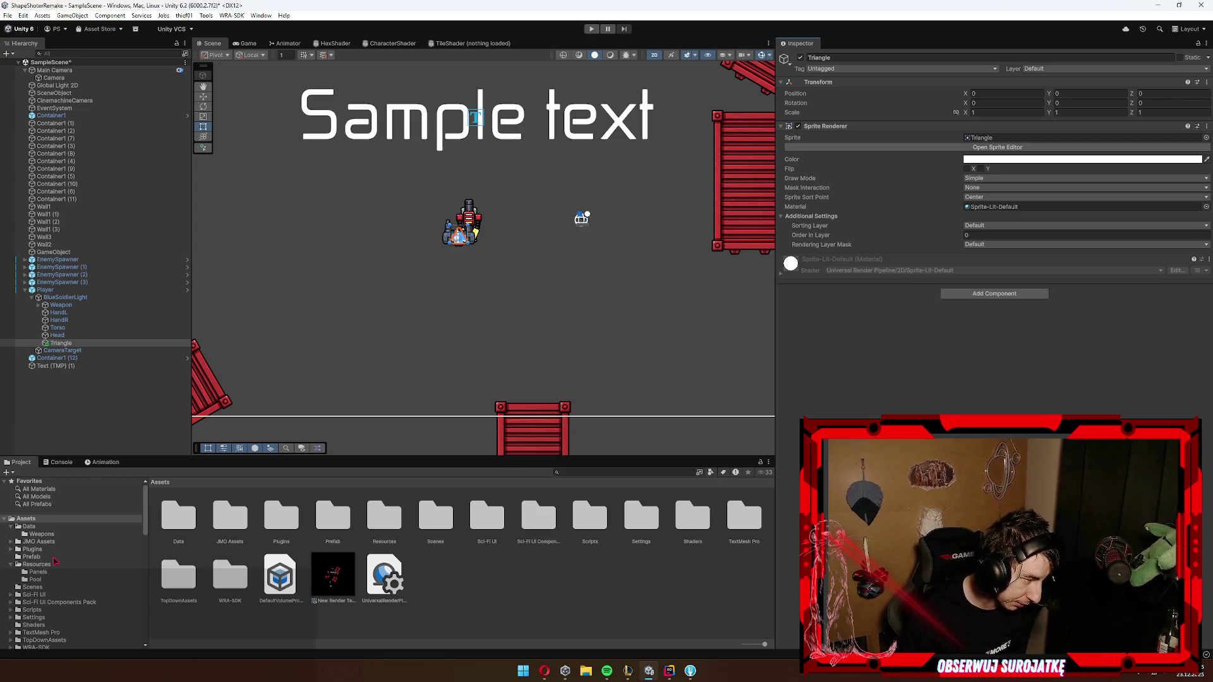
Step: Open the Enemy prefab from Resources > Pool to inspect its Triangle, then return to SampleScene
{"action": "left_click", "coordinate": [47, 566]}
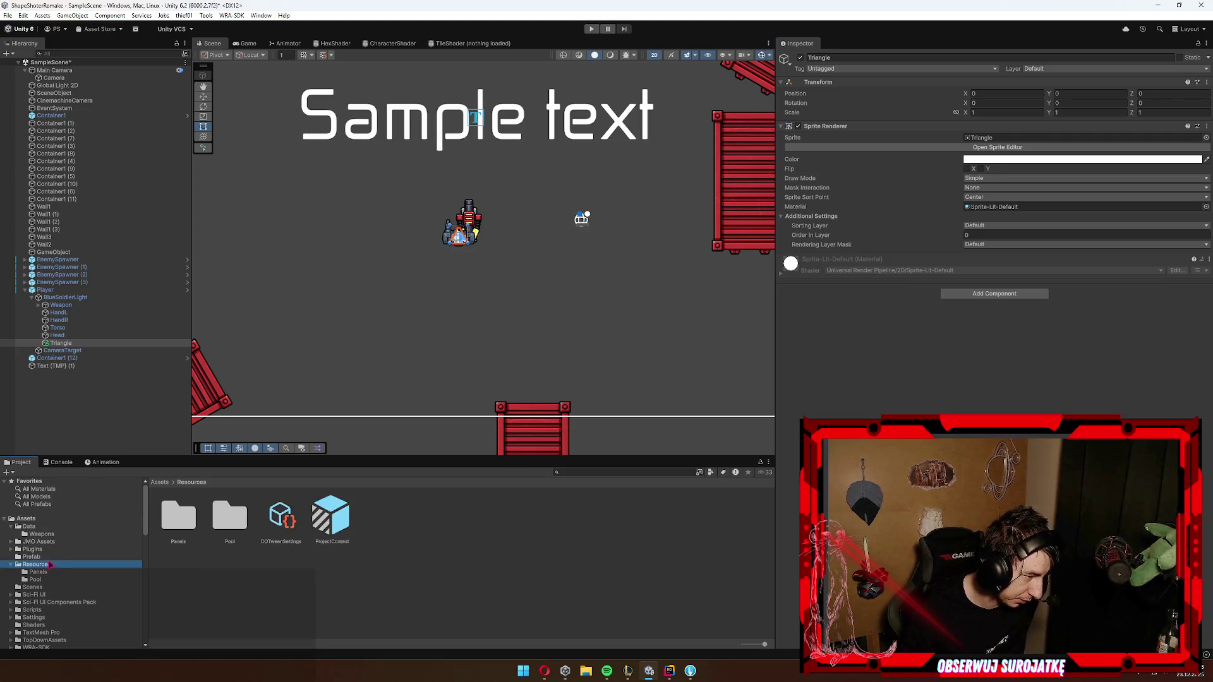
{"action": "double_click", "coordinate": [188, 522]}
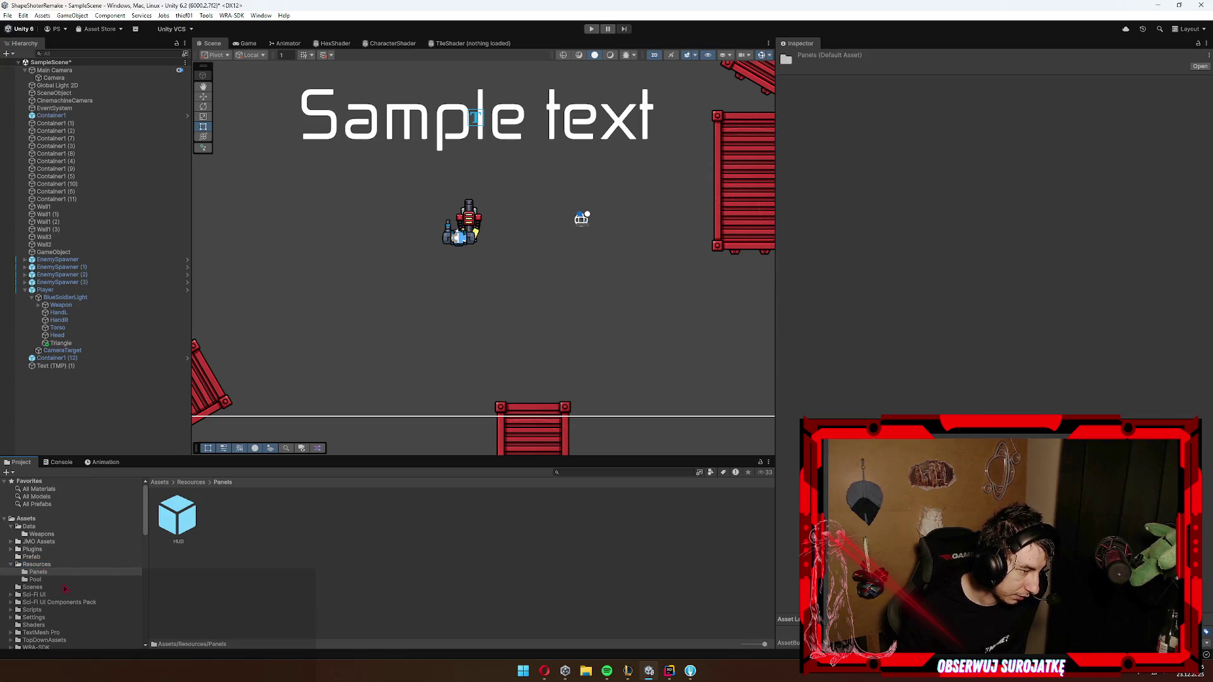
{"action": "left_click", "coordinate": [44, 580]}
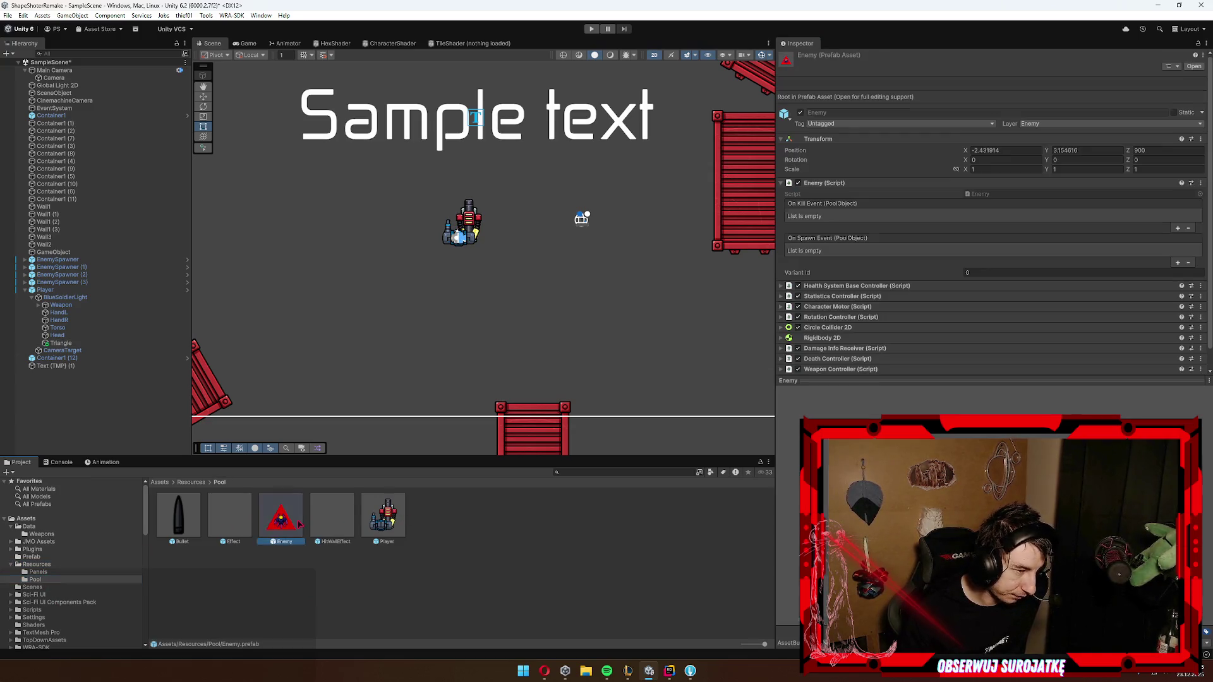
{"action": "double_click", "coordinate": [282, 515]}
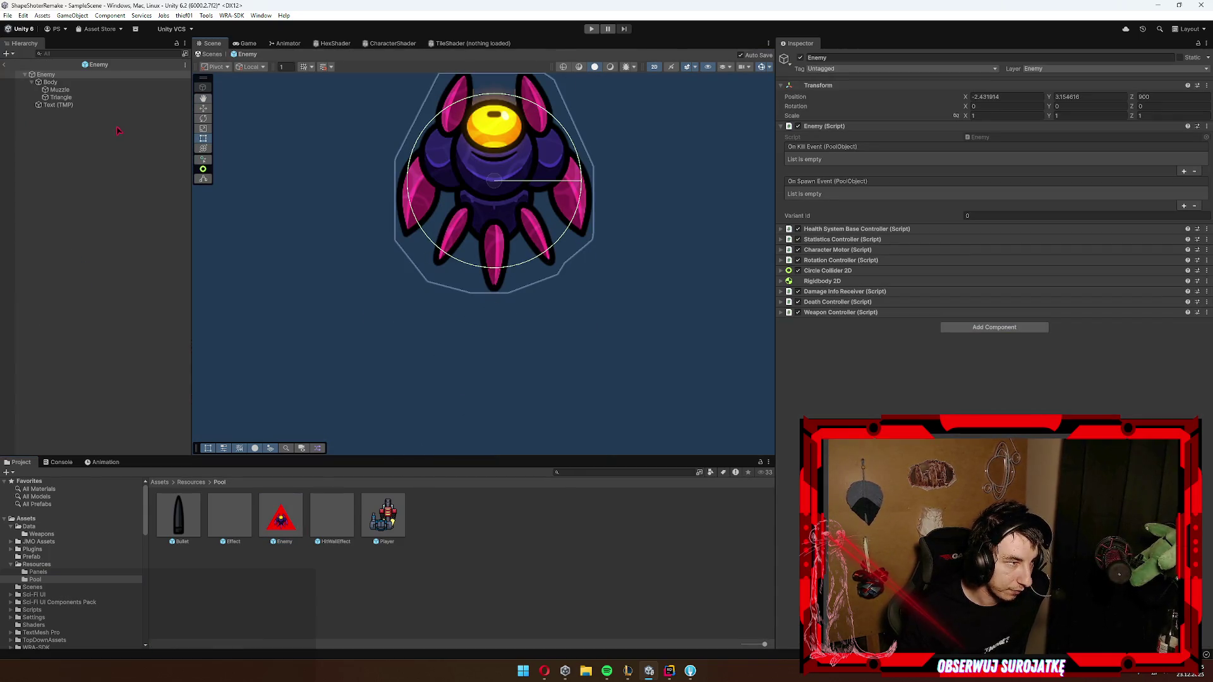
{"action": "left_click", "coordinate": [75, 96]}
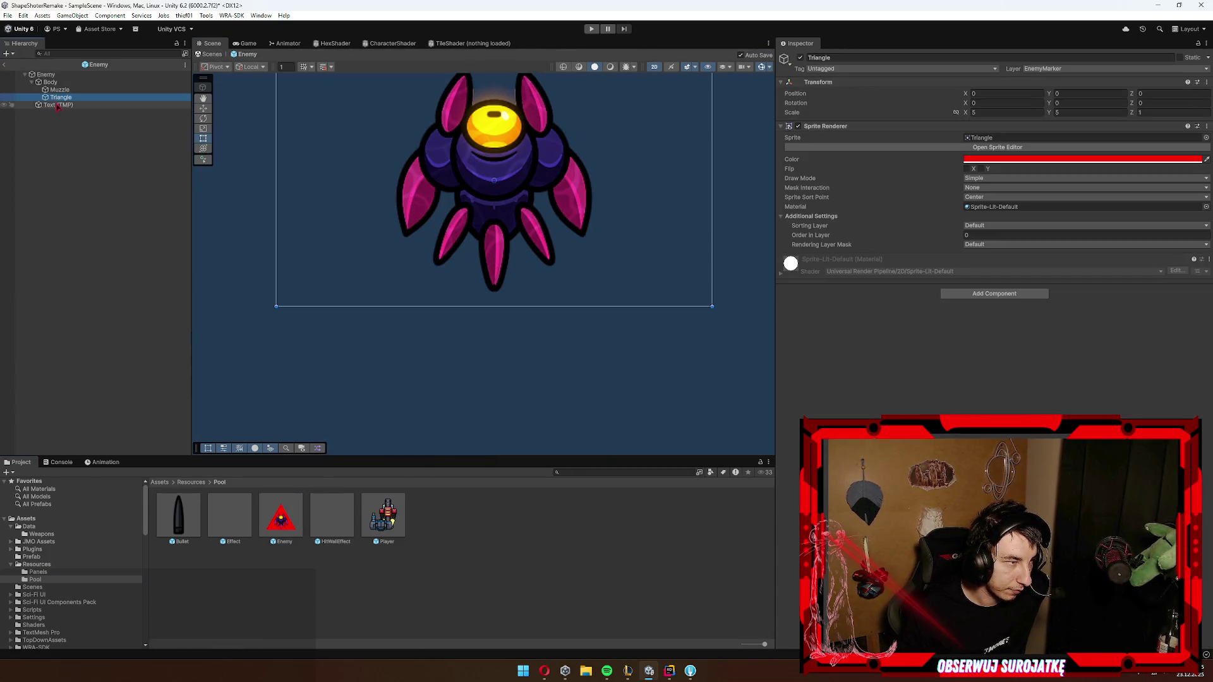
{"action": "left_click", "coordinate": [4, 66]}
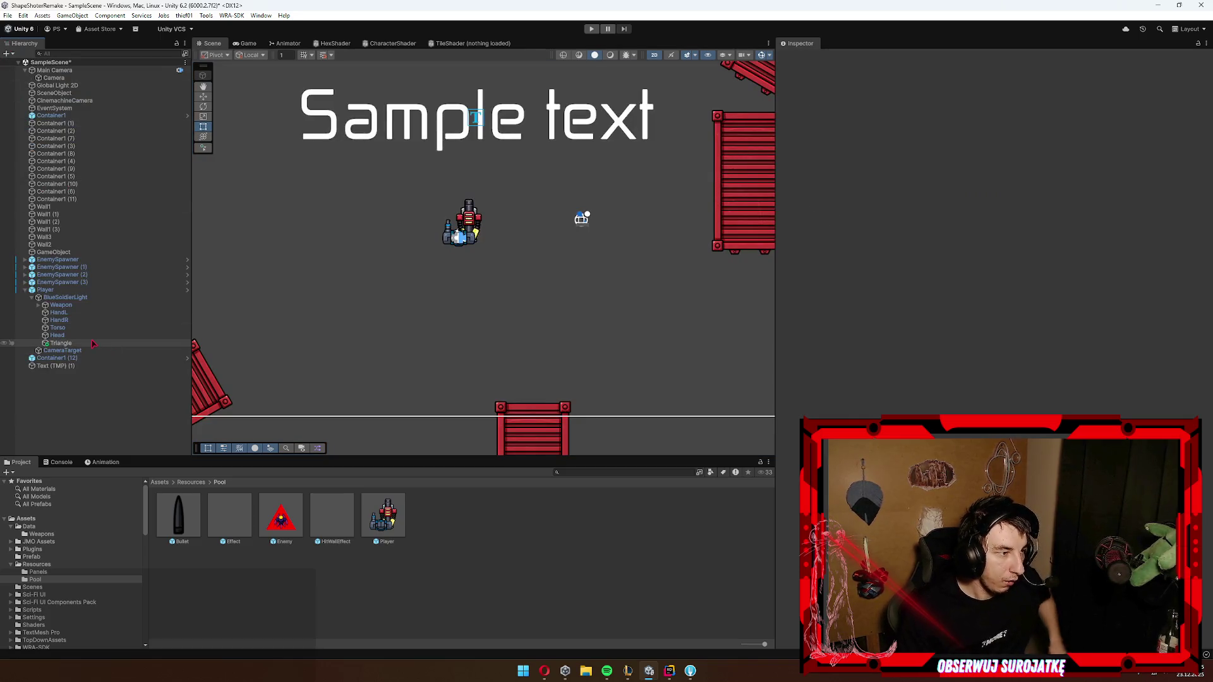
Step: Scale the player's Triangle to 5 and colour it lime green
{"action": "left_click", "coordinate": [1011, 112]}
{"action": "type", "text": "5"}
{"action": "key", "text": "Tab"}
{"action": "type", "text": "5"}
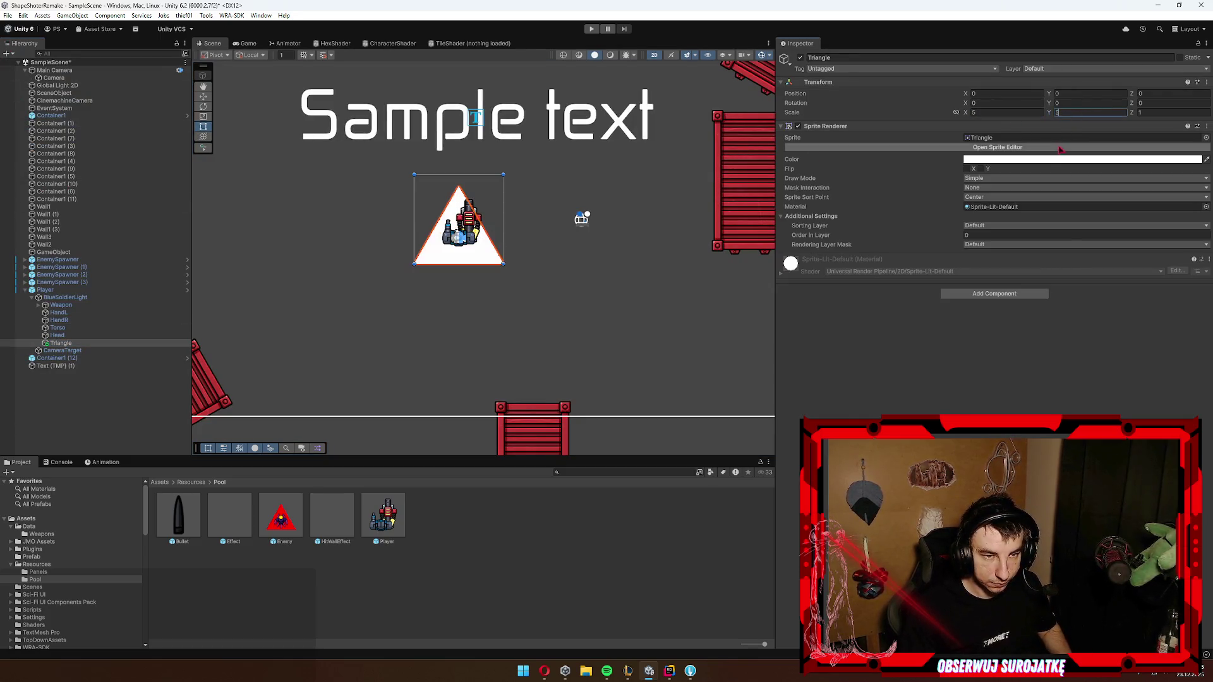
{"action": "left_click", "coordinate": [1043, 159]}
{"action": "left_click_drag", "start_coordinate": [1145, 235], "coordinate": [1100, 187]}
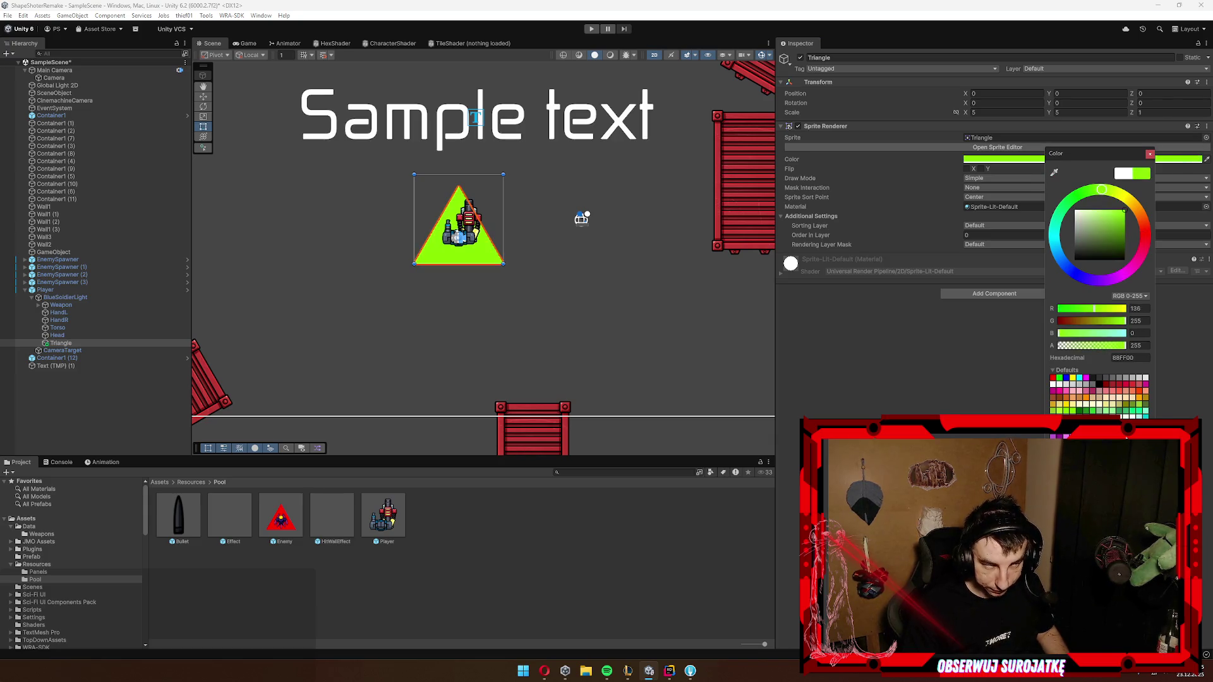
{"action": "left_click", "coordinate": [659, 282]}
Step: Put the Triangle on the PlayerMarker layer and hide PlayerMarker in the Scene view
{"action": "left_click", "coordinate": [80, 298]}
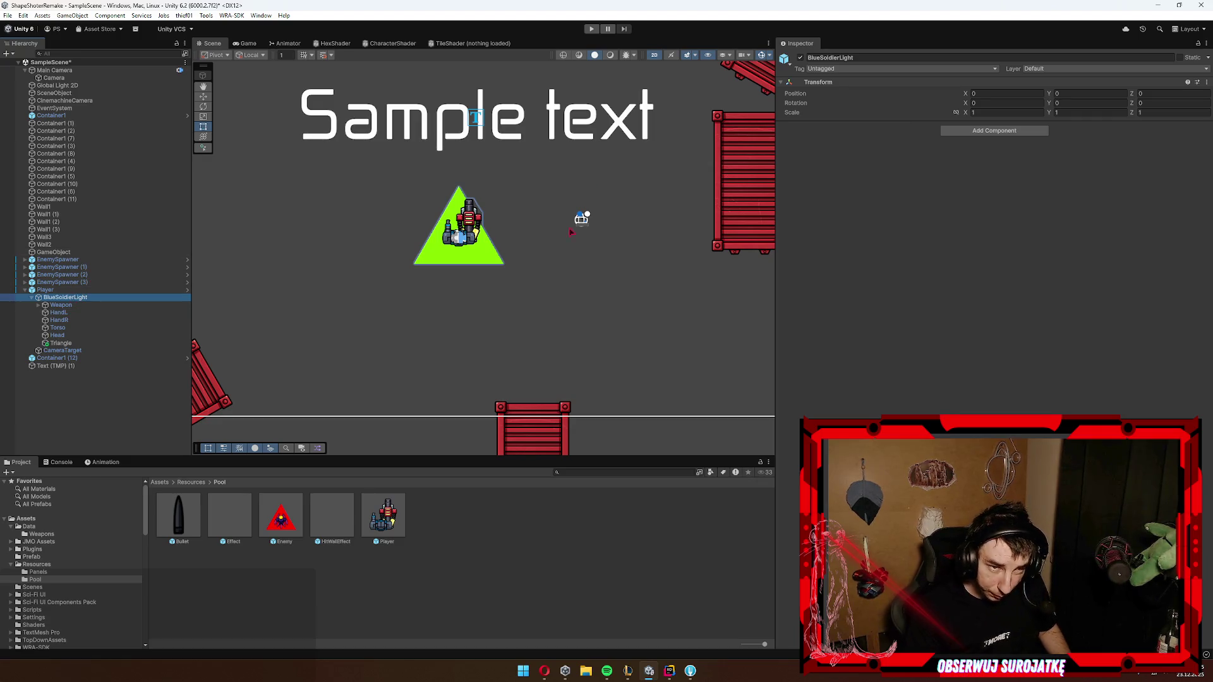
{"action": "left_click", "coordinate": [61, 344]}
{"action": "left_click", "coordinate": [1075, 68]}
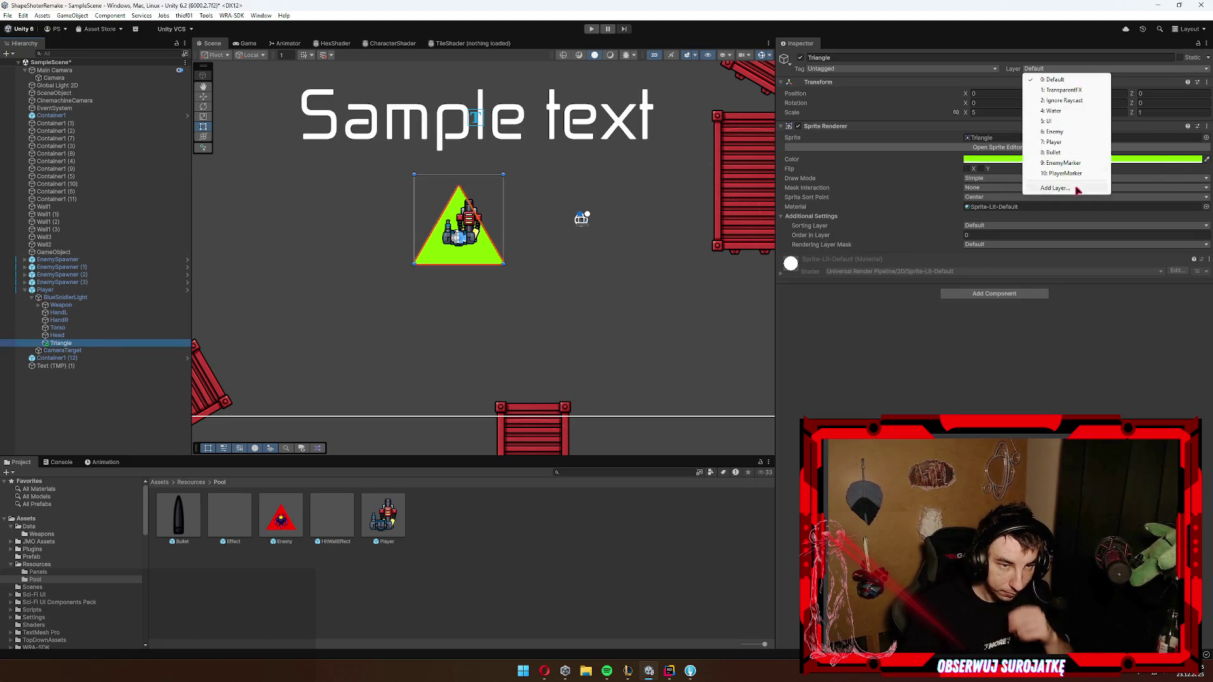
{"action": "left_click", "coordinate": [1070, 179]}
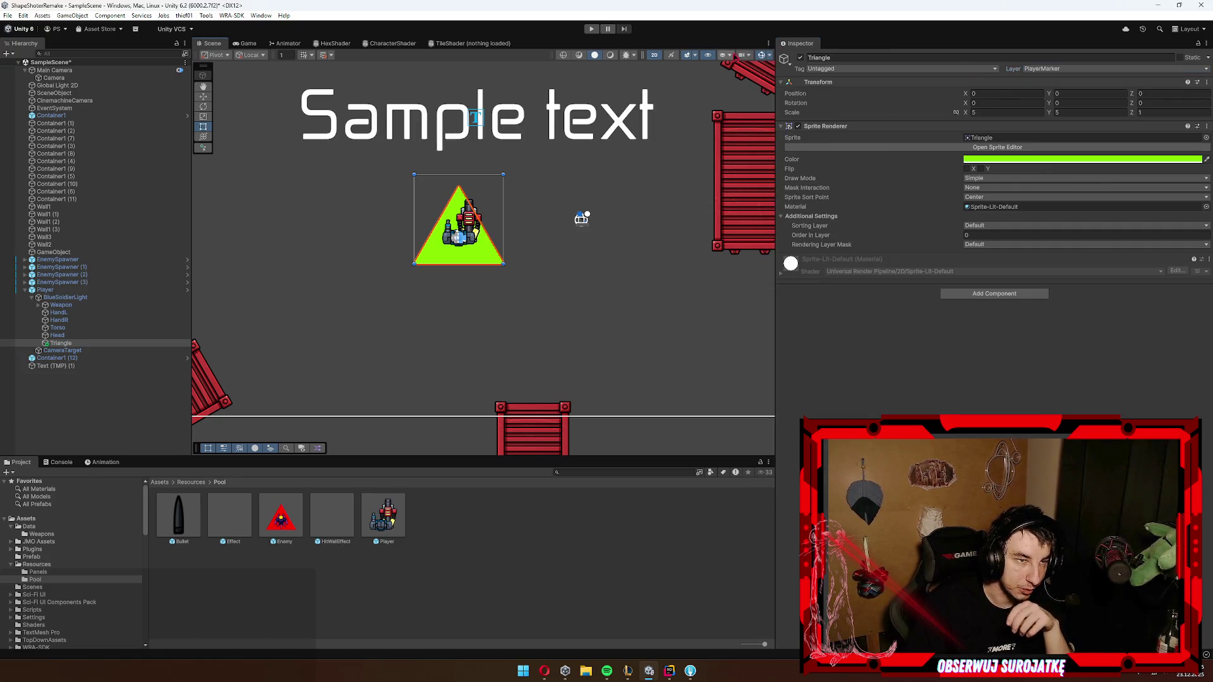
{"action": "left_click", "coordinate": [743, 55]}
{"action": "left_click", "coordinate": [727, 56]}
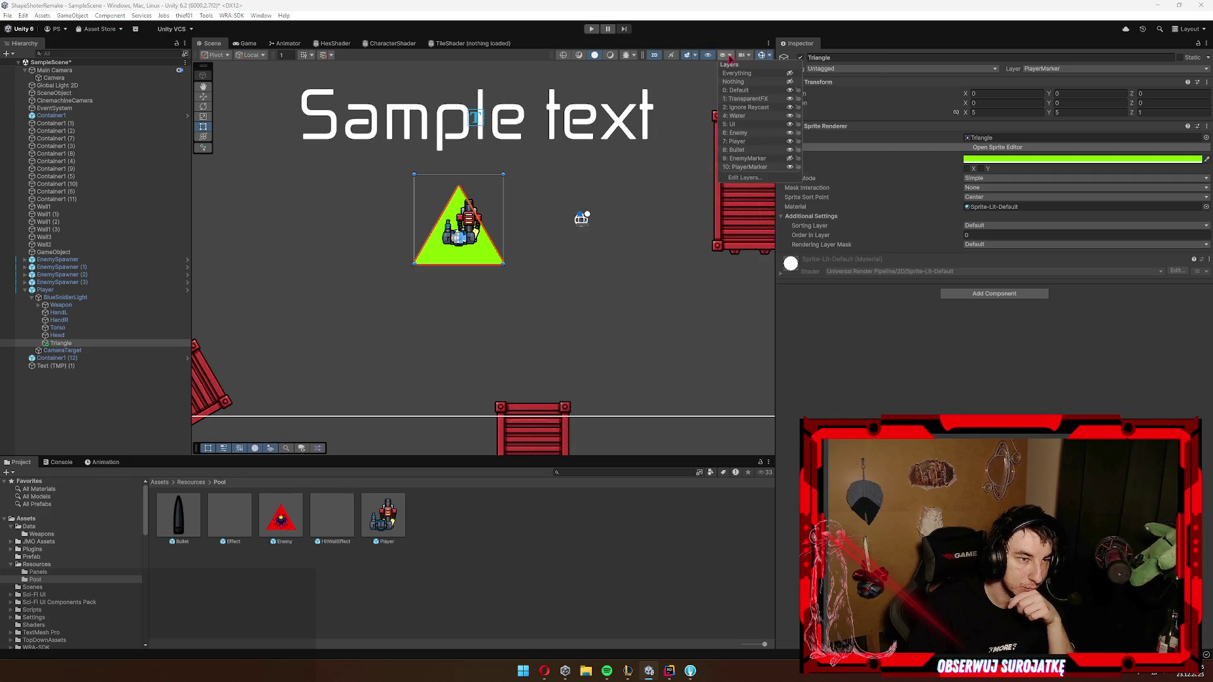
{"action": "left_click", "coordinate": [790, 168]}
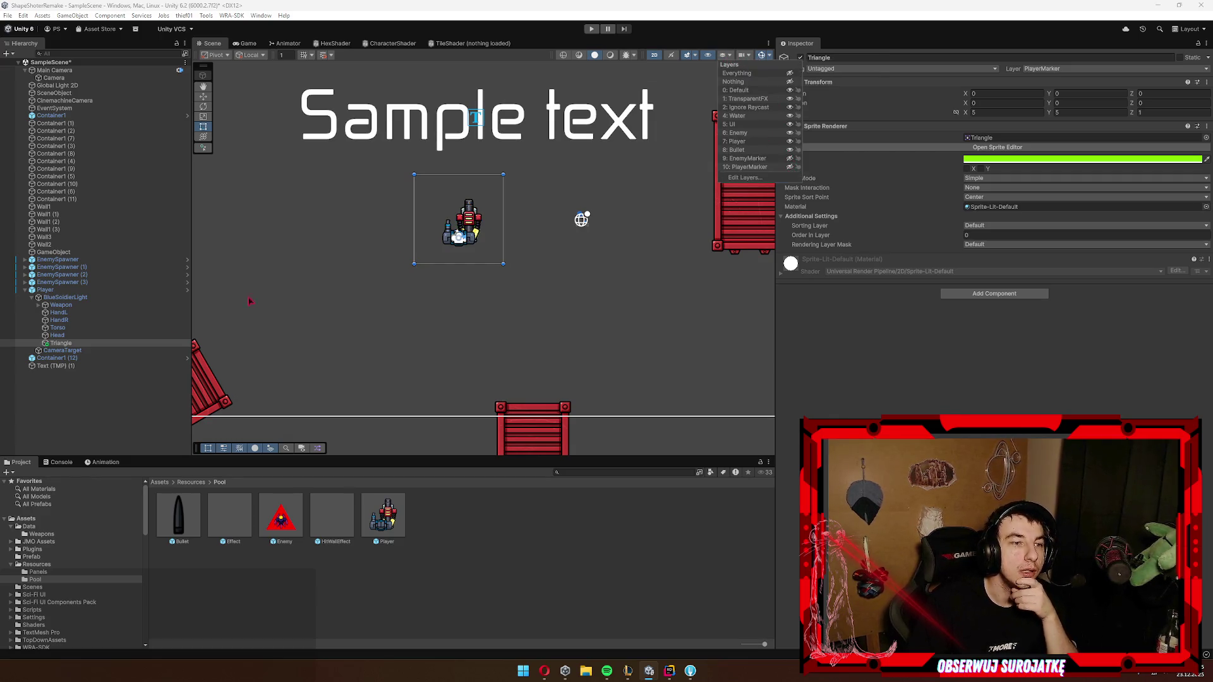
{"action": "left_click", "coordinate": [65, 292]}
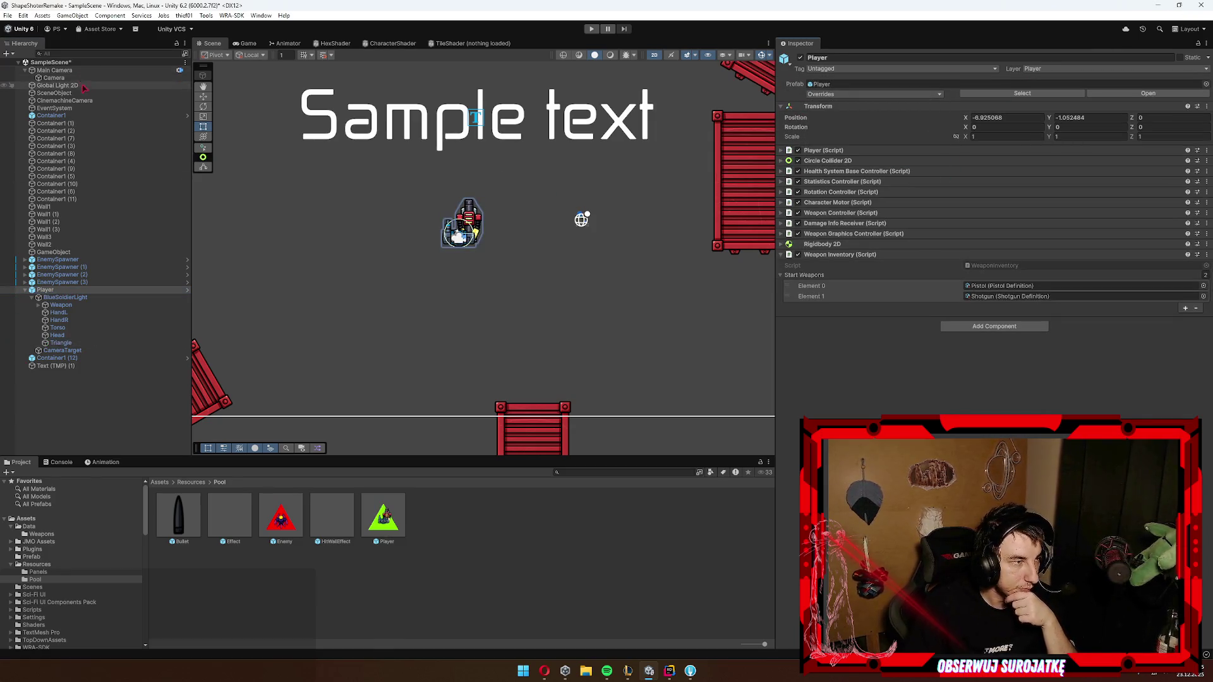
Step: In the minimap Camera's Culling Mask, tick PlayerMarker and untick Player after checking Main Camera's layers
{"action": "left_click", "coordinate": [54, 70]}
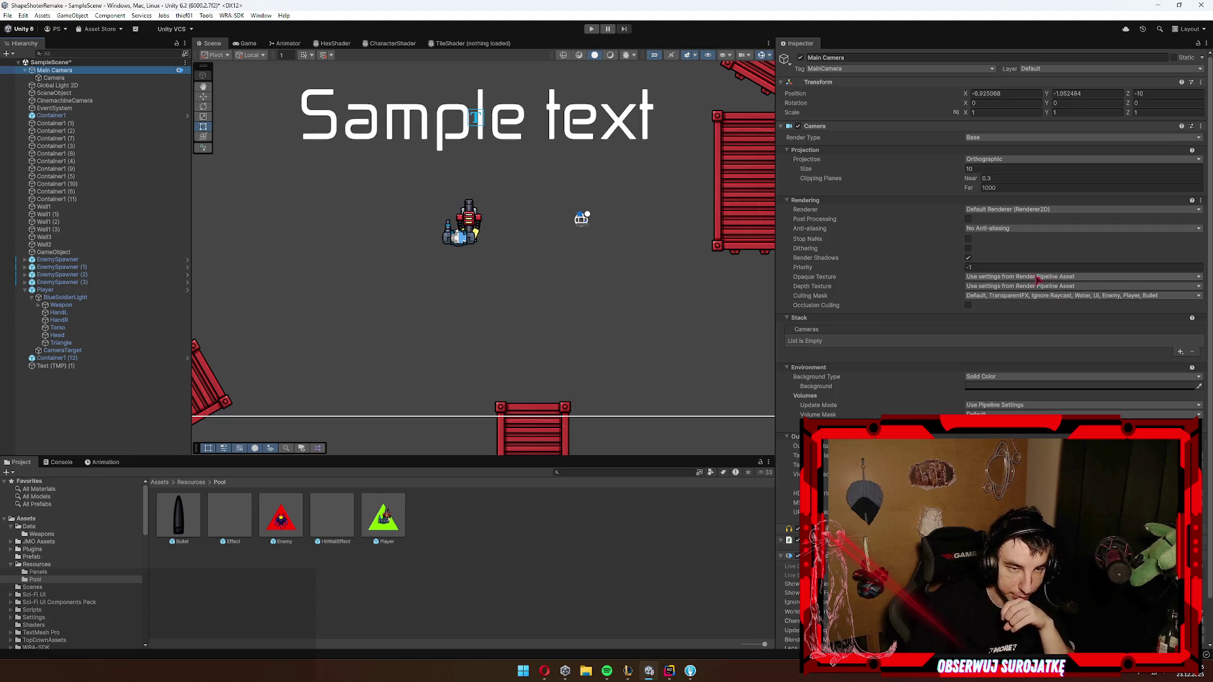
{"action": "left_click", "coordinate": [1030, 297]}
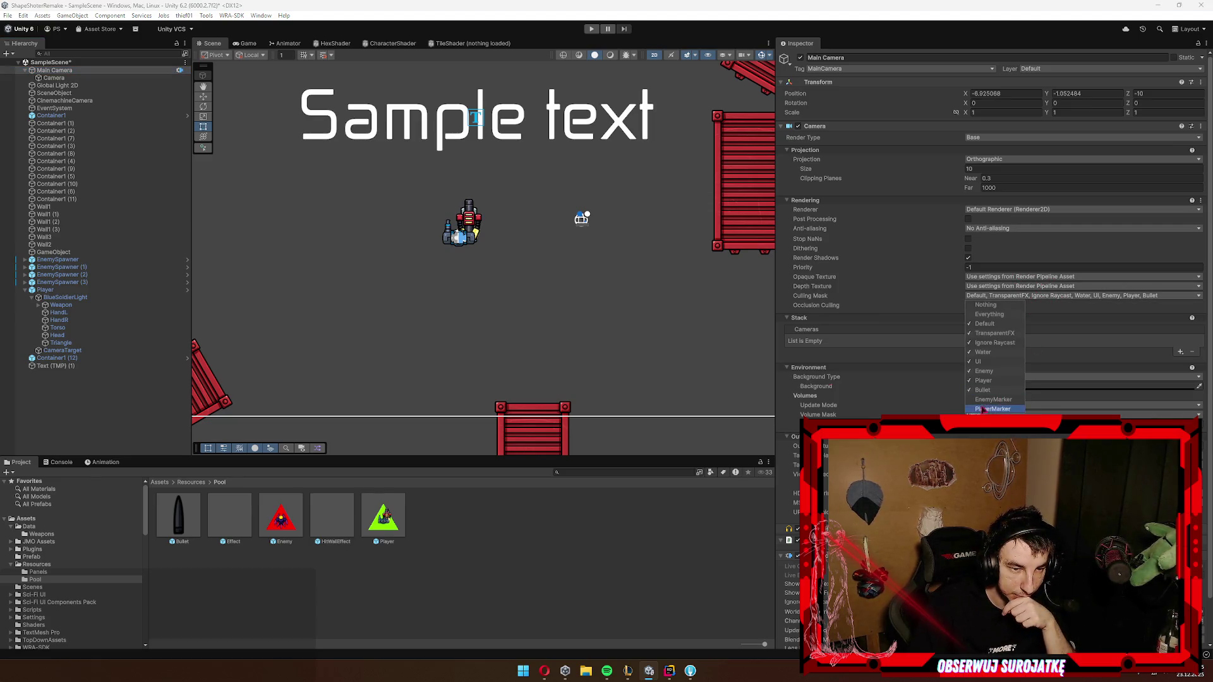
{"action": "left_click", "coordinate": [53, 78]}
{"action": "left_click", "coordinate": [1147, 296]}
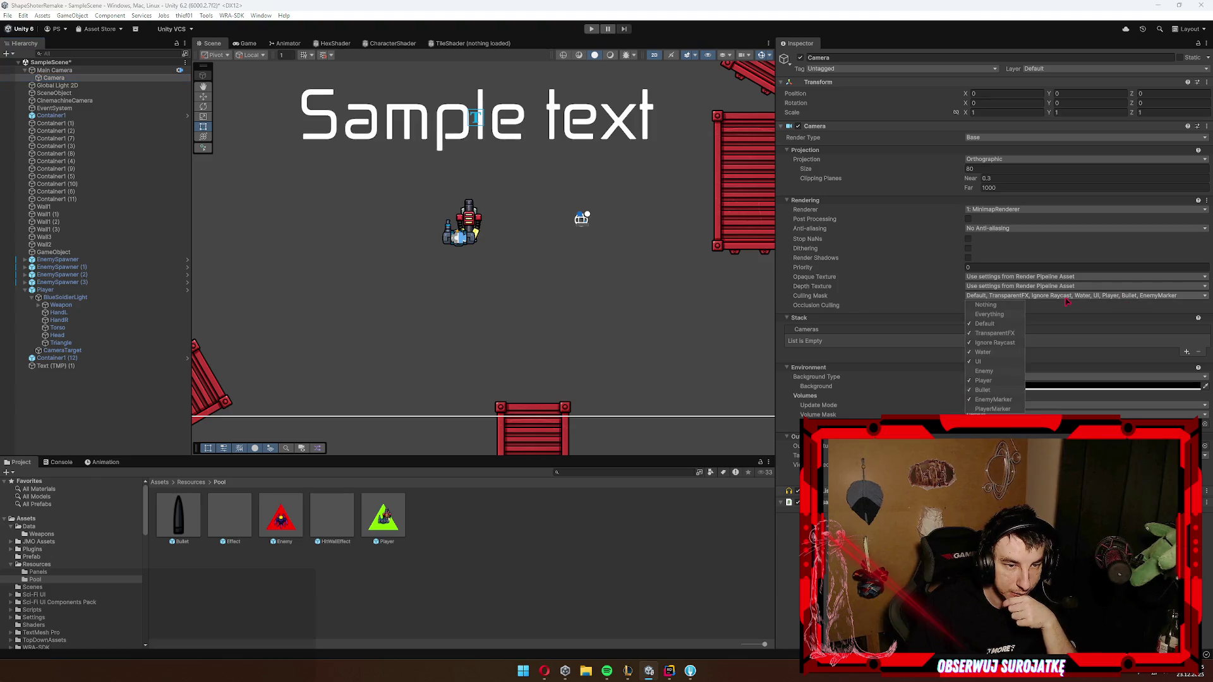
{"action": "left_click", "coordinate": [1005, 409]}
{"action": "left_click", "coordinate": [983, 381]}
{"action": "left_click", "coordinate": [639, 306]}
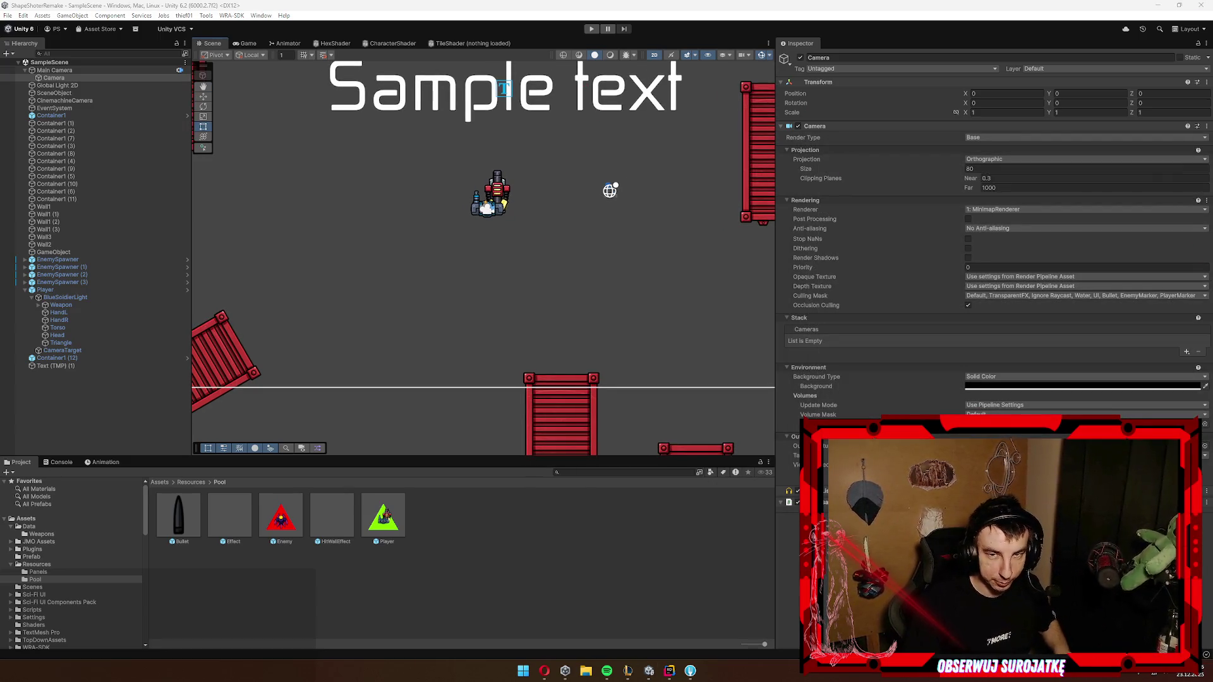
{"action": "key", "text": "ctrl+p"}
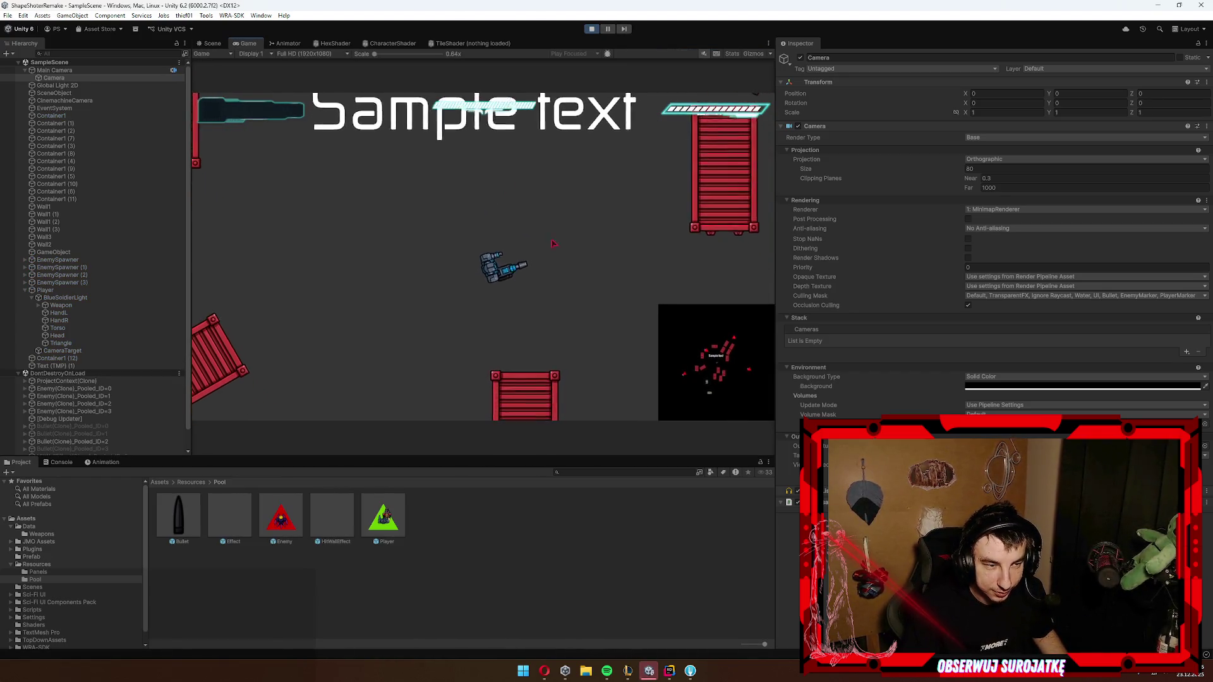
{"action": "left_click", "coordinate": [591, 29]}
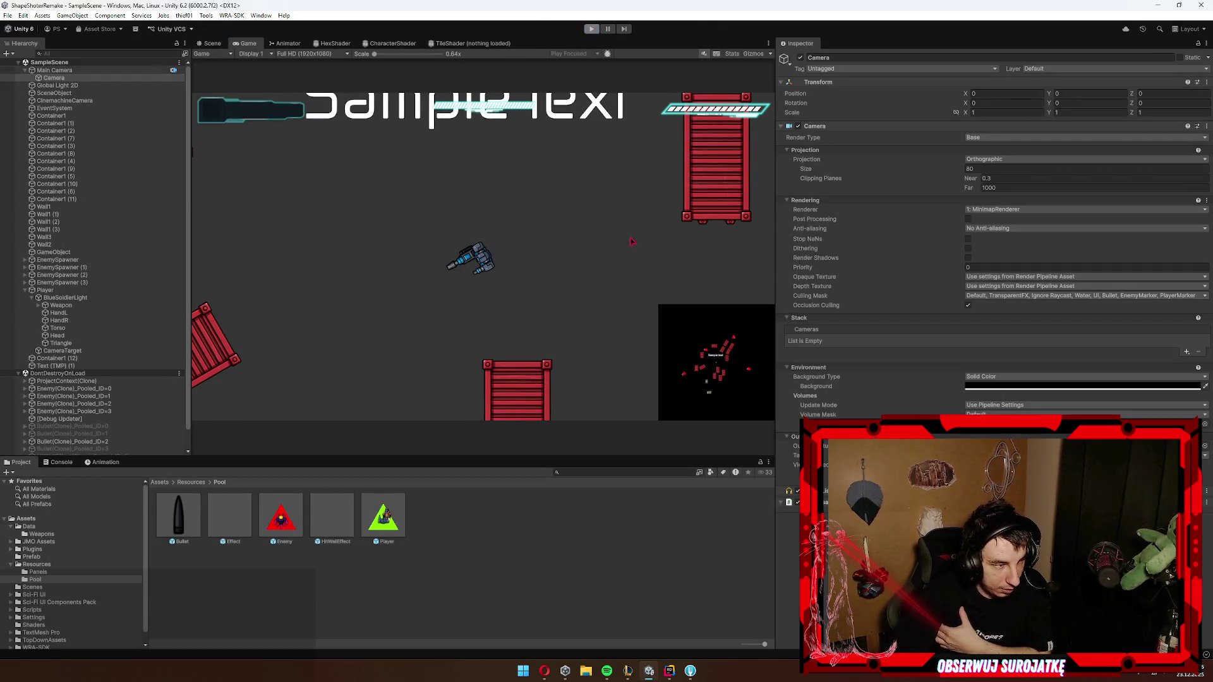
{"action": "left_click", "coordinate": [1005, 295]}
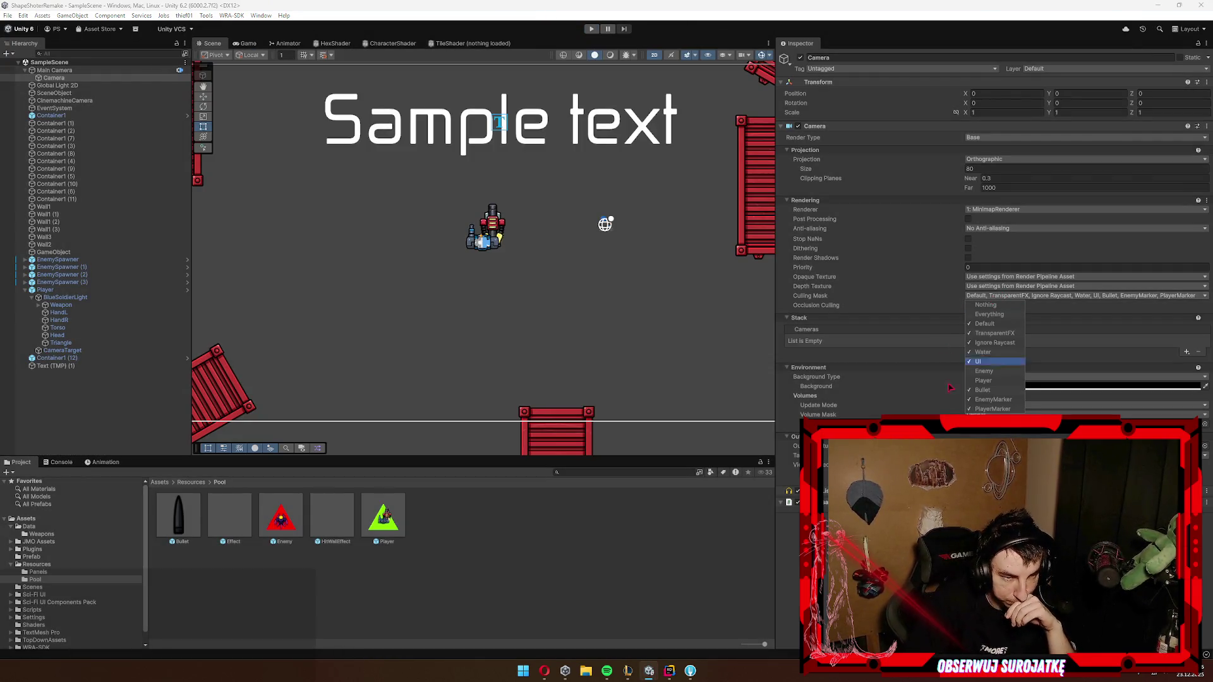
Step: In the Player prefab, rename the Triangle child to PlayerMarker
{"action": "left_click", "coordinate": [292, 369]}
{"action": "left_click", "coordinate": [188, 290]}
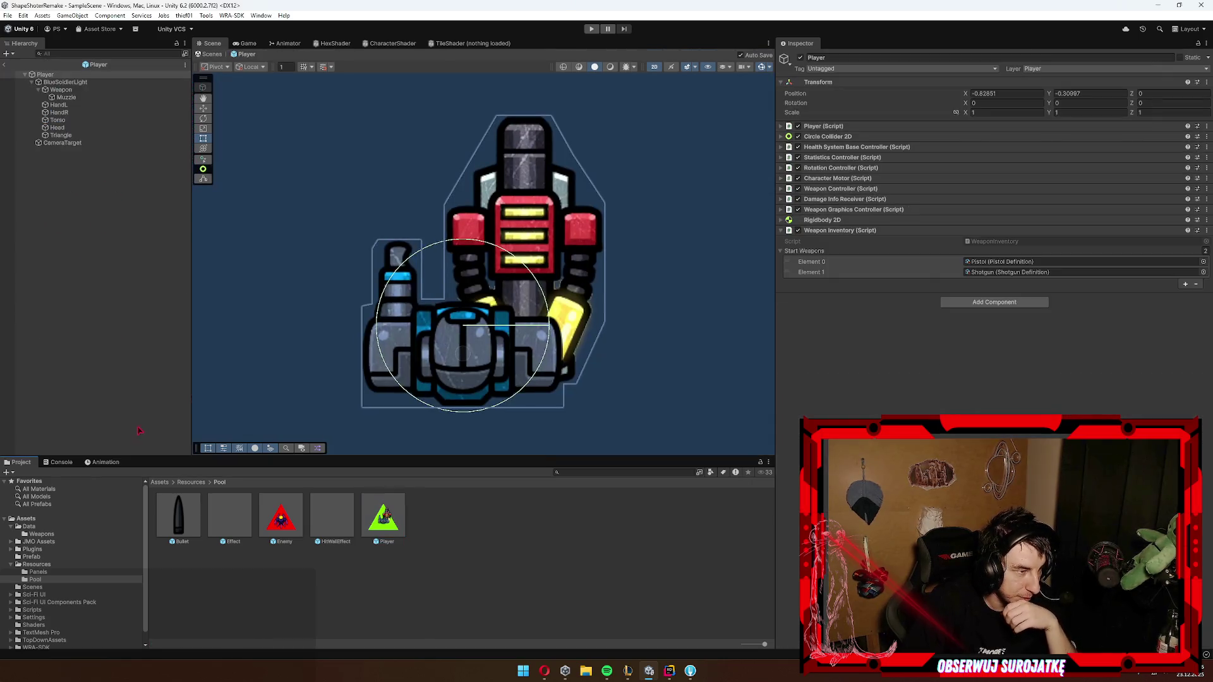
{"action": "left_click", "coordinate": [66, 97]}
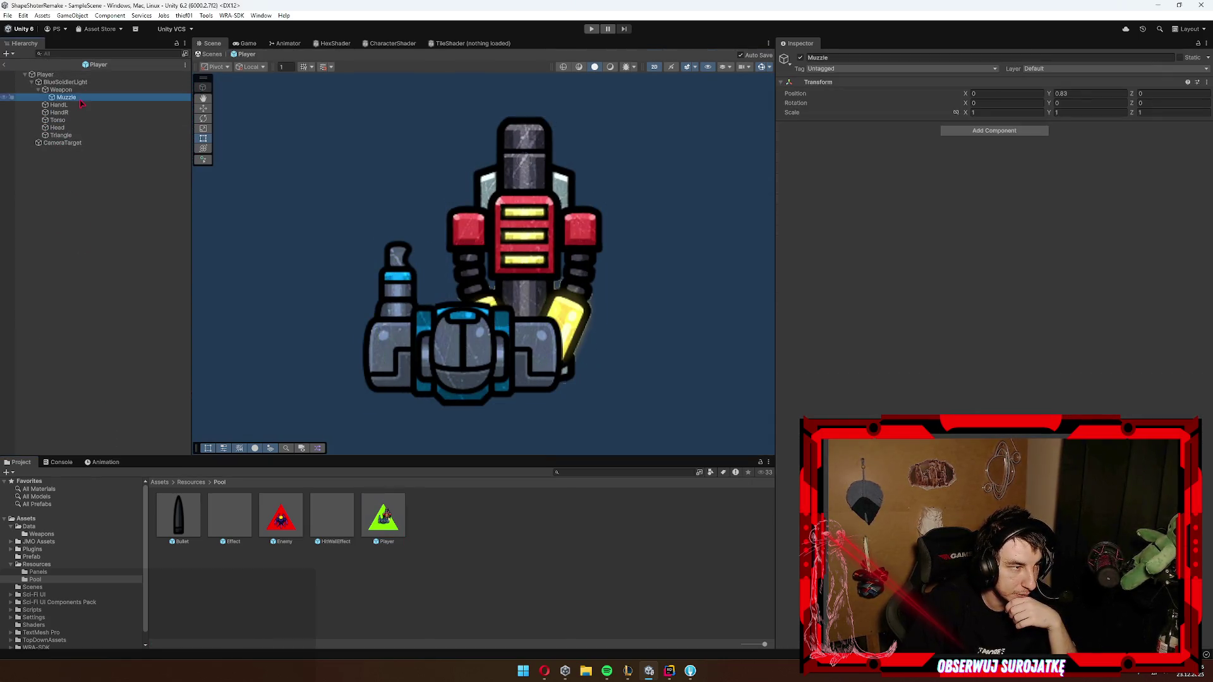
{"action": "left_click", "coordinate": [61, 135]}
{"action": "key", "text": "F2"}
{"action": "type", "text": "Playte"}
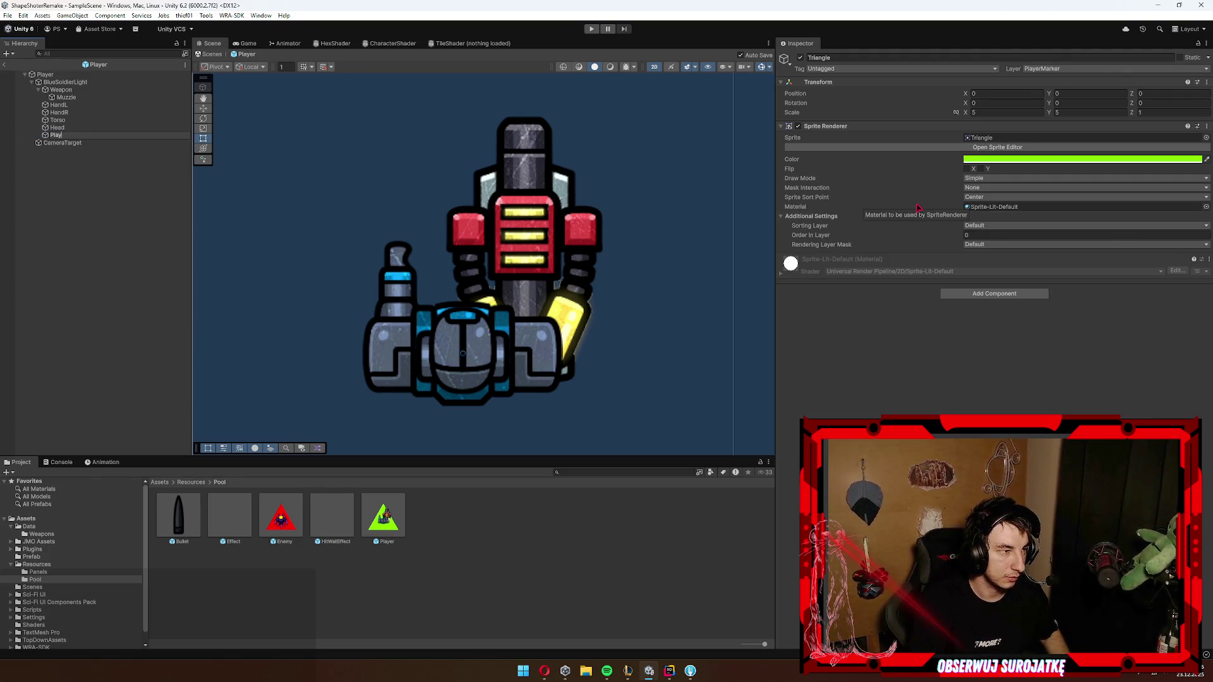
{"action": "type", "text": "rMarke"}
{"action": "key", "text": "Return"}
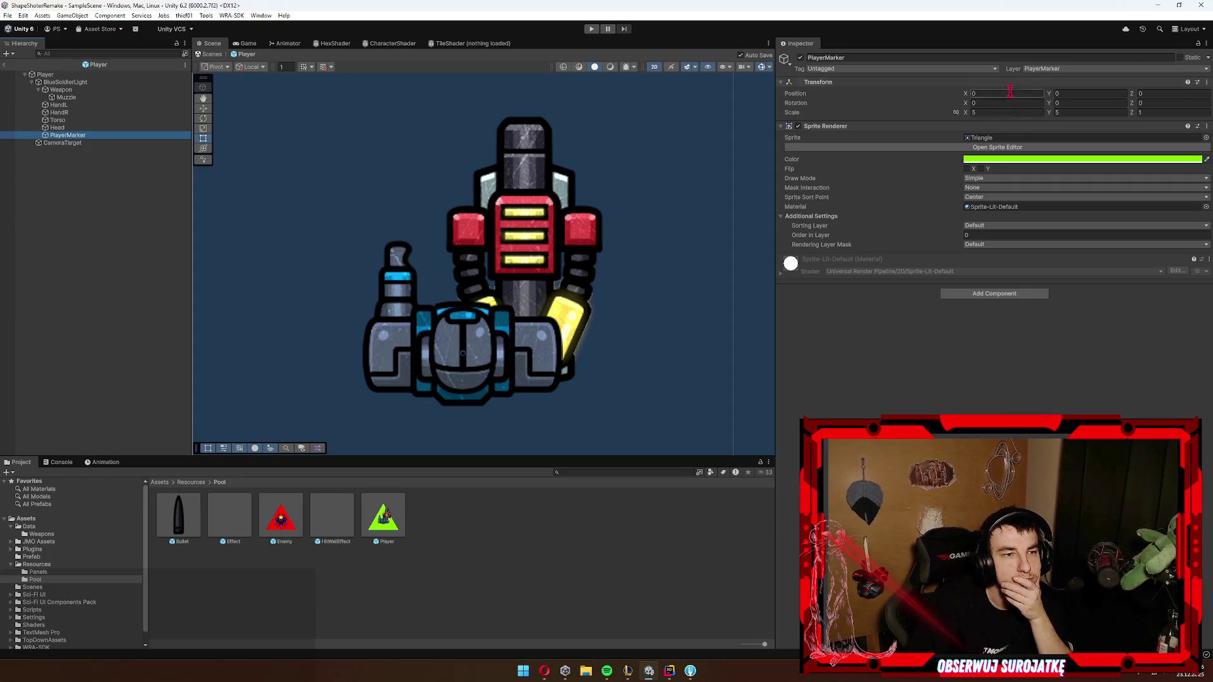
Step: Confirm its layer stays PlayerMarker, then go back to SampleScene and select the minimap Camera
{"action": "left_click", "coordinate": [1049, 68]}
{"action": "left_click", "coordinate": [387, 297]}
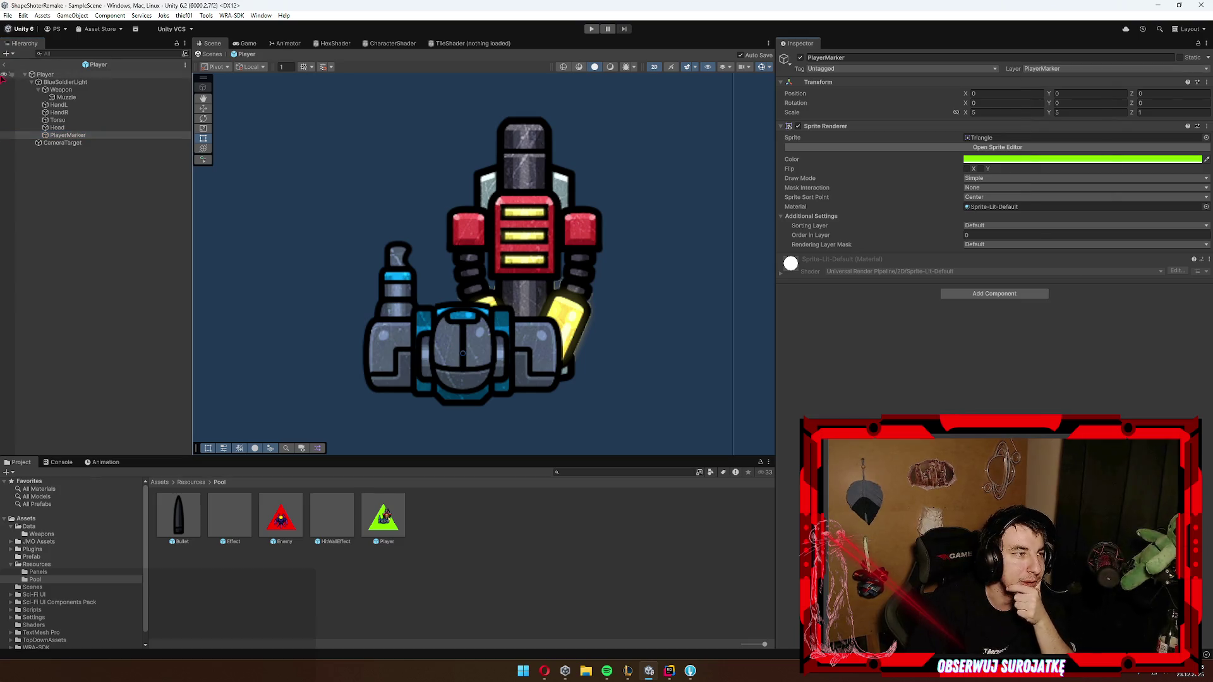
{"action": "left_click", "coordinate": [5, 64]}
{"action": "left_click", "coordinate": [54, 77]}
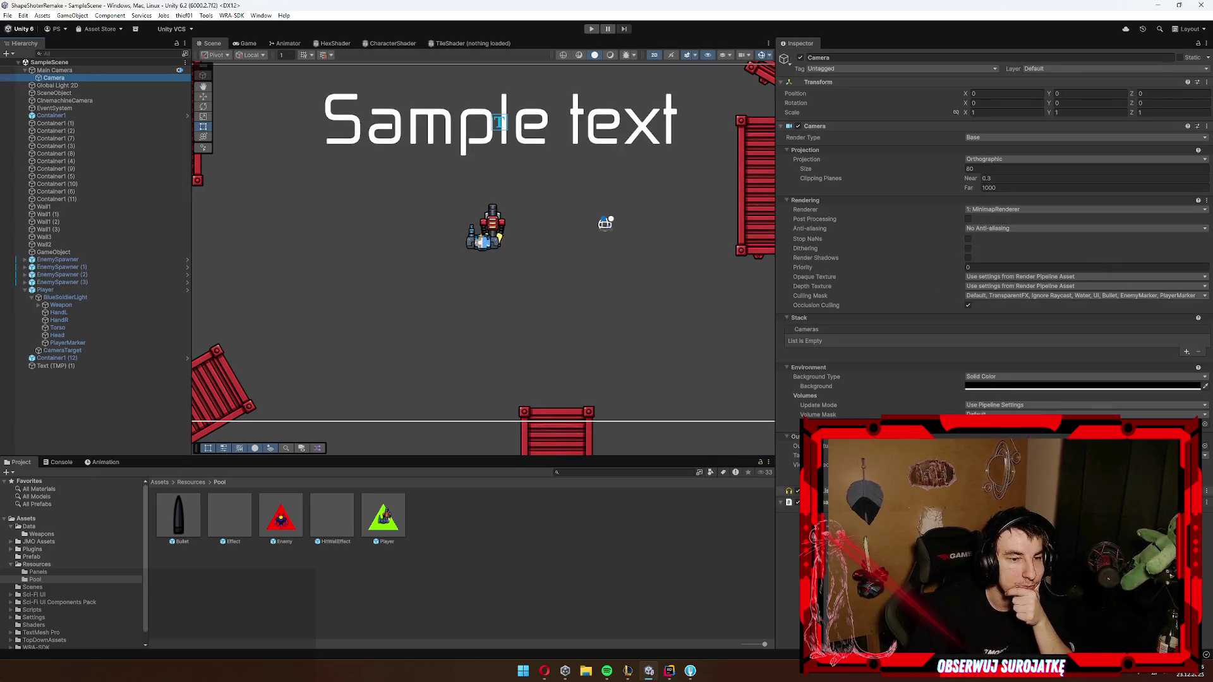
Step: Review the minimap camera's culling mask, then browse to the New Render Texture asset
{"action": "left_click", "coordinate": [1026, 297]}
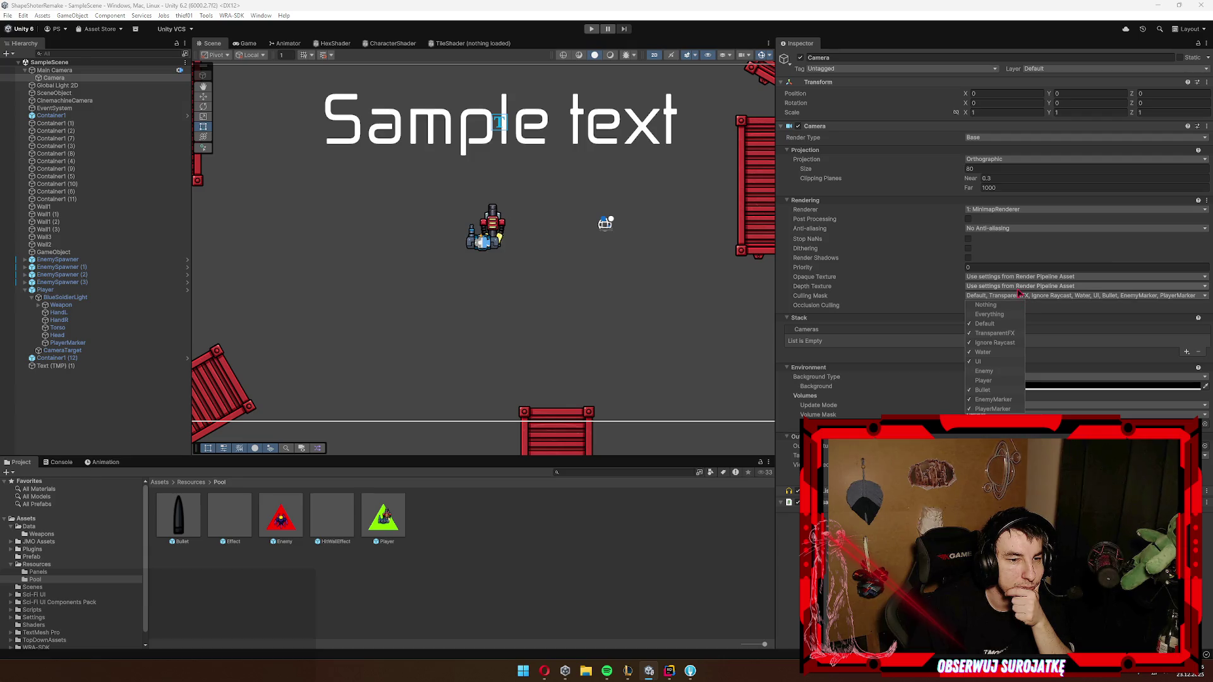
{"action": "left_click", "coordinate": [384, 515]}
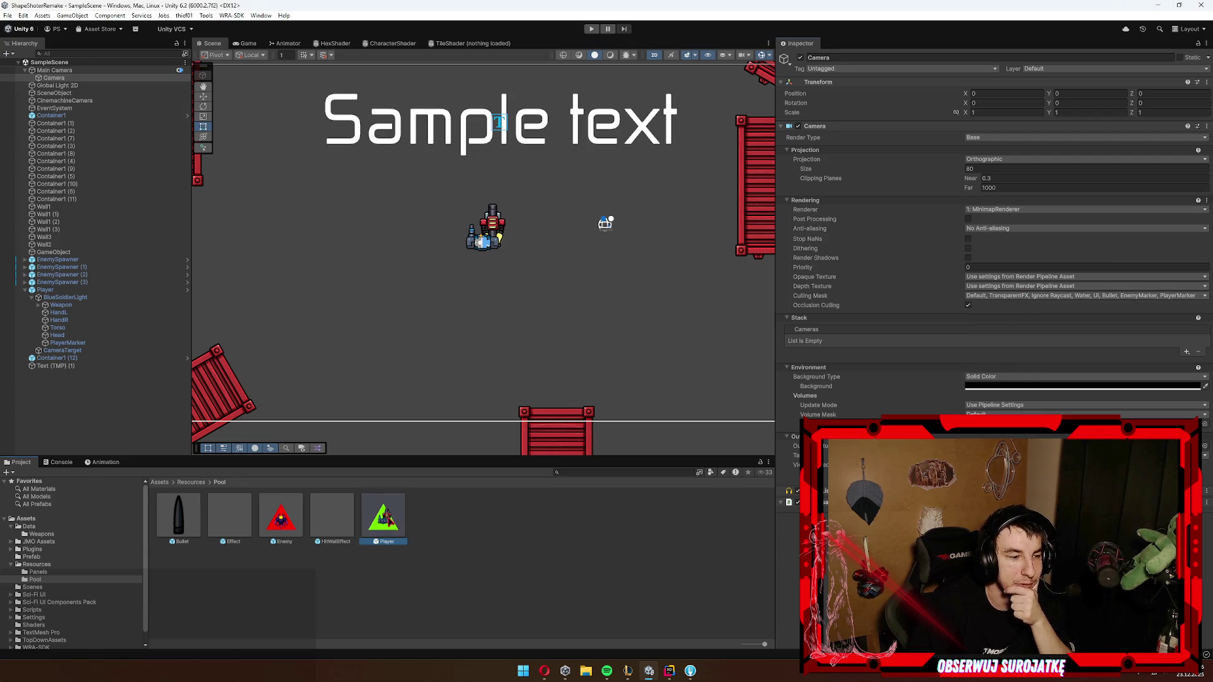
{"action": "left_click", "coordinate": [194, 586]}
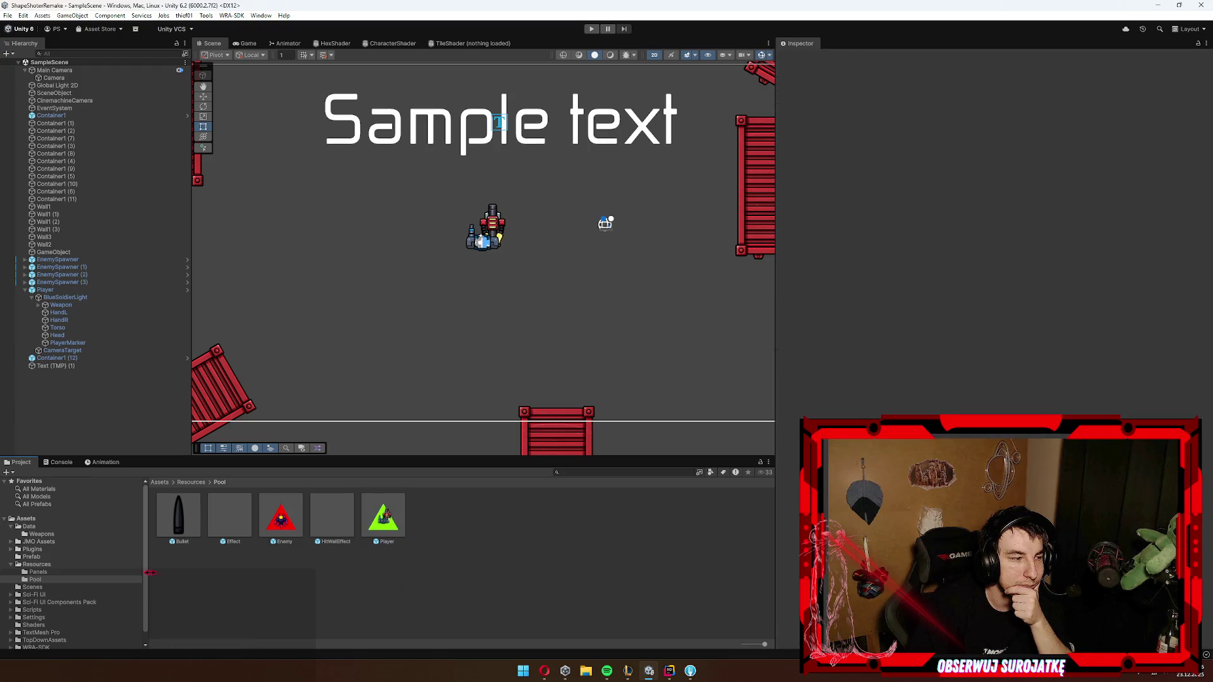
{"action": "left_click", "coordinate": [26, 518]}
{"action": "left_click", "coordinate": [333, 576]}
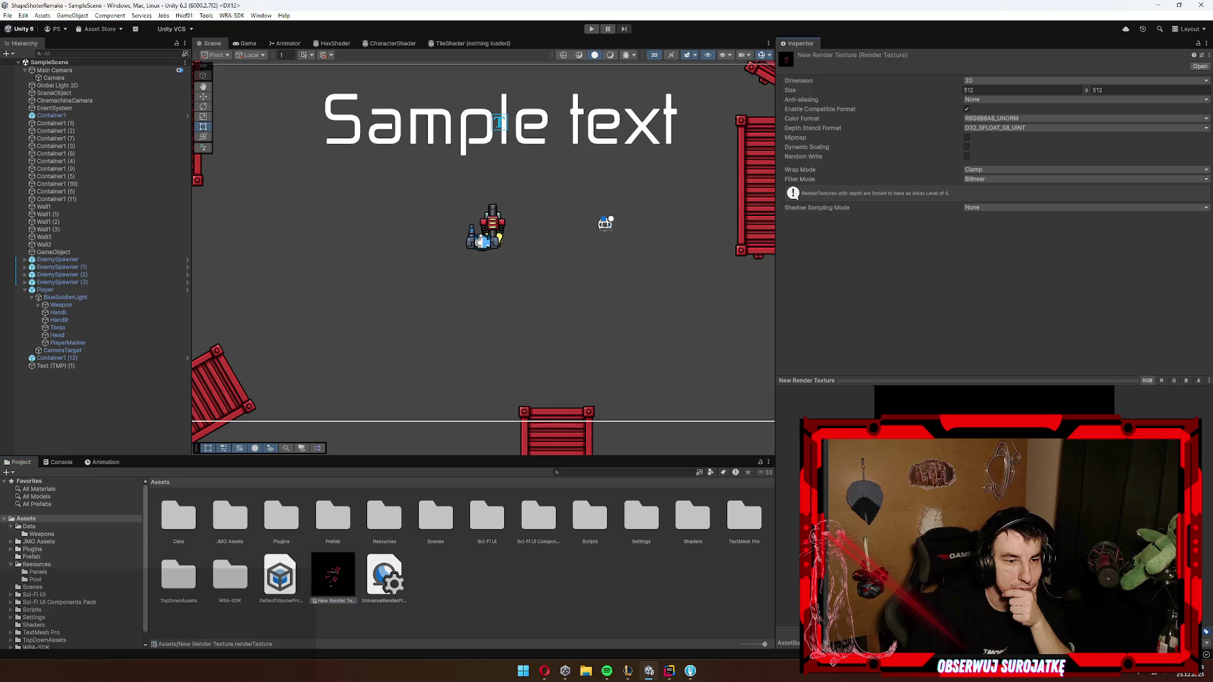
Step: Compare the minimap camera with the render texture, then toggle PlayerMarker off and on in Culling Mask
{"action": "left_click", "coordinate": [53, 78]}
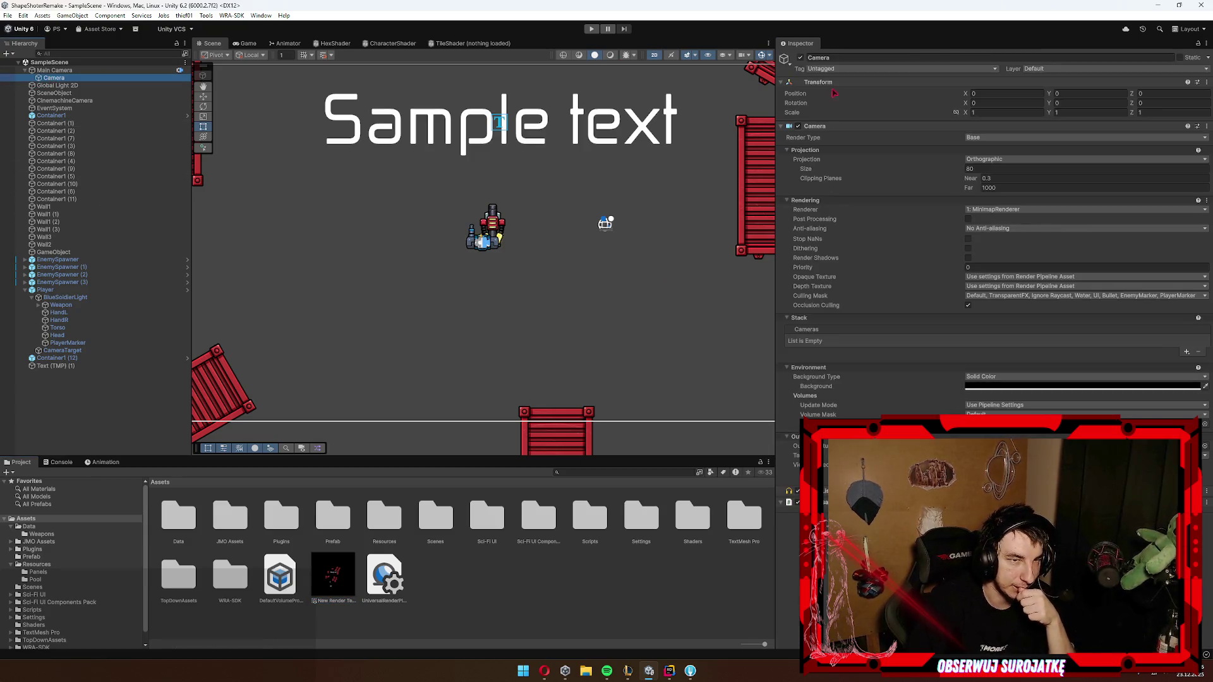
{"action": "left_click", "coordinate": [803, 58]}
{"action": "left_click", "coordinate": [333, 576]}
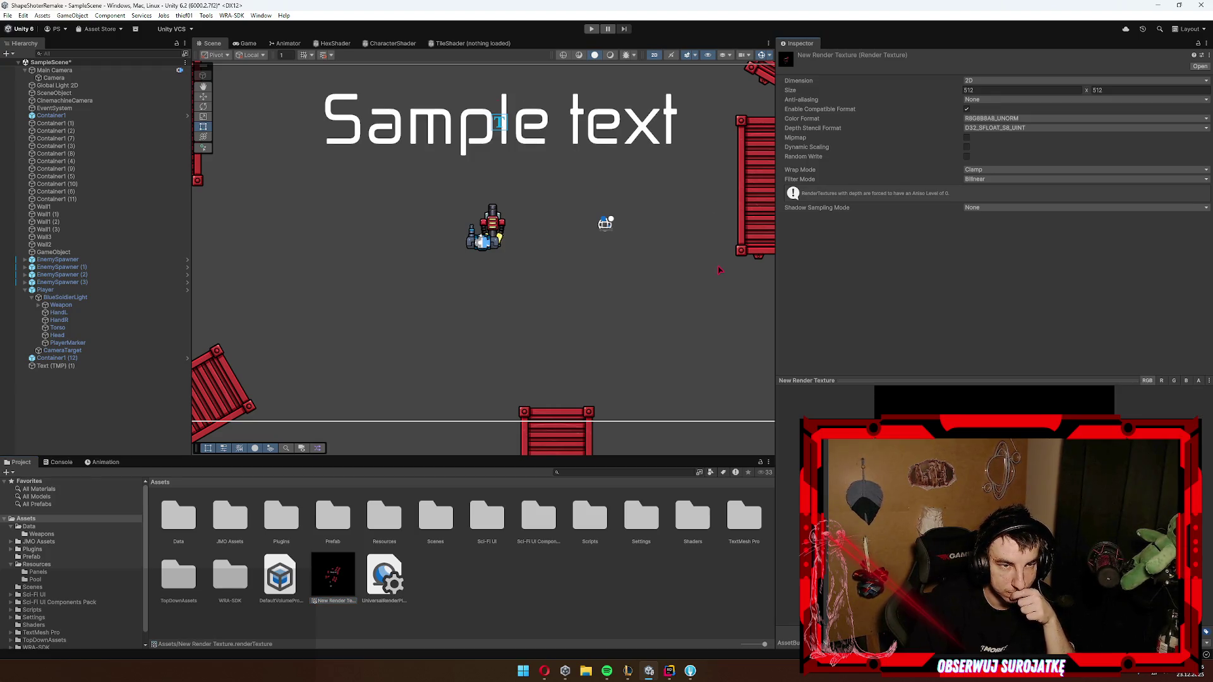
{"action": "left_click", "coordinate": [53, 78]}
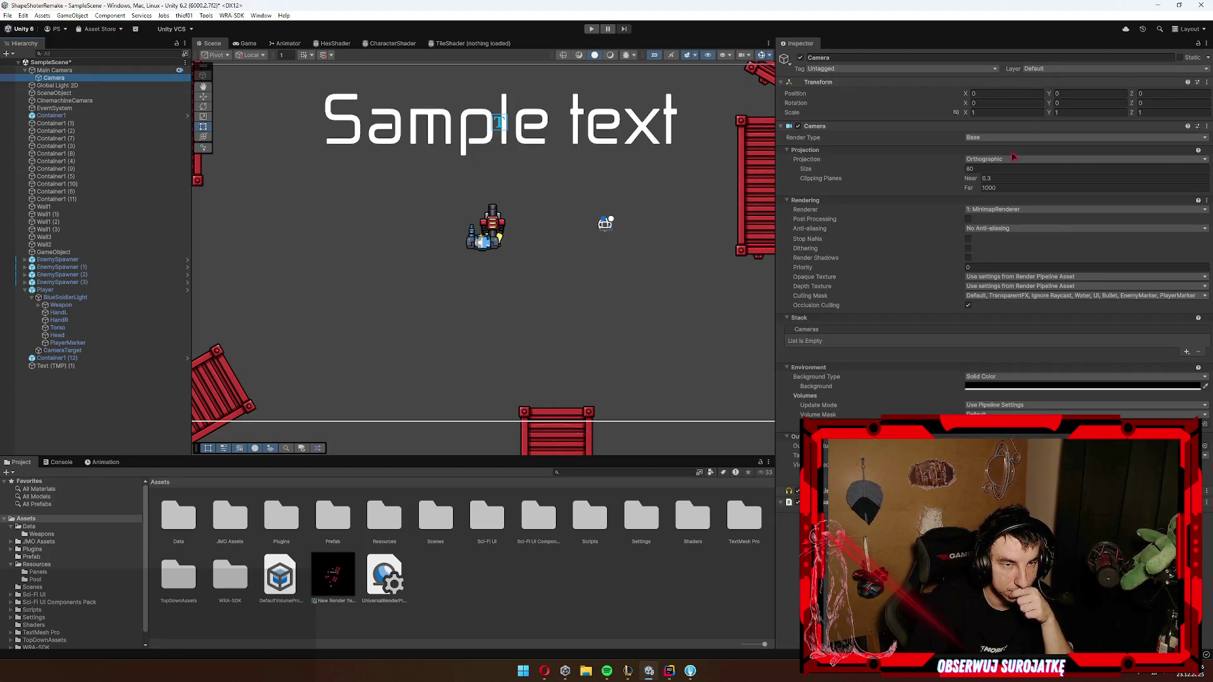
{"action": "left_click", "coordinate": [1053, 297]}
{"action": "left_click", "coordinate": [997, 410]}
{"action": "left_click", "coordinate": [997, 409]}
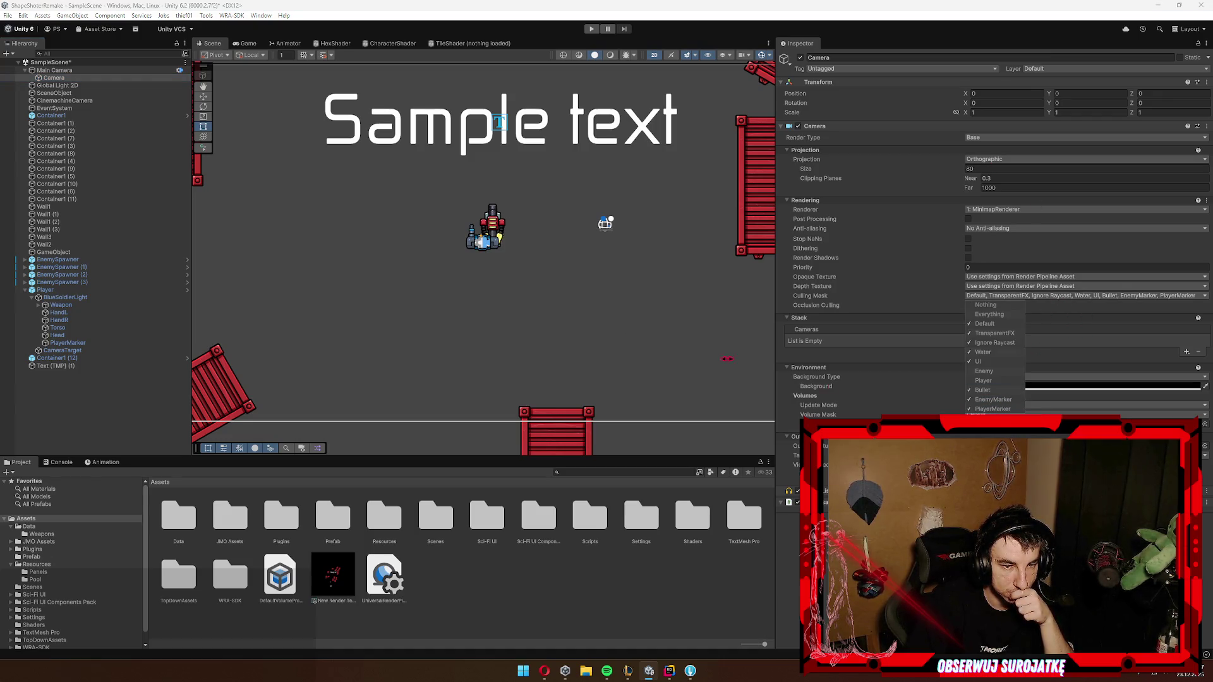
{"action": "left_click", "coordinate": [560, 315]}
Step: Select PlayerMarker and Player, then browse the Scripts and Scenes asset folders
{"action": "left_click", "coordinate": [496, 228]}
{"action": "left_click", "coordinate": [79, 343]}
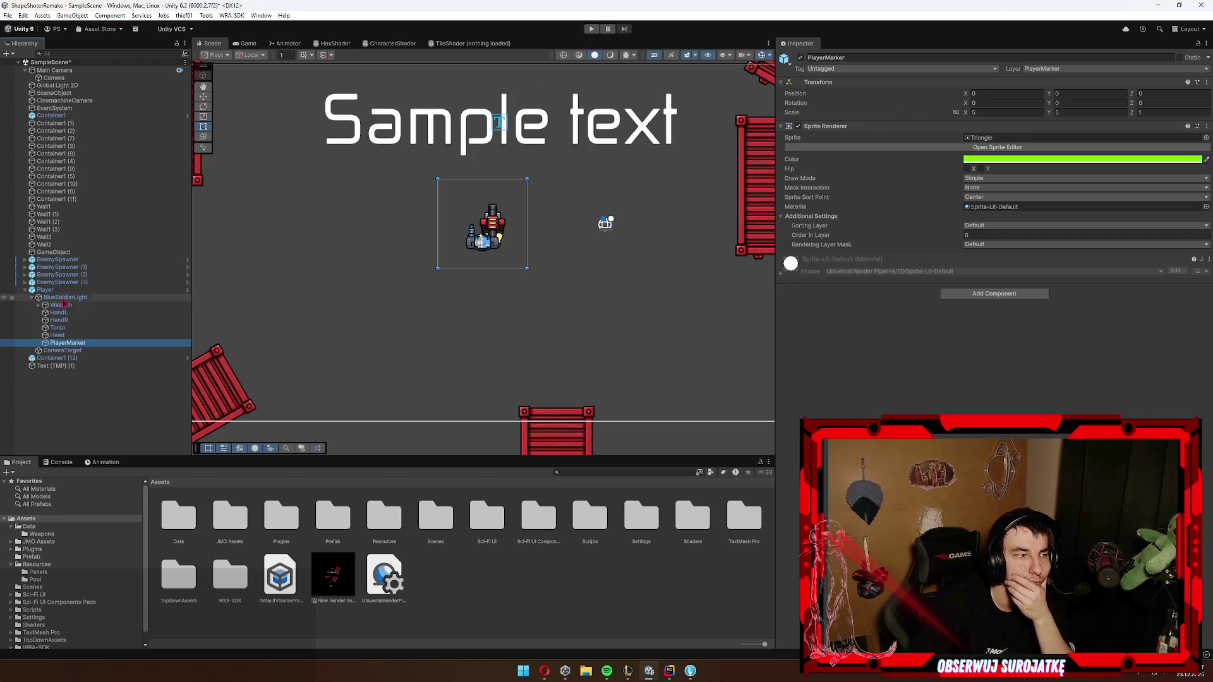
{"action": "left_click", "coordinate": [45, 290]}
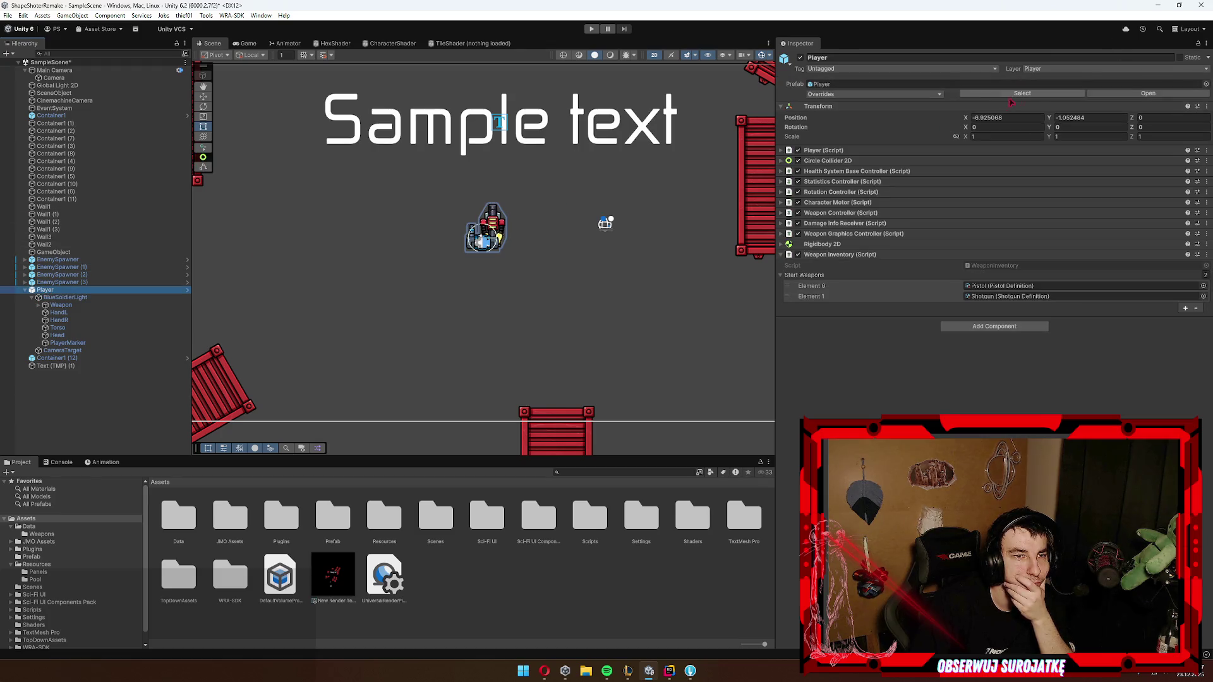
{"action": "left_click", "coordinate": [42, 610]}
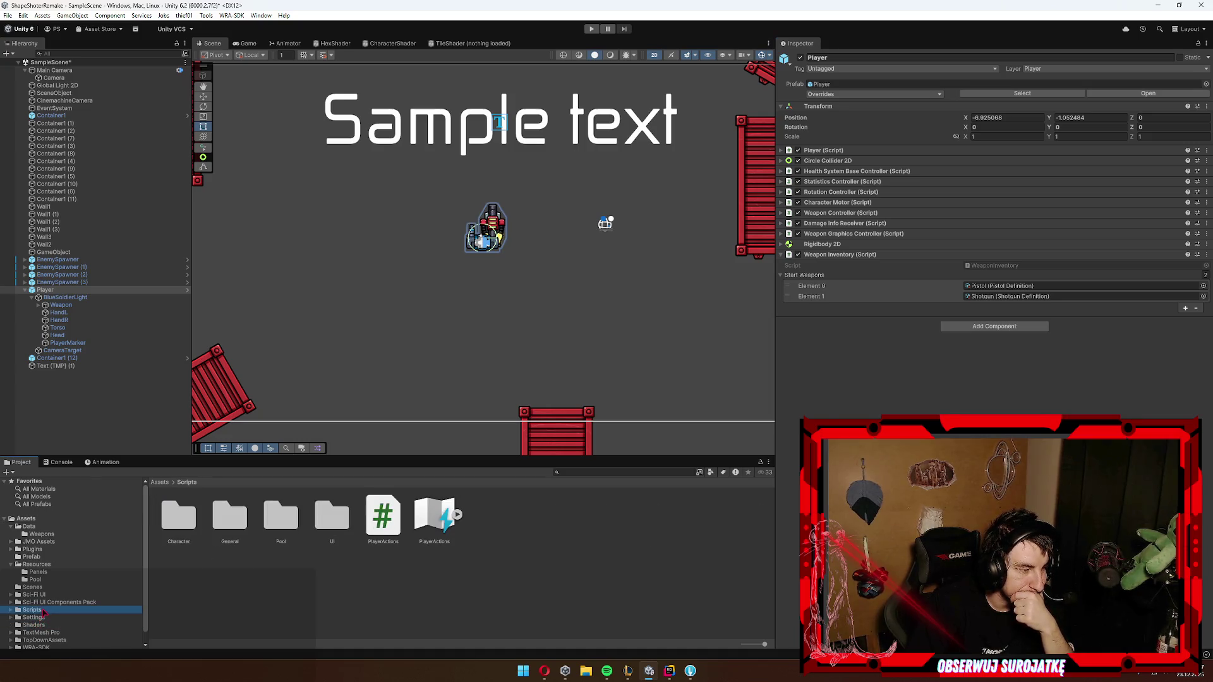
{"action": "scroll", "coordinate": [44, 629], "scroll_direction": "down", "scroll_amount": 1}
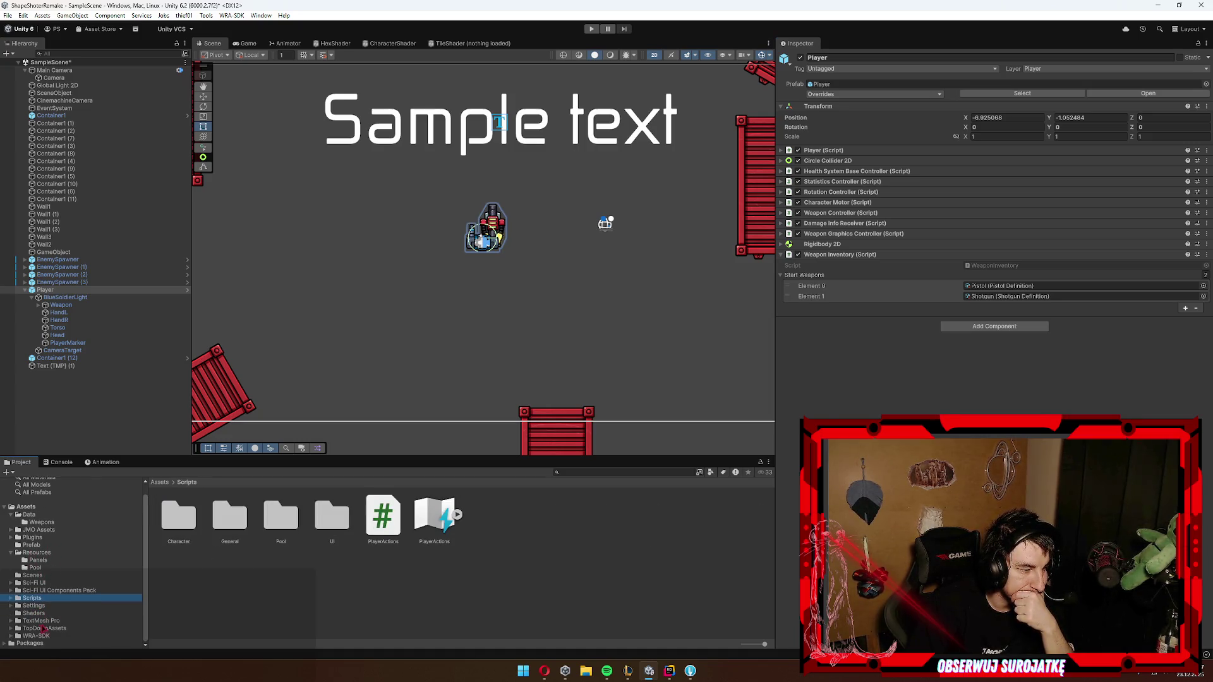
{"action": "left_click", "coordinate": [33, 575]}
Step: Save the pending changes to SampleScene and reselect the New Render Texture asset
{"action": "double_click", "coordinate": [178, 515]}
{"action": "left_click", "coordinate": [591, 356]}
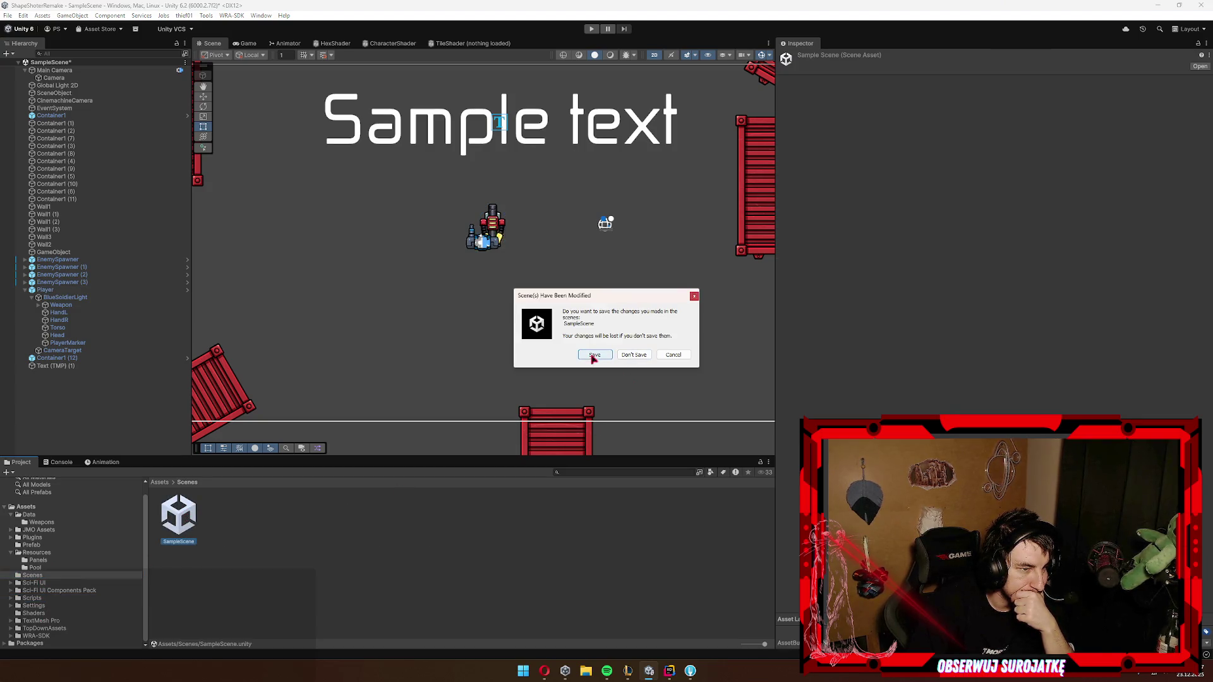
{"action": "left_click", "coordinate": [508, 230]}
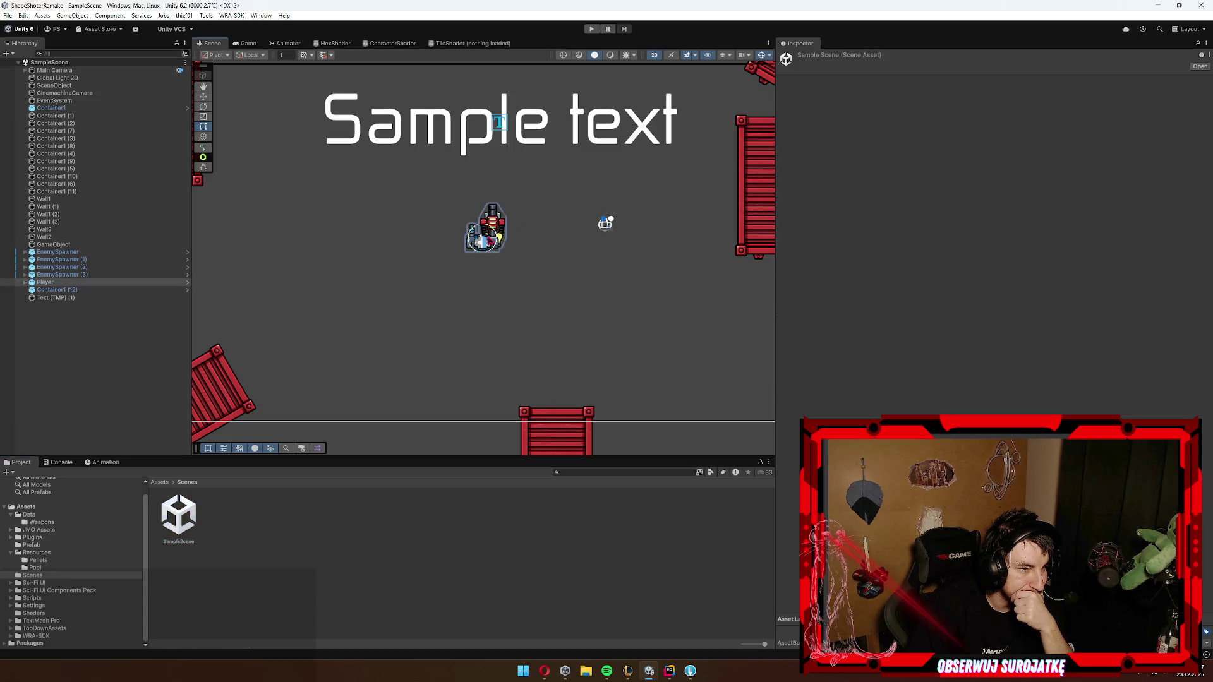
{"action": "left_click", "coordinate": [237, 605]}
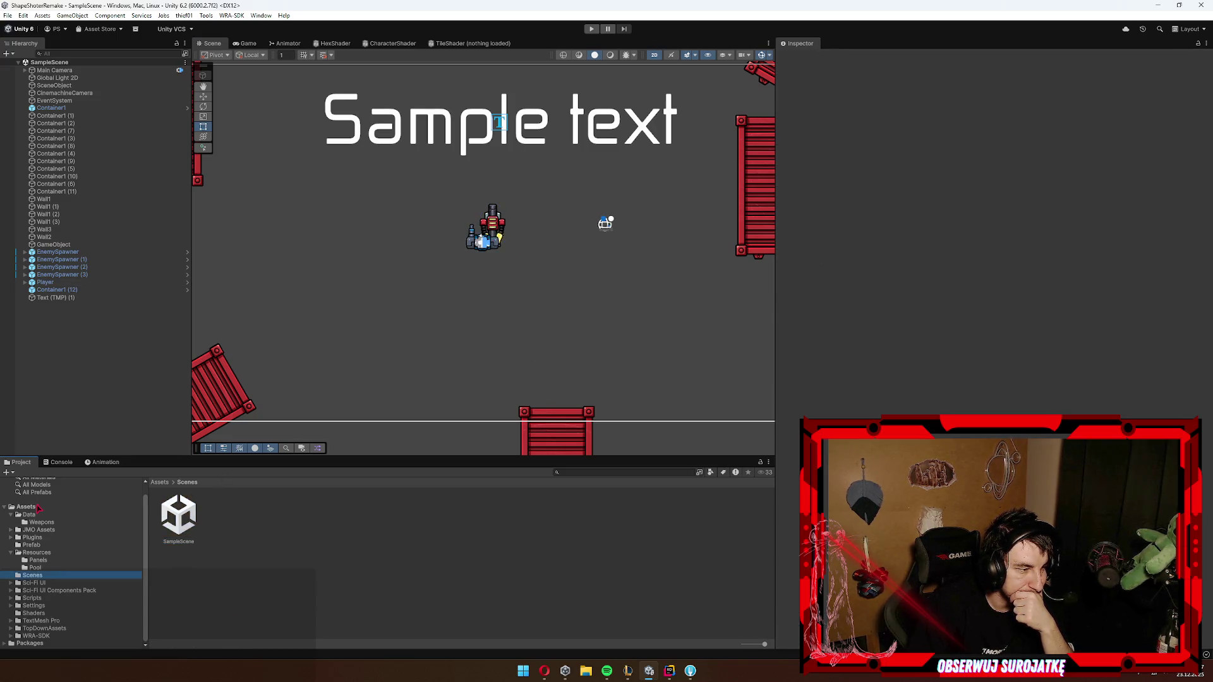
{"action": "left_click", "coordinate": [36, 507]}
{"action": "left_click", "coordinate": [333, 575]}
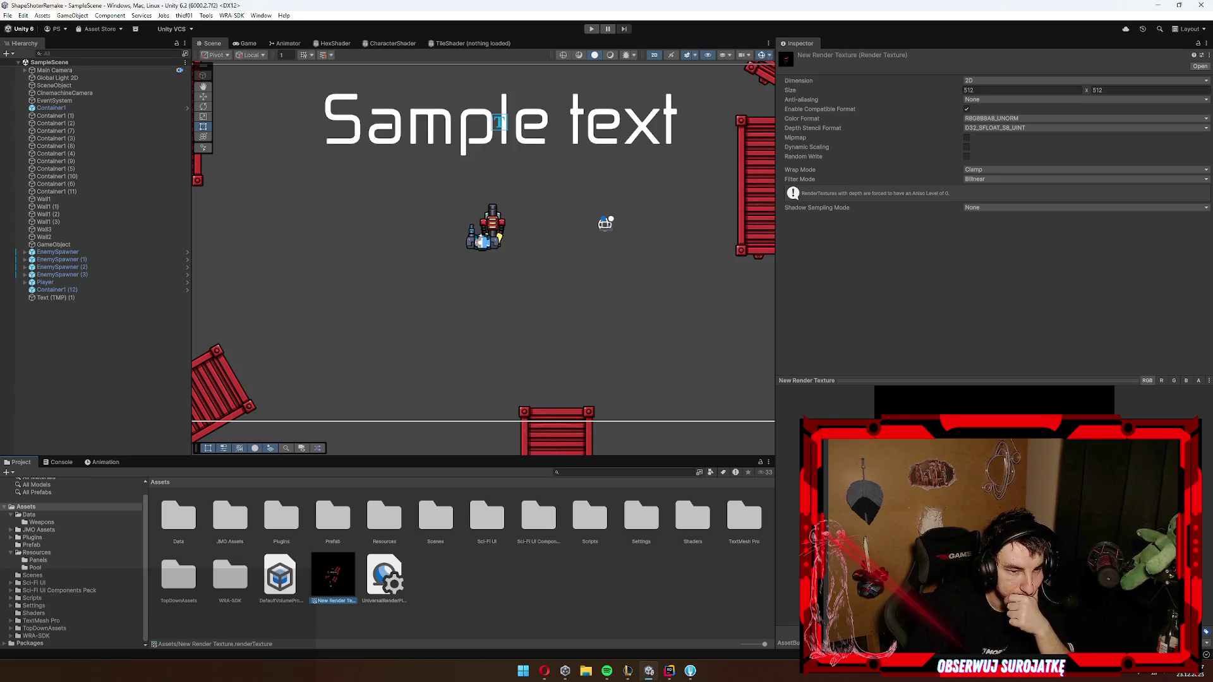
Step: Show the Game view and set the minimap camera's Volumes Update Mode to Every Frame
{"action": "left_click", "coordinate": [248, 43]}
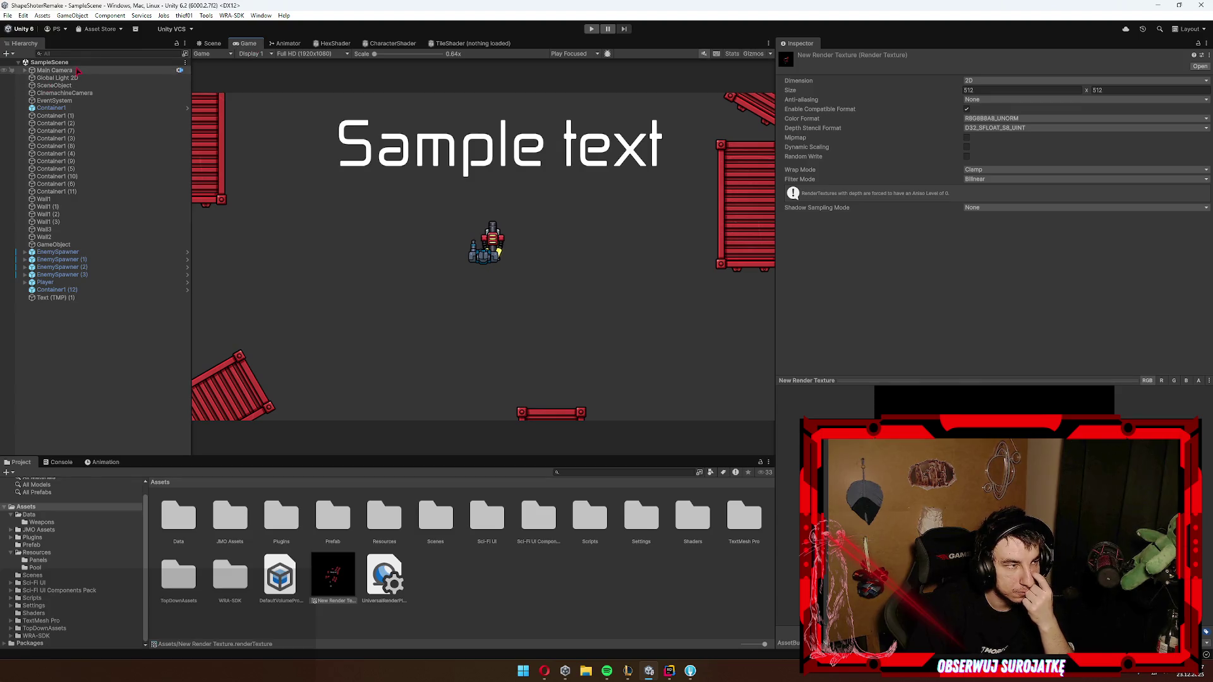
{"action": "left_click", "coordinate": [55, 70]}
{"action": "key", "text": "Right"}
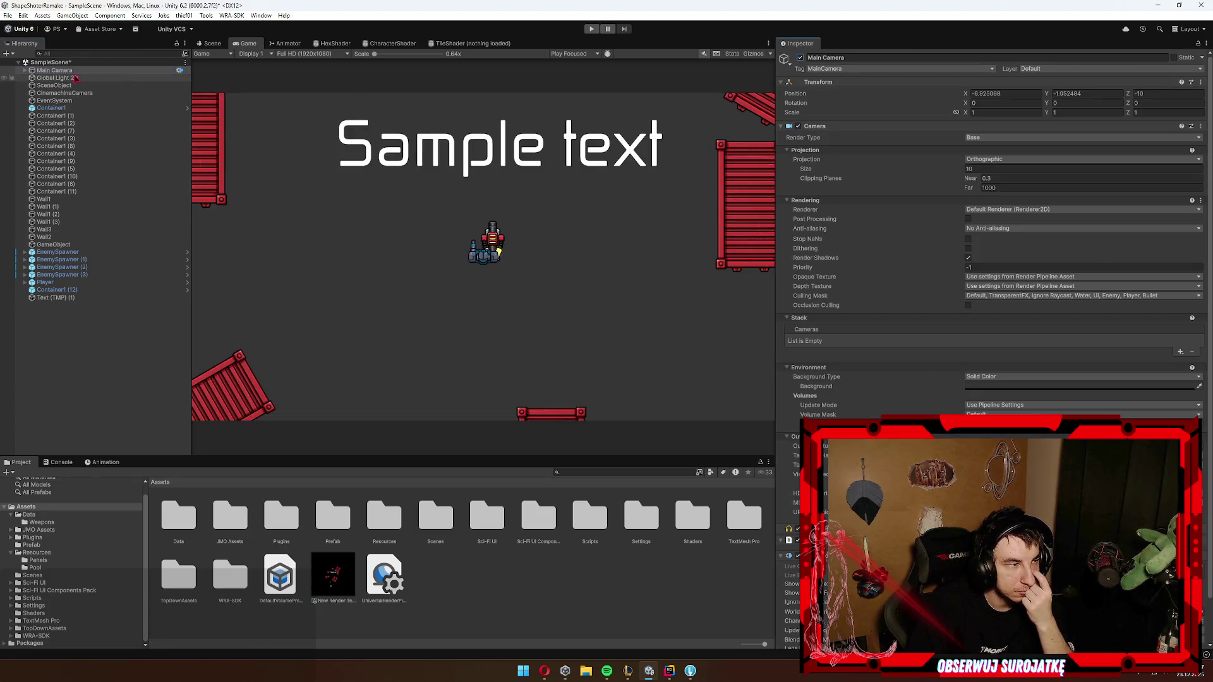
{"action": "key", "text": "Down"}
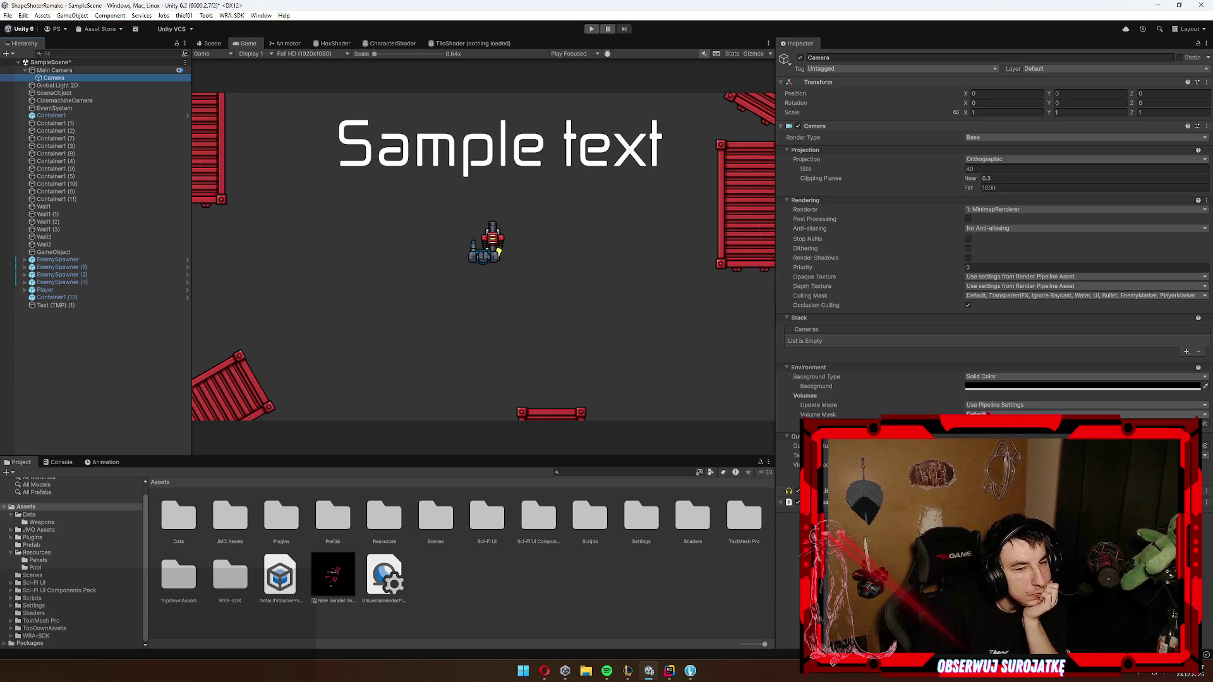
{"action": "left_click", "coordinate": [1003, 406]}
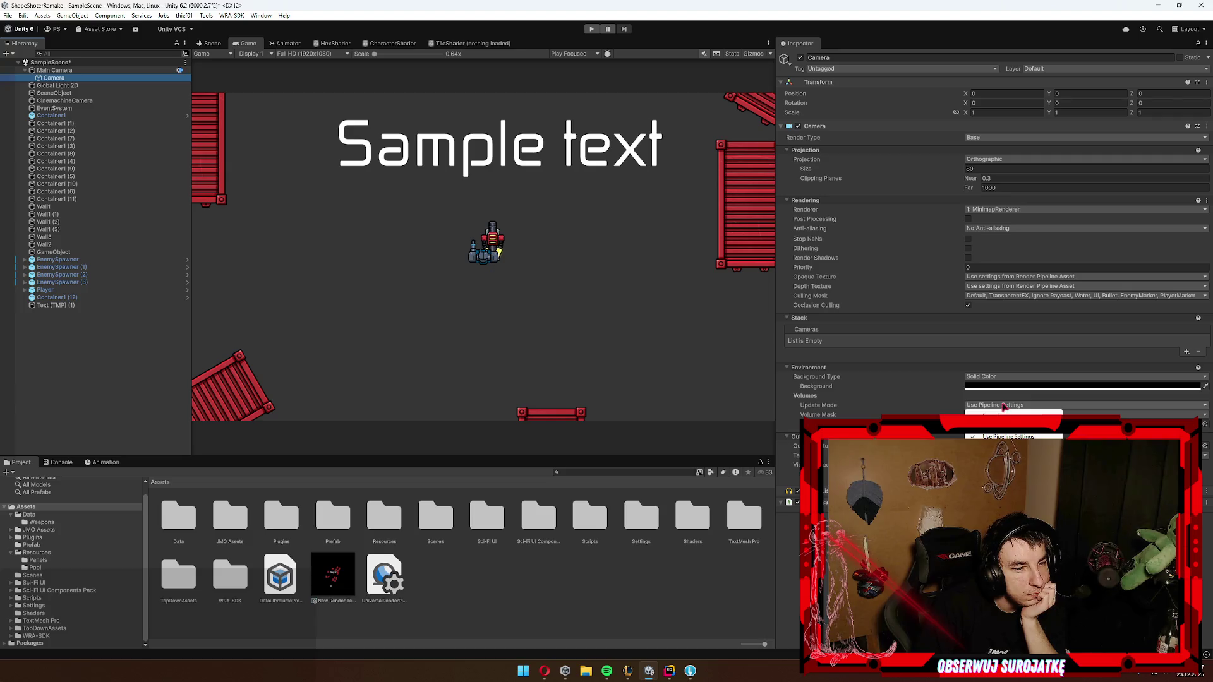
{"action": "left_click", "coordinate": [986, 415]}
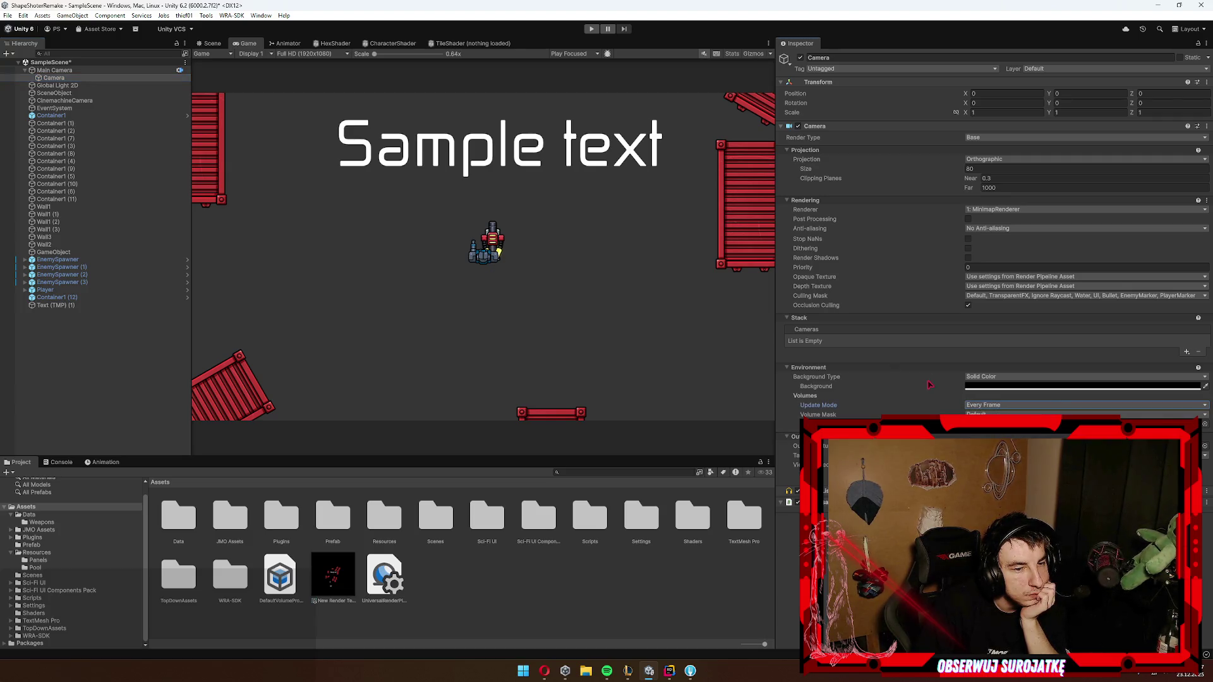
{"action": "left_click", "coordinate": [331, 576]}
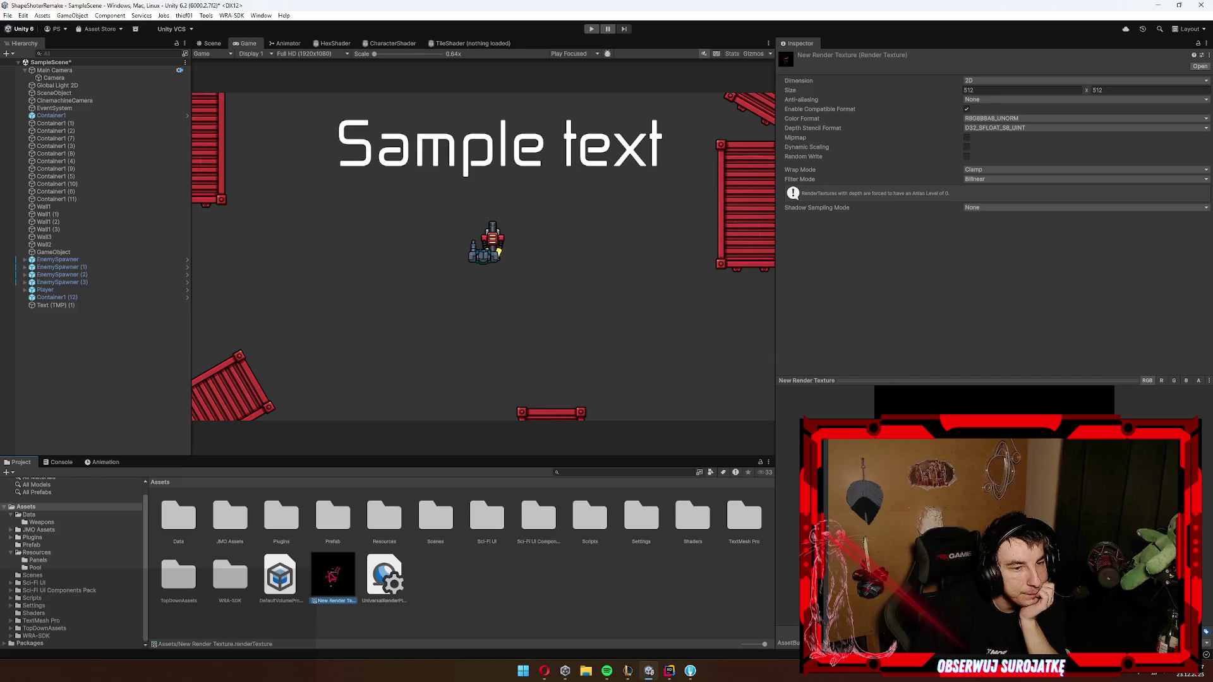
{"action": "left_click", "coordinate": [591, 28]}
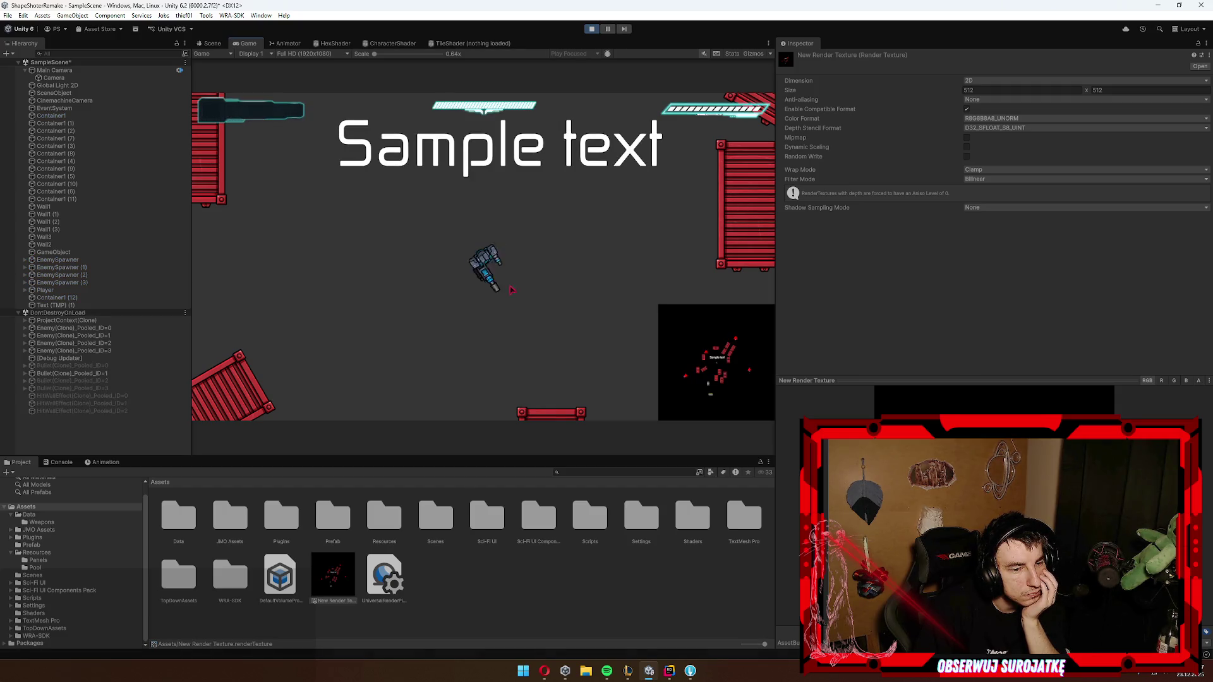
Step: Move the player right and down with D and S while firing shots
{"action": "left_click", "coordinate": [524, 165]}
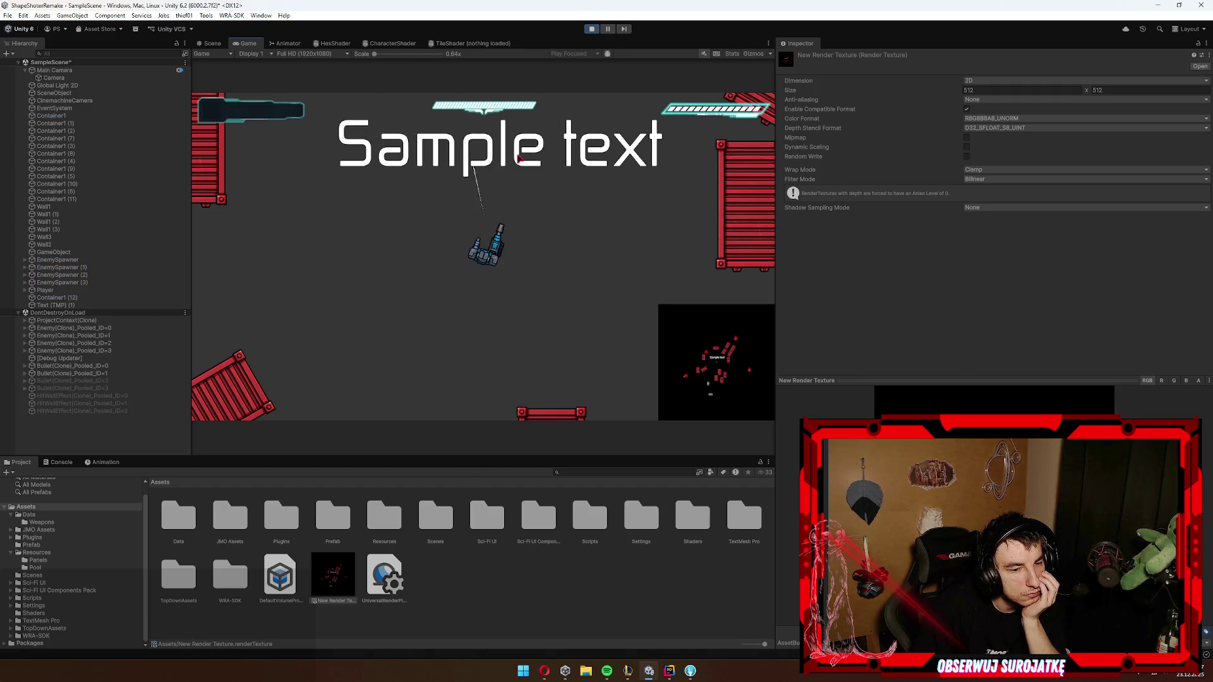
{"action": "key", "text": "d"}
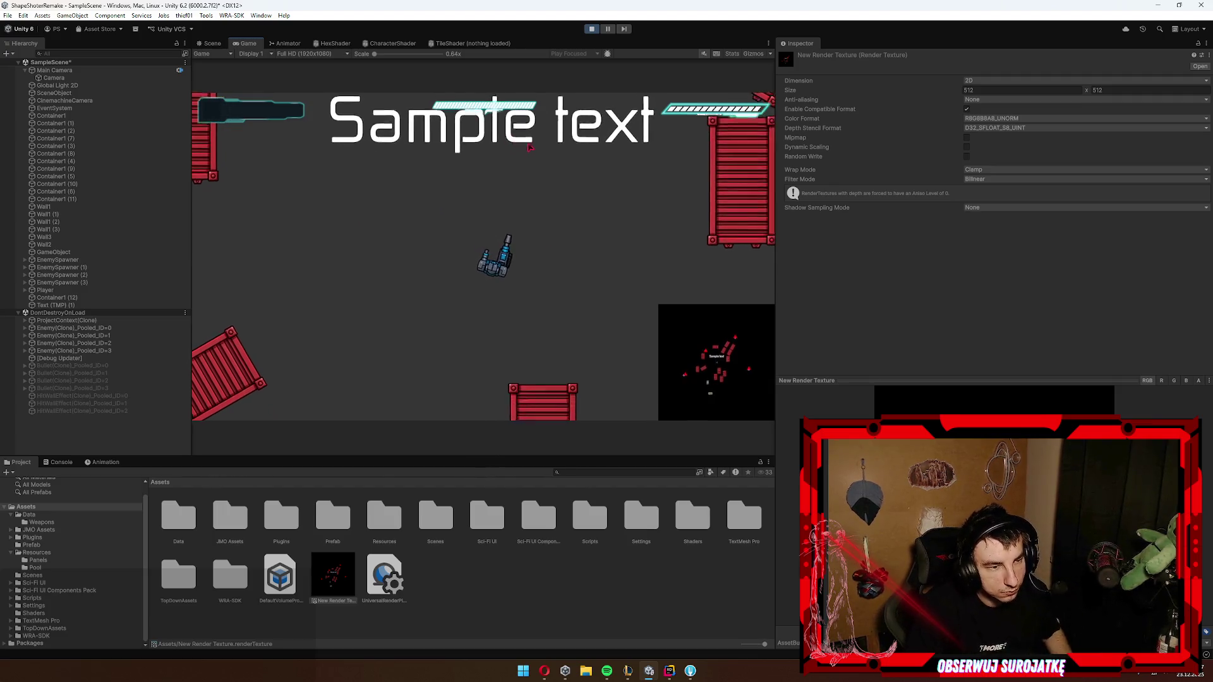
{"action": "left_click", "coordinate": [494, 228]}
{"action": "key", "text": "s"}
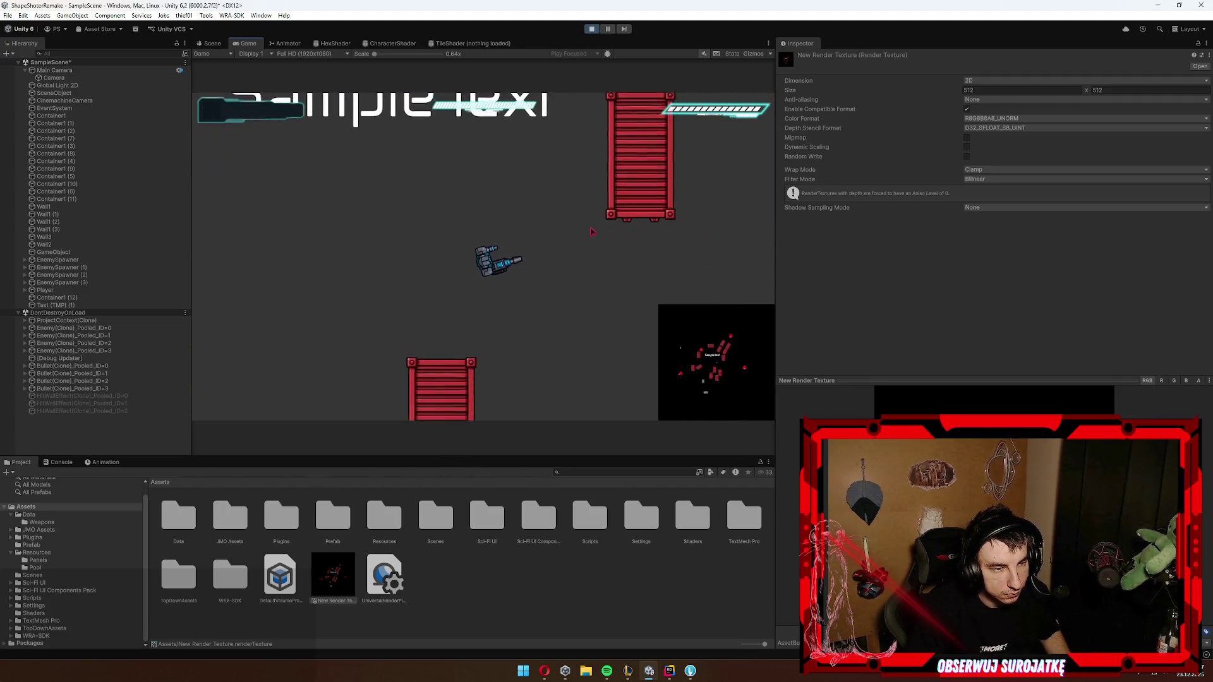
{"action": "key", "text": "s"}
{"action": "left_click", "coordinate": [524, 285]}
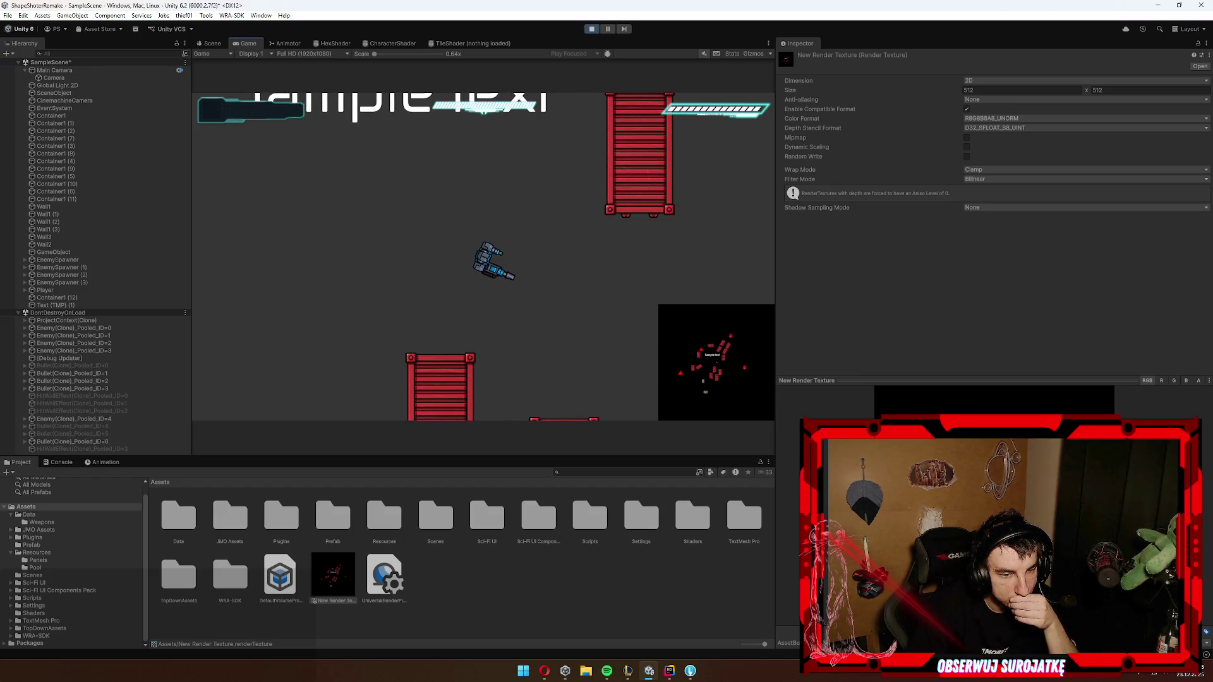
Step: In the Scene view, zoom onto the black minimap render area with red markers
{"action": "left_click", "coordinate": [210, 44]}
{"action": "scroll", "coordinate": [238, 263], "scroll_direction": "up", "scroll_amount": 5}
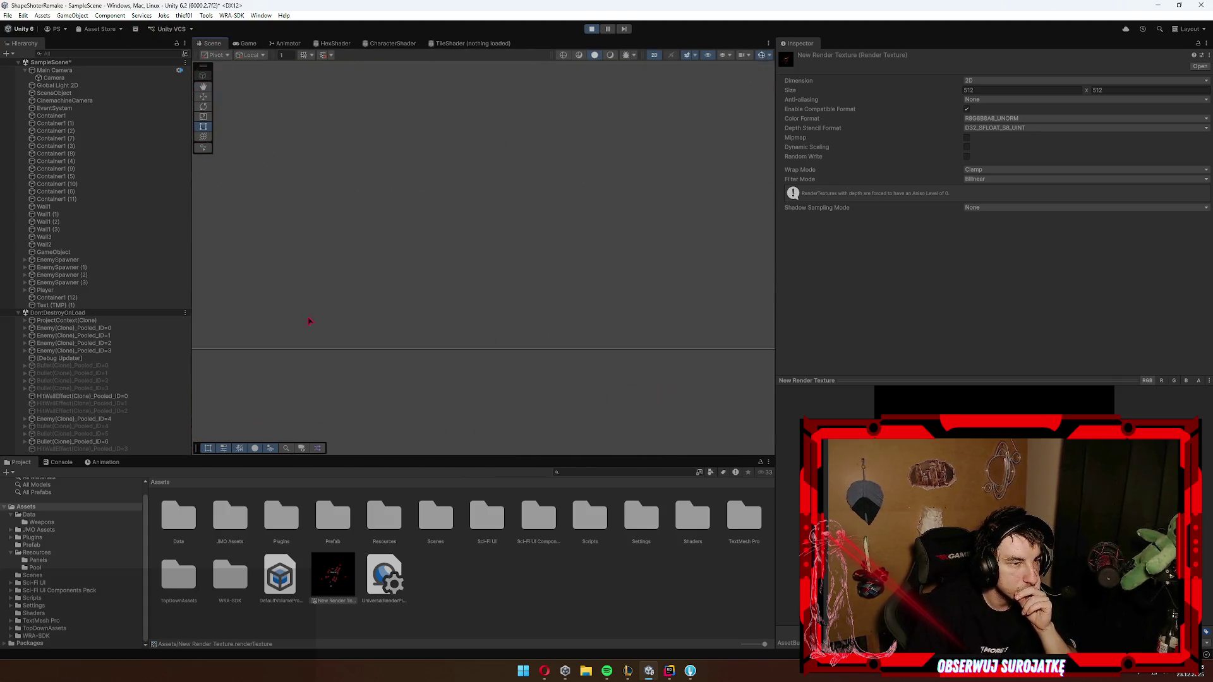
{"action": "scroll", "coordinate": [661, 234], "scroll_direction": "up", "scroll_amount": 3}
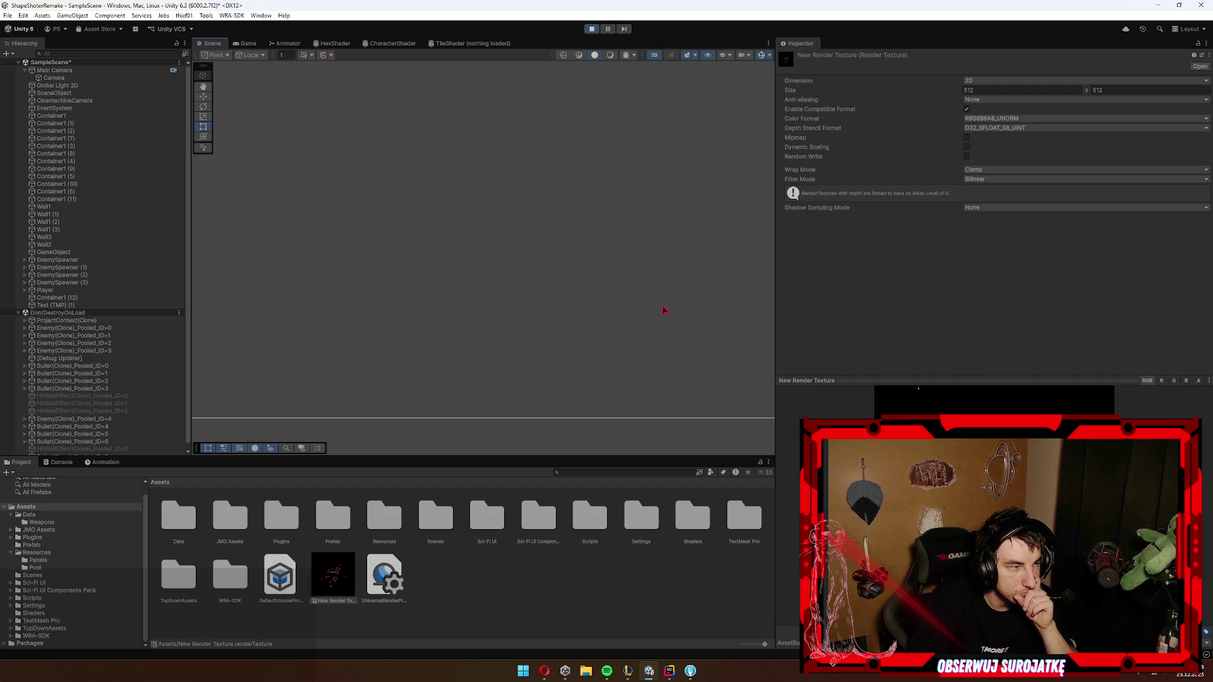
{"action": "scroll", "coordinate": [175, 263], "scroll_direction": "down", "scroll_amount": 1}
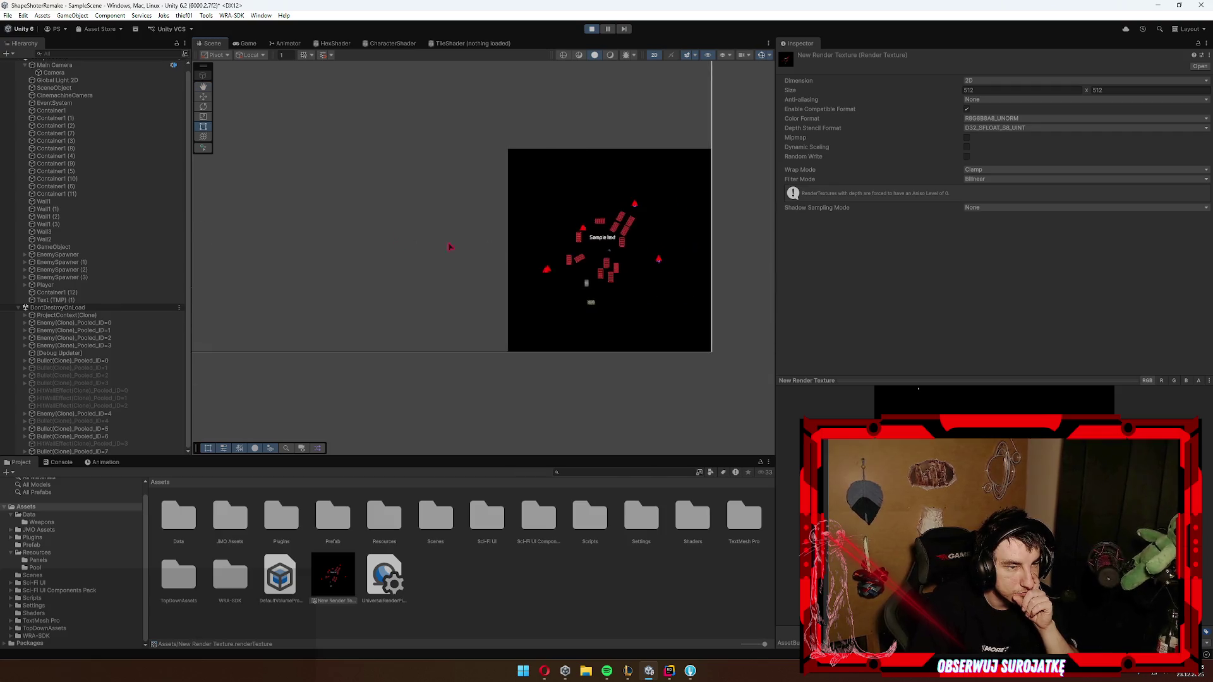
{"action": "scroll", "coordinate": [626, 272], "scroll_direction": "up", "scroll_amount": 5}
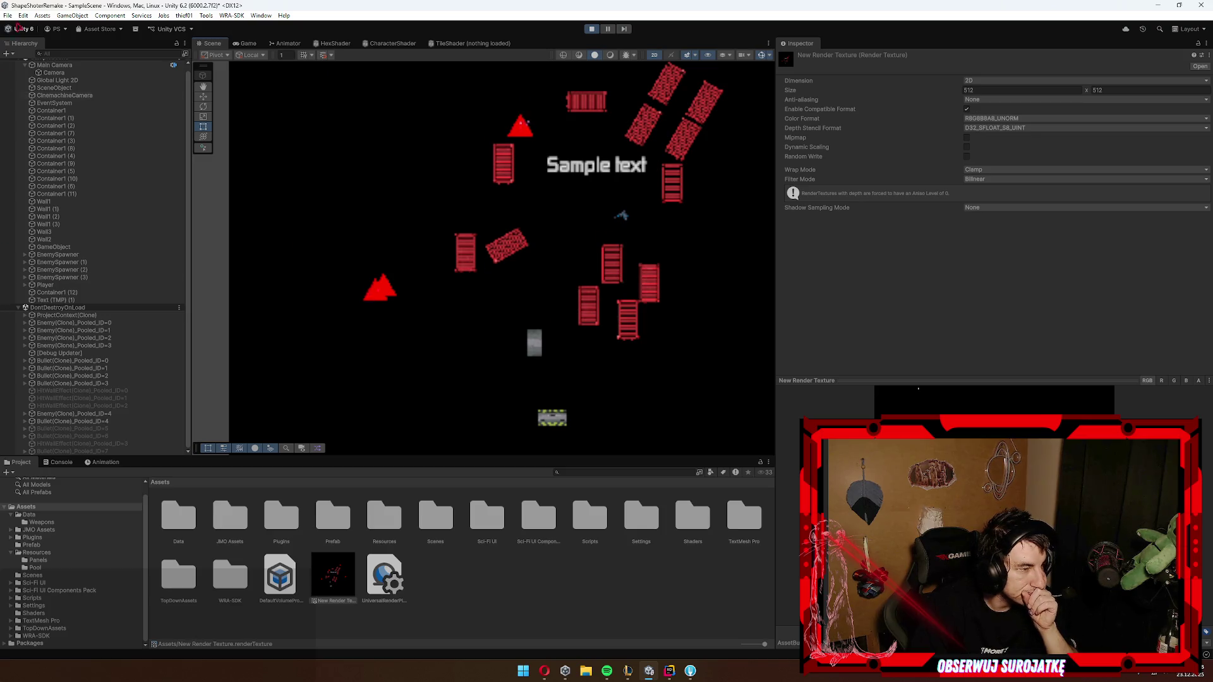
Step: Expand the Player hierarchy and step through its children down to BlueSoldierLight
{"action": "left_click", "coordinate": [84, 285]}
{"action": "key", "text": "Right"}
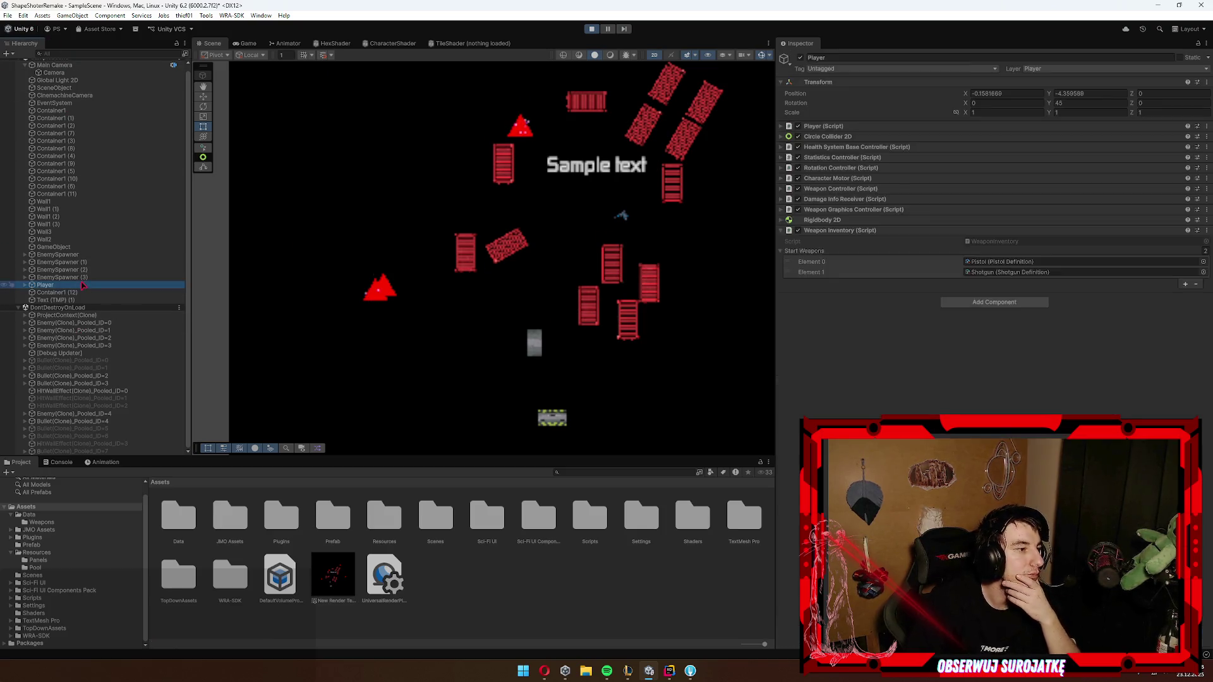
{"action": "key", "text": "Down"}
{"action": "key", "text": "Down"}
{"action": "key", "text": "Up"}
{"action": "key", "text": "Right"}
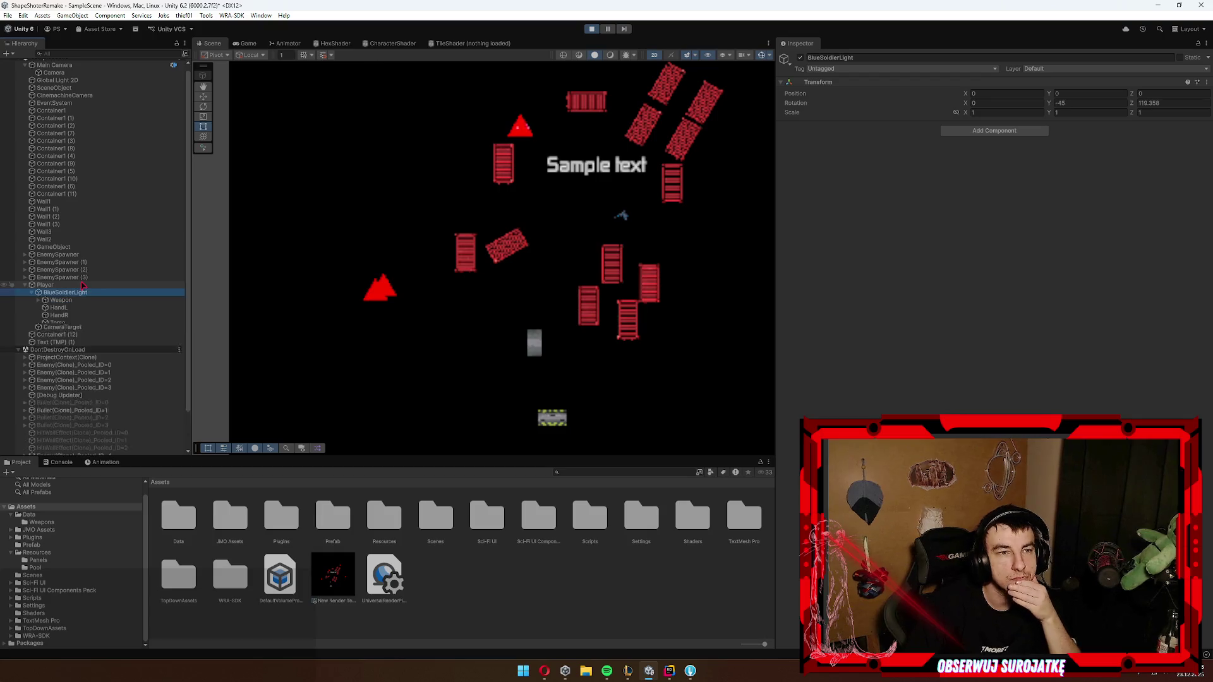
{"action": "key", "text": "Down"}
{"action": "key", "text": "Down"}
{"action": "key", "text": "Down"}
{"action": "left_click", "coordinate": [71, 286]}
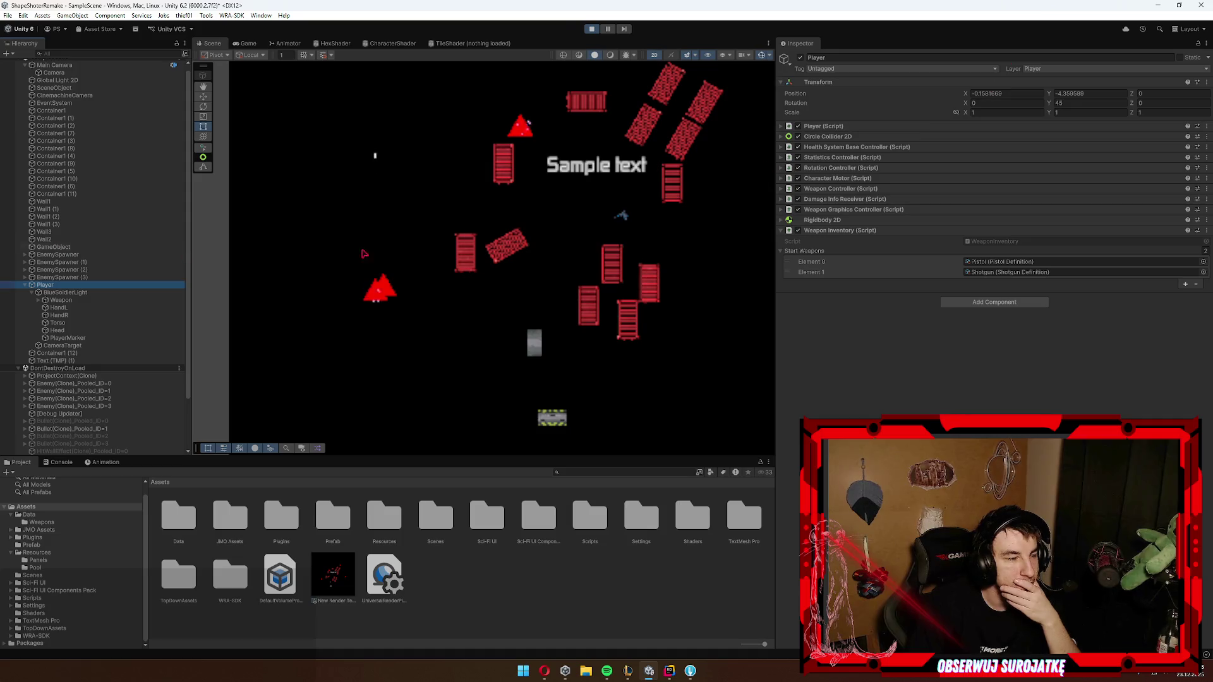
{"action": "key", "text": "Down"}
Step: Put only BlueSoldierLight on the Player layer, then check the Game view and stop play
{"action": "left_click", "coordinate": [1066, 71]}
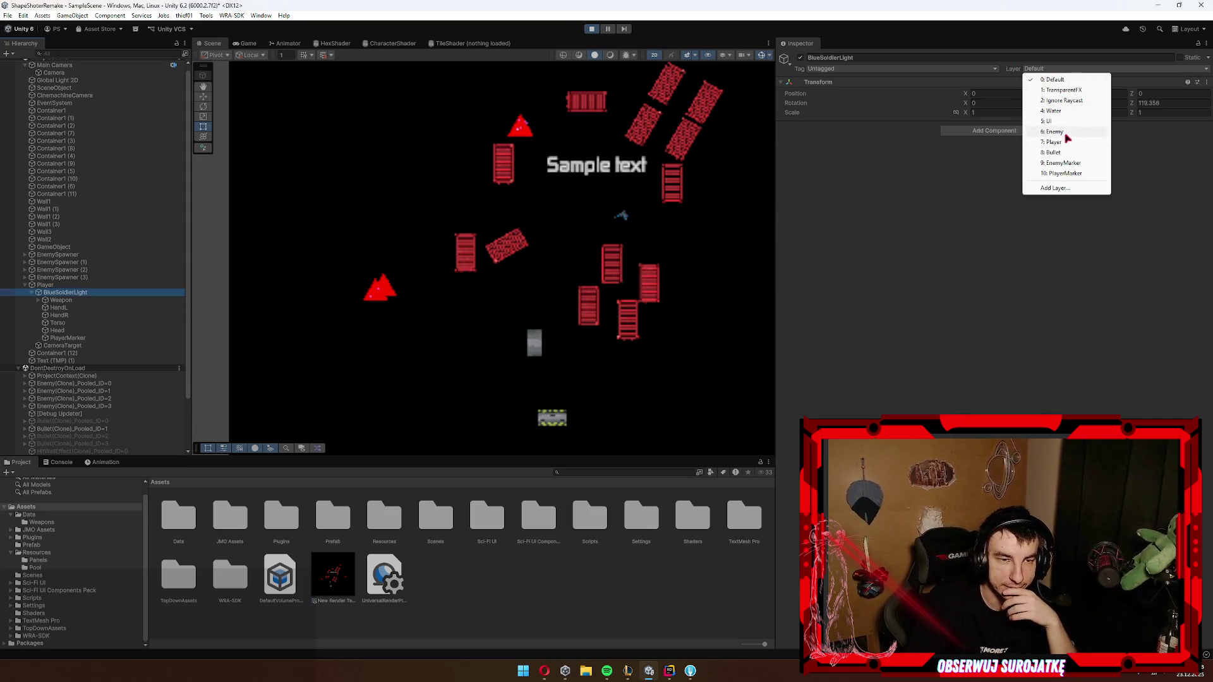
{"action": "left_click", "coordinate": [1066, 134]}
{"action": "left_click", "coordinate": [628, 354]}
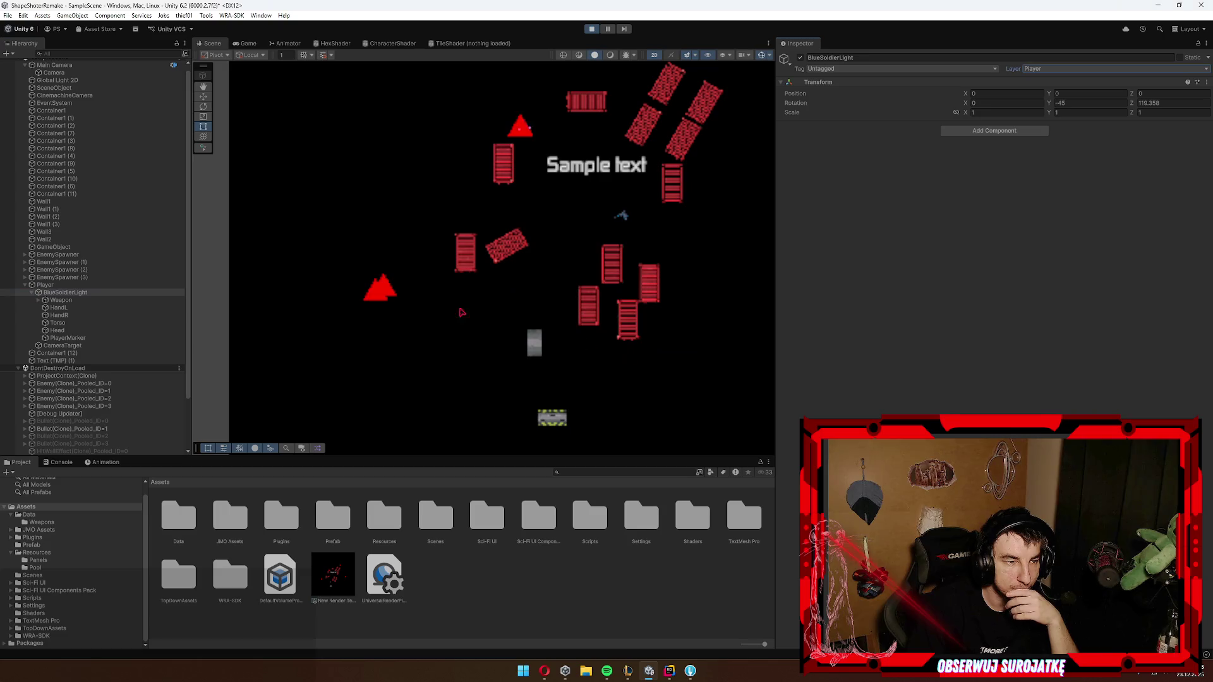
{"action": "left_click", "coordinate": [66, 339]}
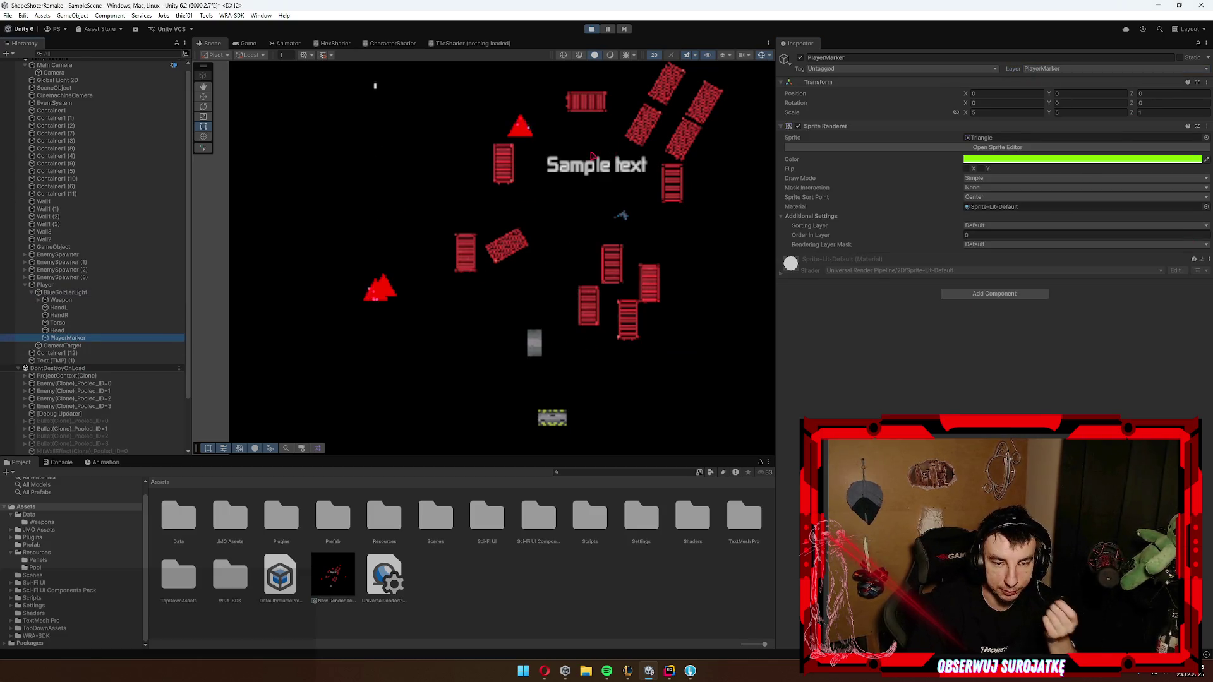
{"action": "left_click", "coordinate": [250, 44]}
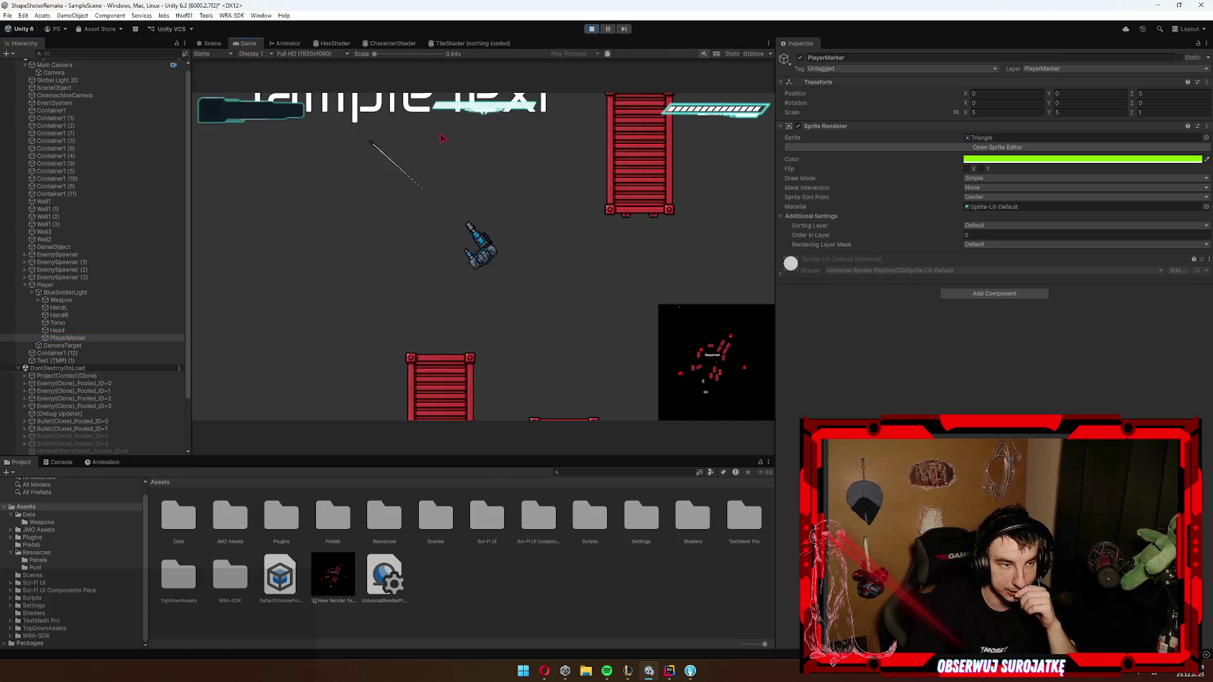
{"action": "left_click", "coordinate": [591, 29]}
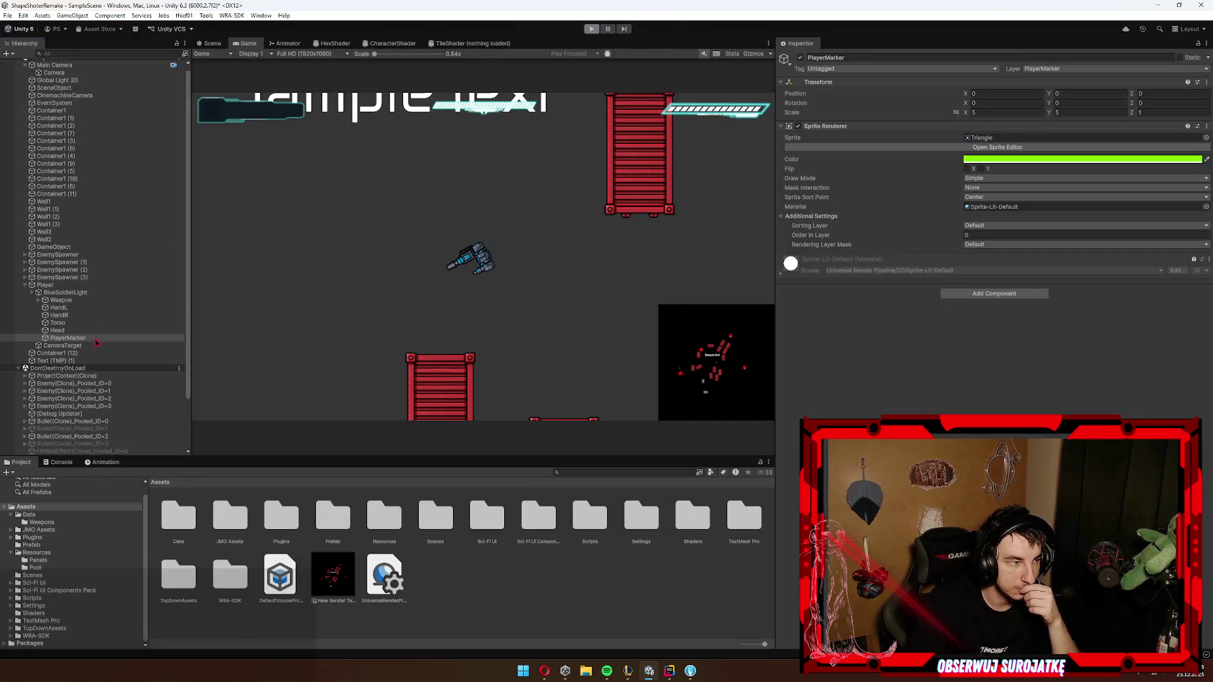
{"action": "left_click", "coordinate": [69, 297]}
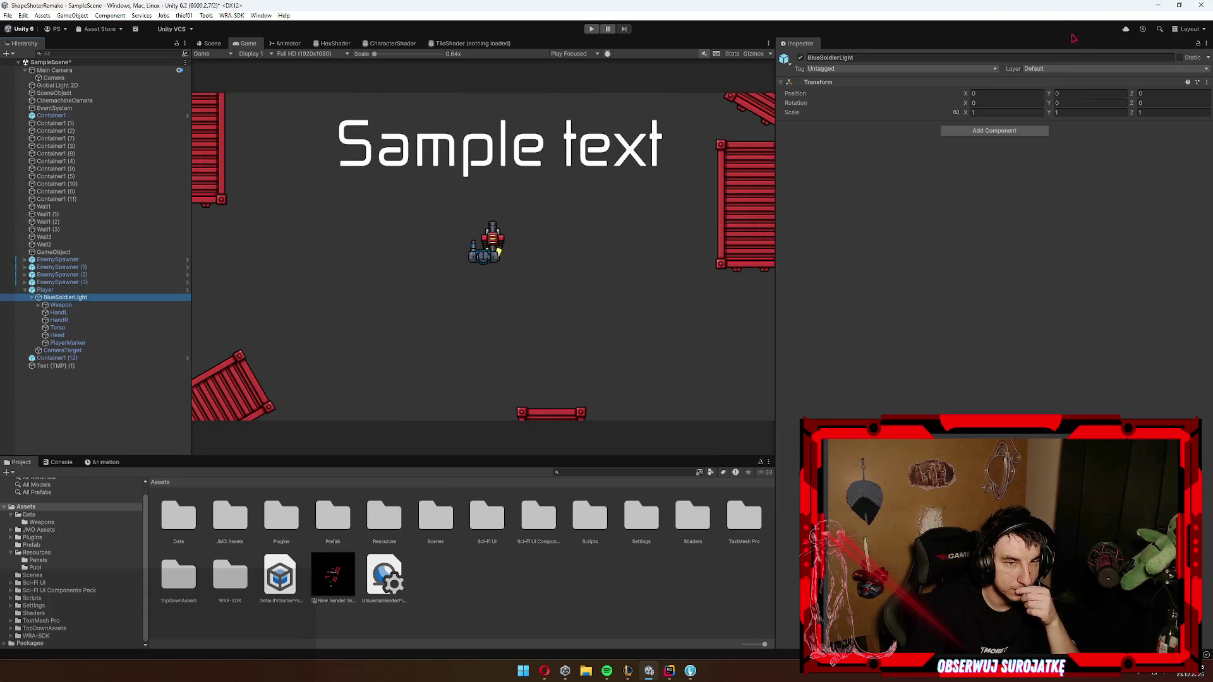
Step: Set Player's layer to Player, applying it to all children as well
{"action": "left_click", "coordinate": [47, 290]}
{"action": "left_click", "coordinate": [1052, 69]}
{"action": "left_click", "coordinate": [1054, 141]}
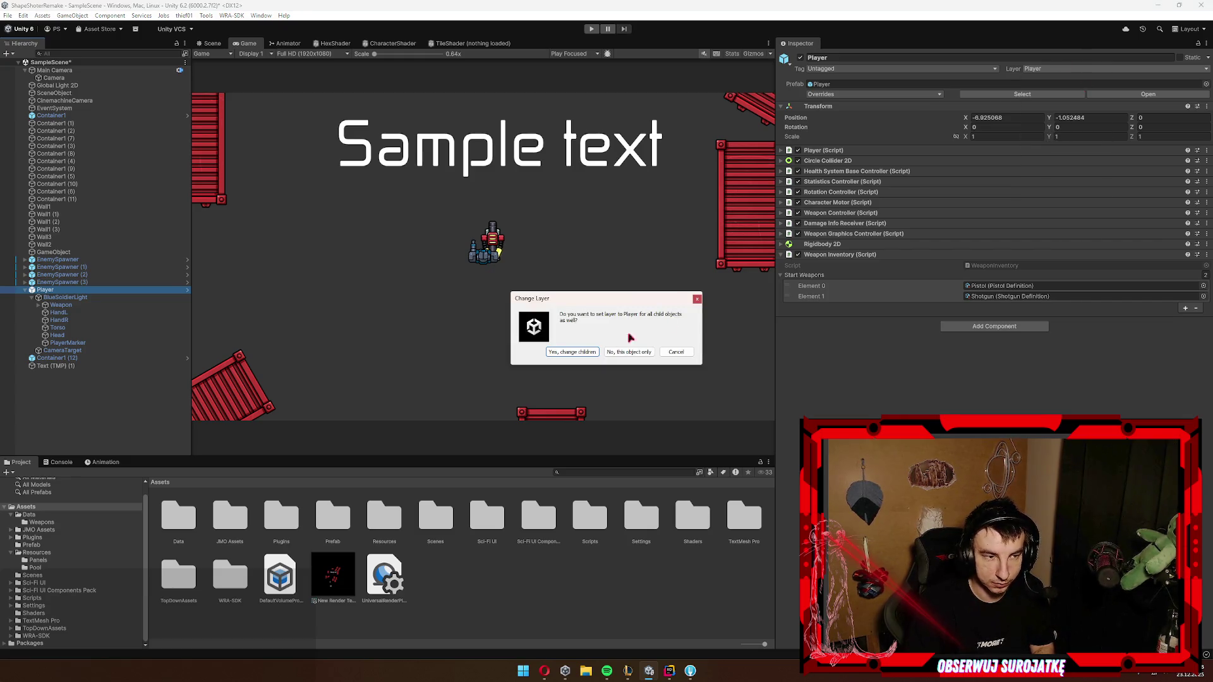
{"action": "left_click", "coordinate": [591, 352]}
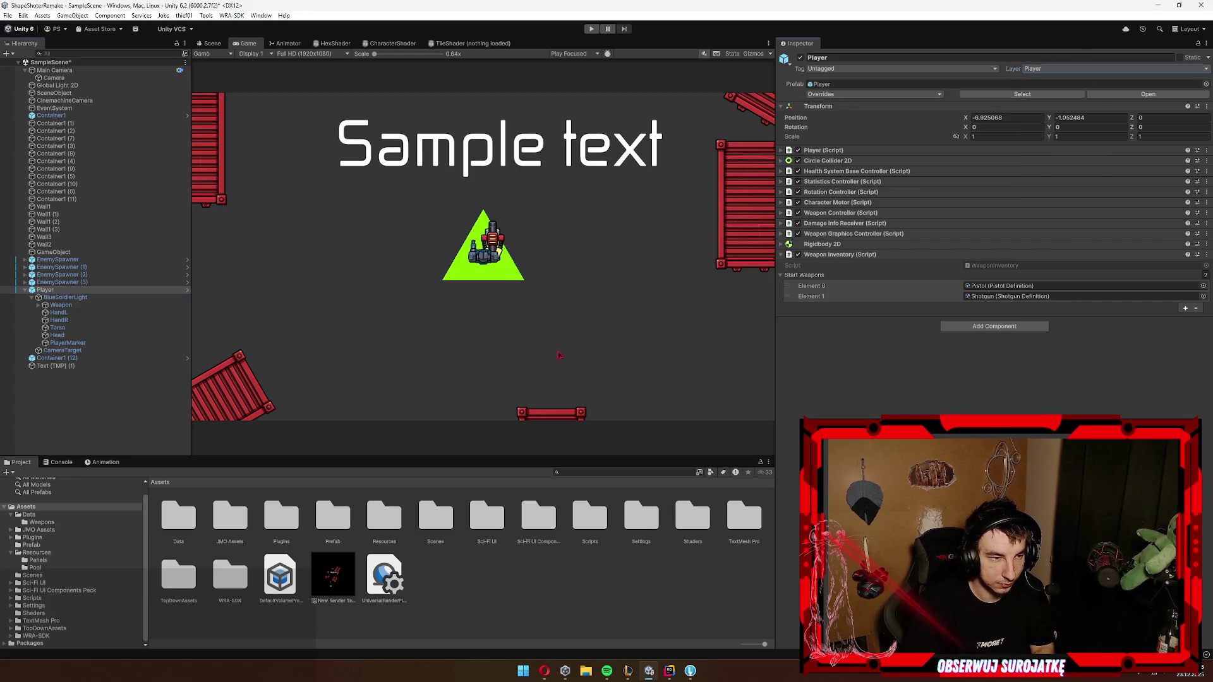
Step: Return PlayerMarker to the PlayerMarker layer
{"action": "left_click", "coordinate": [68, 343]}
{"action": "left_click", "coordinate": [1071, 70]}
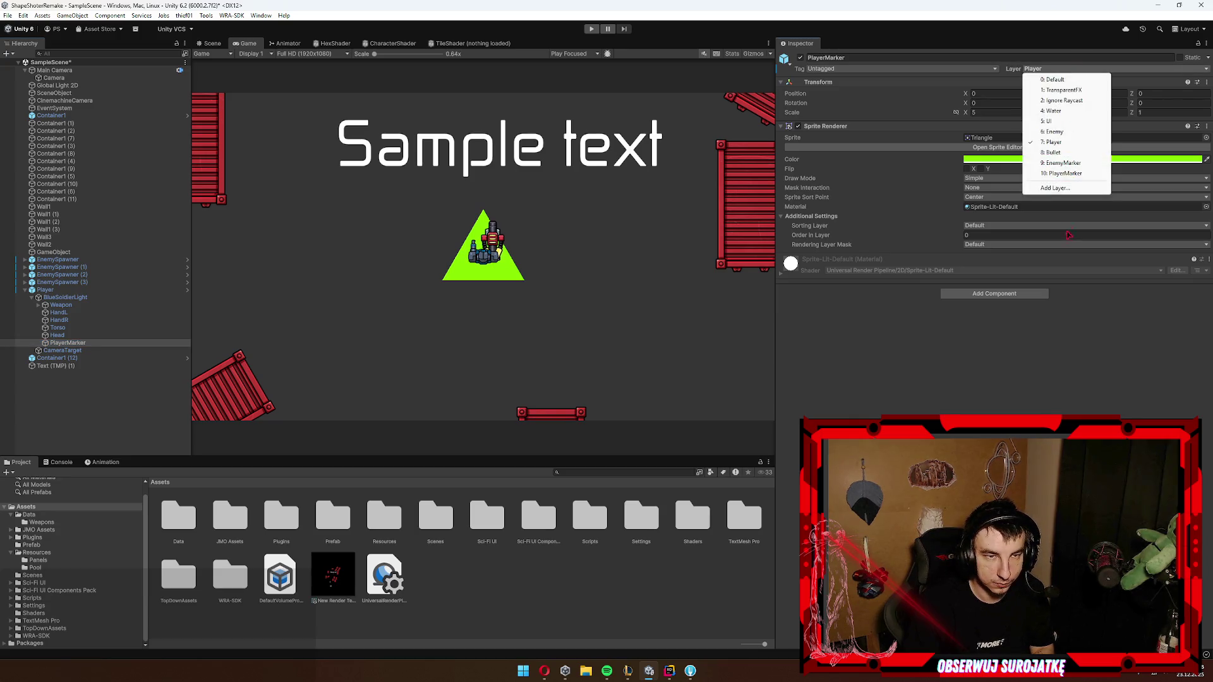
{"action": "left_click", "coordinate": [1068, 173]}
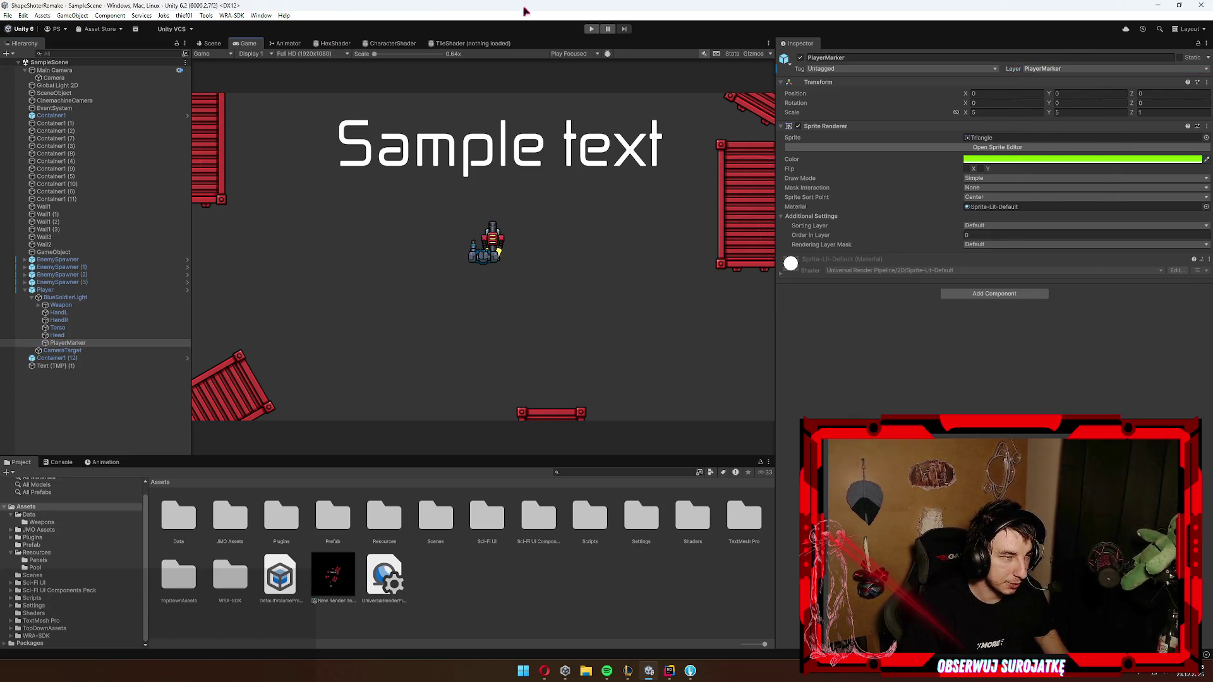
{"action": "left_click", "coordinate": [333, 575]}
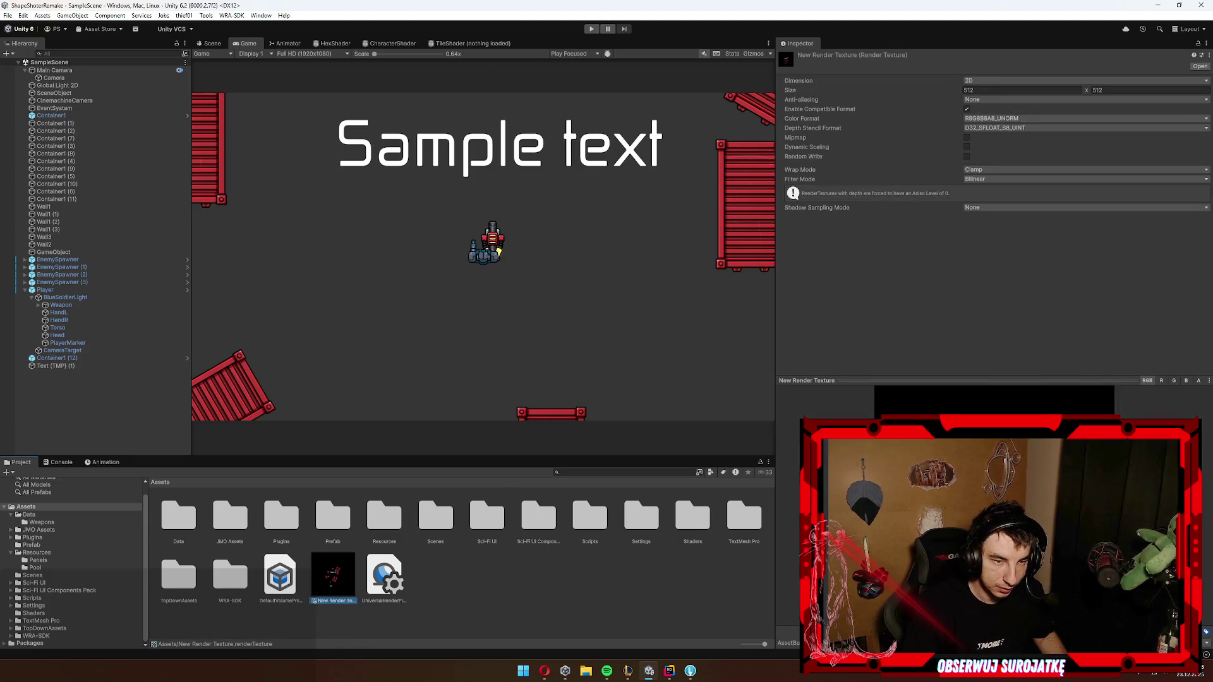
{"action": "left_click", "coordinate": [67, 343]}
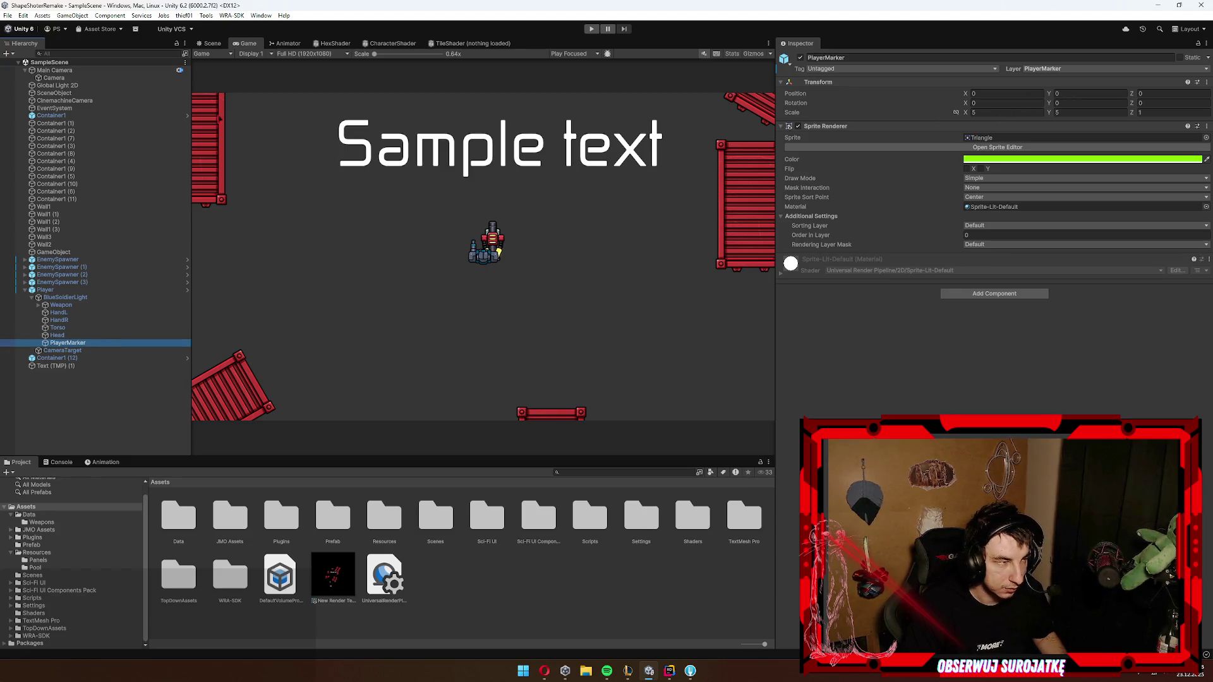
{"action": "left_click", "coordinate": [54, 78]}
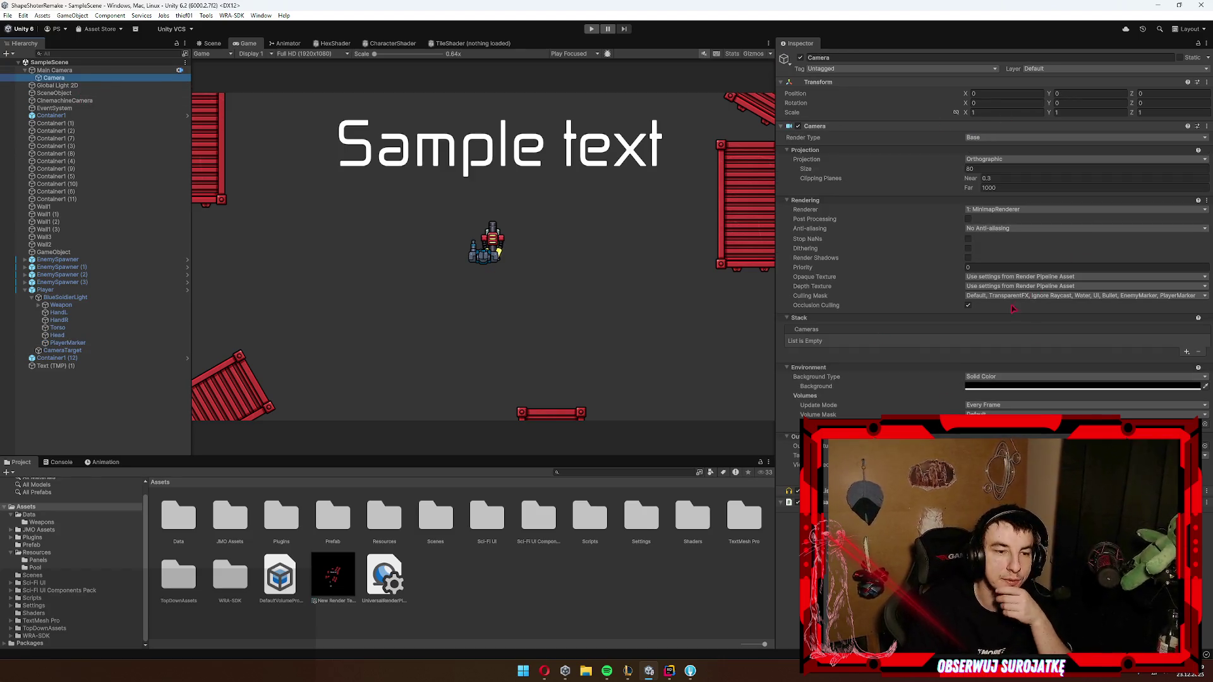
{"action": "left_click", "coordinate": [1024, 296]}
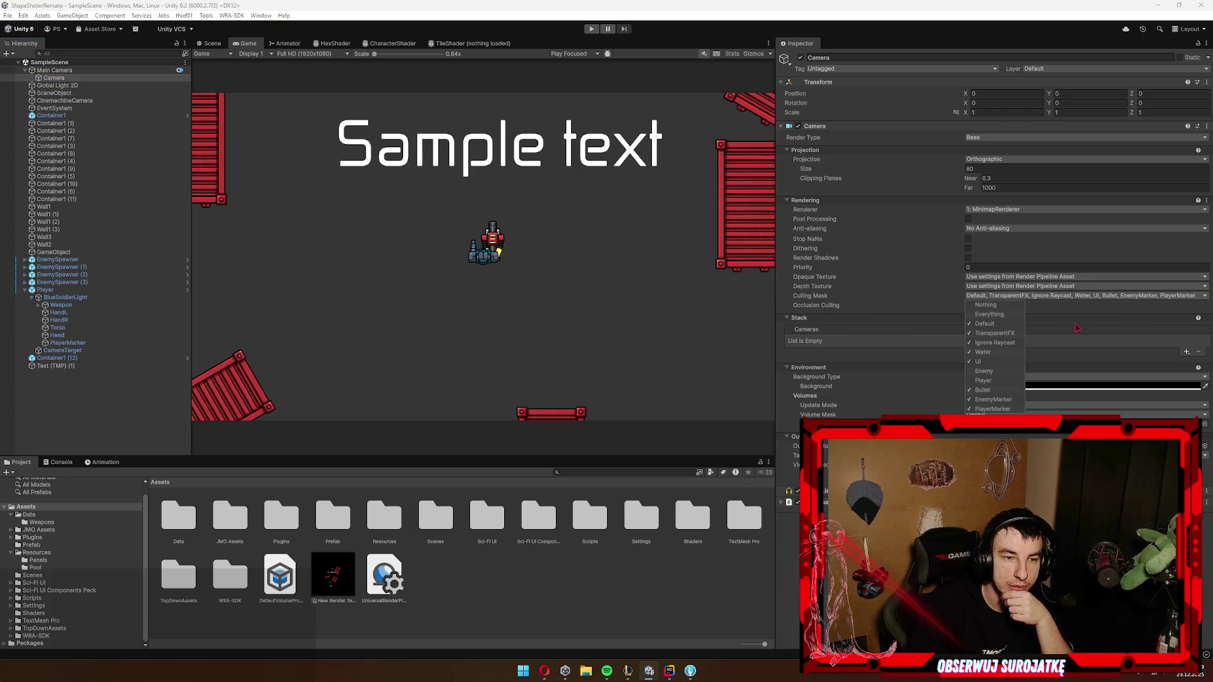
{"action": "left_click", "coordinate": [76, 79]}
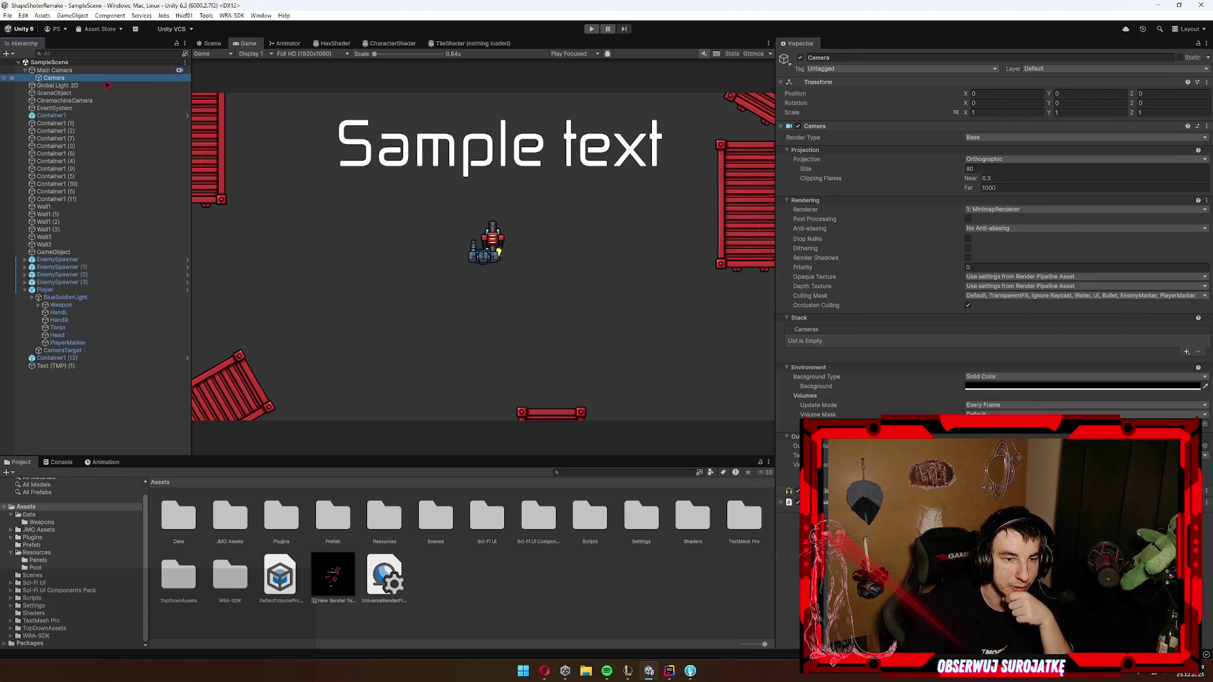
{"action": "left_click", "coordinate": [1019, 296]}
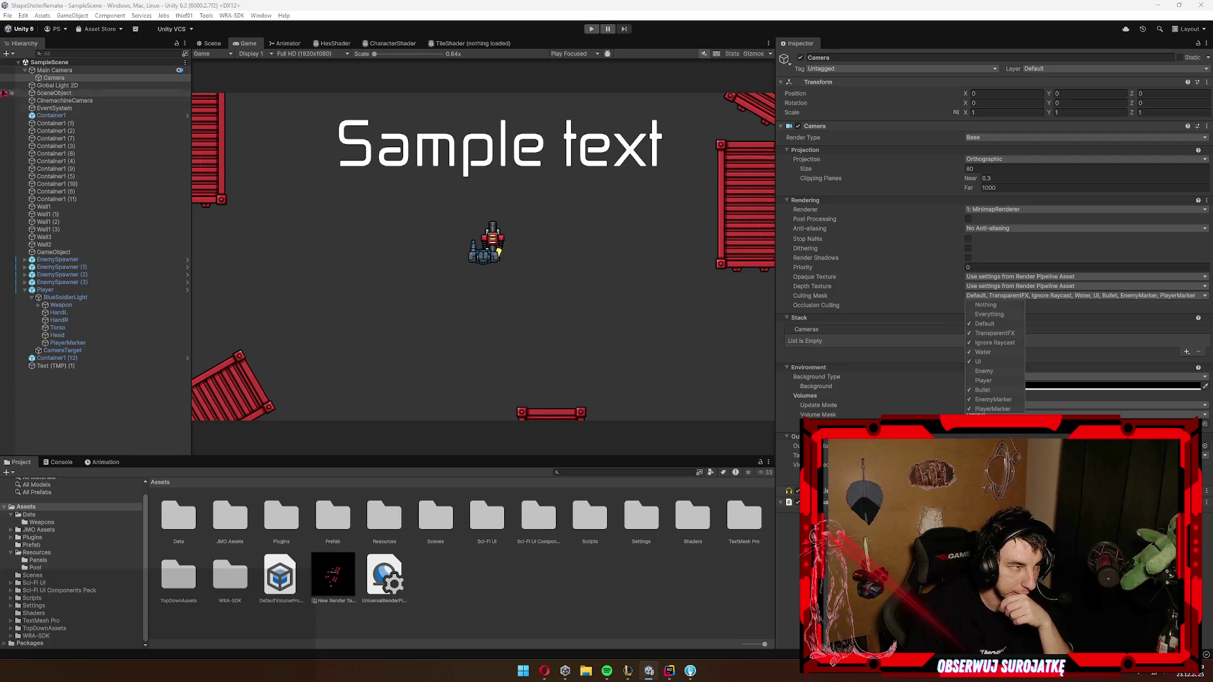
{"action": "left_click", "coordinate": [70, 71]}
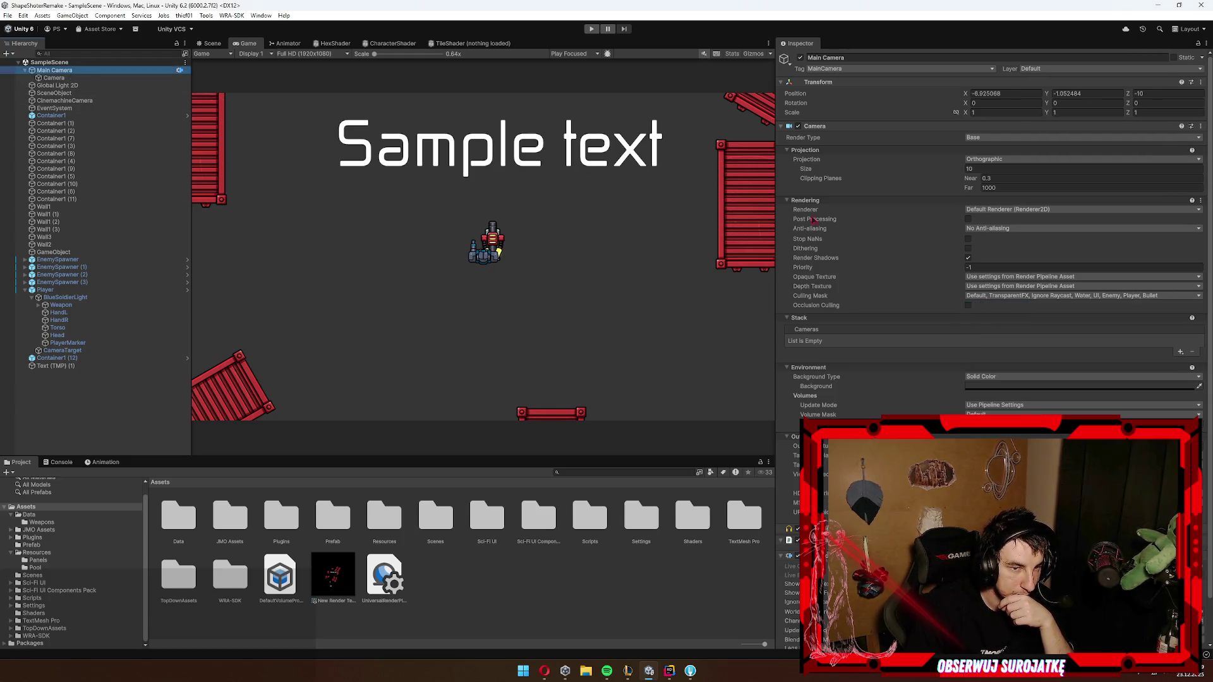
{"action": "left_click", "coordinate": [54, 78]}
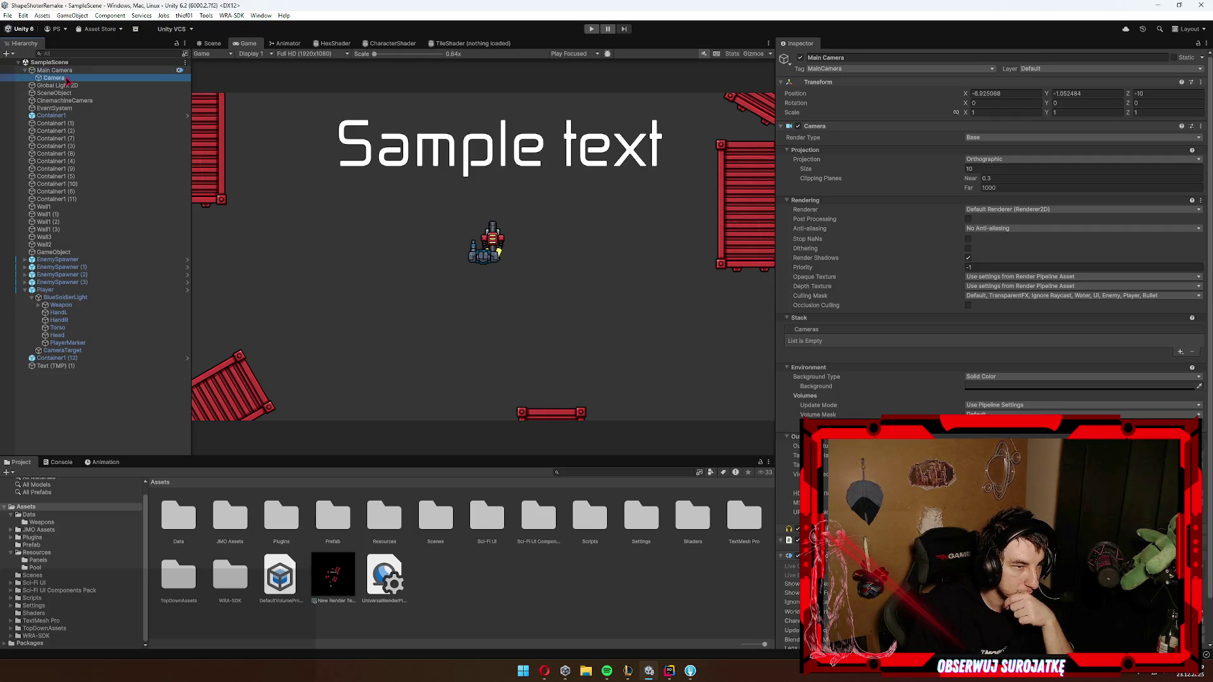
{"action": "left_click", "coordinate": [968, 306]}
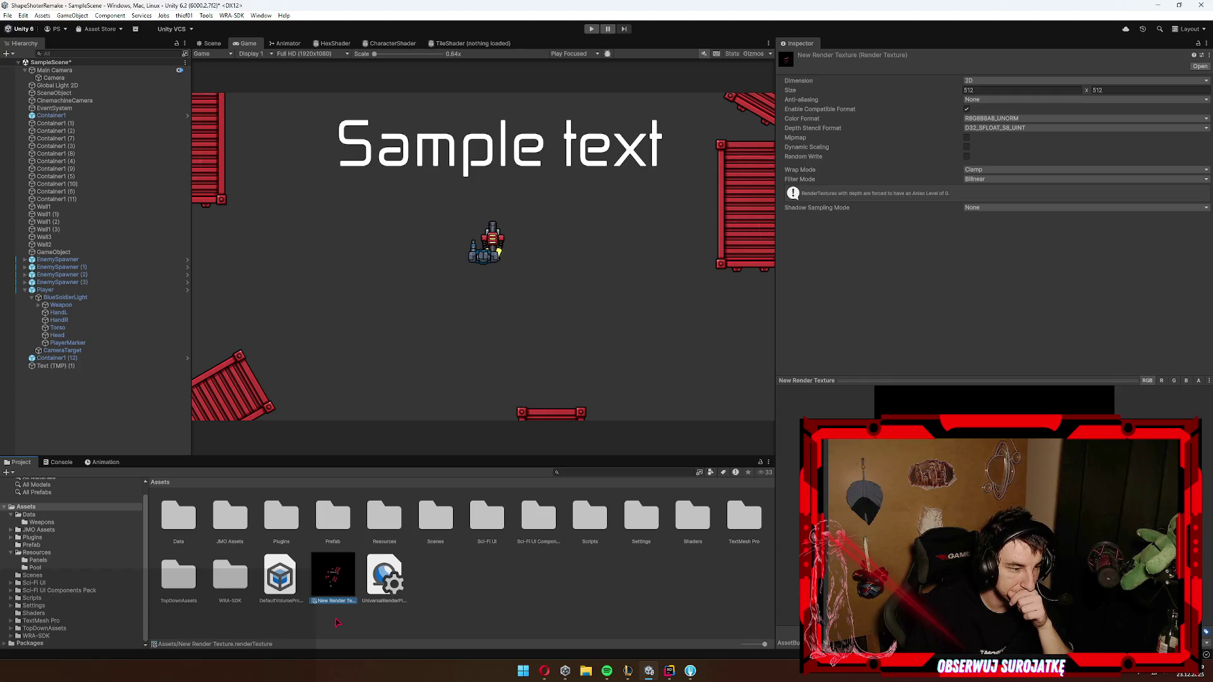
{"action": "left_click", "coordinate": [367, 625]}
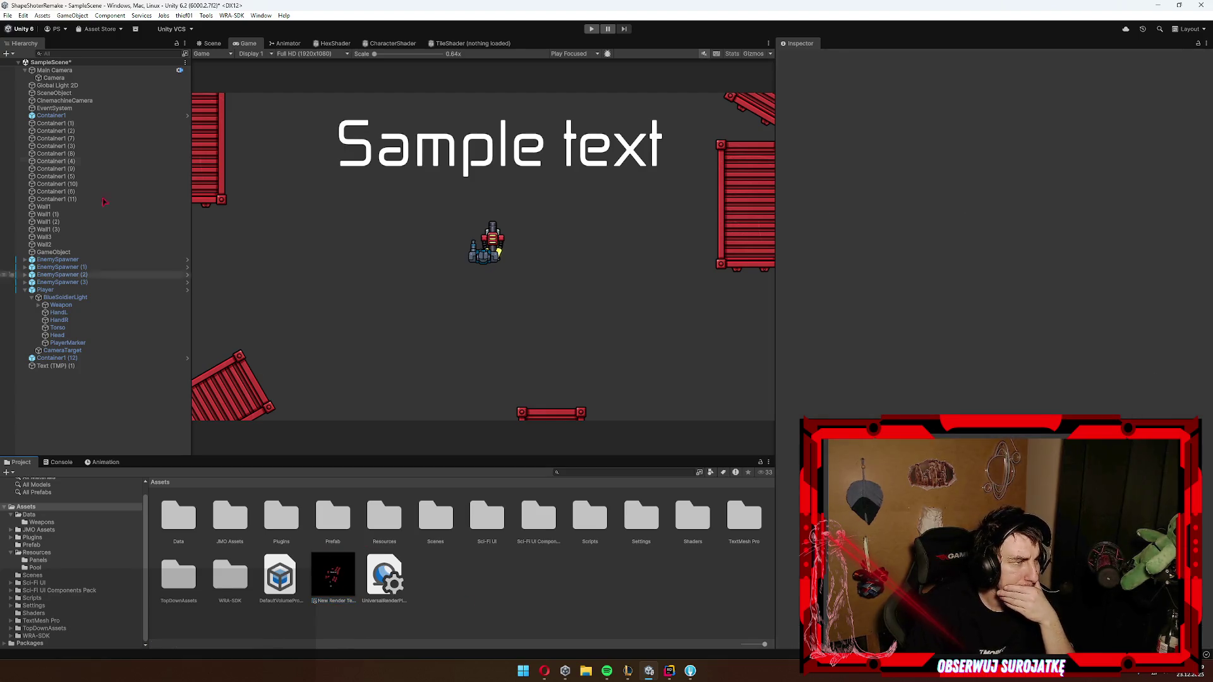
{"action": "left_click", "coordinate": [68, 343]}
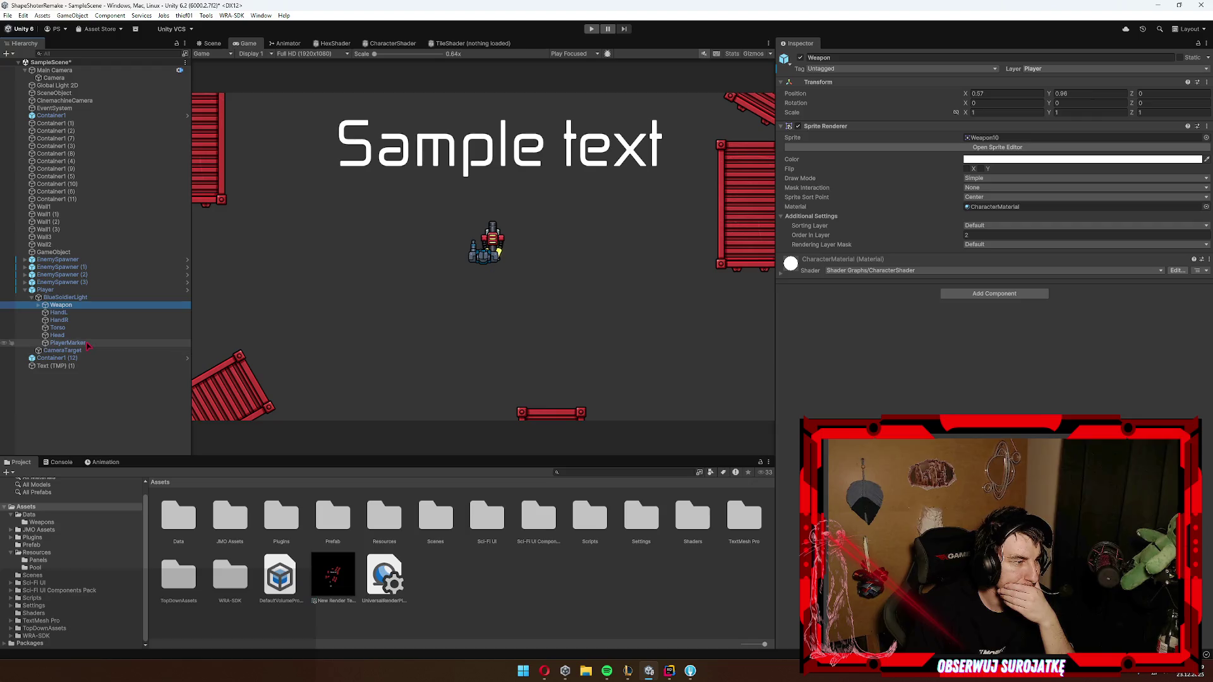
Step: Switch PlayerMarker's layer to EnemyMarker and start Play mode
{"action": "left_click", "coordinate": [1074, 68]}
{"action": "left_click", "coordinate": [1067, 163]}
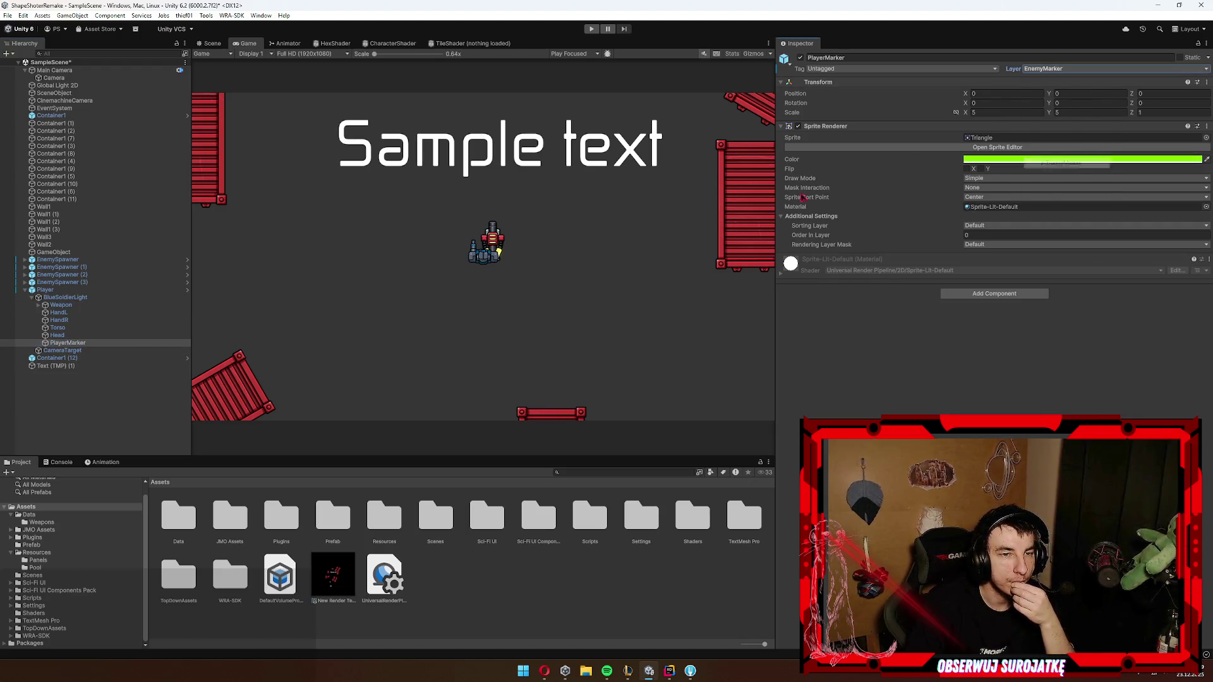
{"action": "left_click", "coordinate": [593, 29]}
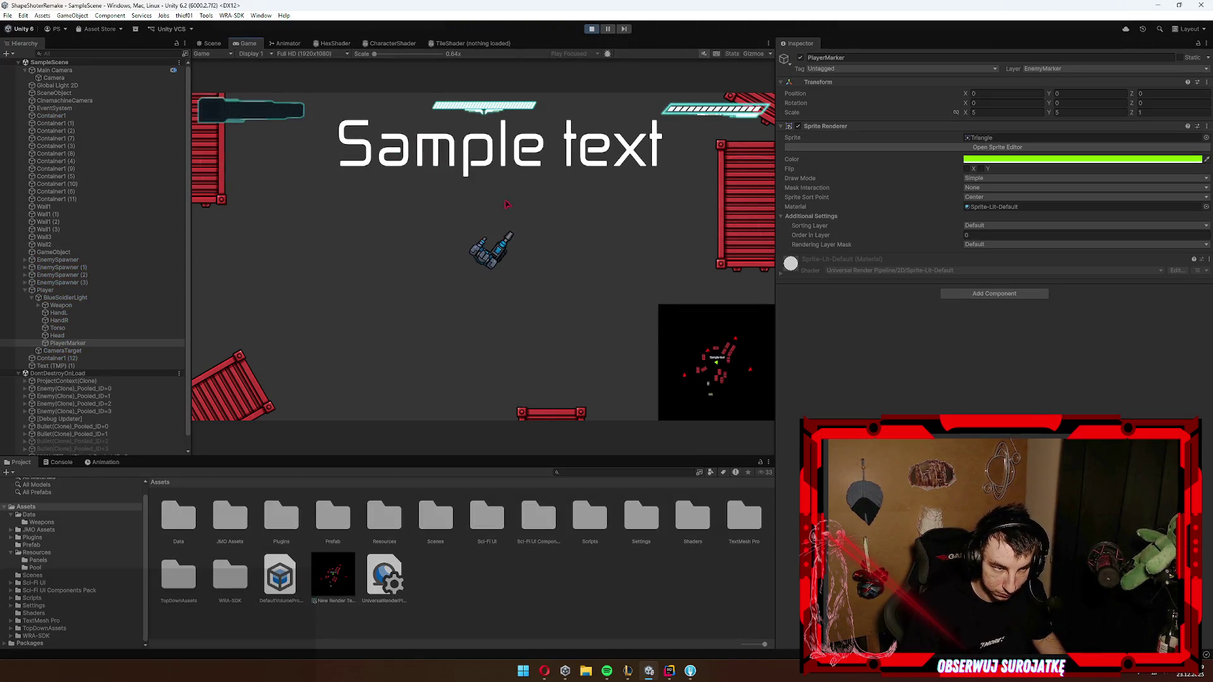
Step: Move the player up-left, up and right with WASD, shooting the approaching enemy
{"action": "key", "text": "w"}
{"action": "key", "text": "a"}
{"action": "key", "text": "w"}
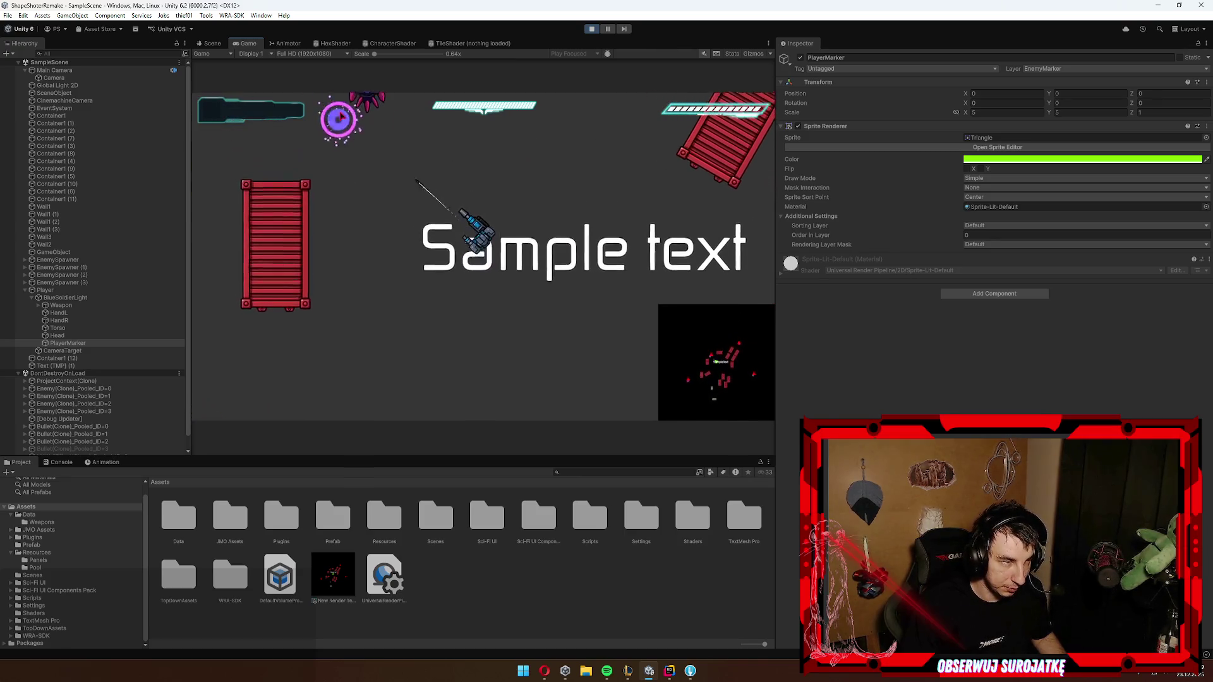
{"action": "key", "text": "d"}
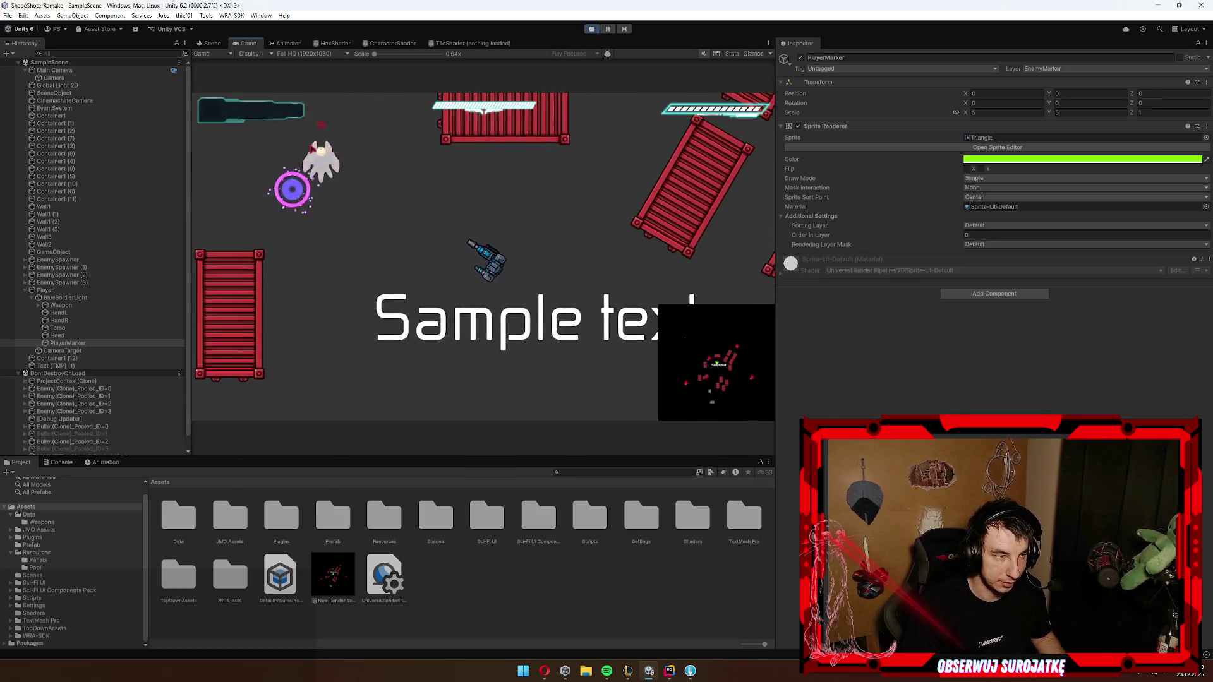
{"action": "key", "text": "w"}
{"action": "left_click", "coordinate": [306, 126]}
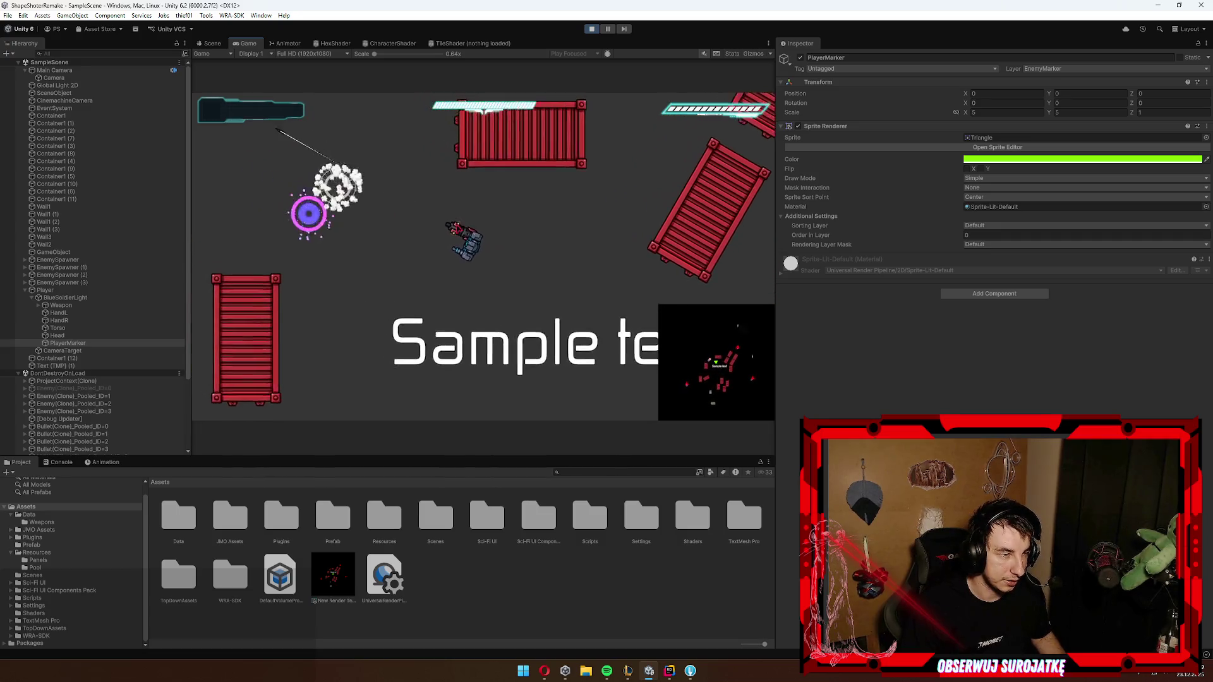
Step: Steer right-down then up-right, fire a shot up-right, and stop play mode
{"action": "key", "text": "d"}
{"action": "key", "text": "s"}
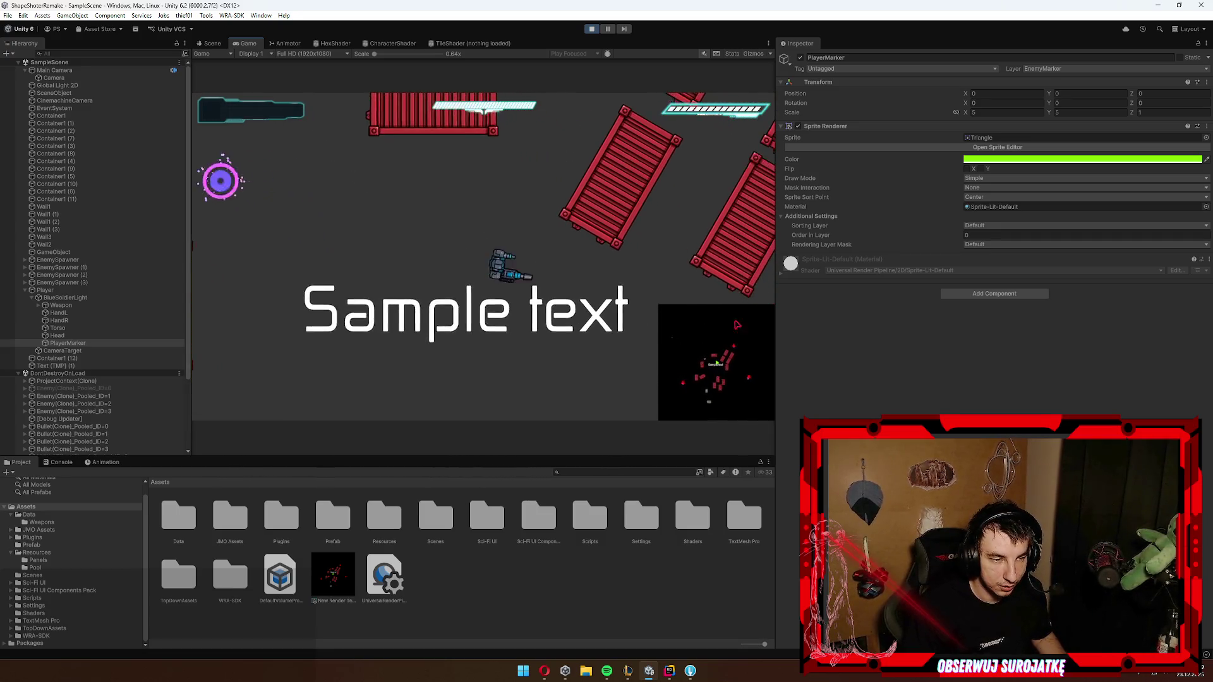
{"action": "key", "text": "d"}
{"action": "key", "text": "w"}
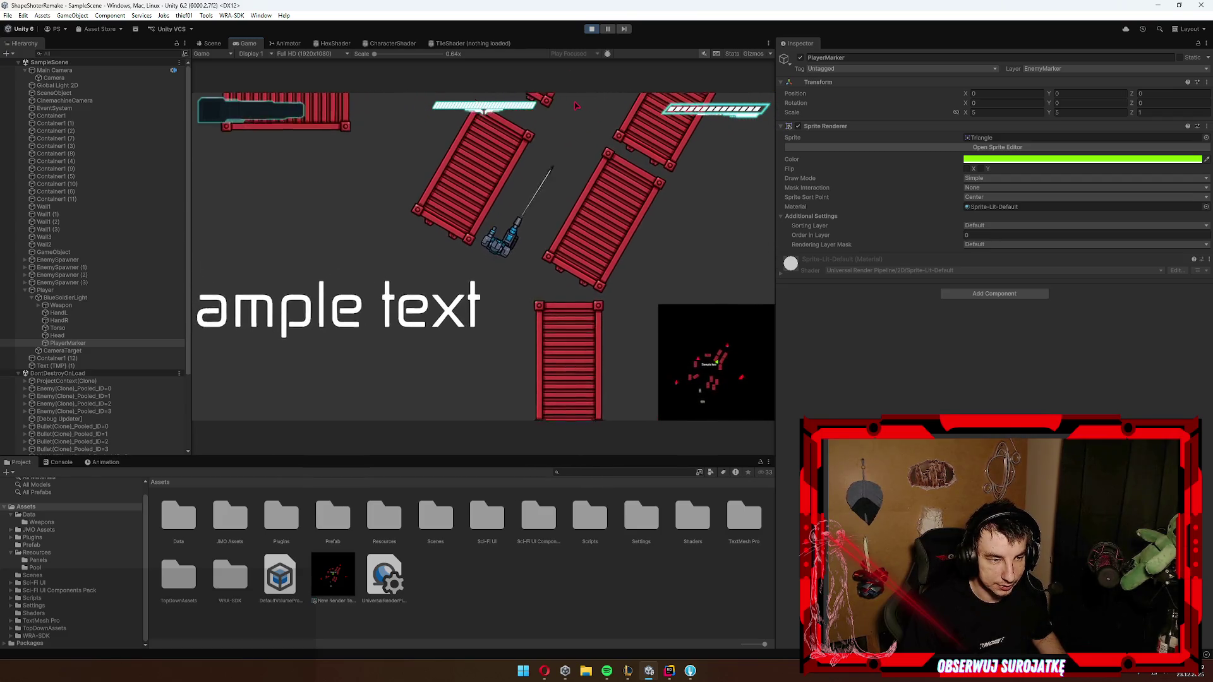
{"action": "key", "text": "w"}
{"action": "key", "text": "d"}
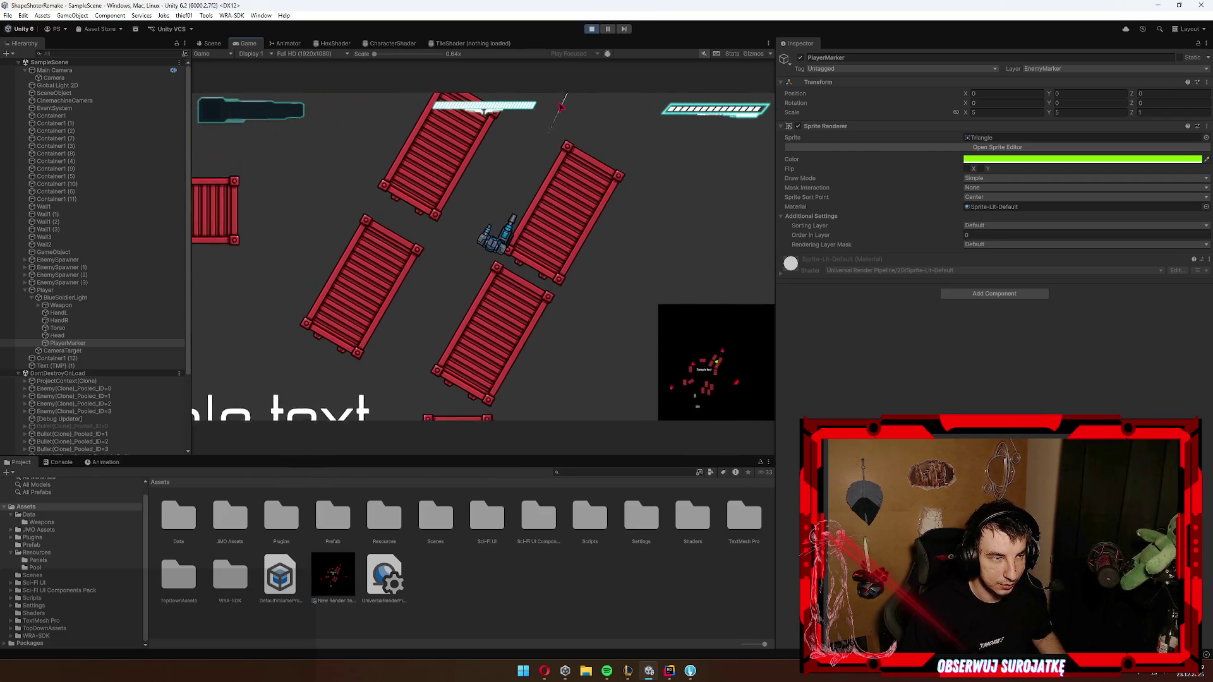
{"action": "left_click", "coordinate": [575, 69]}
{"action": "left_click", "coordinate": [590, 28]}
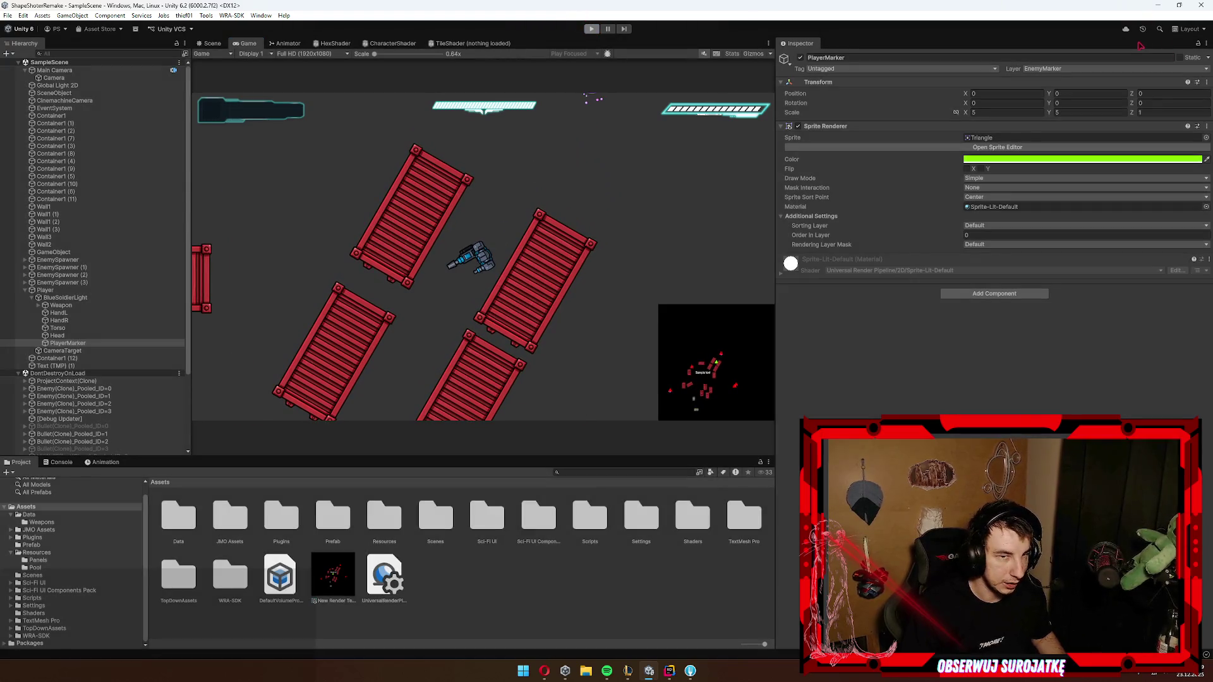
{"action": "left_click", "coordinate": [1116, 69]}
Step: Through Add Layer, rename User Layer 9 'EnemyMarker' to 'MapMarker' and reselect the minimap camera
{"action": "left_click", "coordinate": [1054, 188]}
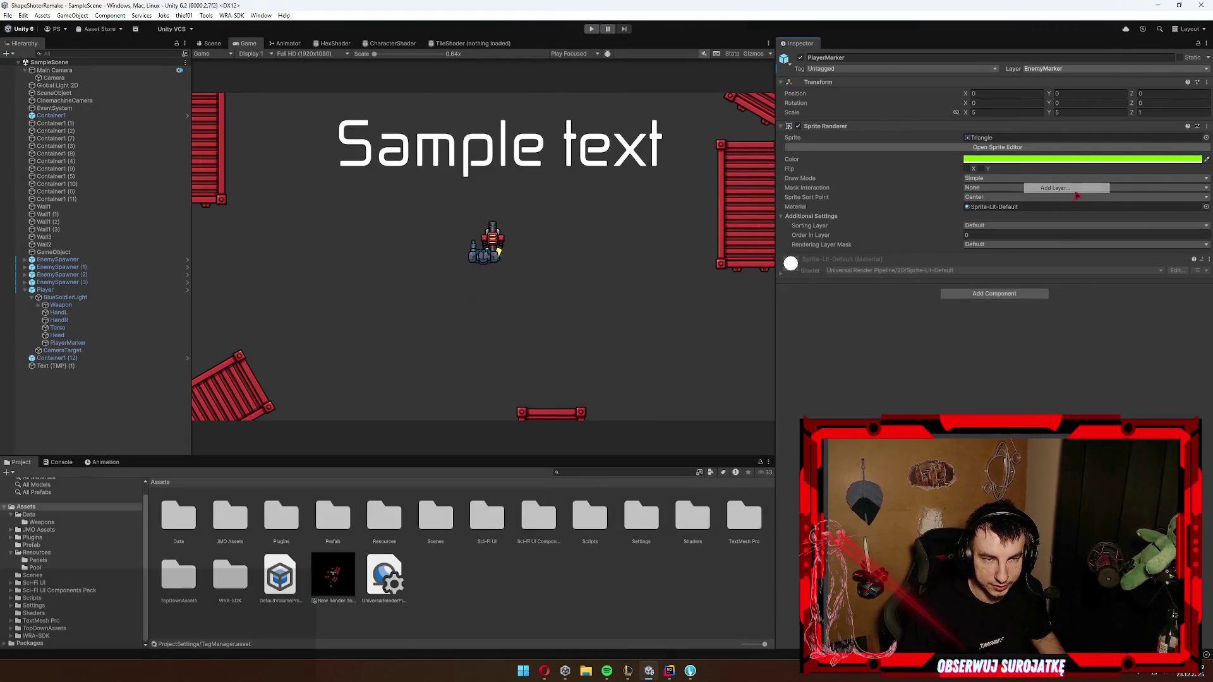
{"action": "left_click", "coordinate": [930, 211]}
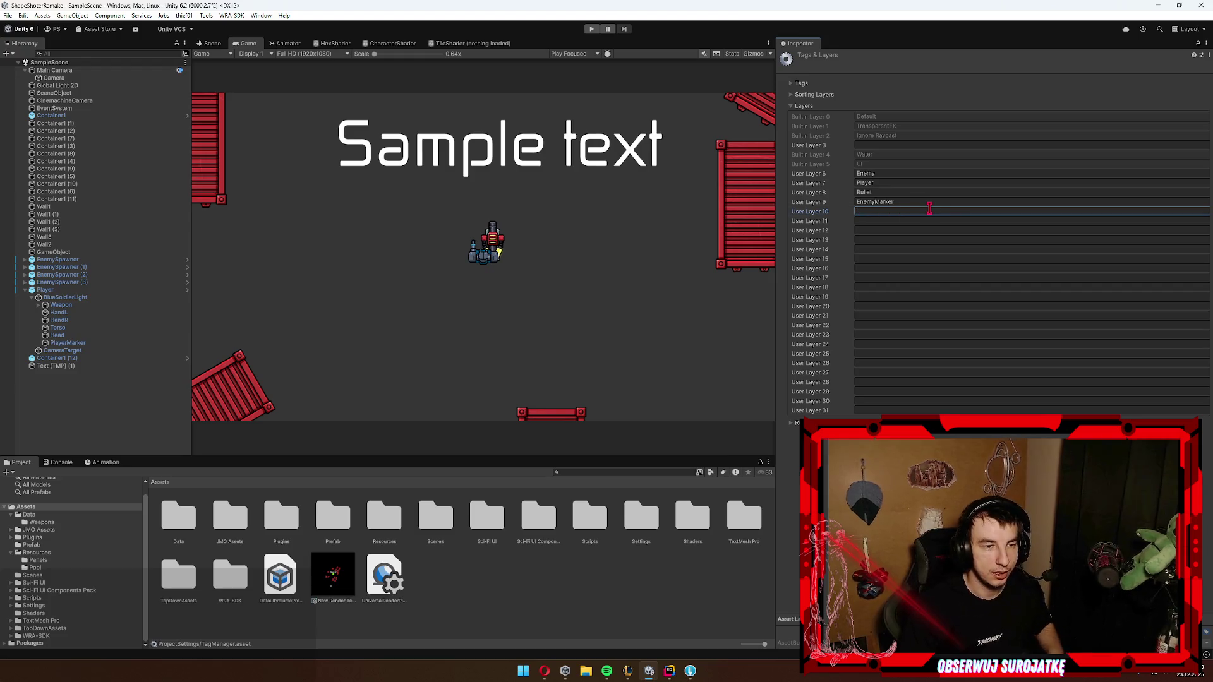
{"action": "left_click", "coordinate": [902, 201]}
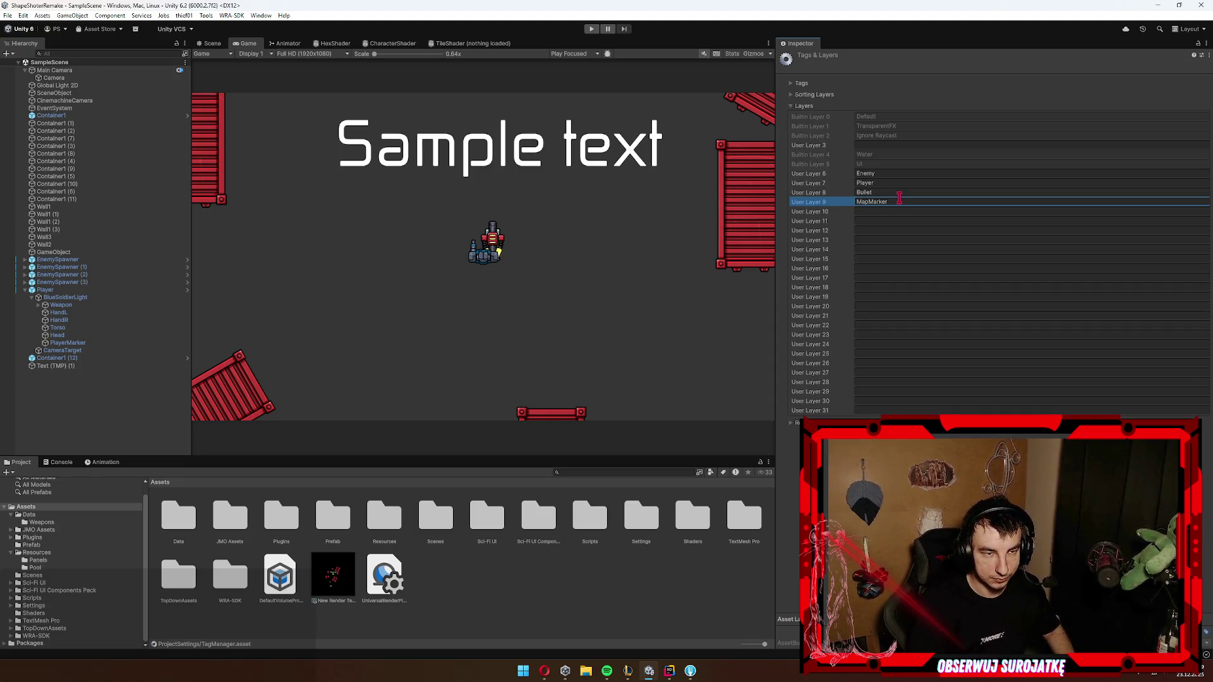
{"action": "left_click", "coordinate": [54, 77]}
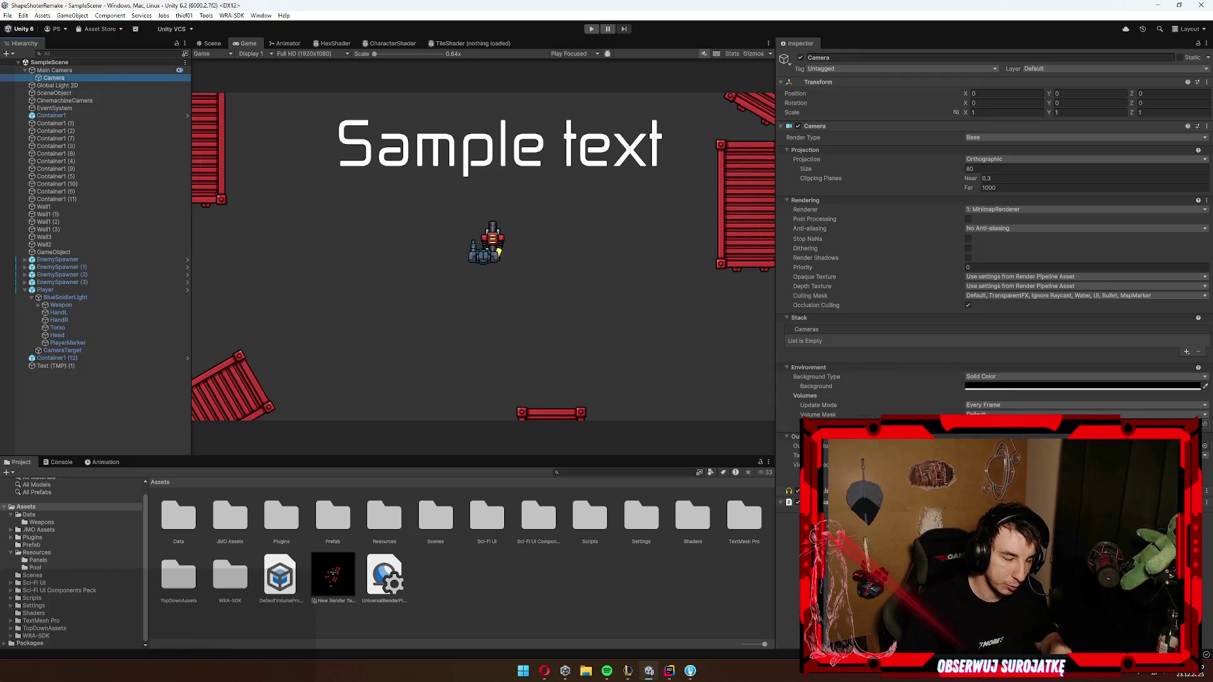
Step: Uncheck Bullet in the minimap camera's Culling Mask and enter Play mode
{"action": "left_click", "coordinate": [1036, 296]}
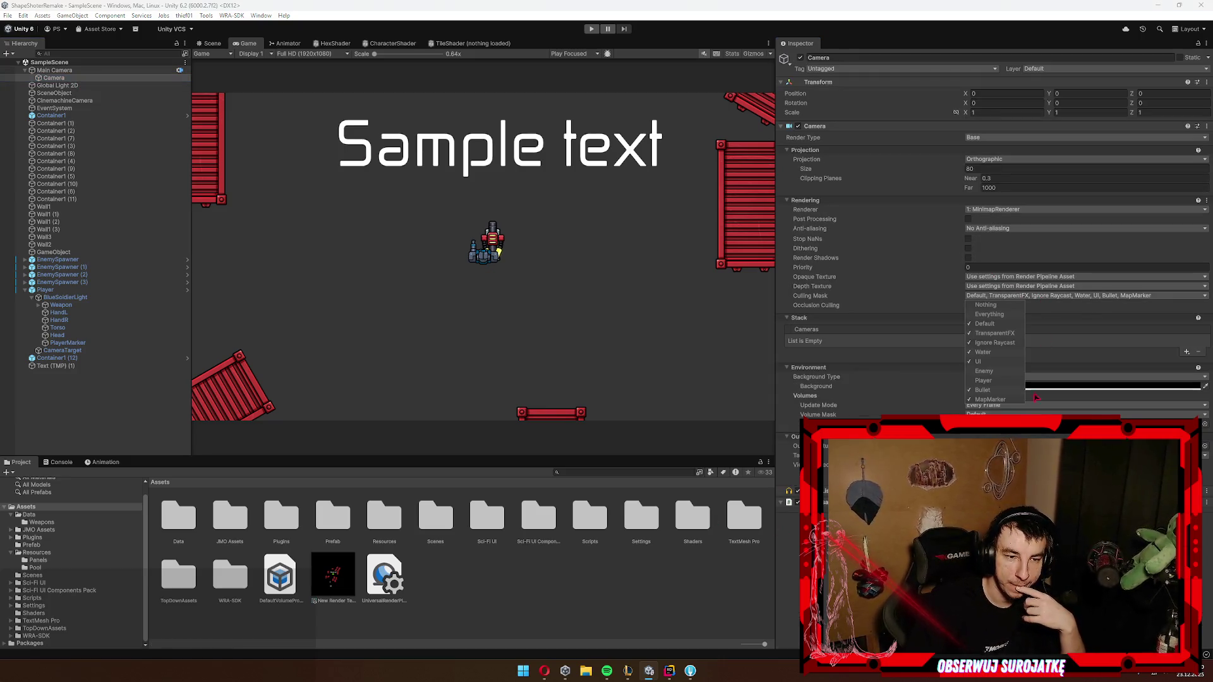
{"action": "left_click", "coordinate": [1001, 390]}
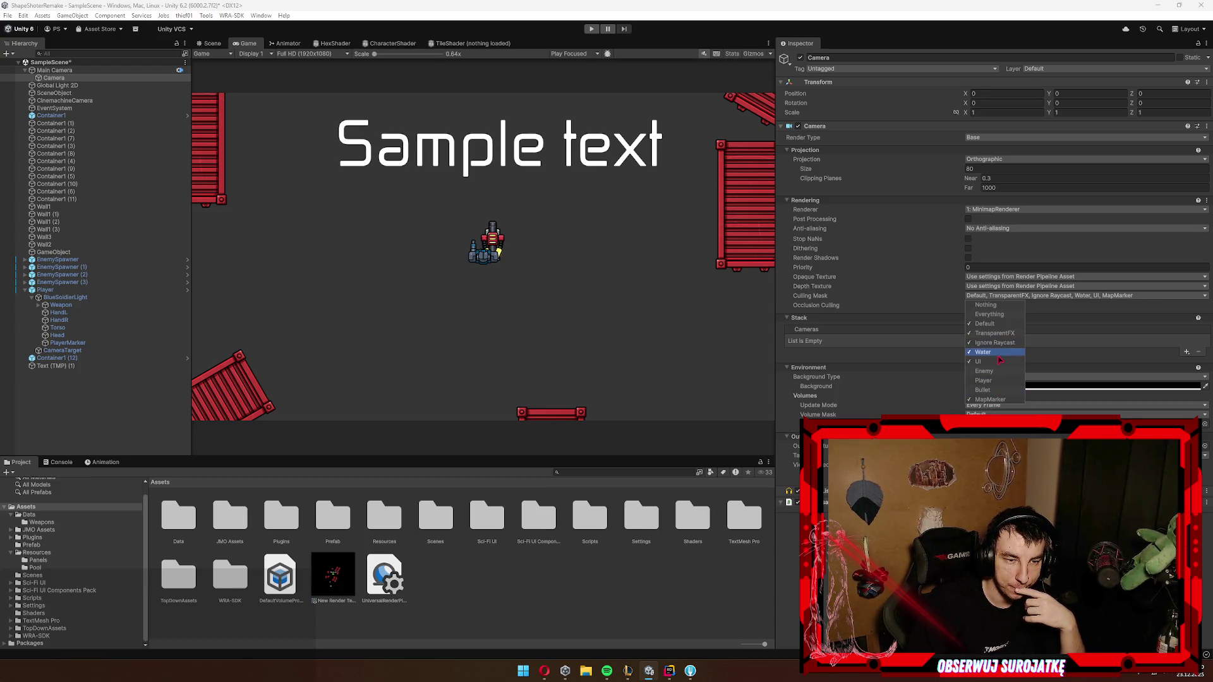
{"action": "left_click", "coordinate": [601, 174]}
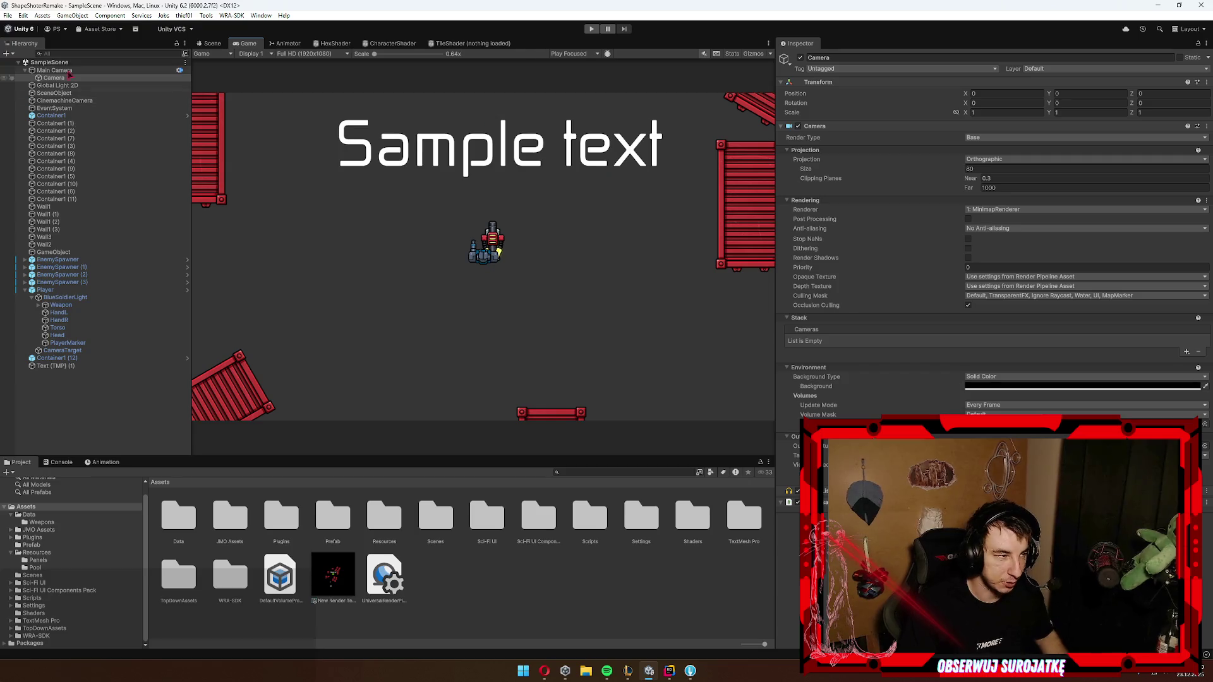
{"action": "left_click", "coordinate": [591, 29]}
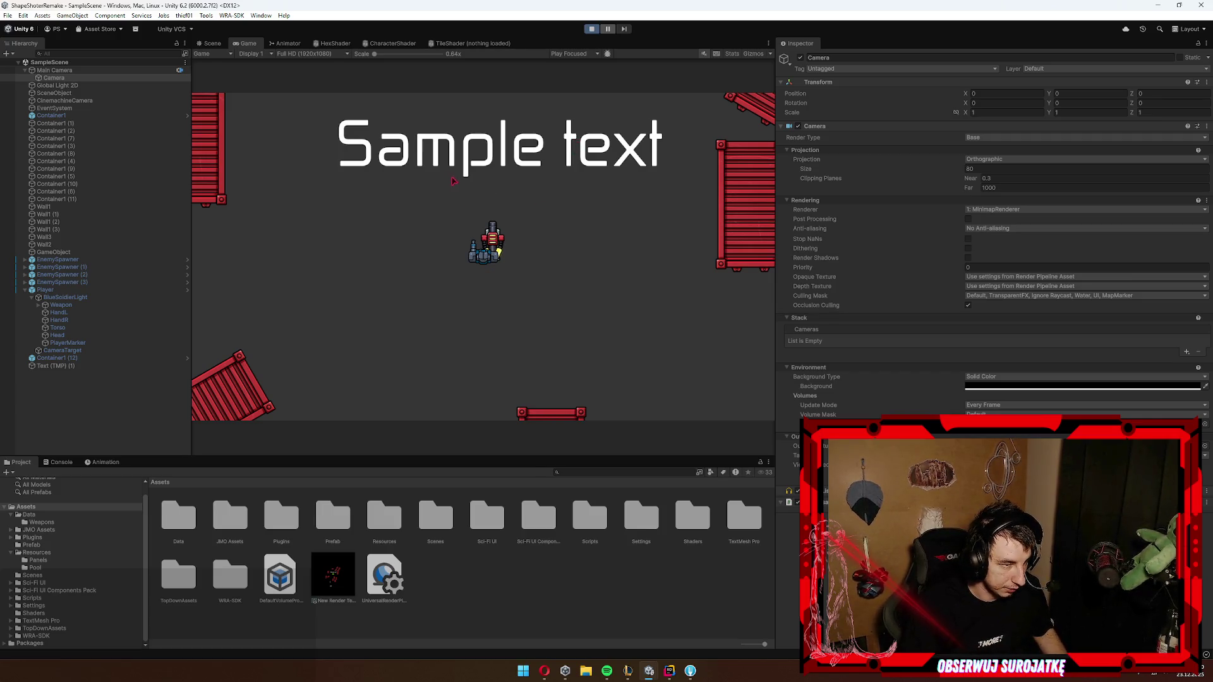
Step: Drive the player up-left, right, then up-right with WASD while watching the minimap
{"action": "key", "text": "w+a"}
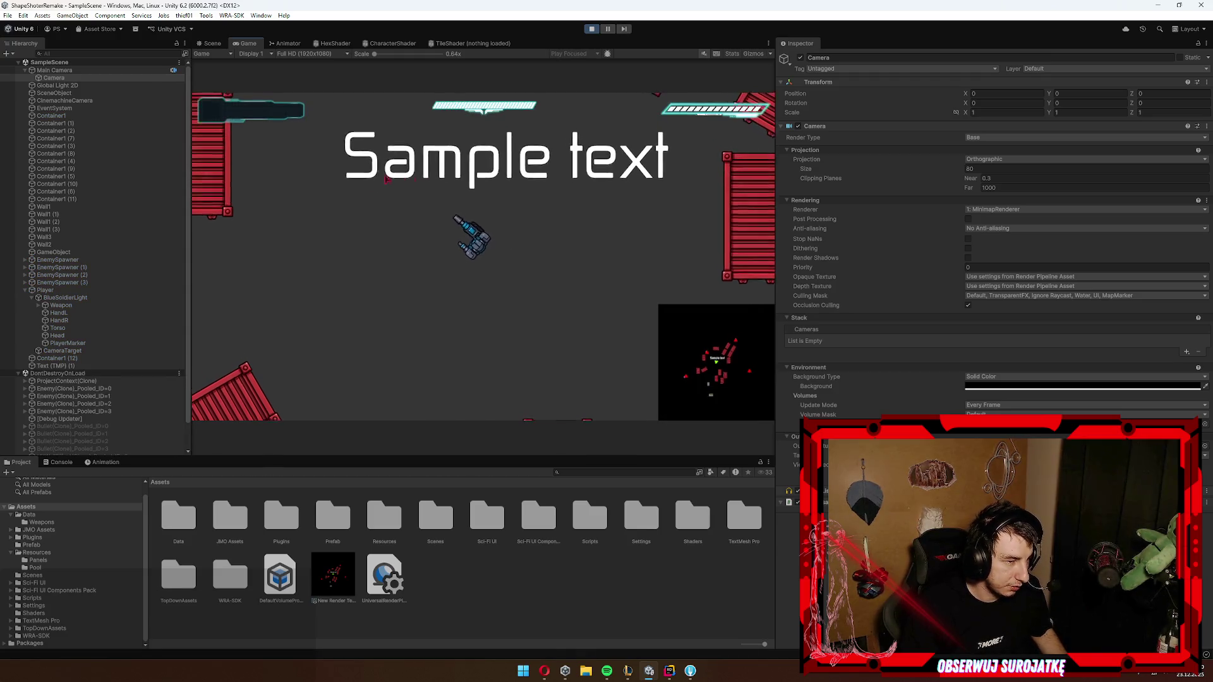
{"action": "key", "text": "w+a"}
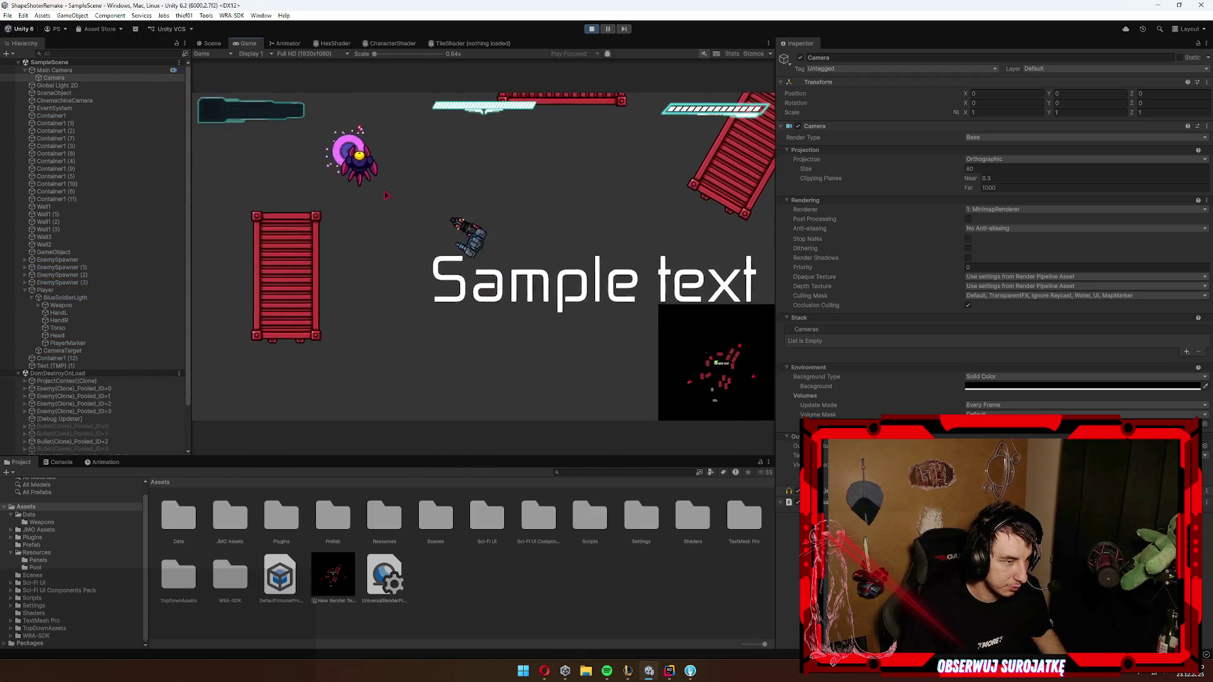
{"action": "key", "text": "d"}
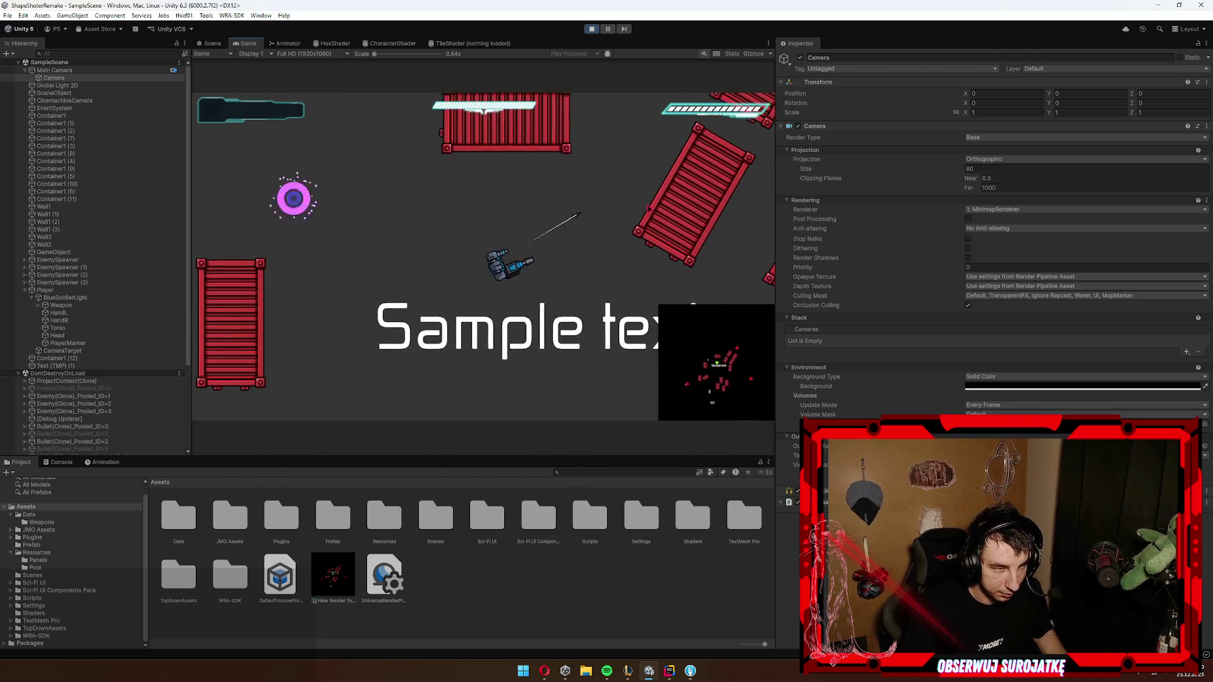
{"action": "key", "text": "d"}
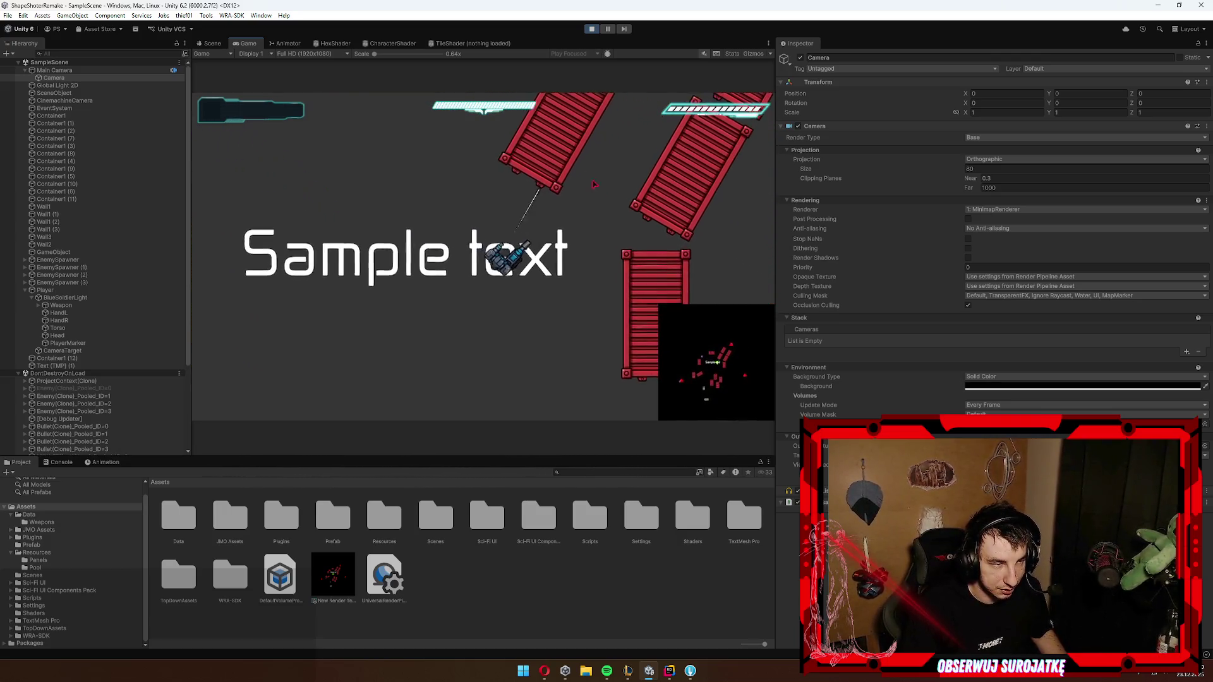
{"action": "key", "text": "w+d"}
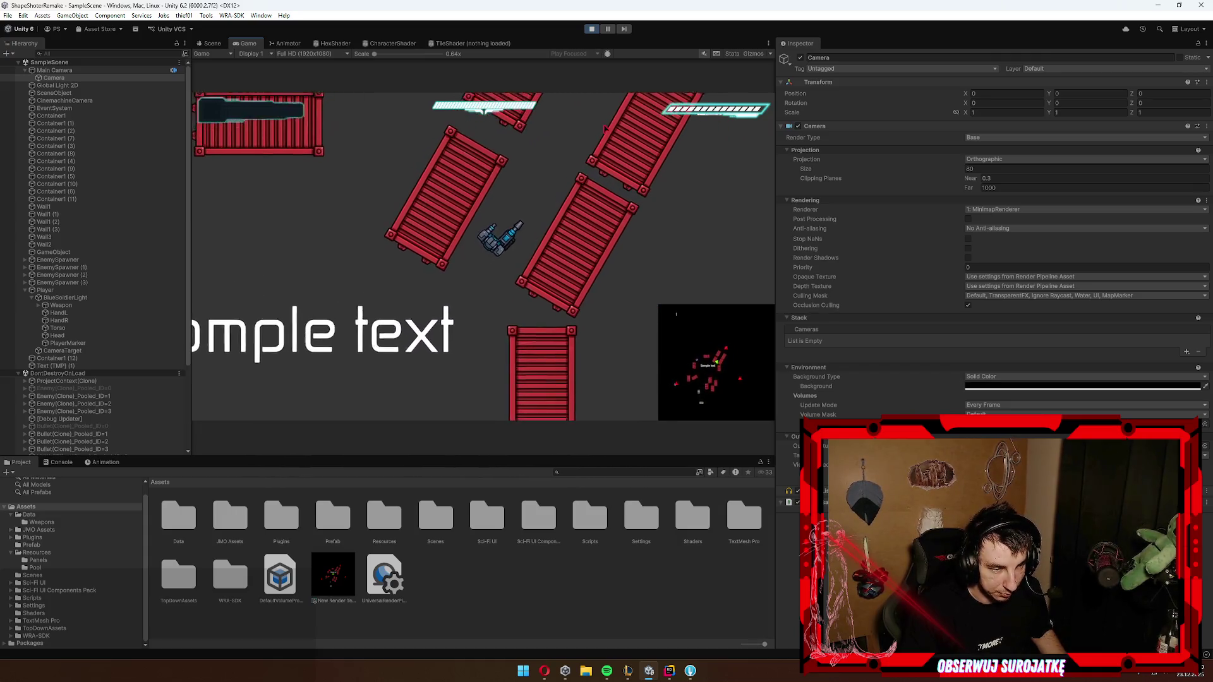
{"action": "key", "text": "w+d"}
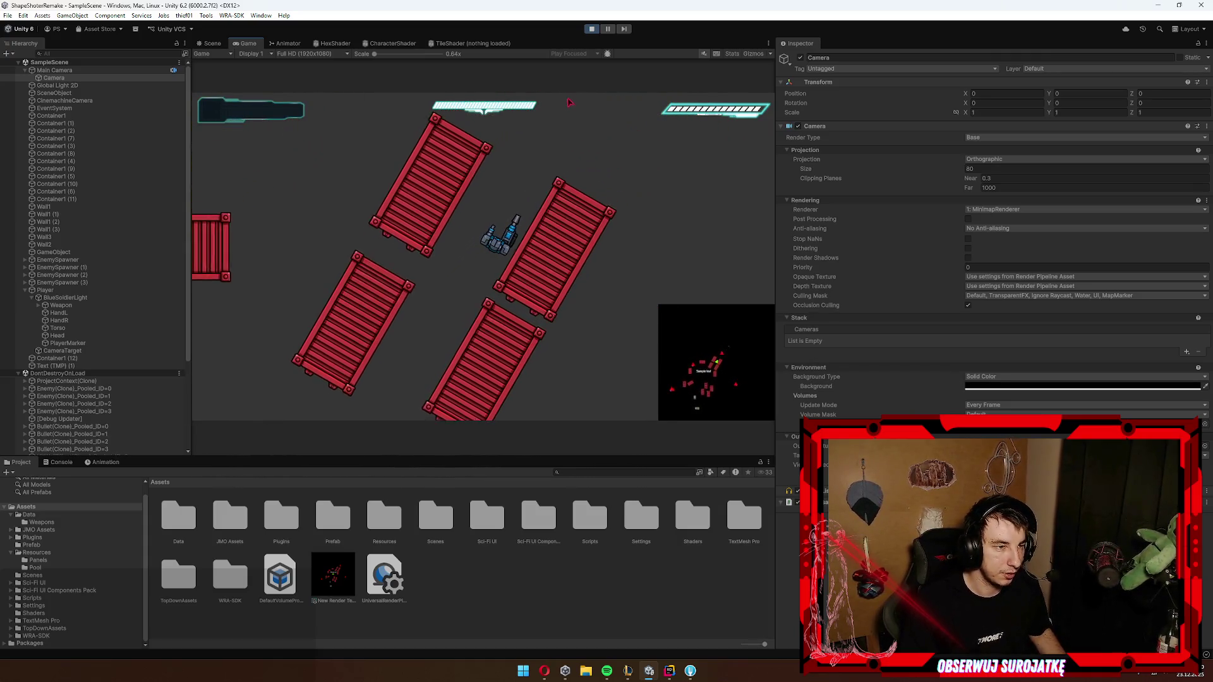
{"action": "key", "text": "w+d"}
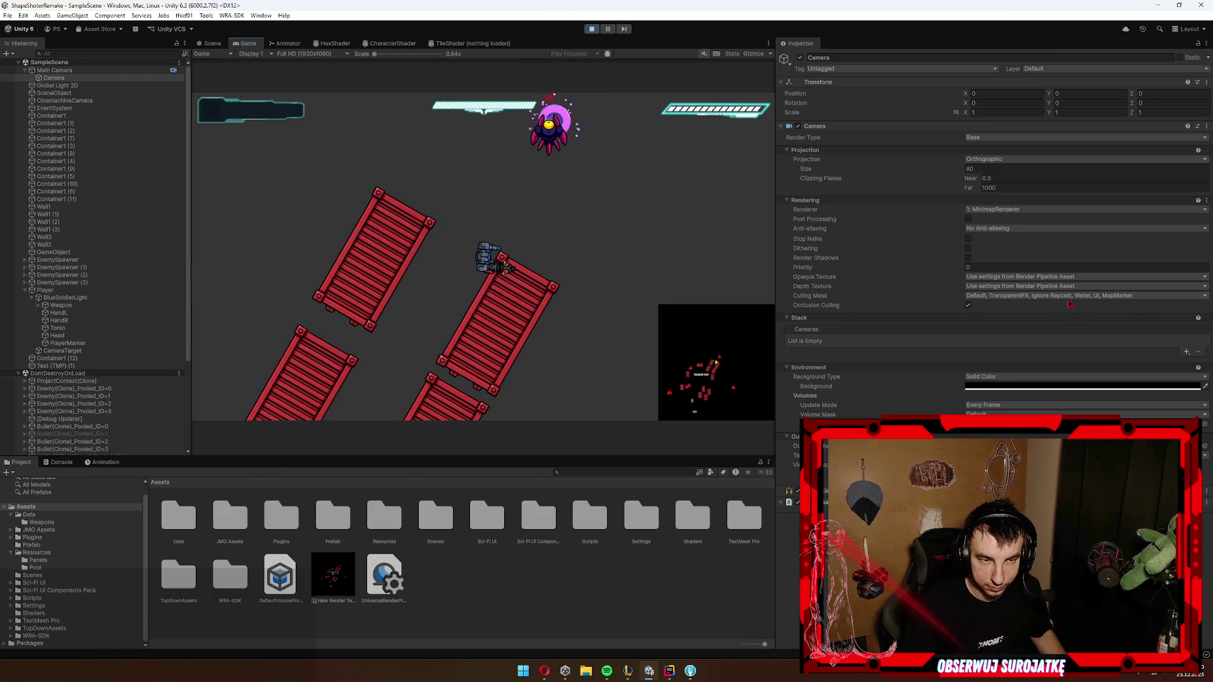
Step: Recheck the culling mask, stop play mode, and open the Data/Weapons folder
{"action": "left_click", "coordinate": [1037, 296]}
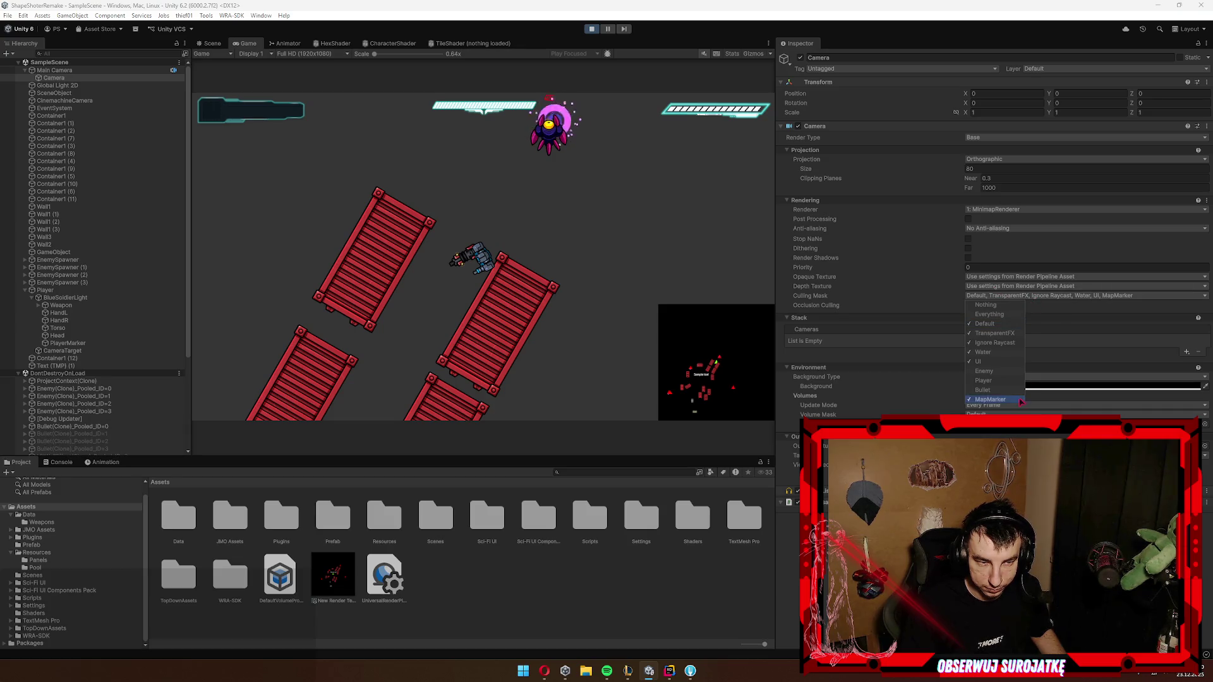
{"action": "left_click", "coordinate": [591, 28]}
{"action": "left_click", "coordinate": [51, 524]}
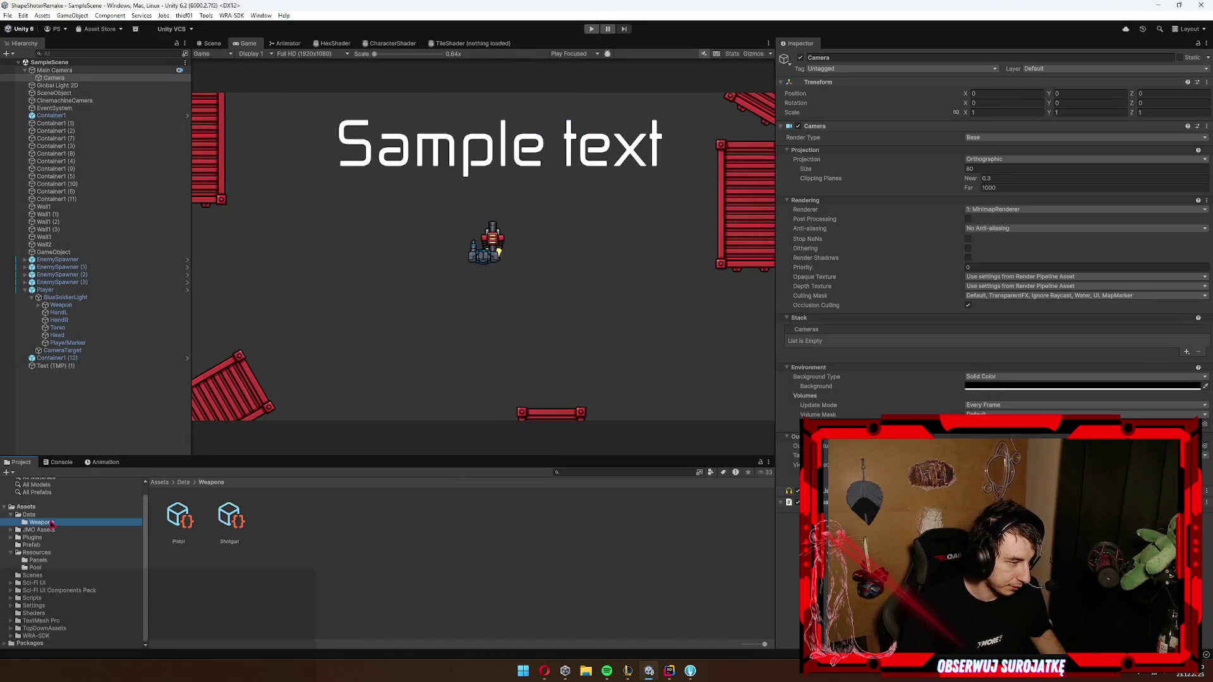
Step: In the Bullet prefab from Resources/Pool, put the HitPoint and Trail children on the Bullet layer
{"action": "left_click", "coordinate": [37, 562]}
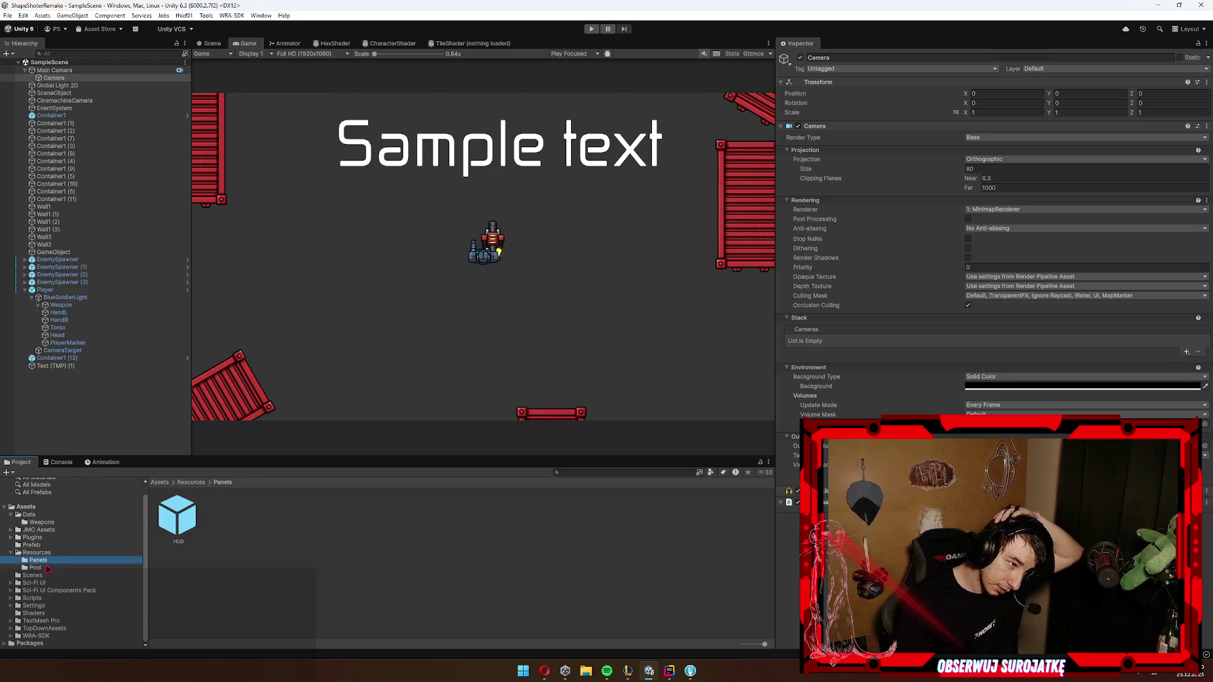
{"action": "left_click", "coordinate": [36, 568]}
{"action": "double_click", "coordinate": [179, 515]}
{"action": "left_click", "coordinate": [54, 82]}
{"action": "left_click", "coordinate": [50, 90]}
{"action": "left_click", "coordinate": [55, 83], "text": "shift"}
{"action": "left_click", "coordinate": [1039, 69]}
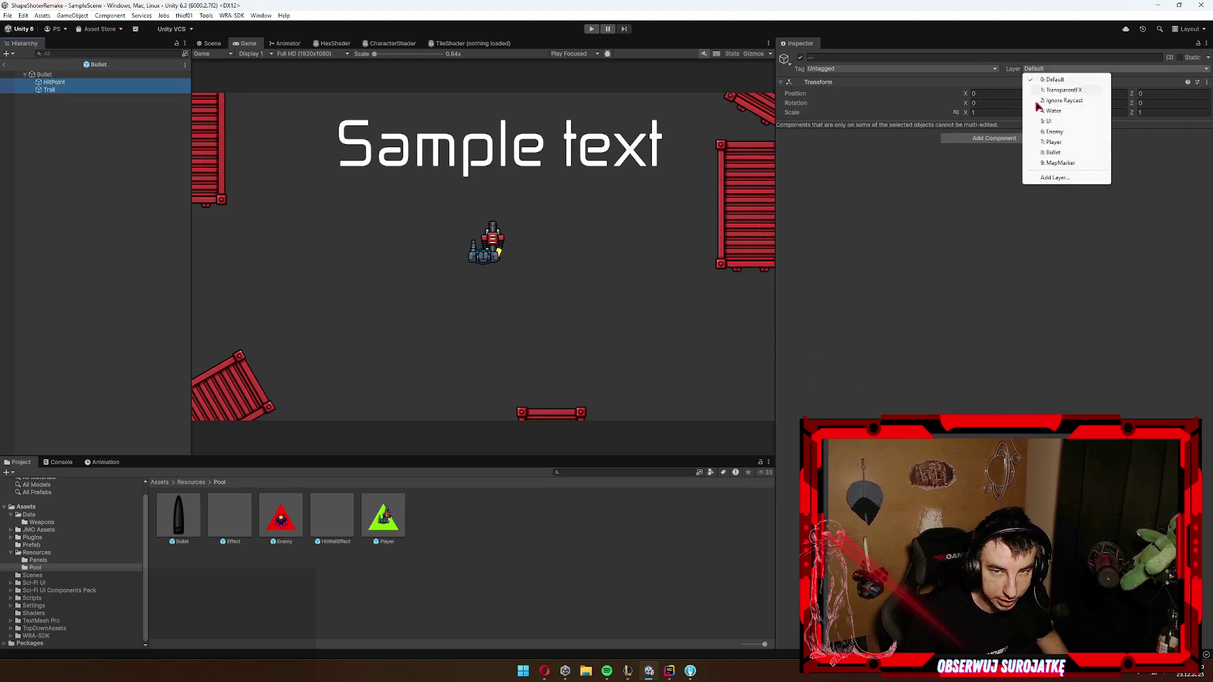
{"action": "left_click", "coordinate": [1053, 152]}
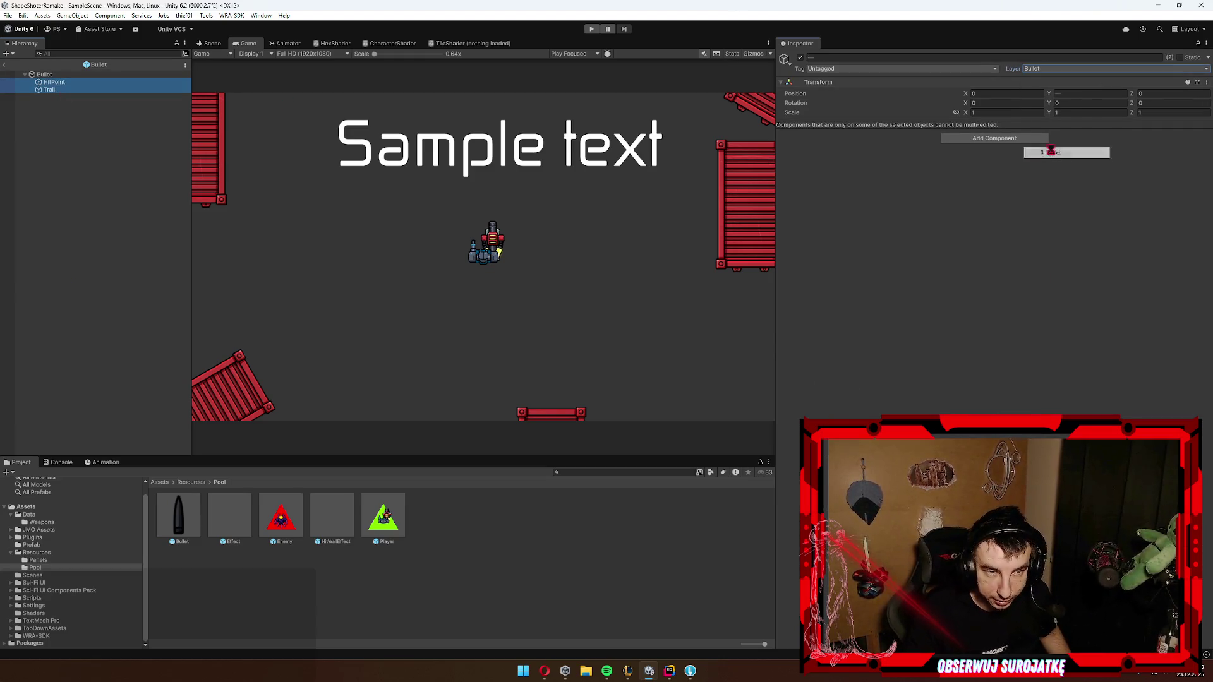
Step: Leave prefab mode back to SampleScene and enter Play mode
{"action": "left_click", "coordinate": [48, 75]}
{"action": "left_click", "coordinate": [6, 65]}
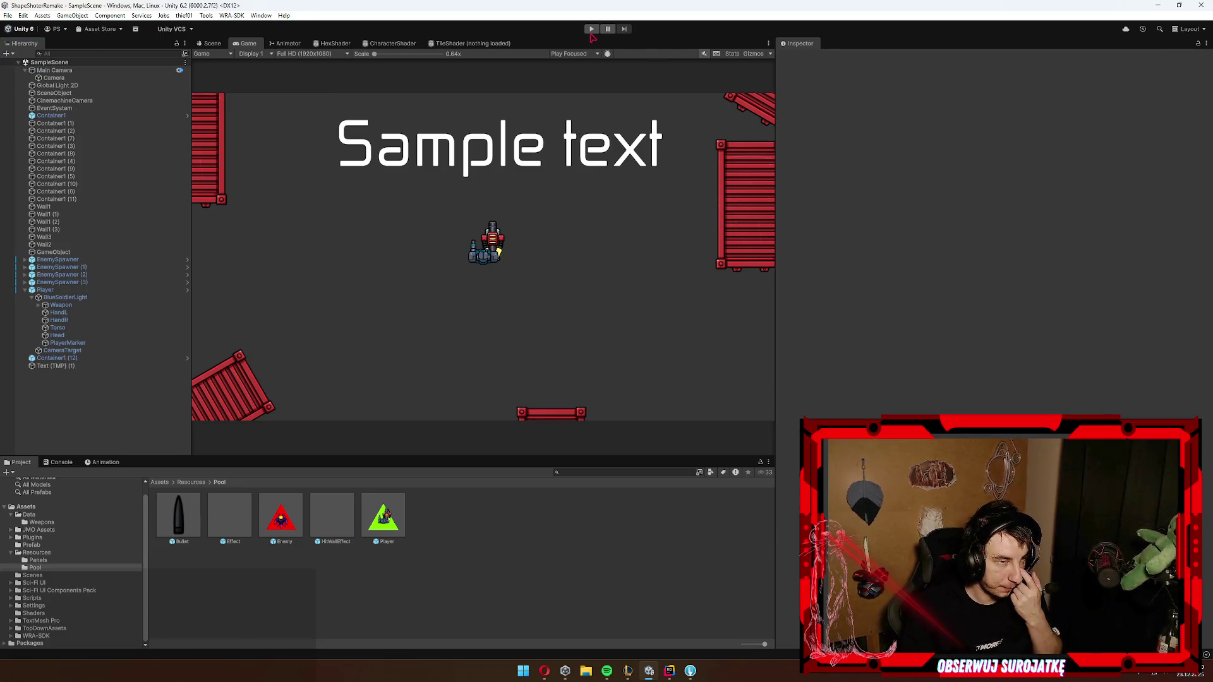
{"action": "left_click", "coordinate": [592, 29]}
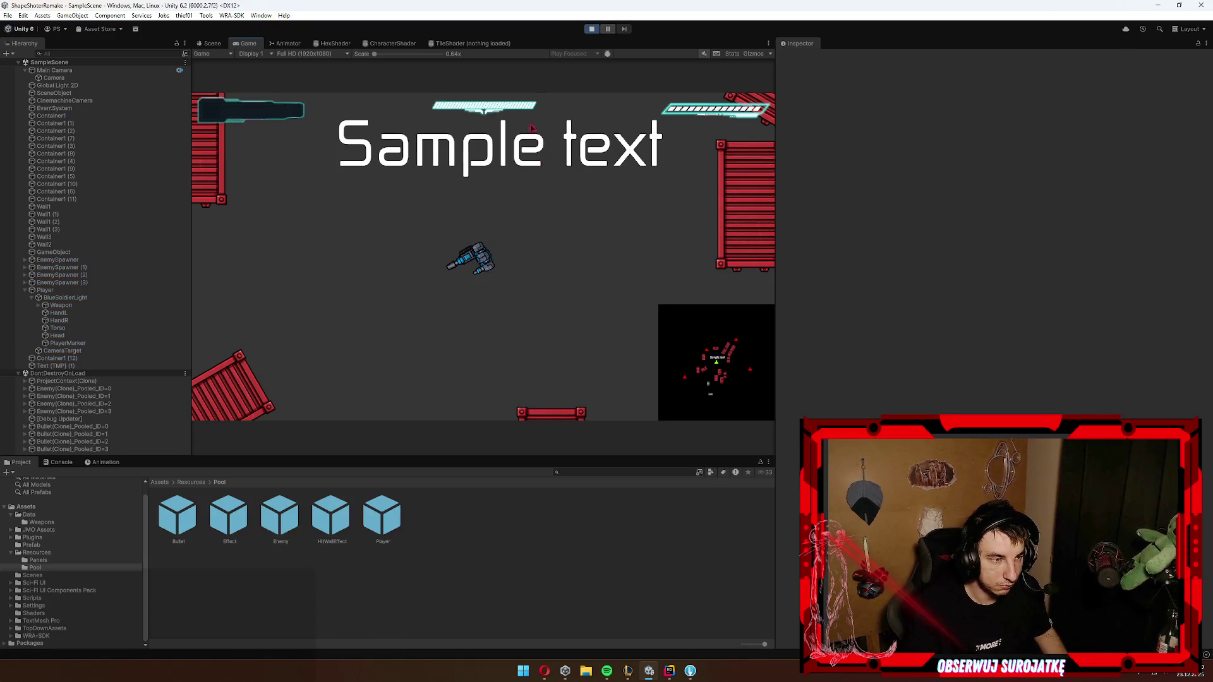
Step: Steer the ship up and right with WASD, firing twice at the purple enemy while the minimap tracks markers
{"action": "key", "text": "w"}
{"action": "key", "text": "a"}
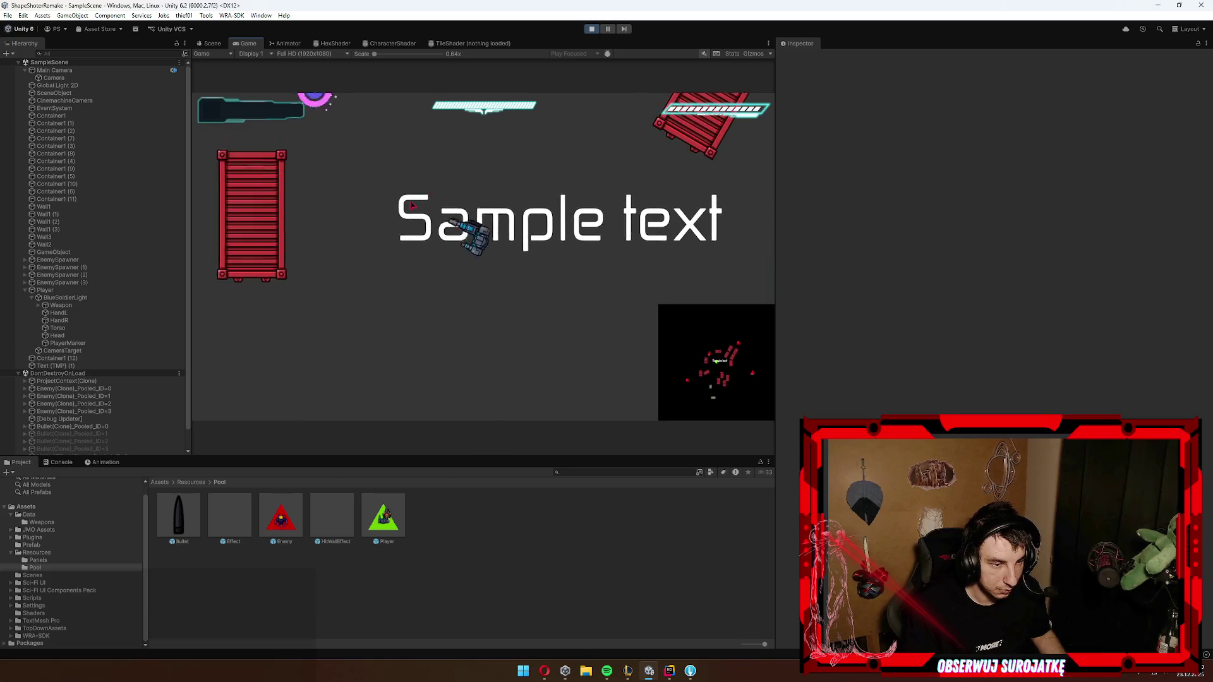
{"action": "left_click", "coordinate": [371, 98]}
{"action": "key", "text": "w"}
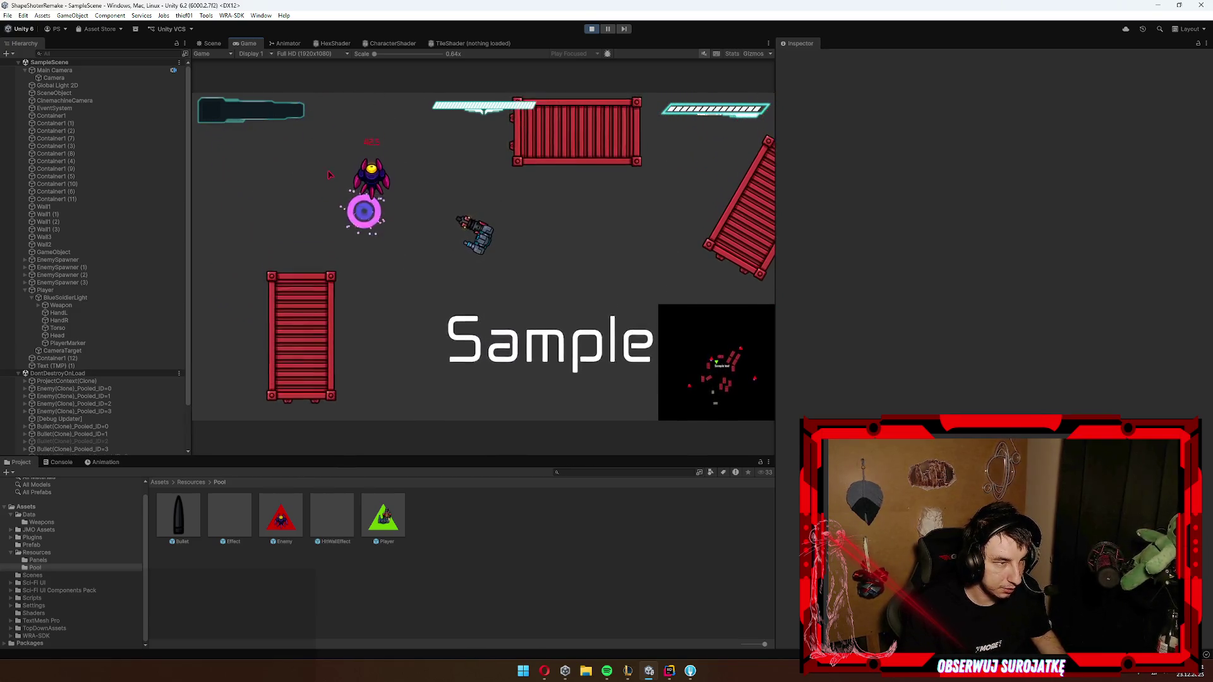
{"action": "key", "text": "w"}
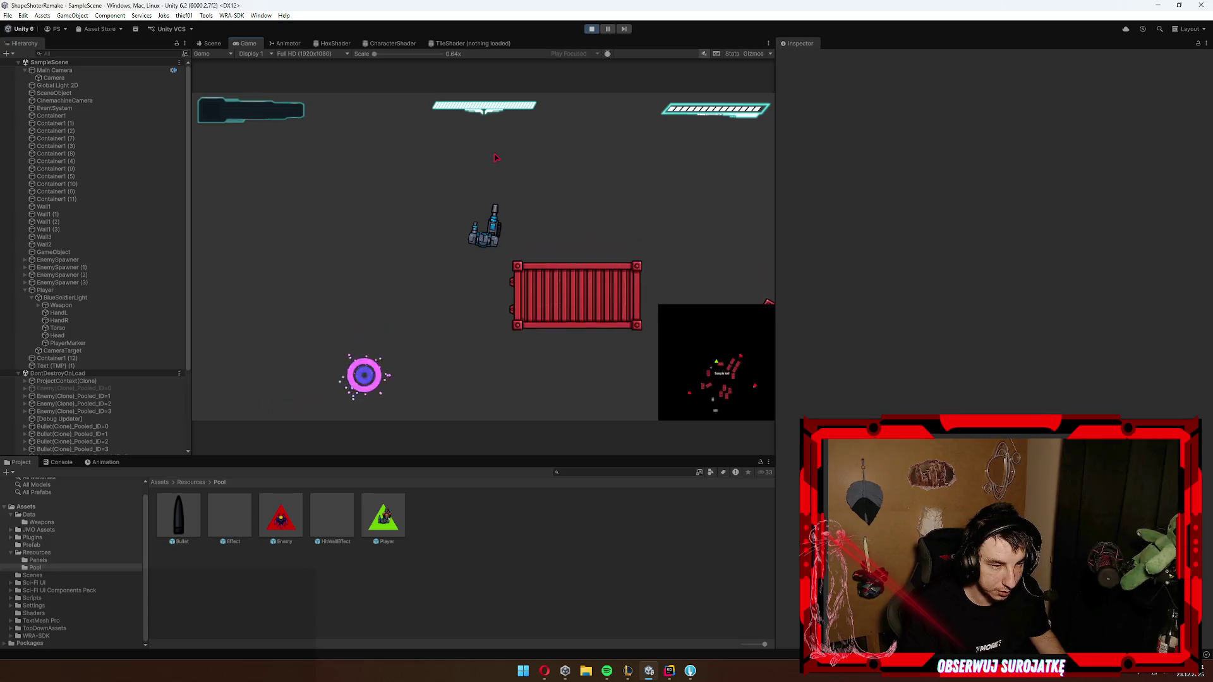
{"action": "key", "text": "d"}
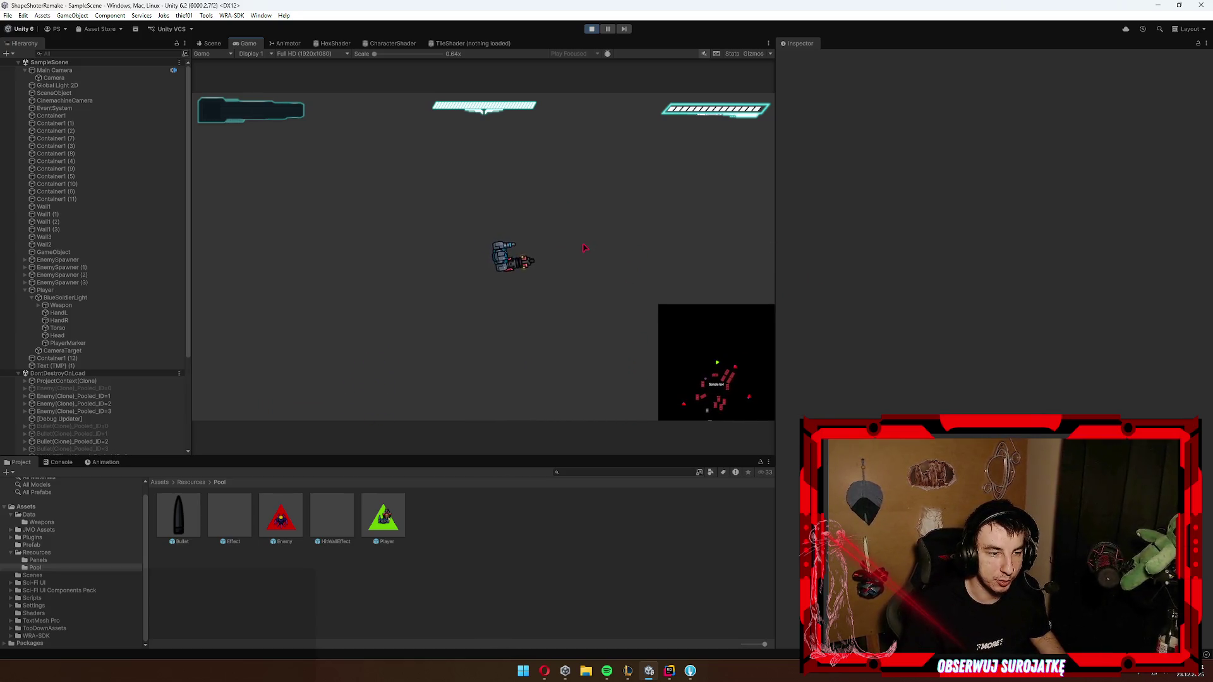
{"action": "key", "text": "d"}
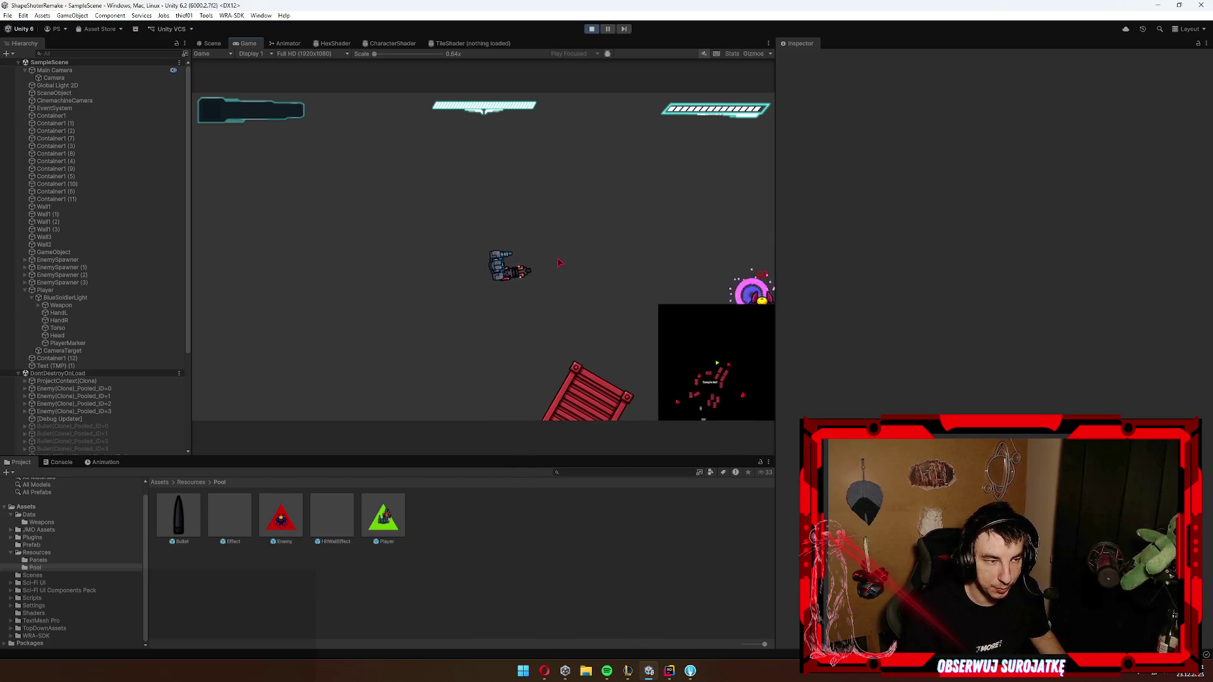
{"action": "left_click", "coordinate": [611, 280]}
{"action": "key", "text": "d"}
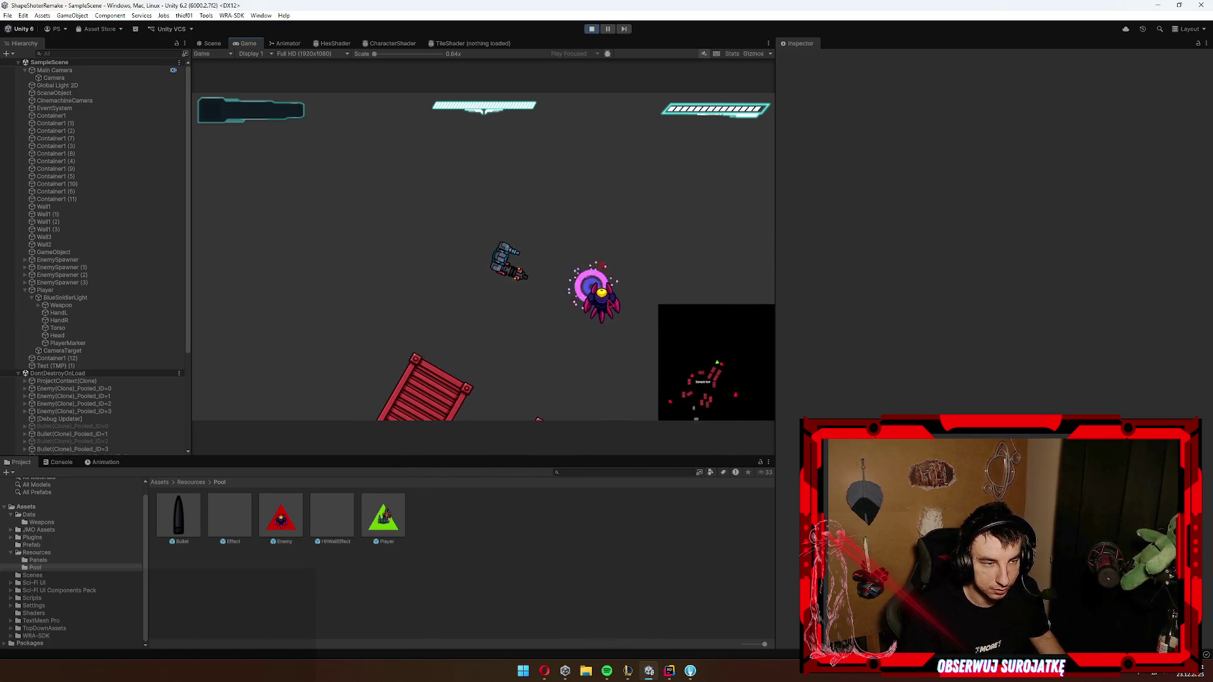
{"action": "key", "text": "w"}
{"action": "key", "text": "d"}
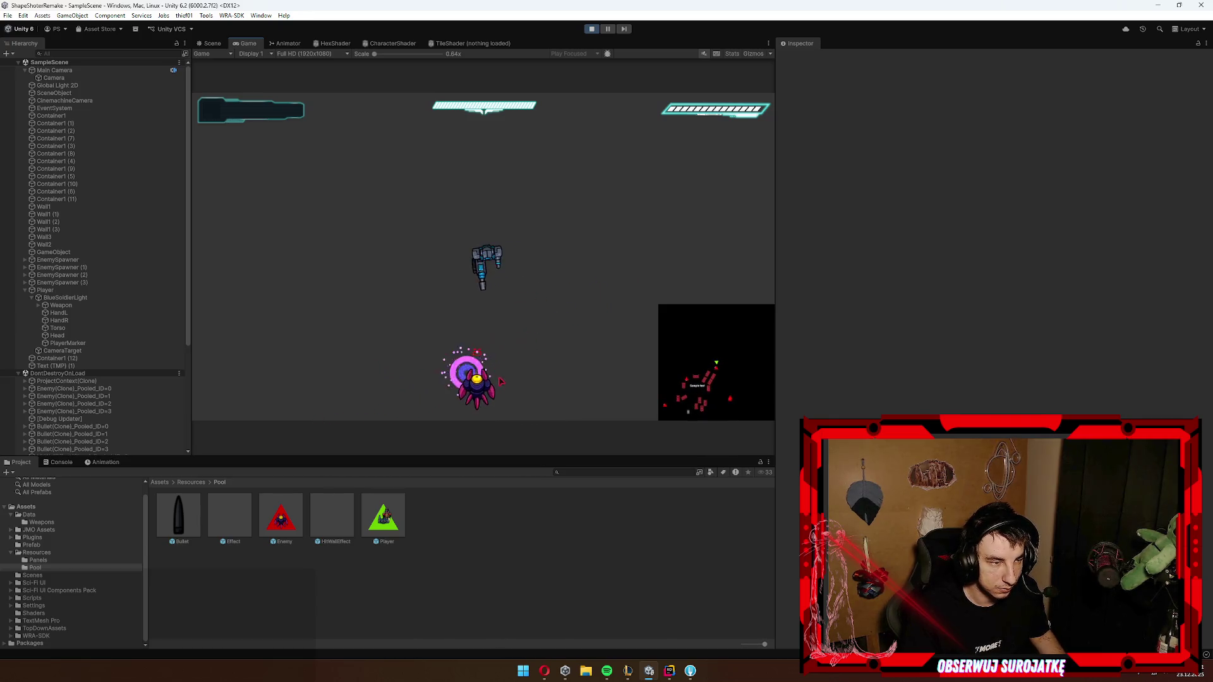
{"action": "key", "text": "d"}
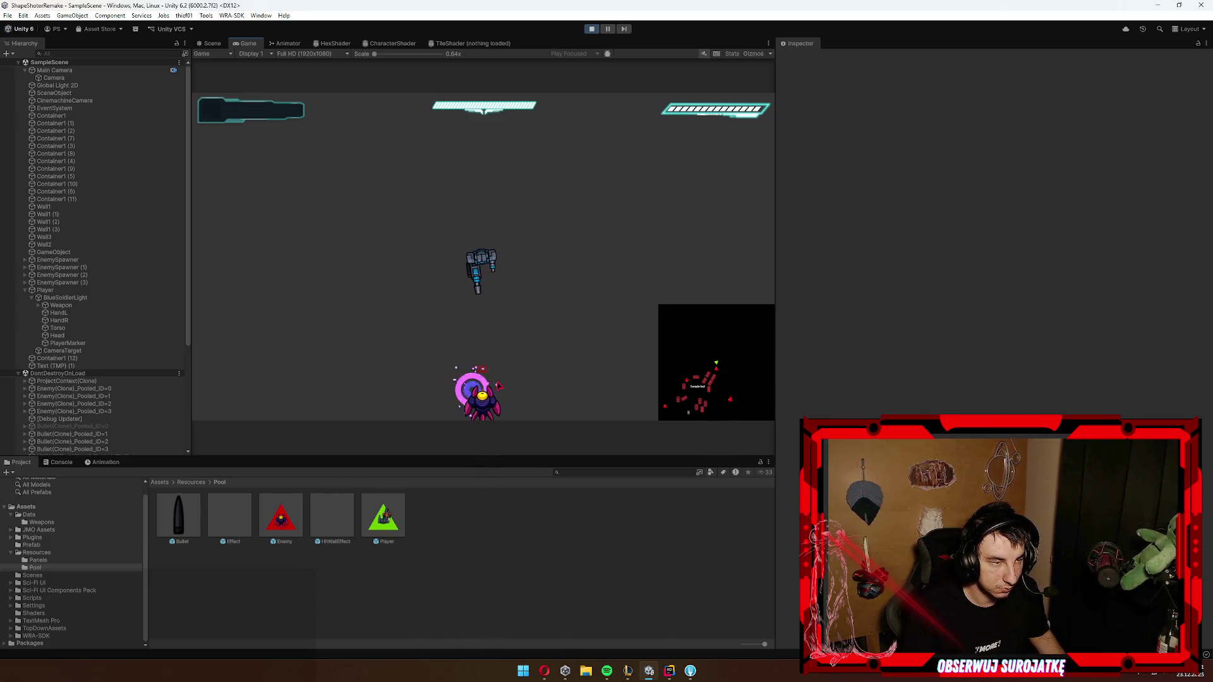
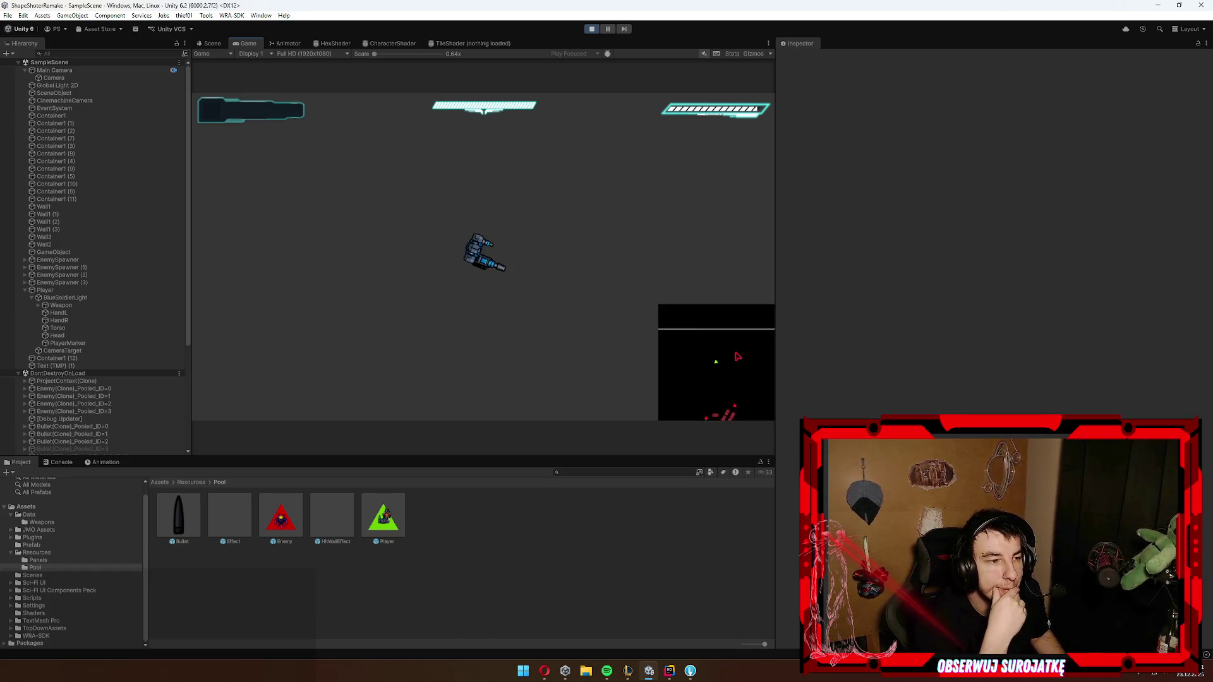
Step: Exit Play mode and browse into the Sci-Fi UI Components Pack's MAIN/PNG sprite folders
{"action": "left_click", "coordinate": [592, 29]}
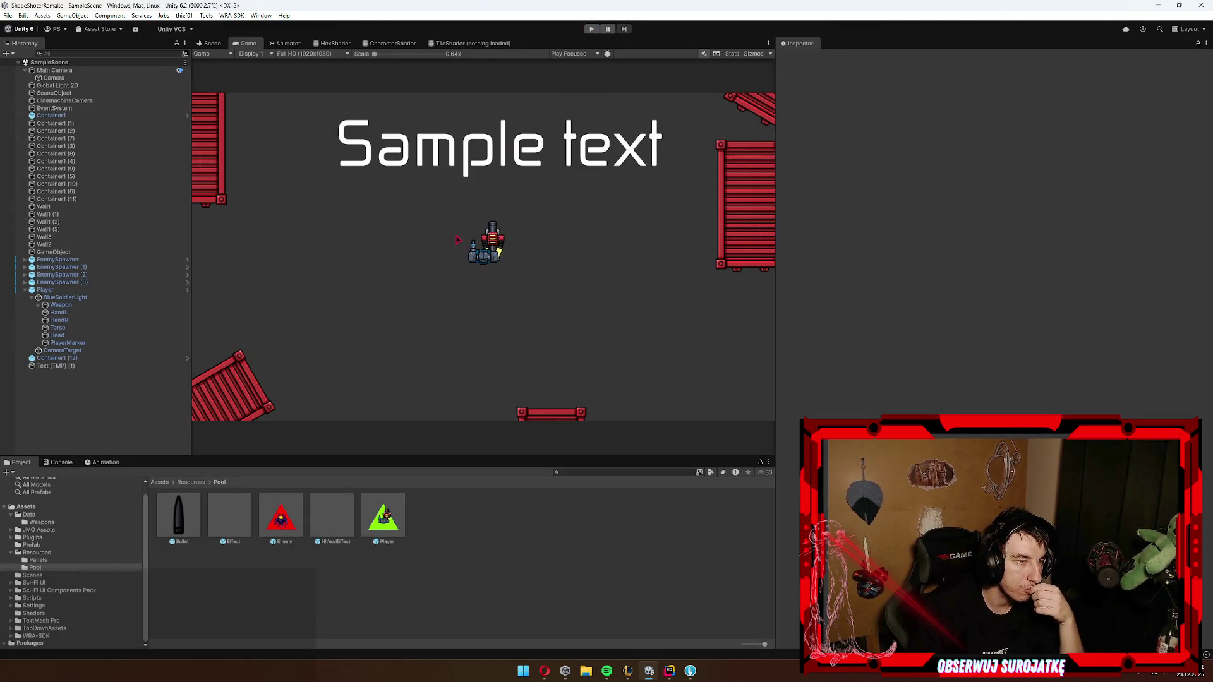
{"action": "left_click", "coordinate": [38, 613]}
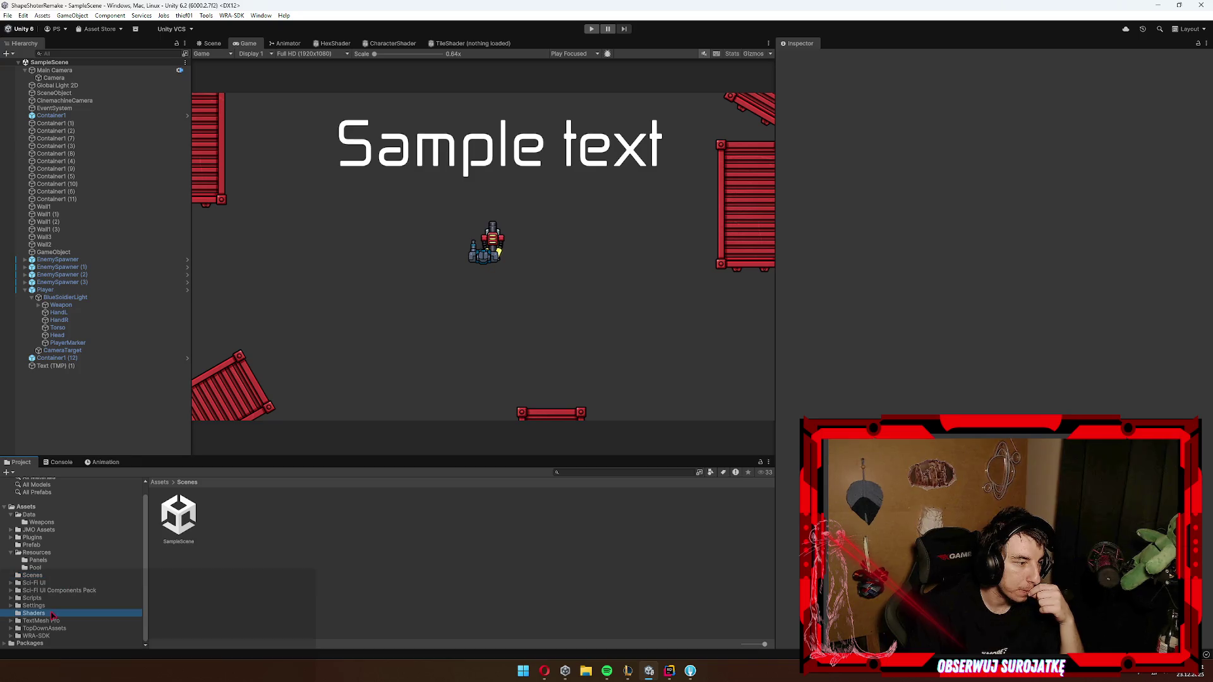
{"action": "left_click", "coordinate": [61, 590]}
{"action": "left_click", "coordinate": [35, 583]}
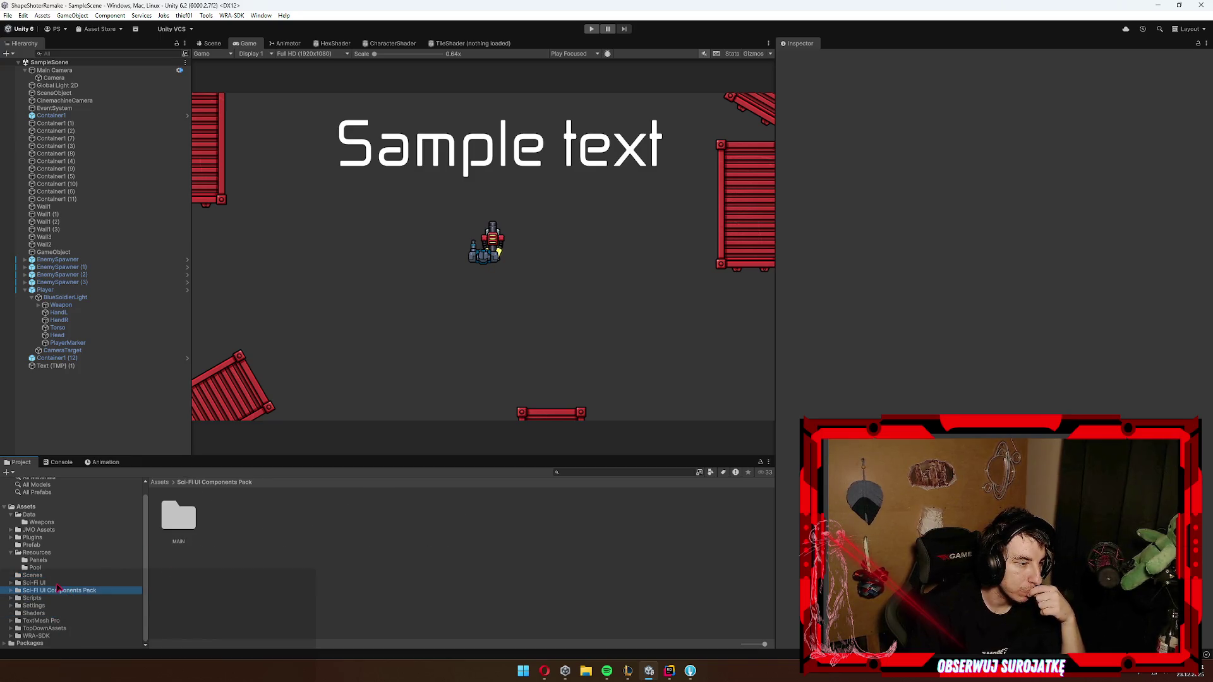
{"action": "left_click", "coordinate": [174, 526]}
{"action": "double_click", "coordinate": [173, 526]}
{"action": "double_click", "coordinate": [182, 528]}
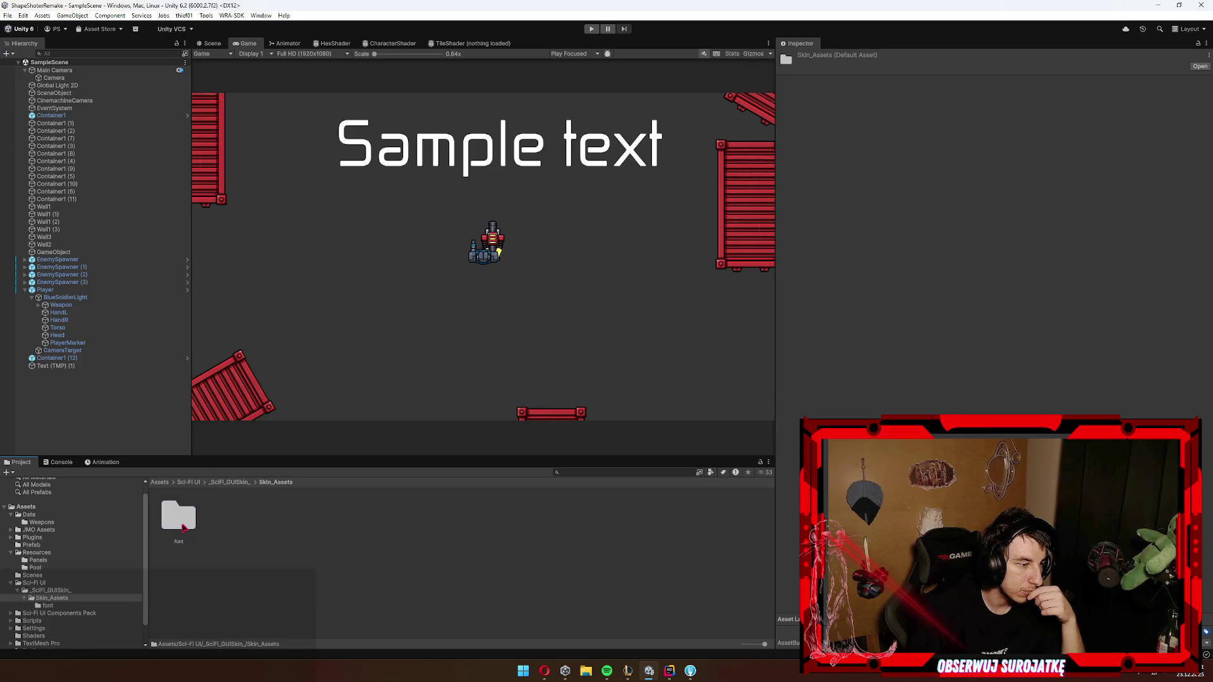
{"action": "left_click", "coordinate": [58, 613]}
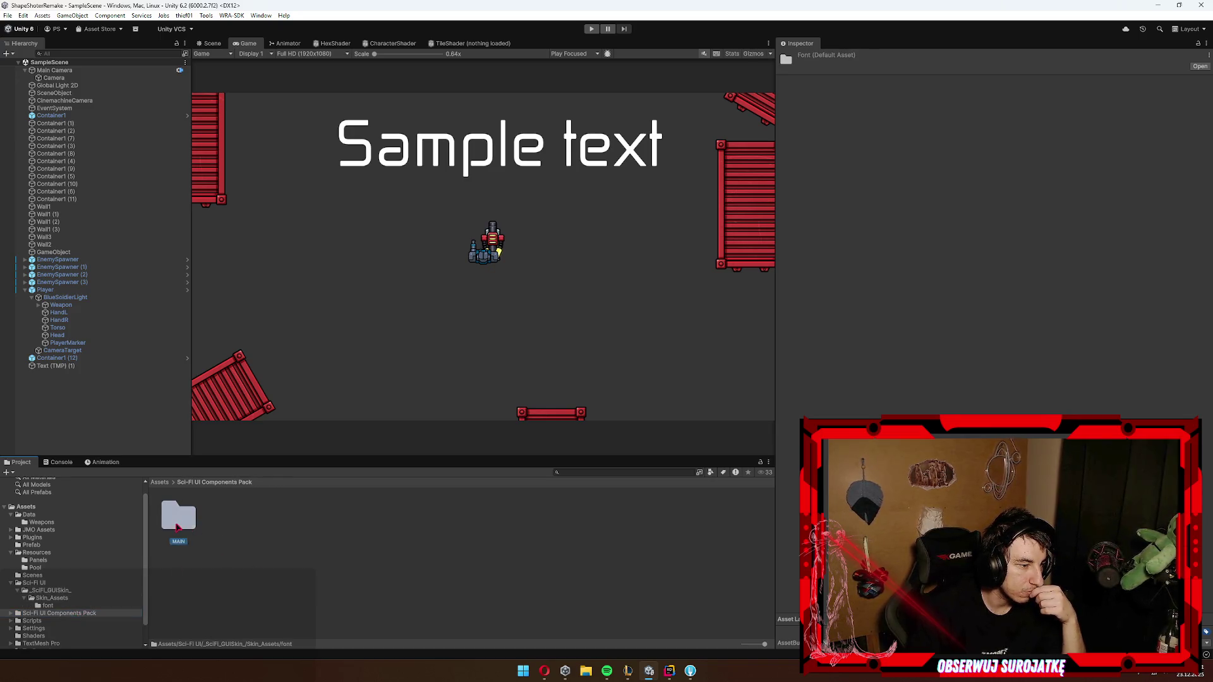
{"action": "double_click", "coordinate": [178, 517]}
{"action": "double_click", "coordinate": [179, 517]}
{"action": "double_click", "coordinate": [281, 517]}
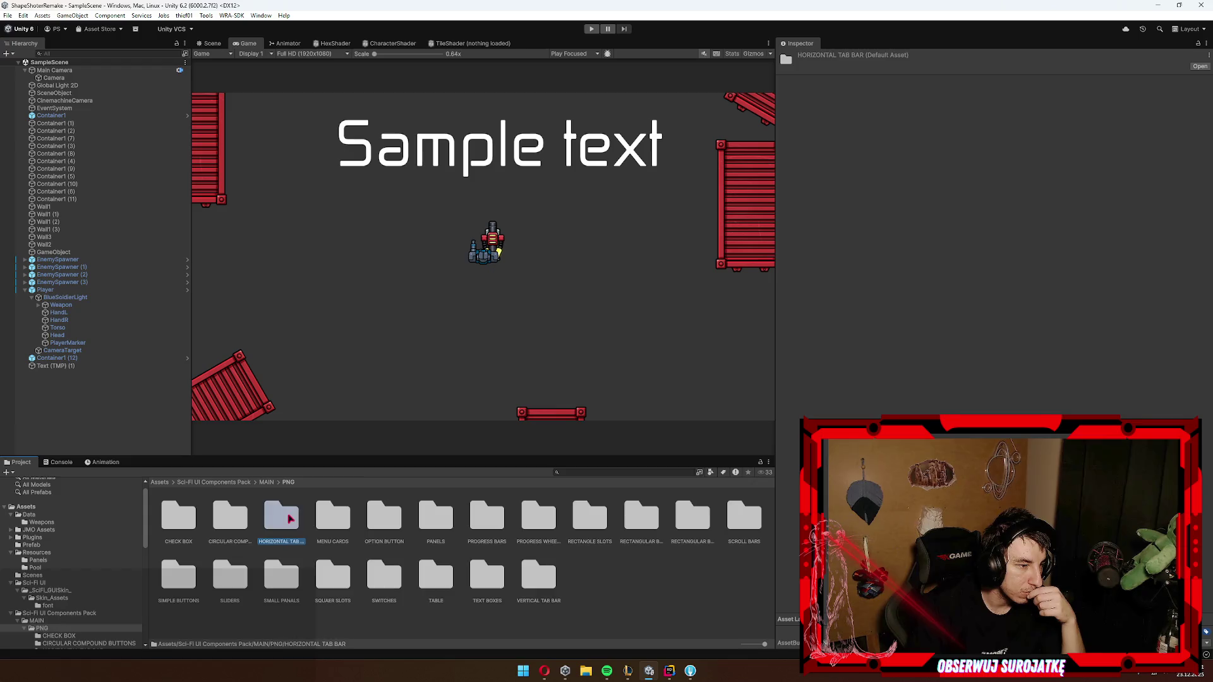
Step: Look through the progress bar, panel, button, progress wheel, scroll bar and small panel sprites
{"action": "scroll", "coordinate": [93, 556], "scroll_direction": "down", "scroll_amount": 5}
{"action": "left_click", "coordinate": [68, 542]}
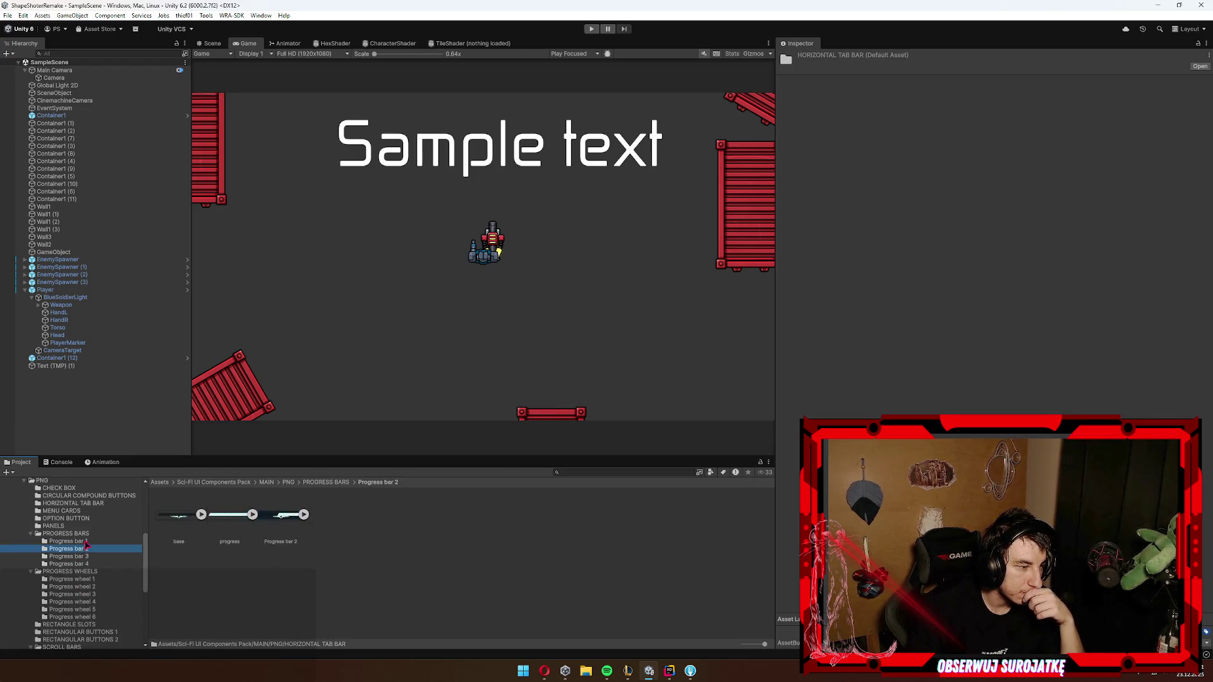
{"action": "left_click", "coordinate": [93, 526]}
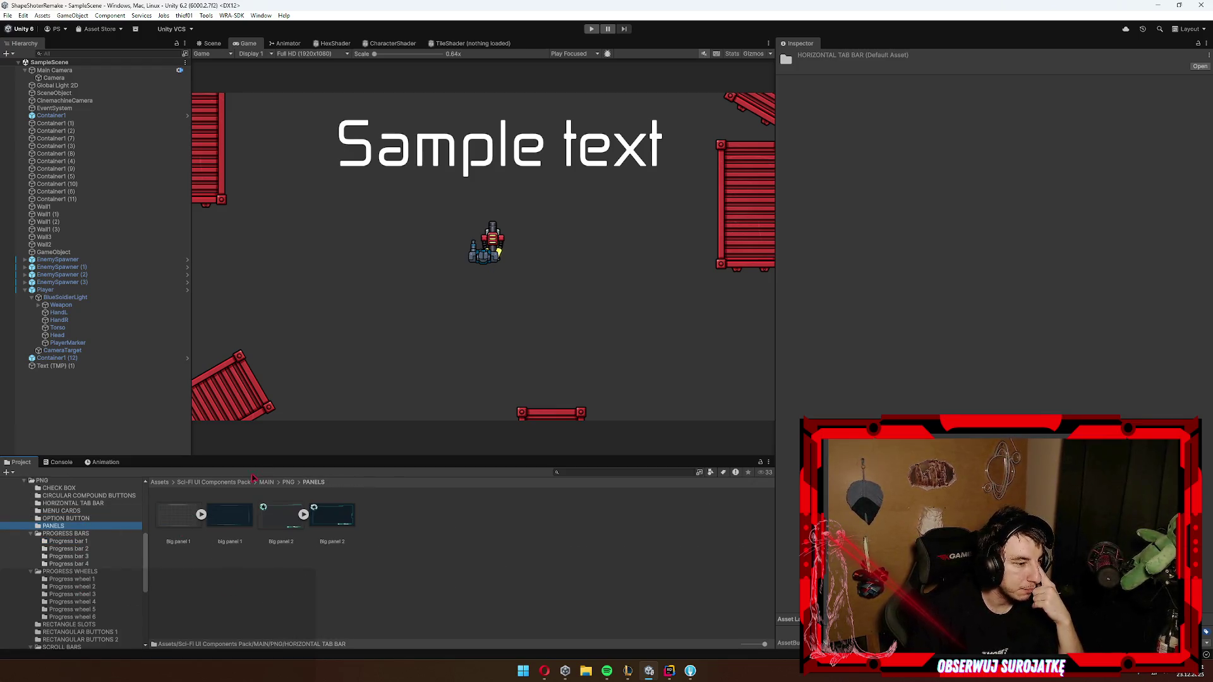
{"action": "key", "text": "Up"}
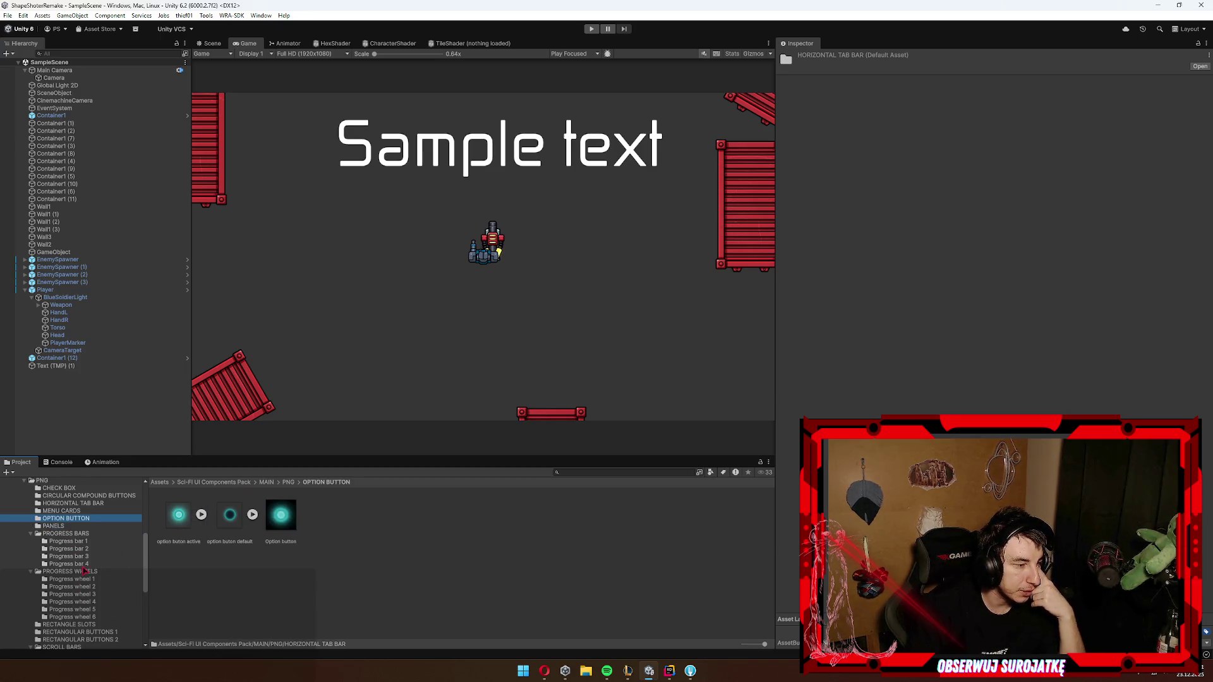
{"action": "scroll", "coordinate": [84, 571], "scroll_direction": "down", "scroll_amount": 3}
{"action": "left_click", "coordinate": [84, 574]}
{"action": "left_click", "coordinate": [87, 588]}
{"action": "left_click", "coordinate": [92, 604]}
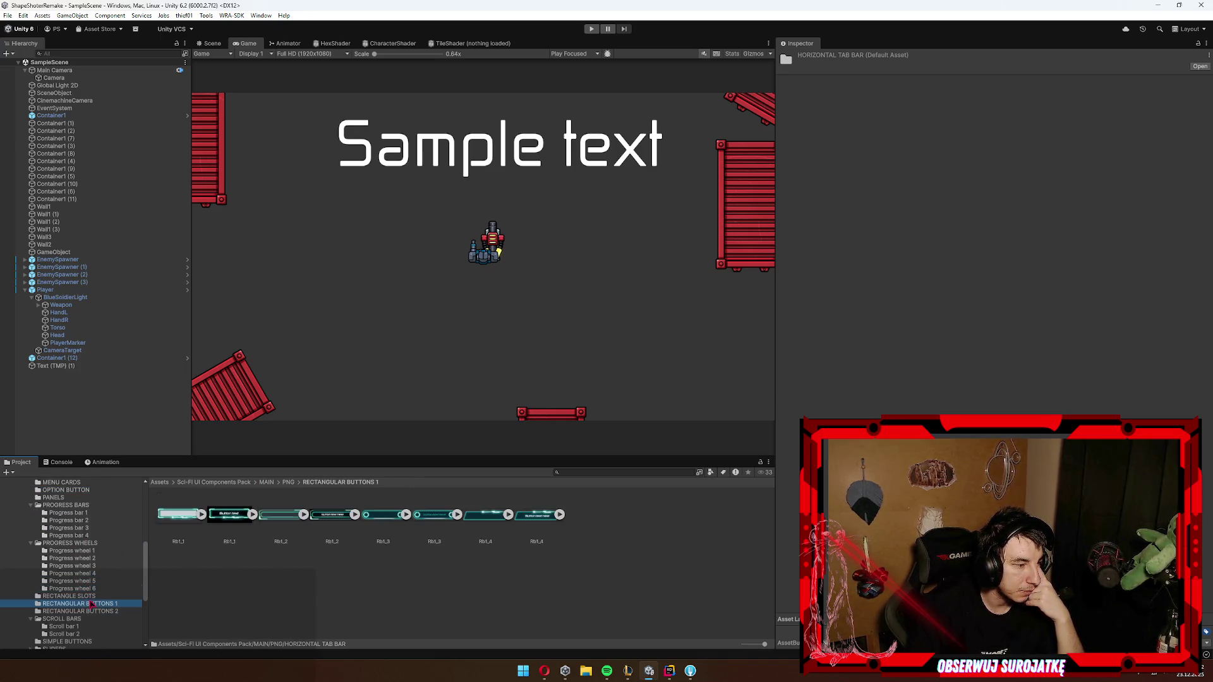
{"action": "left_click", "coordinate": [87, 621]}
{"action": "scroll", "coordinate": [91, 610], "scroll_direction": "down", "scroll_amount": 5}
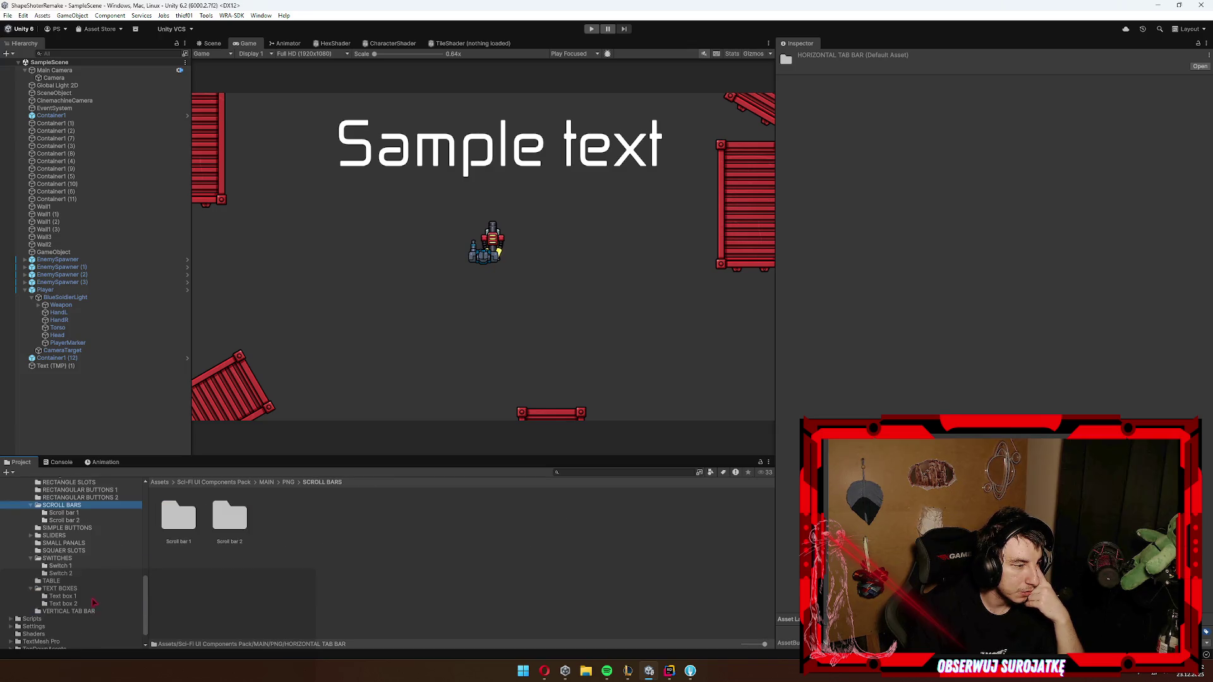
{"action": "left_click", "coordinate": [76, 544]}
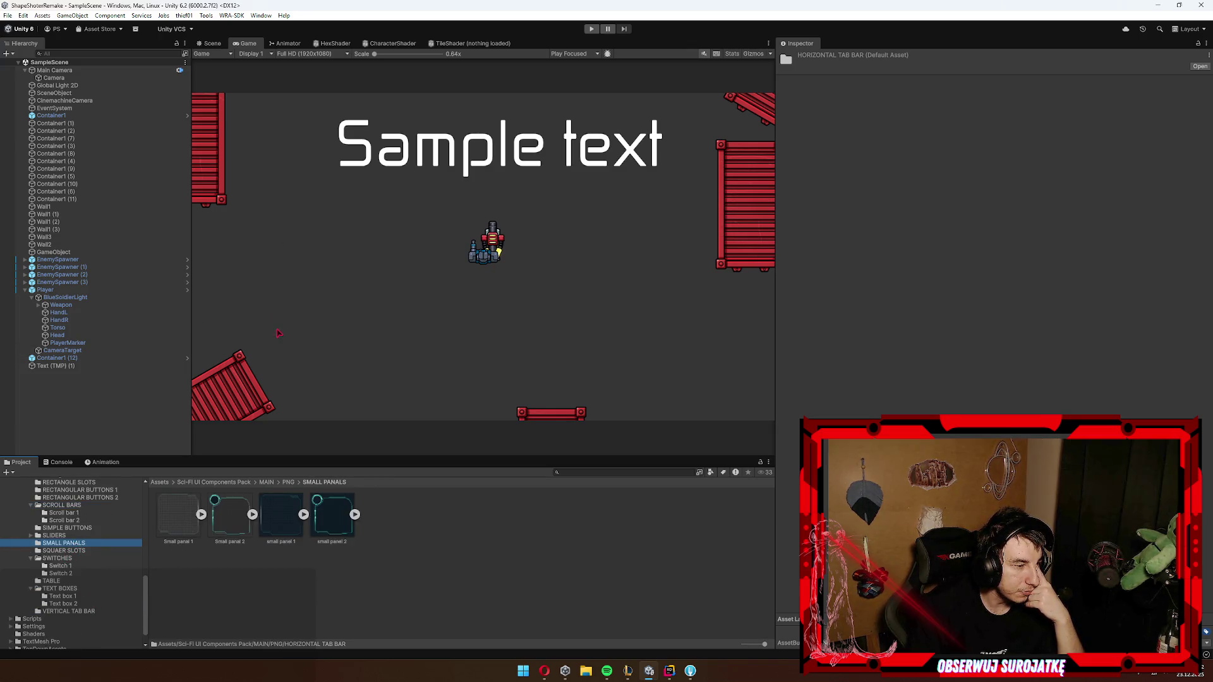
{"action": "scroll", "coordinate": [57, 542], "scroll_direction": "up", "scroll_amount": 10}
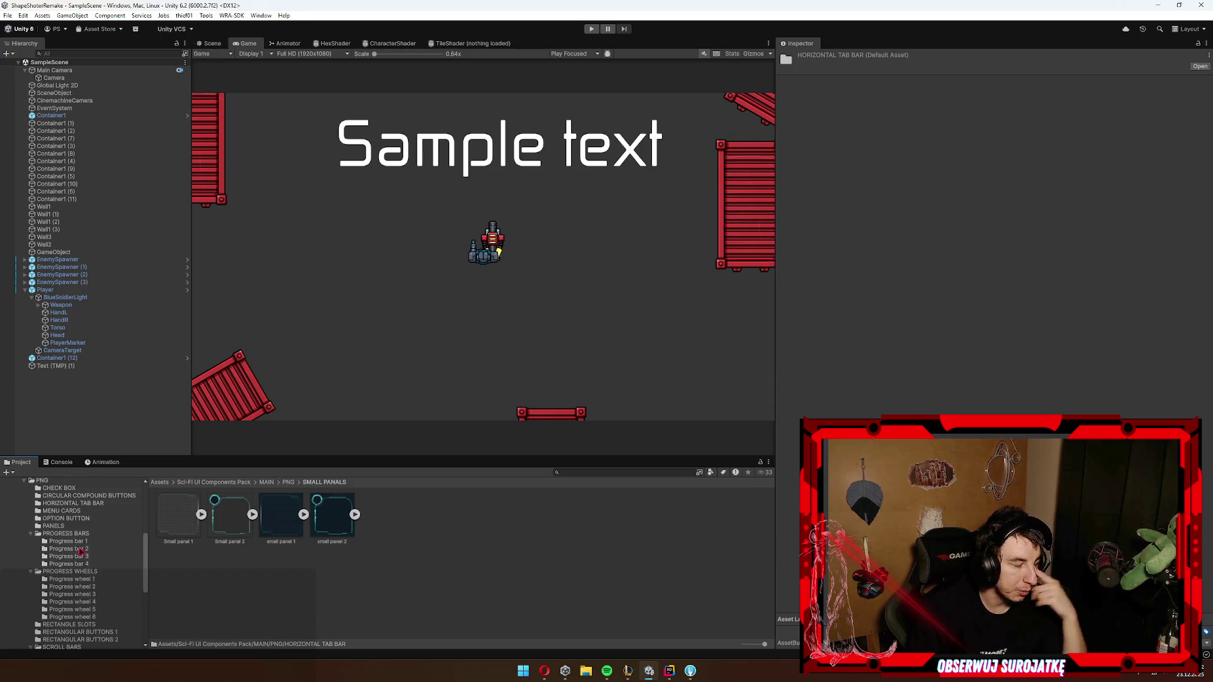
{"action": "scroll", "coordinate": [73, 545], "scroll_direction": "up", "scroll_amount": 3}
Step: Select the Assets/Resources/Panels folder containing the HUD prefab
{"action": "left_click", "coordinate": [52, 563]}
{"action": "left_click", "coordinate": [51, 556]}
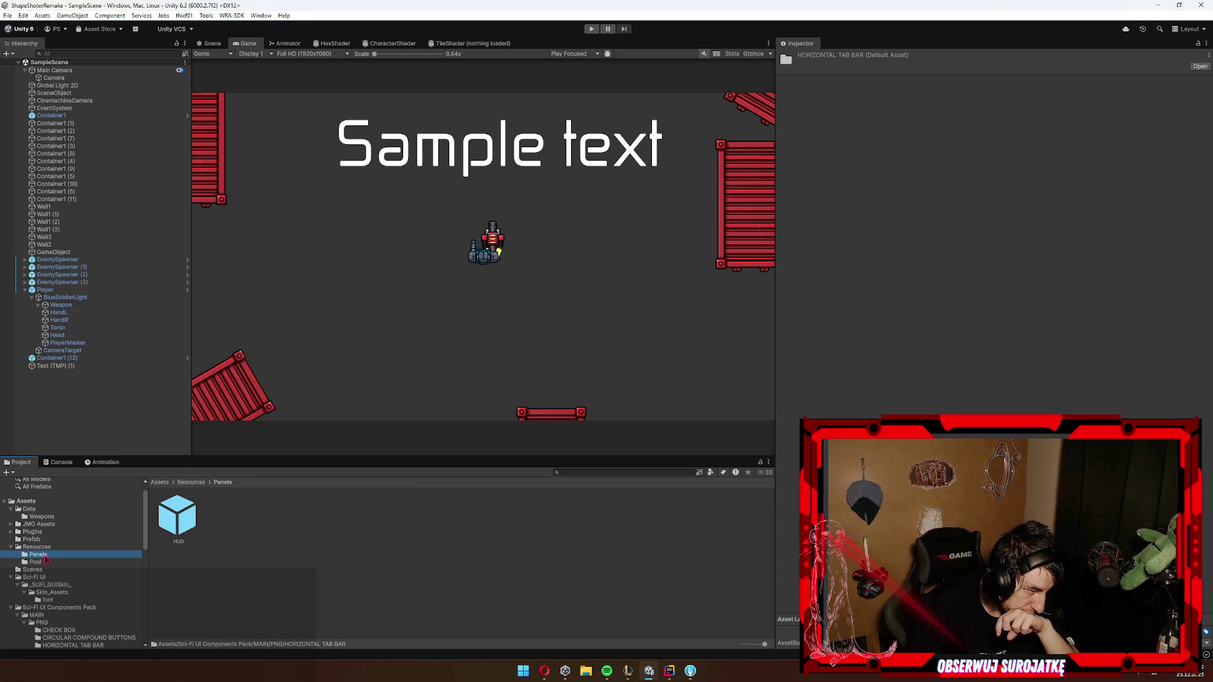
{"action": "left_click", "coordinate": [38, 562]}
{"action": "left_click", "coordinate": [34, 557]}
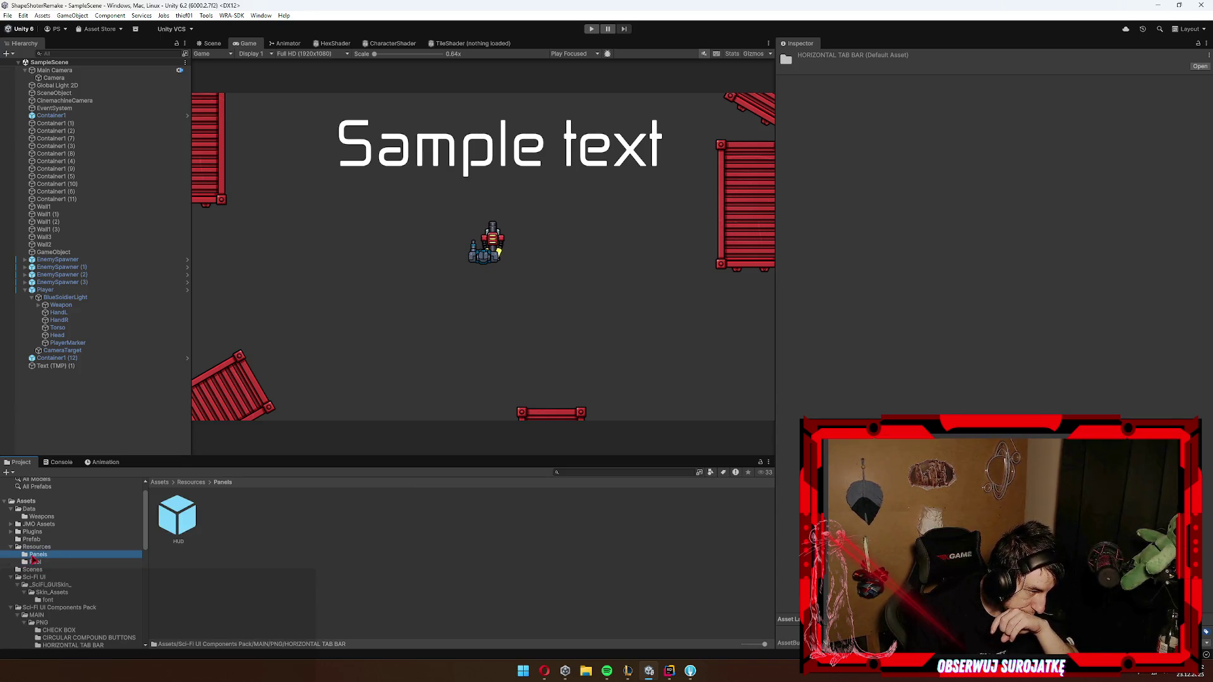
Step: Open the HUD prefab, frame it in the Scene view, and select the minimap RawImage
{"action": "double_click", "coordinate": [169, 525]}
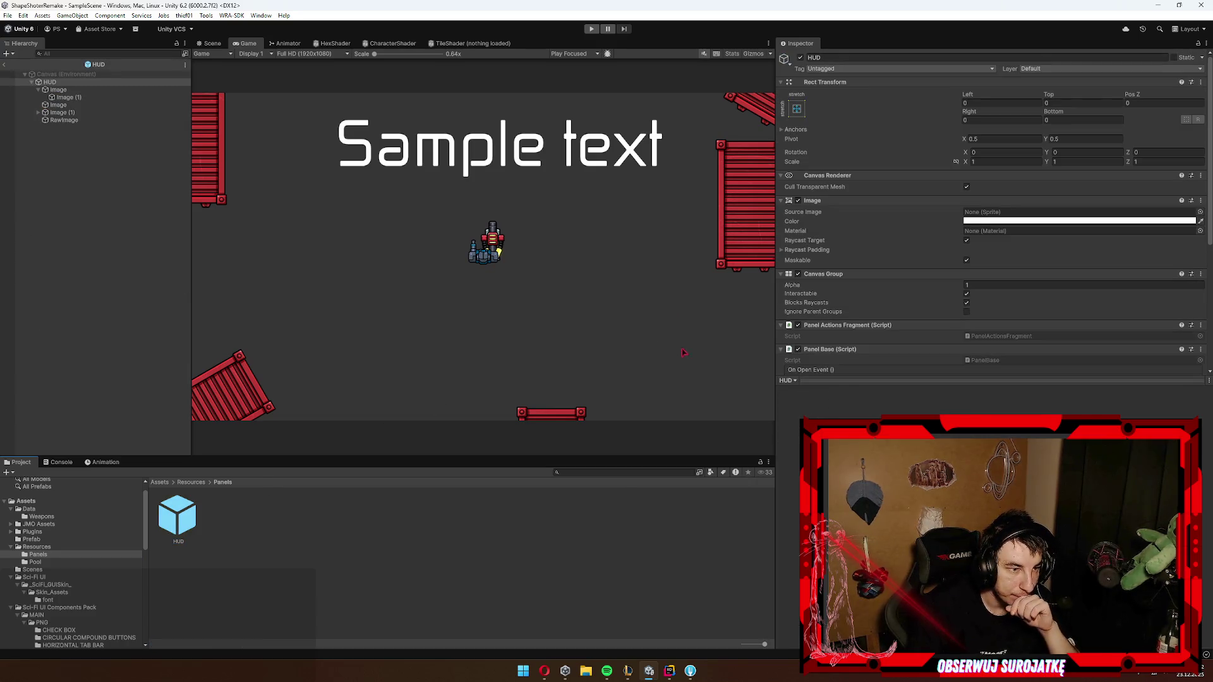
{"action": "left_click", "coordinate": [107, 120]}
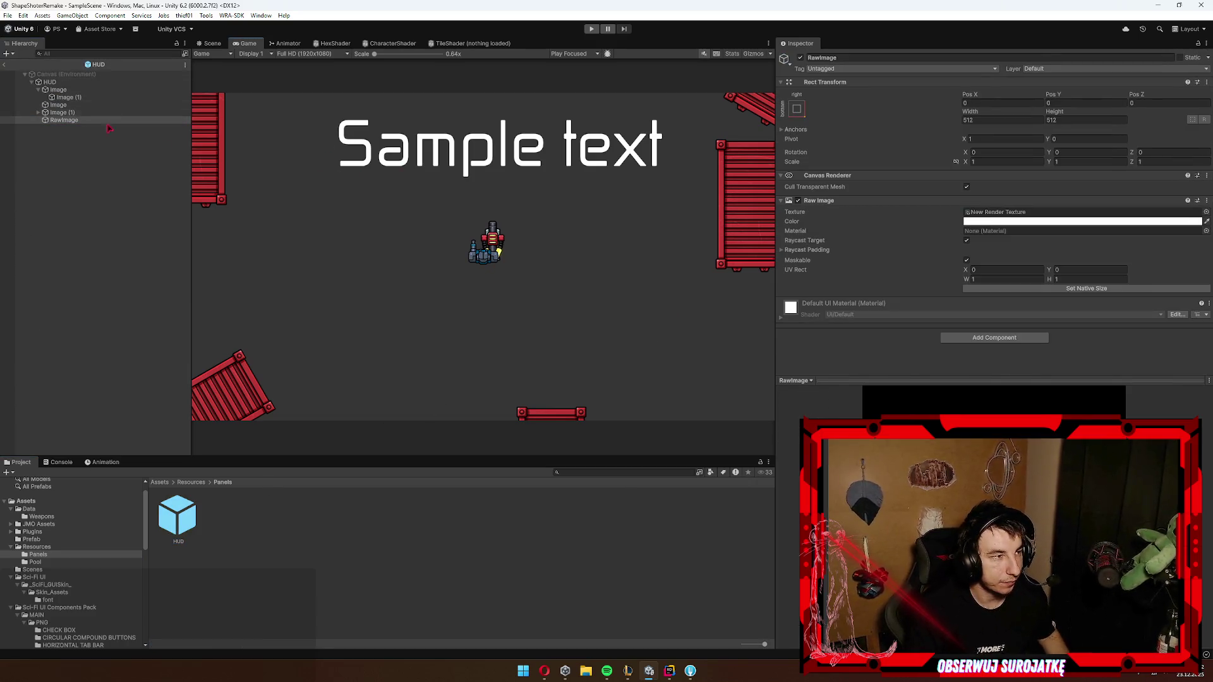
{"action": "left_click", "coordinate": [214, 43]}
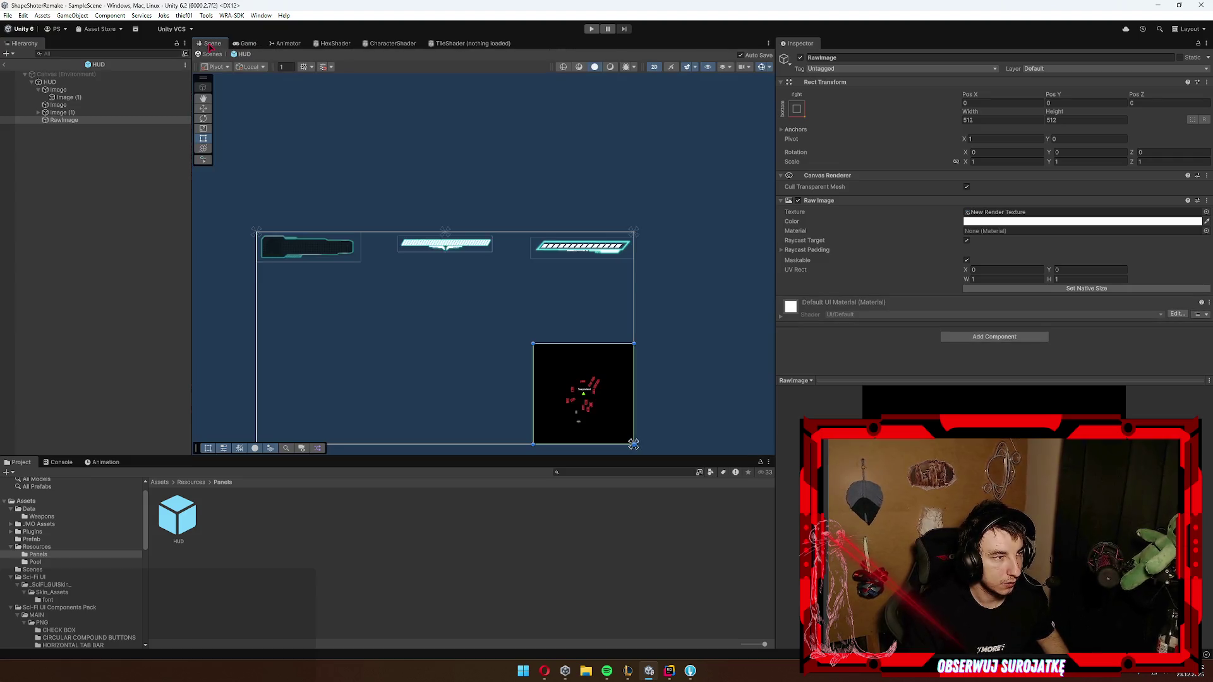
{"action": "key", "text": "f"}
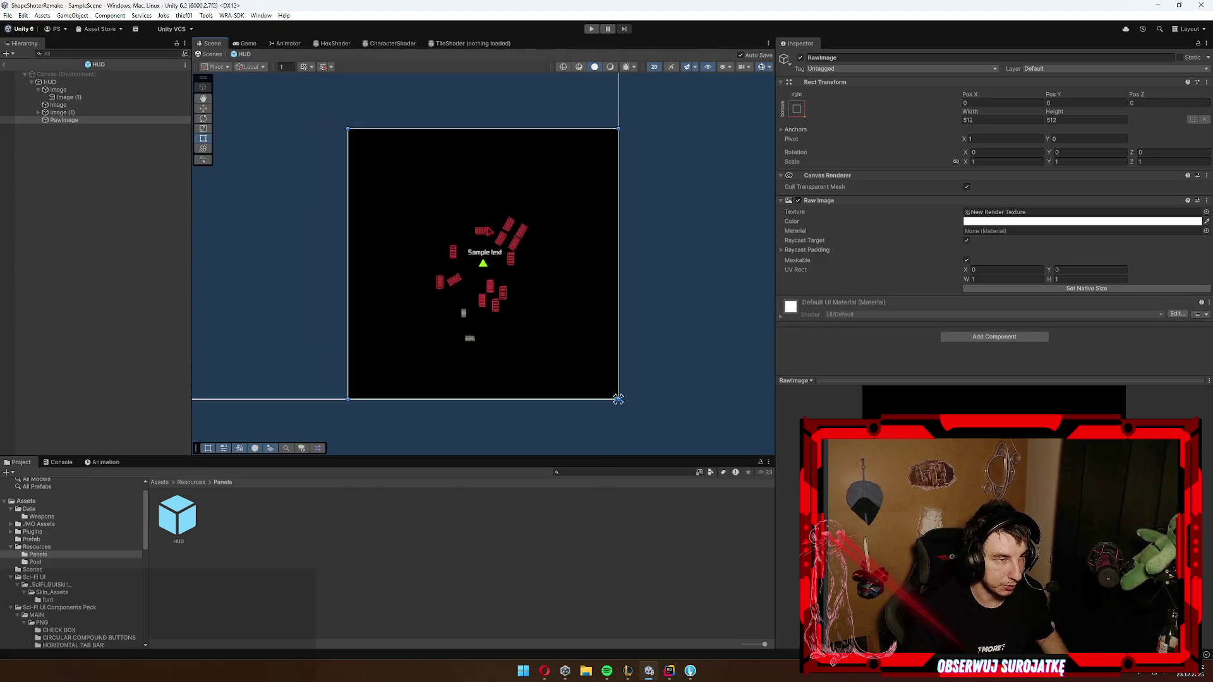
{"action": "left_click", "coordinate": [81, 91]}
{"action": "left_click", "coordinate": [50, 82]}
{"action": "key", "text": "f"}
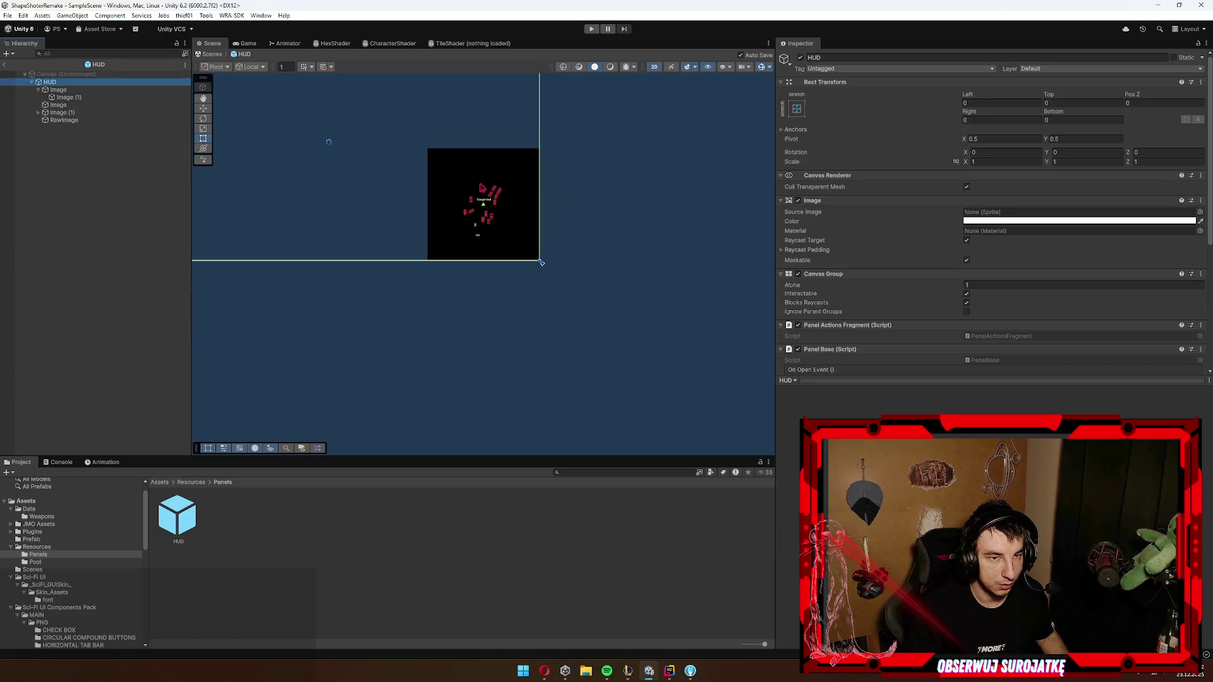
{"action": "left_click", "coordinate": [518, 259]}
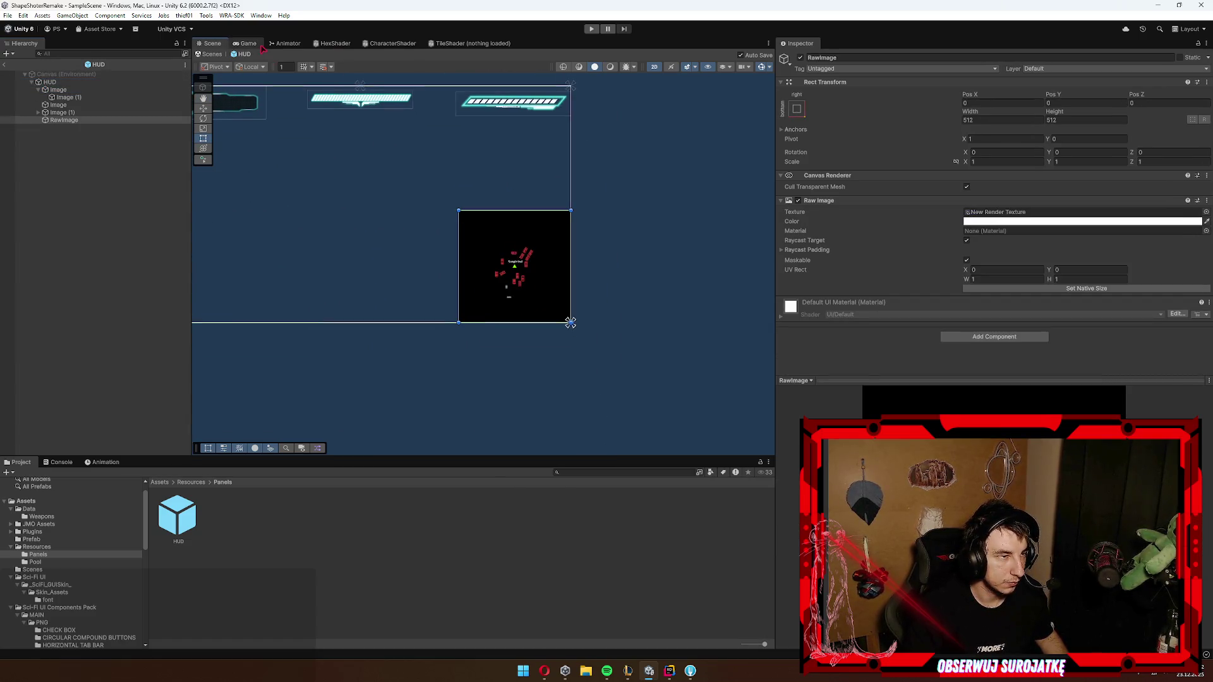
Step: Set the Game view resolution to QHD 2560x1440, then return to the Scene view
{"action": "left_click", "coordinate": [246, 43]}
{"action": "left_click", "coordinate": [312, 54]}
{"action": "left_click", "coordinate": [341, 134]}
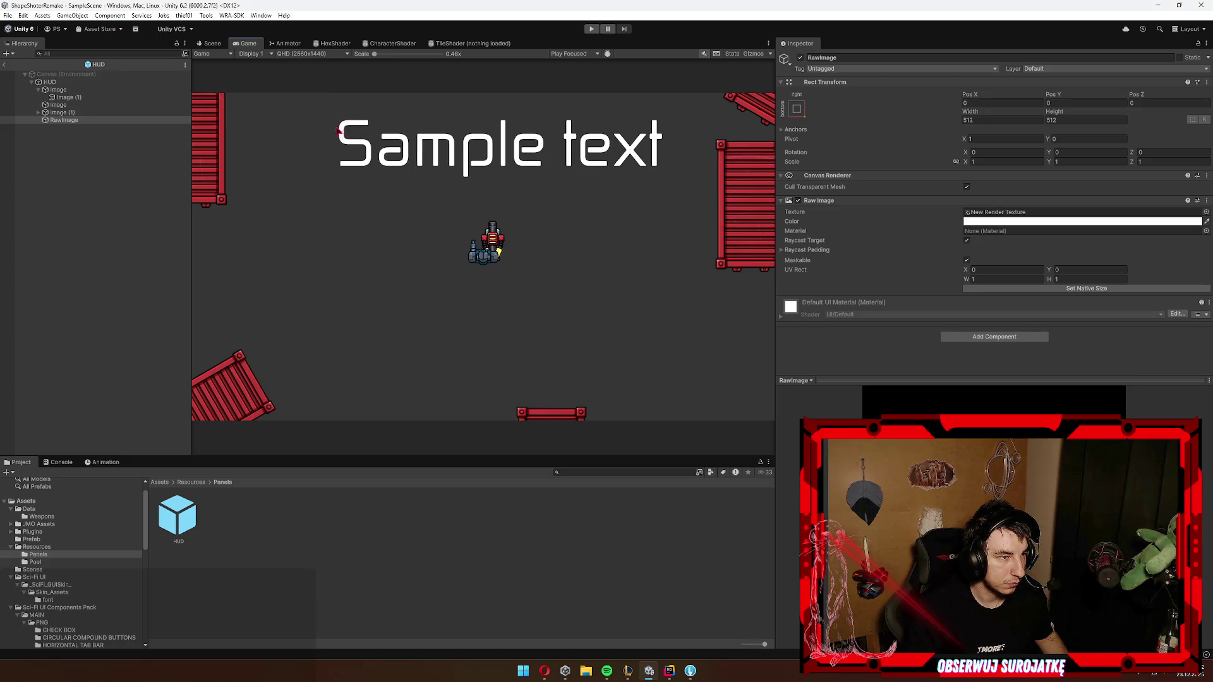
{"action": "left_click", "coordinate": [212, 43]}
Step: Show the SMALL PANELS sprites and bring up the RawImage's context menu
{"action": "scroll", "coordinate": [571, 257], "scroll_direction": "up", "scroll_amount": 2}
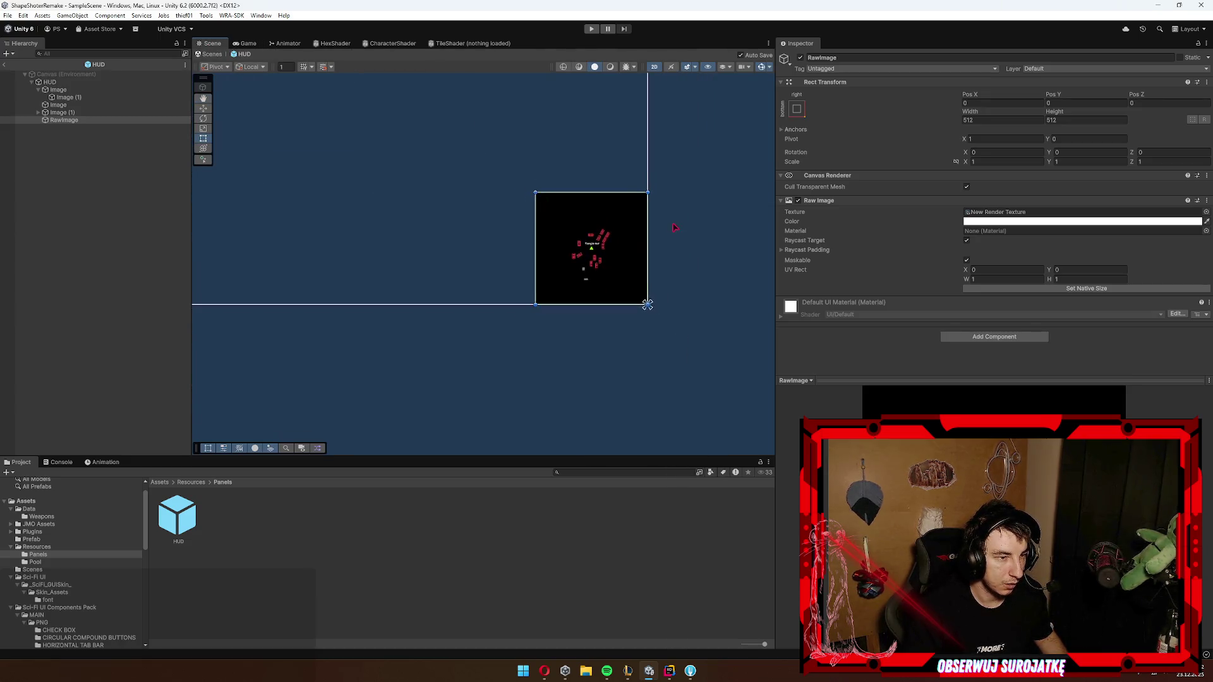
{"action": "scroll", "coordinate": [86, 600], "scroll_direction": "down", "scroll_amount": 10}
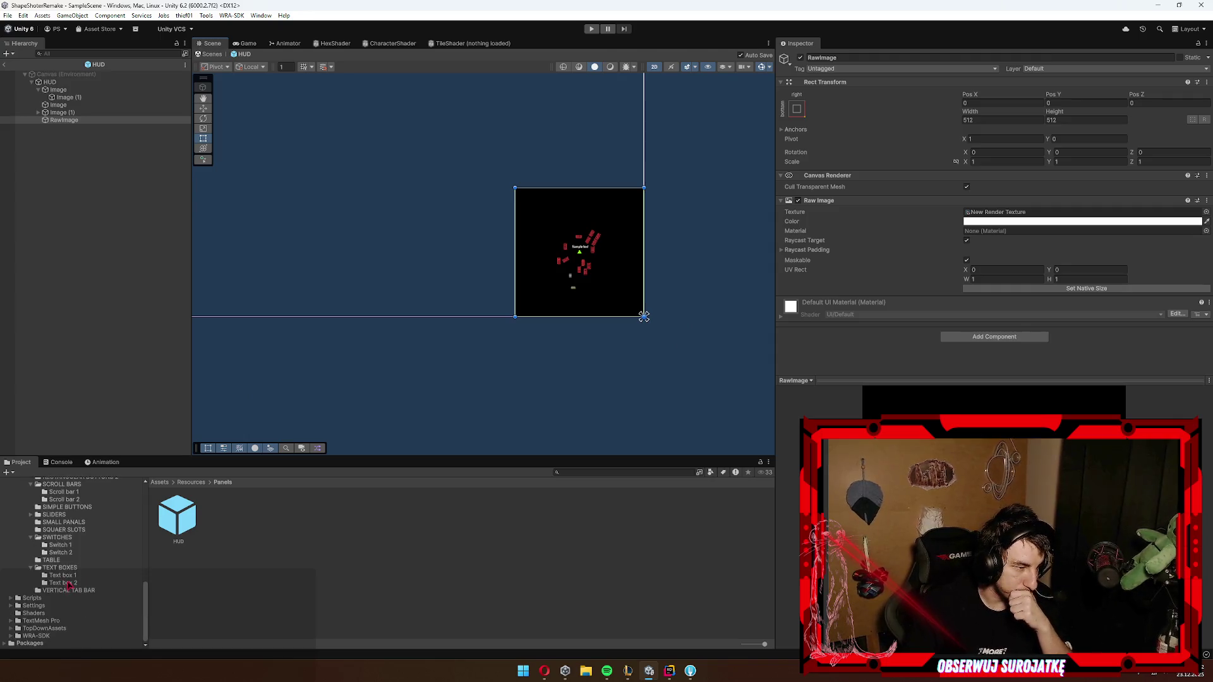
{"action": "left_click", "coordinate": [86, 524]}
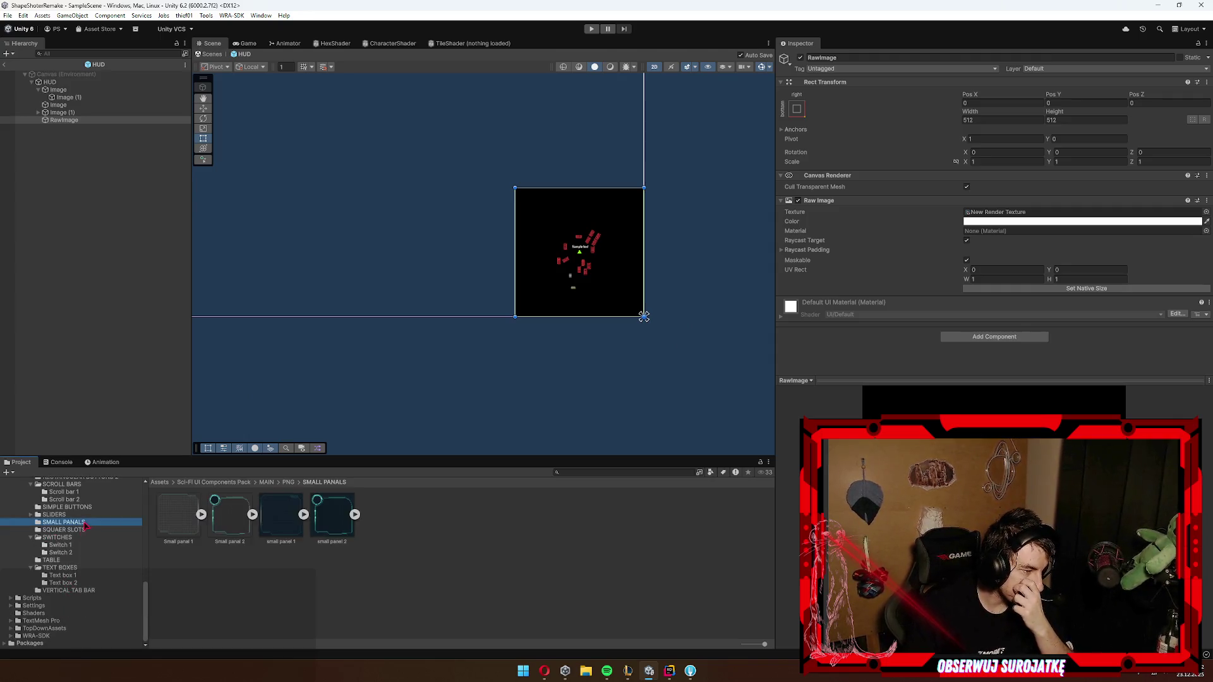
{"action": "right_click", "coordinate": [69, 120]}
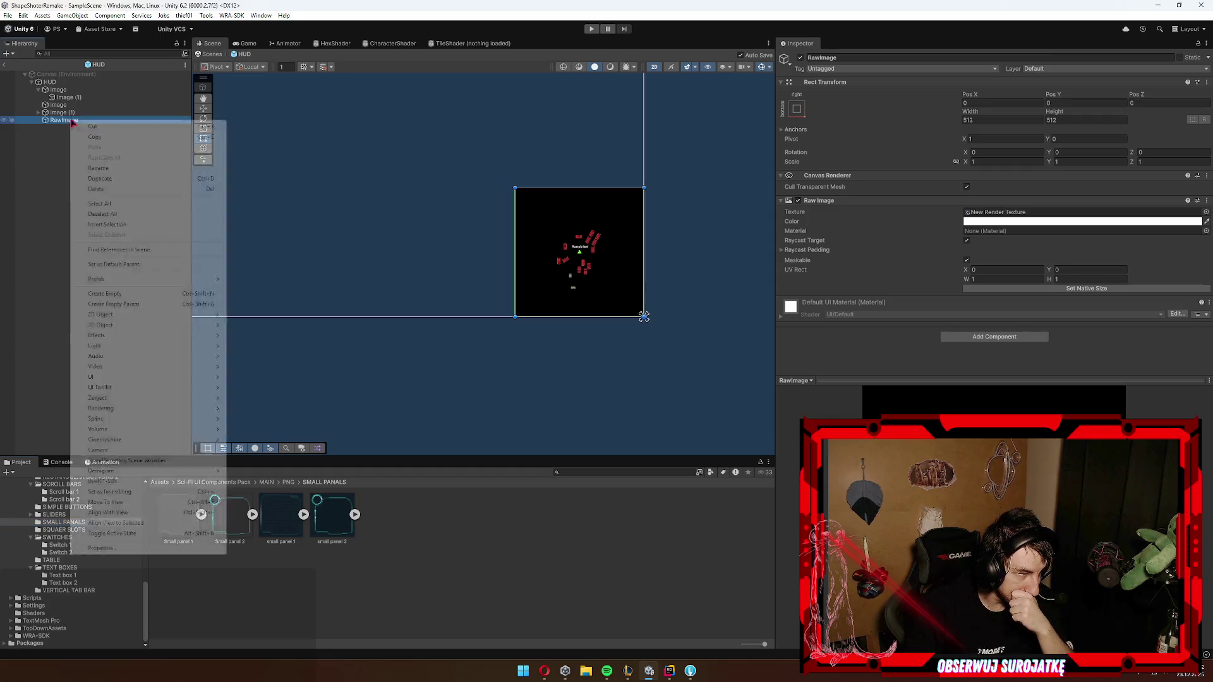
Step: Add a UI Image under RawImage with the Small panel 1 sprite at native size, moved up-left
{"action": "mouse_move", "coordinate": [124, 377]}
{"action": "left_click", "coordinate": [259, 378]}
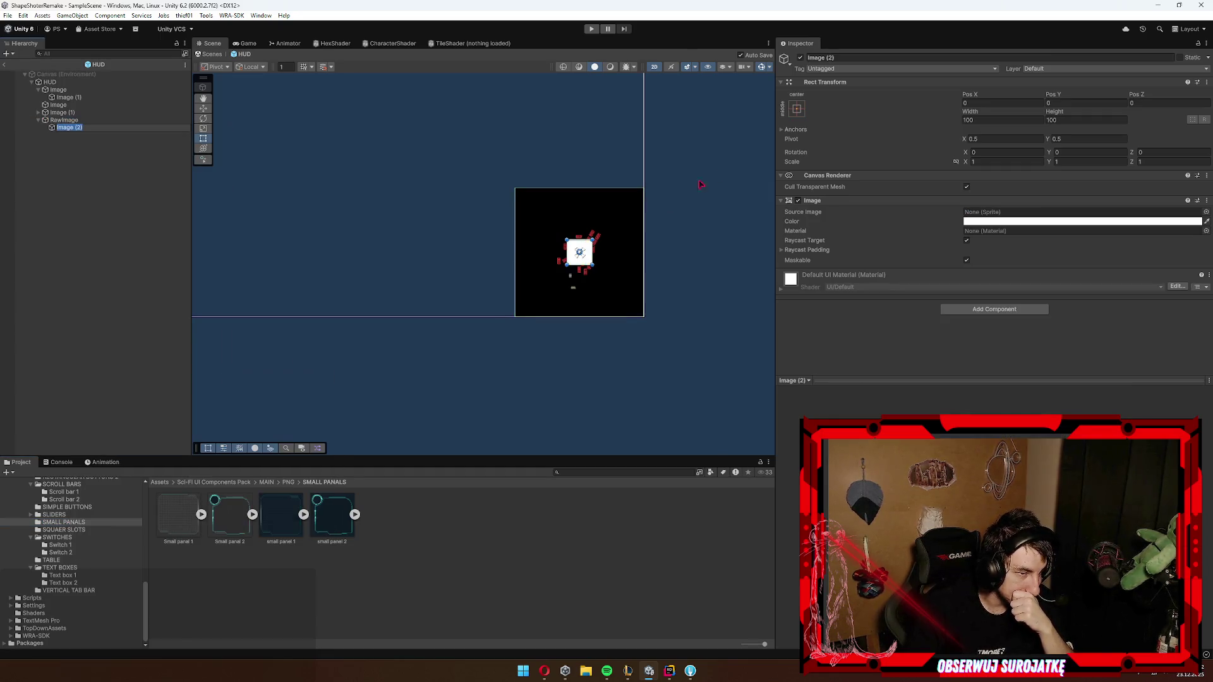
{"action": "mouse_move", "coordinate": [183, 532]}
{"action": "left_mouse_down"}
{"action": "mouse_move", "coordinate": [975, 232]}
{"action": "mouse_move", "coordinate": [986, 212]}
{"action": "left_mouse_up"}
{"action": "left_click", "coordinate": [1061, 300]}
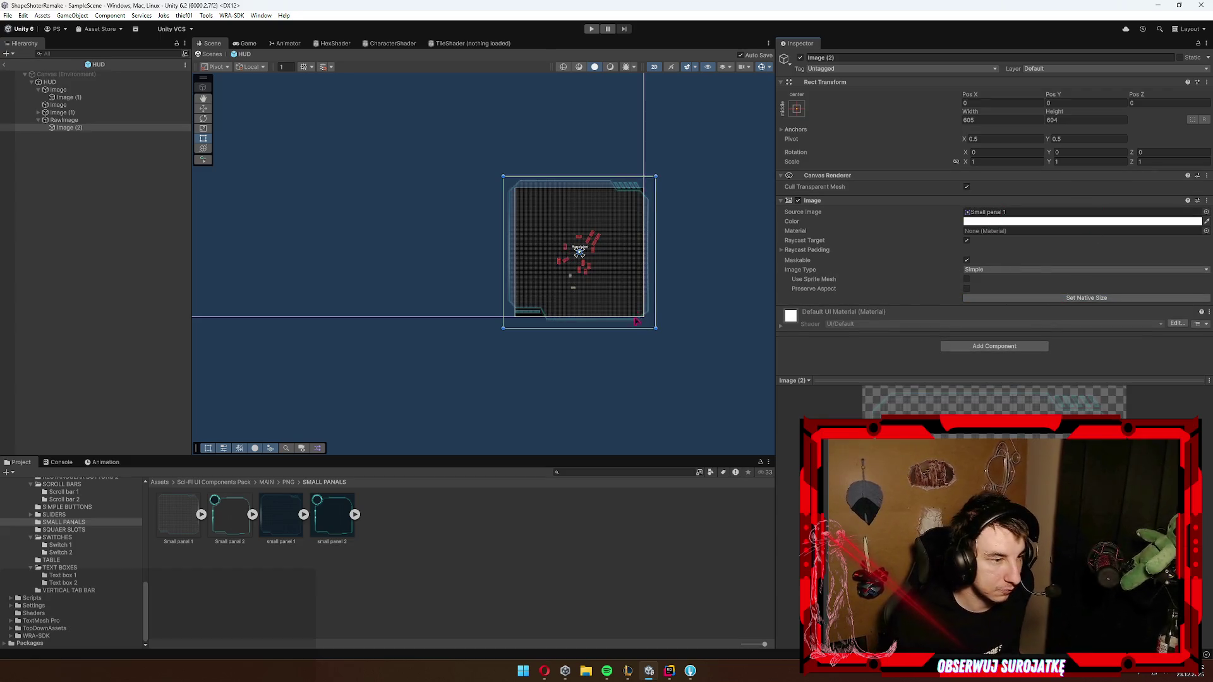
{"action": "mouse_move", "coordinate": [626, 264]}
{"action": "left_mouse_down"}
{"action": "mouse_move", "coordinate": [614, 252]}
{"action": "mouse_move", "coordinate": [602, 304]}
{"action": "left_mouse_up"}
Step: Try resizing the minimap (undone), then move Image (2) out from under RawImage
{"action": "left_click", "coordinate": [63, 120]}
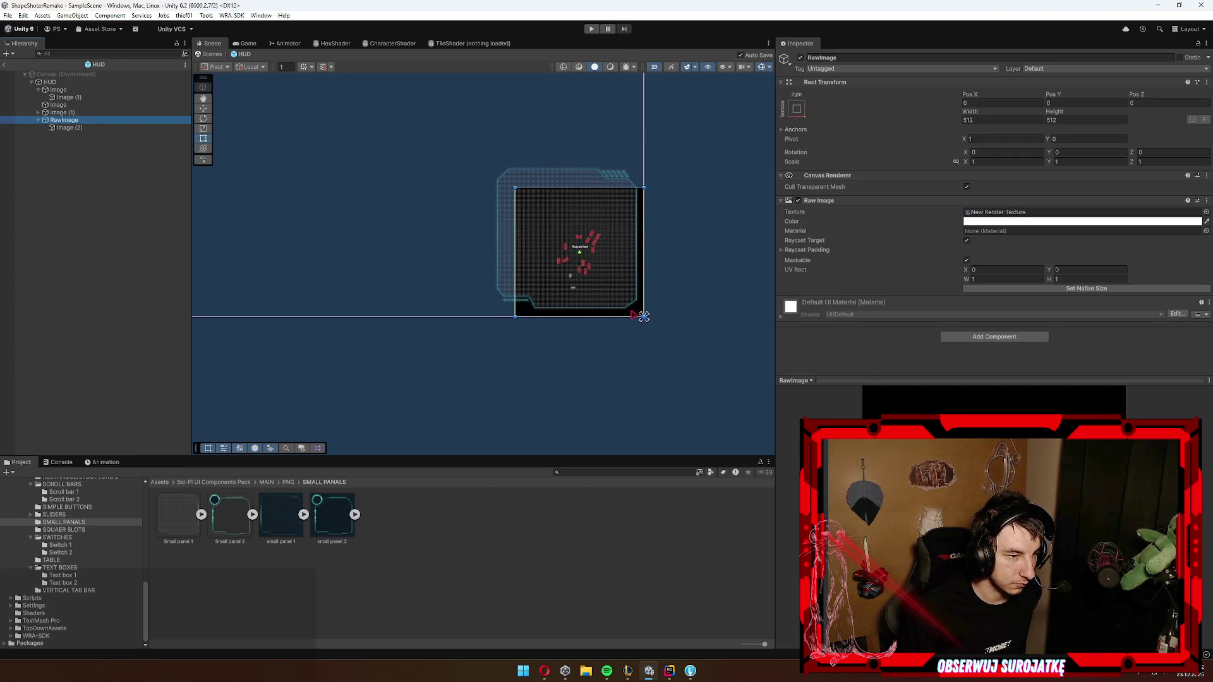
{"action": "left_click_drag", "start_coordinate": [634, 314], "coordinate": [625, 294]}
{"action": "key", "text": "ctrl+z"}
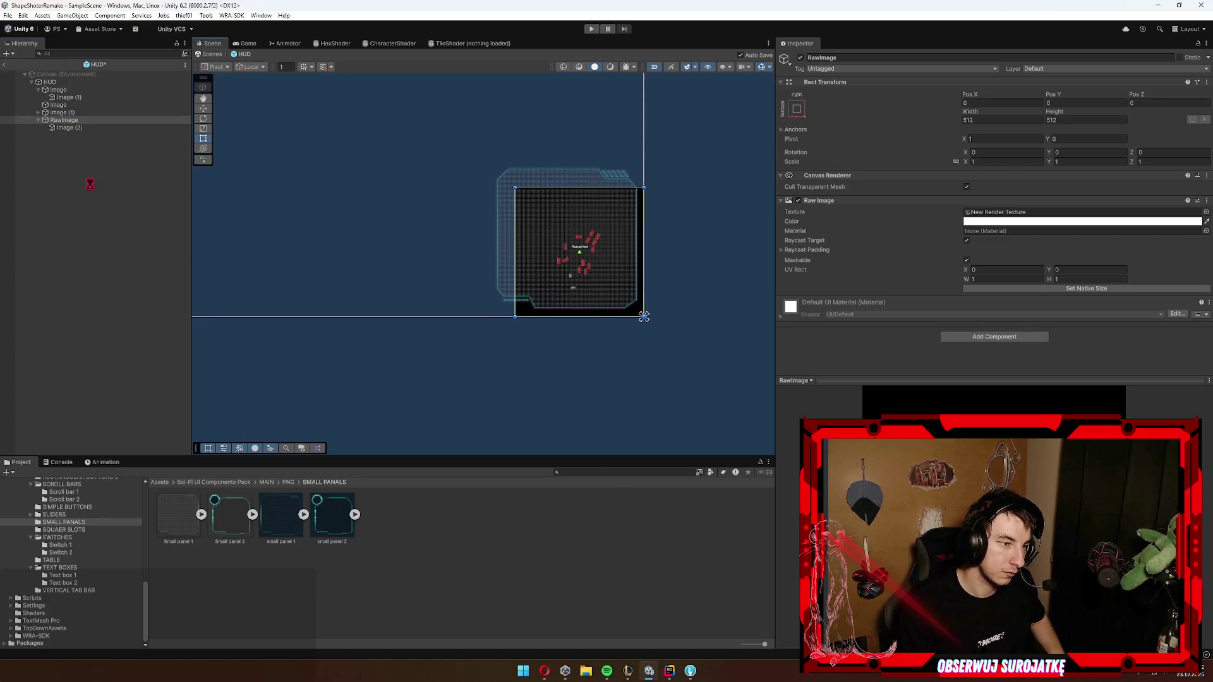
{"action": "left_click", "coordinate": [75, 128]}
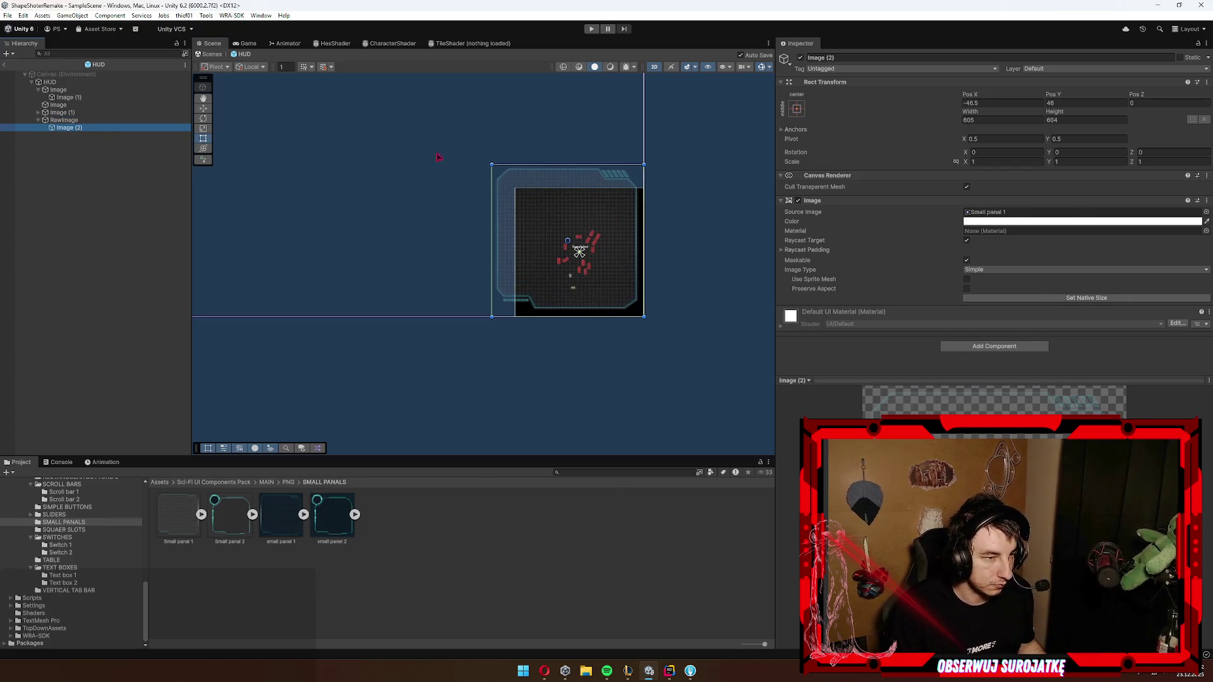
{"action": "left_click_drag", "start_coordinate": [66, 128], "coordinate": [81, 120]}
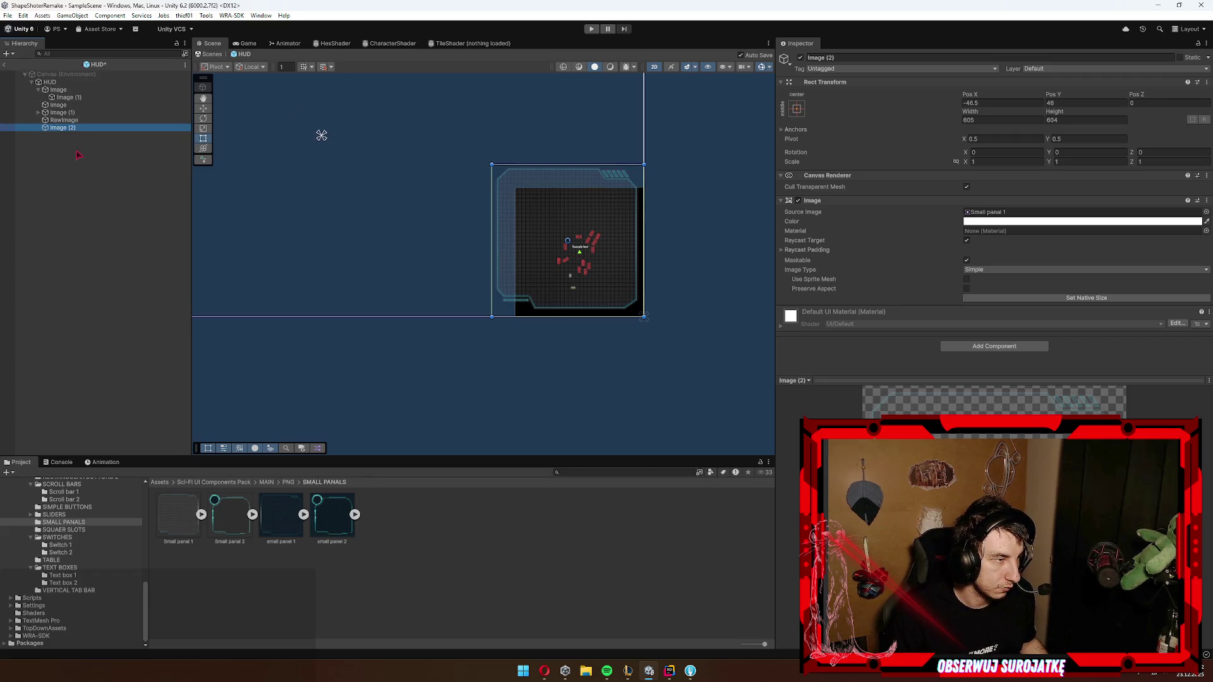
Step: Nudge the minimap up-left to about -46.5, 48 and reorder RawImage to draw over the panel
{"action": "left_click", "coordinate": [81, 121]}
{"action": "left_click_drag", "start_coordinate": [591, 263], "coordinate": [585, 252]}
{"action": "left_click_drag", "start_coordinate": [643, 316], "coordinate": [644, 316]}
{"action": "mouse_move", "coordinate": [66, 120]}
{"action": "left_mouse_down"}
{"action": "mouse_move", "coordinate": [76, 130]}
{"action": "mouse_move", "coordinate": [79, 119]}
{"action": "left_mouse_up"}
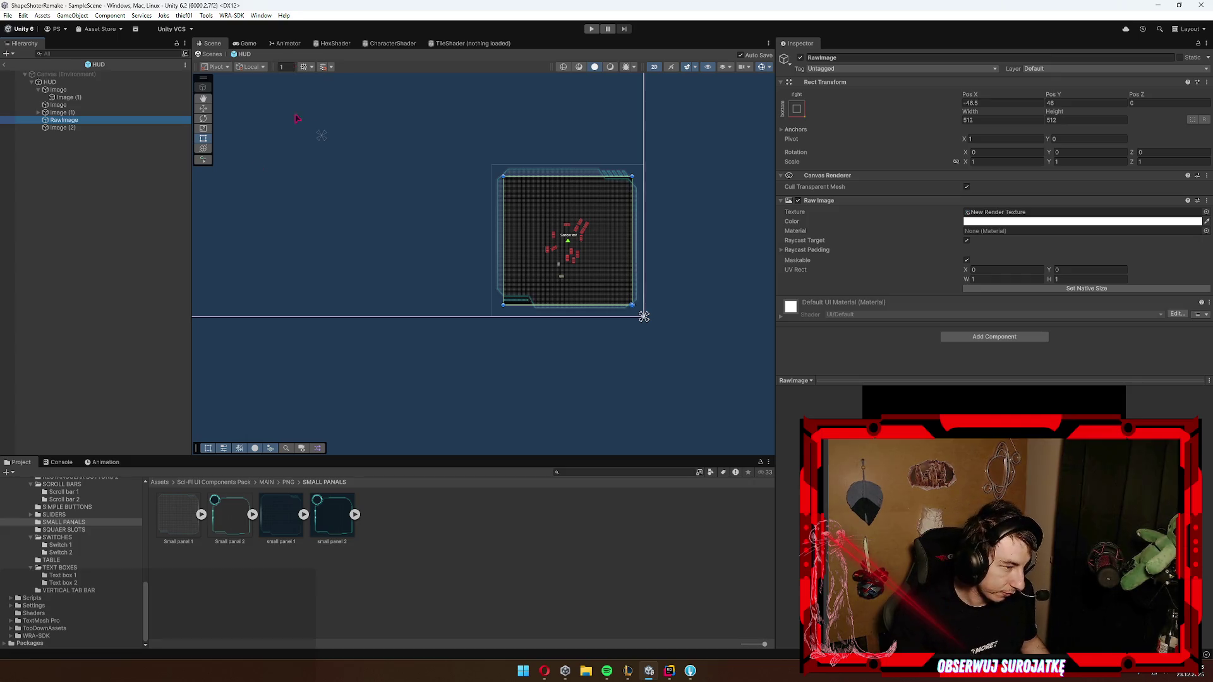
{"action": "left_click", "coordinate": [63, 128]}
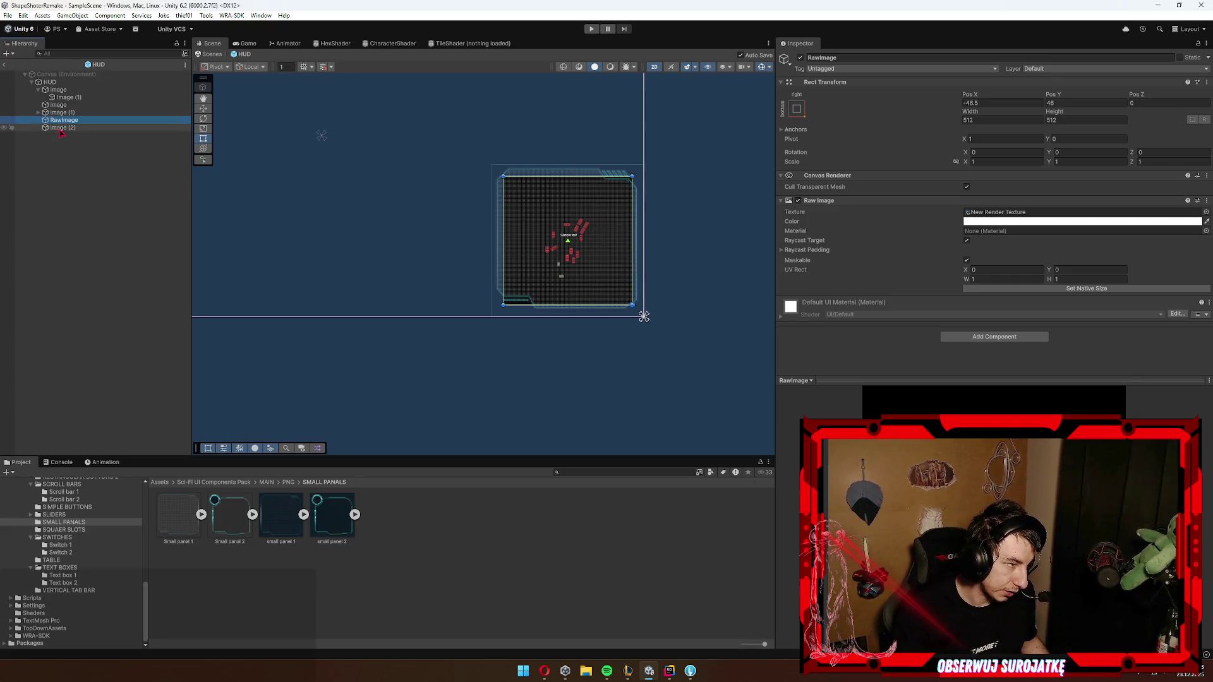
Step: Give Image (2) the Small panal 2 sprite, keeping it below RawImage in the order
{"action": "left_click_drag", "start_coordinate": [1001, 207], "coordinate": [998, 212]}
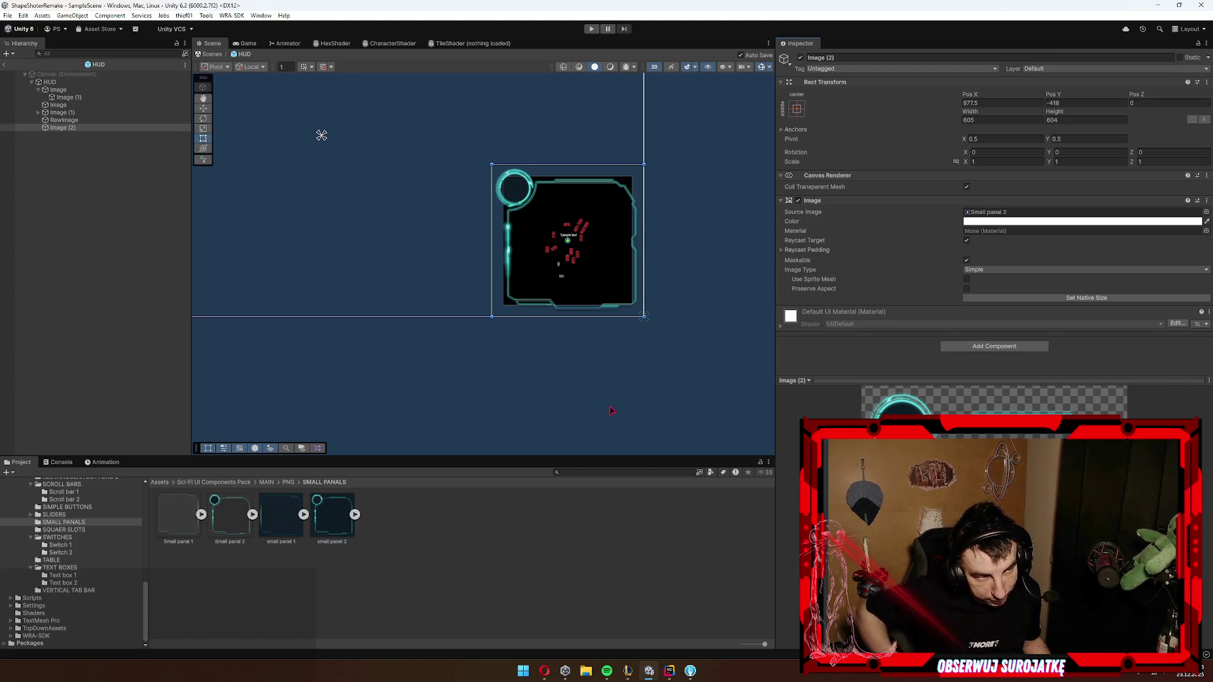
{"action": "double_click", "coordinate": [66, 120]}
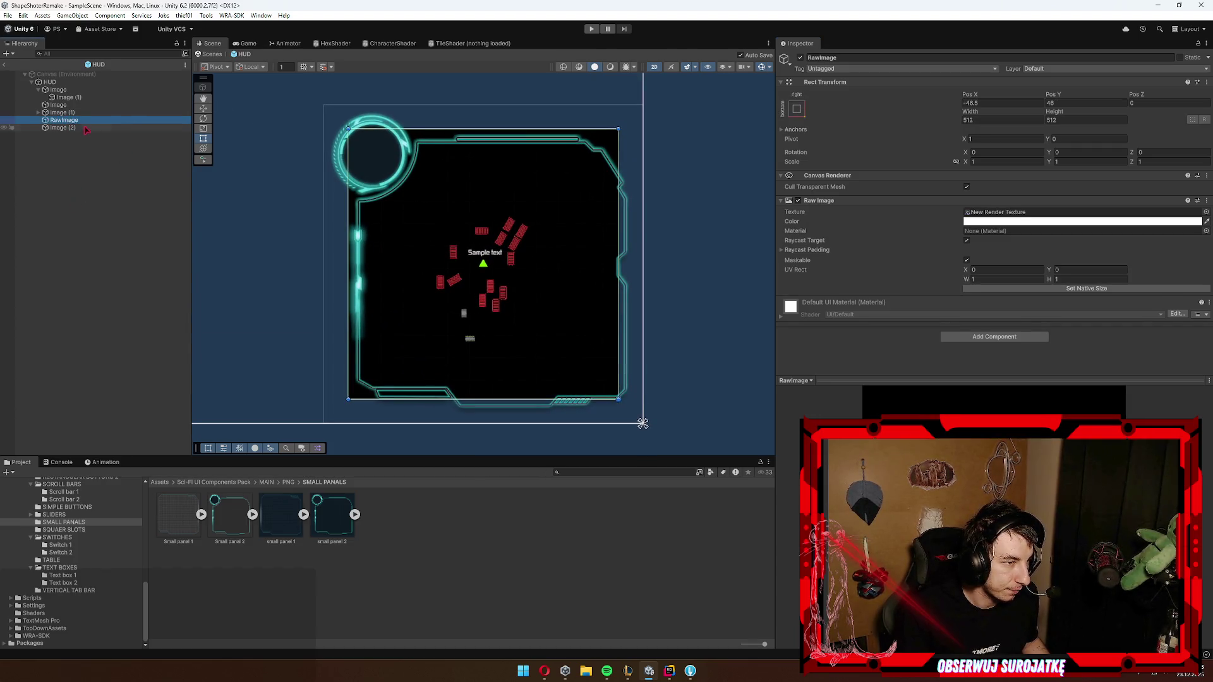
{"action": "left_click", "coordinate": [68, 128]}
{"action": "left_click_drag", "start_coordinate": [68, 128], "coordinate": [68, 118]}
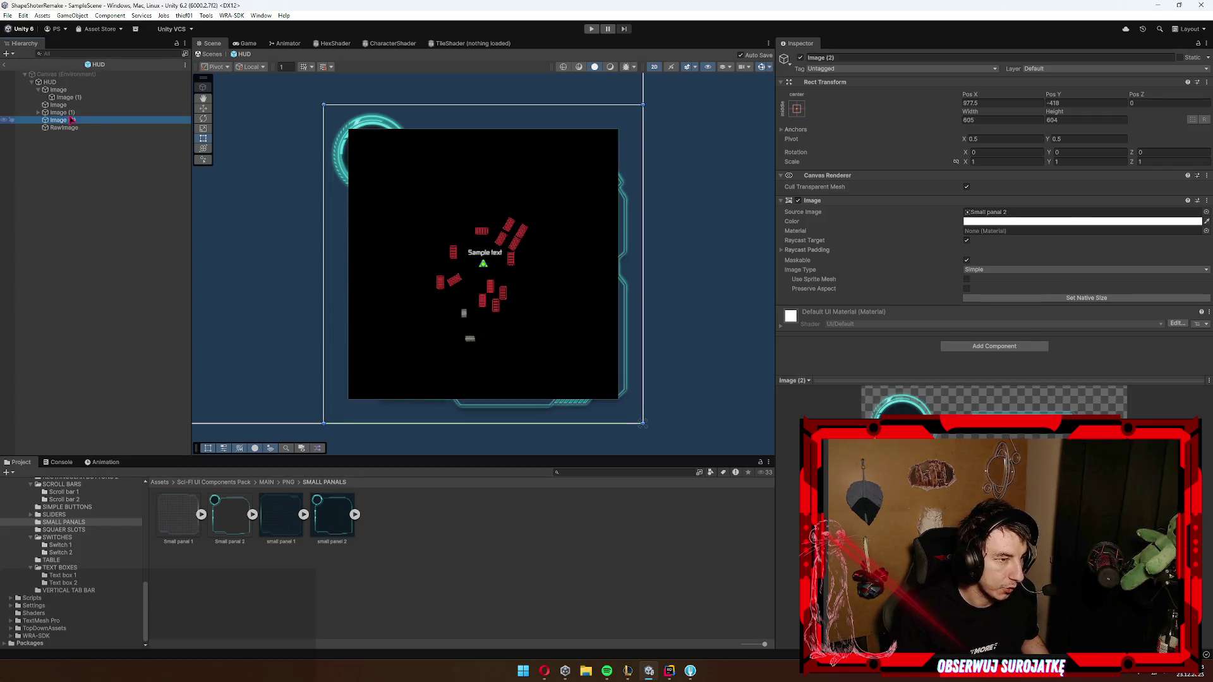
{"action": "key", "text": "ctrl+z"}
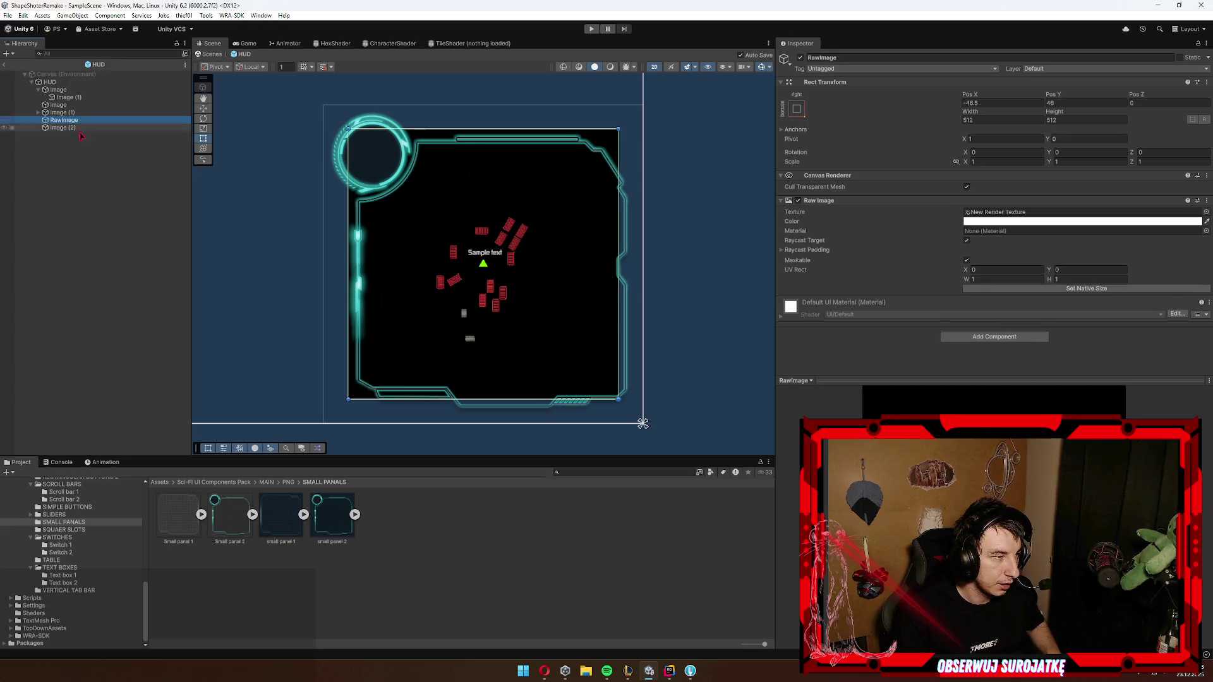
Step: Rename Image (2) to 'Frame' and RawImage to 'Map'
{"action": "left_click", "coordinate": [63, 128]}
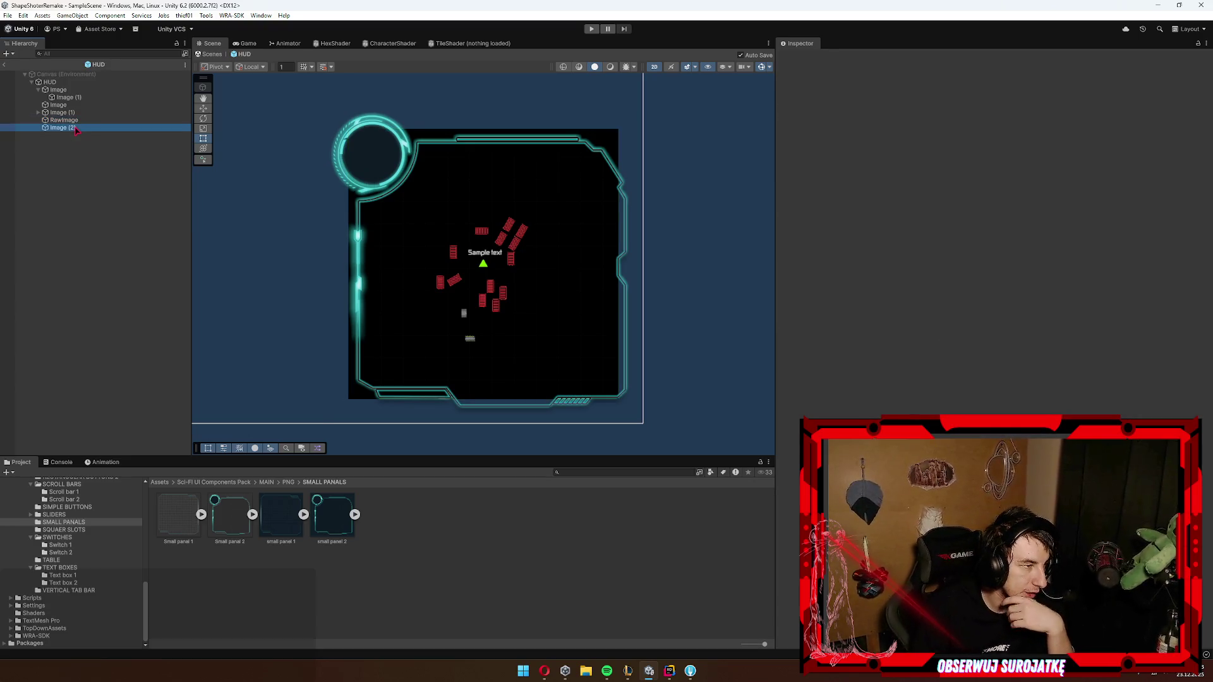
{"action": "key", "text": "F2"}
{"action": "type", "text": "Frame"}
{"action": "key", "text": "Return"}
{"action": "key", "text": "Up"}
{"action": "key", "text": "F2"}
{"action": "type", "text": "Map"}
{"action": "key", "text": "Return"}
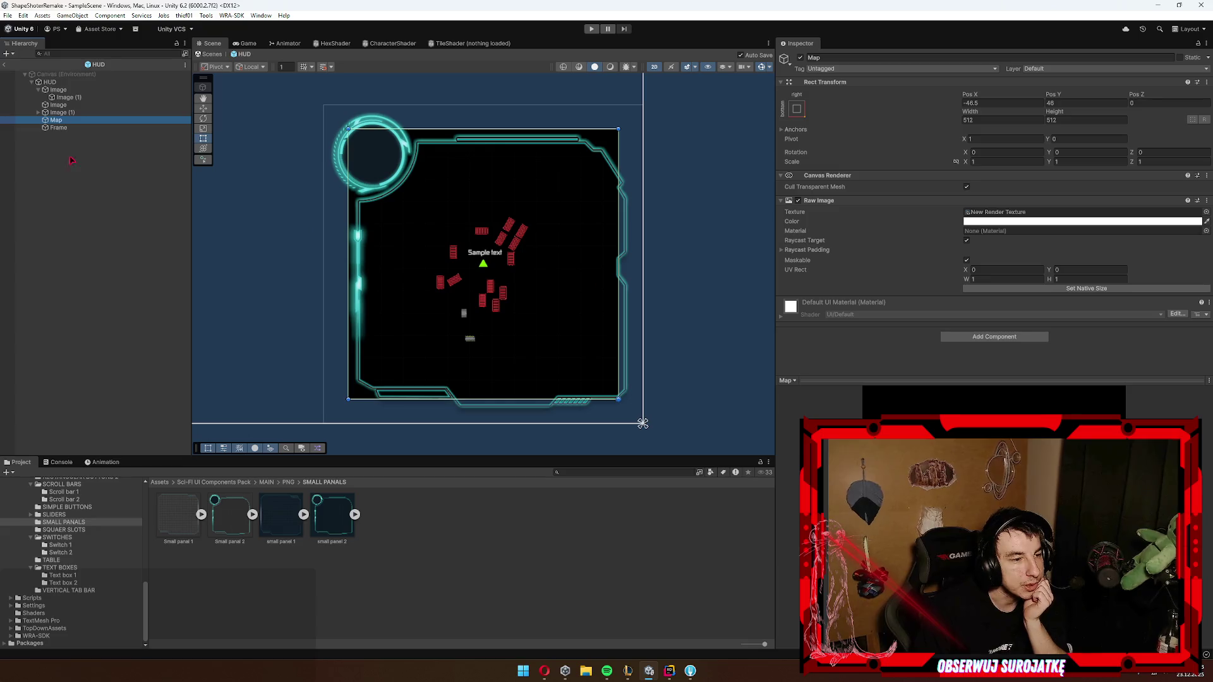
Step: Replace Frame's Small panal 2 sprite with Small panal 1 via its Source Image field
{"action": "left_click", "coordinate": [74, 127]}
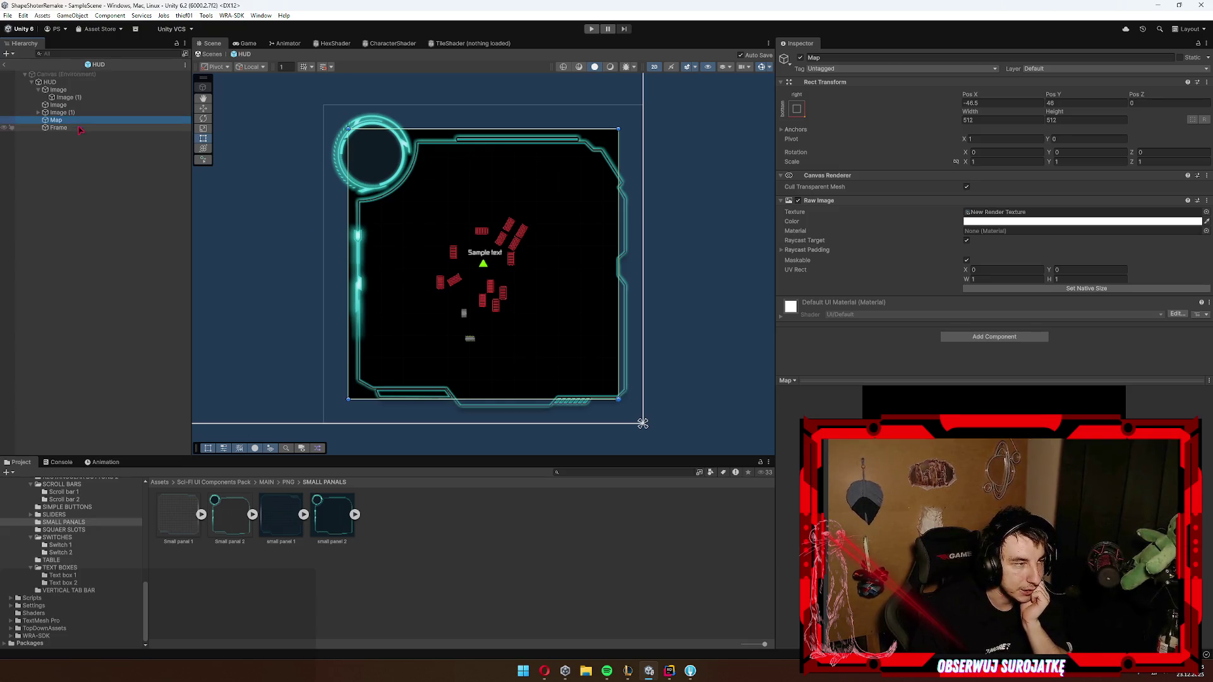
{"action": "left_click", "coordinate": [312, 518]}
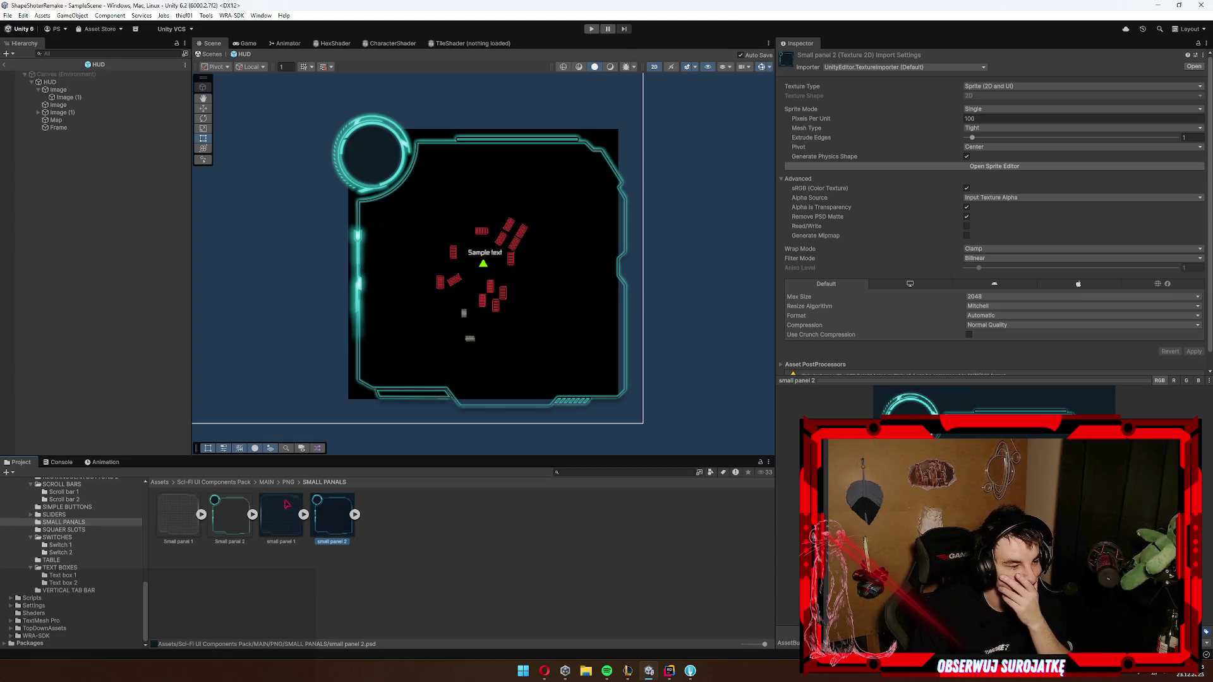
{"action": "left_click", "coordinate": [58, 127]}
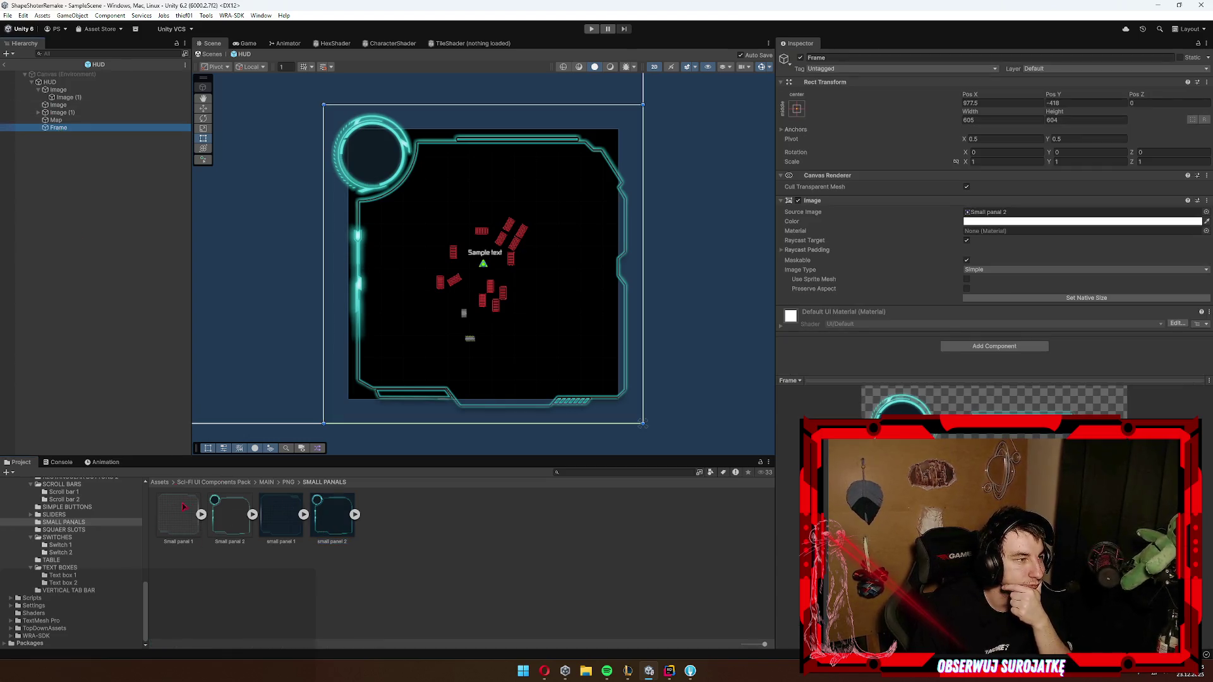
{"action": "left_click_drag", "start_coordinate": [689, 396], "coordinate": [1033, 218]}
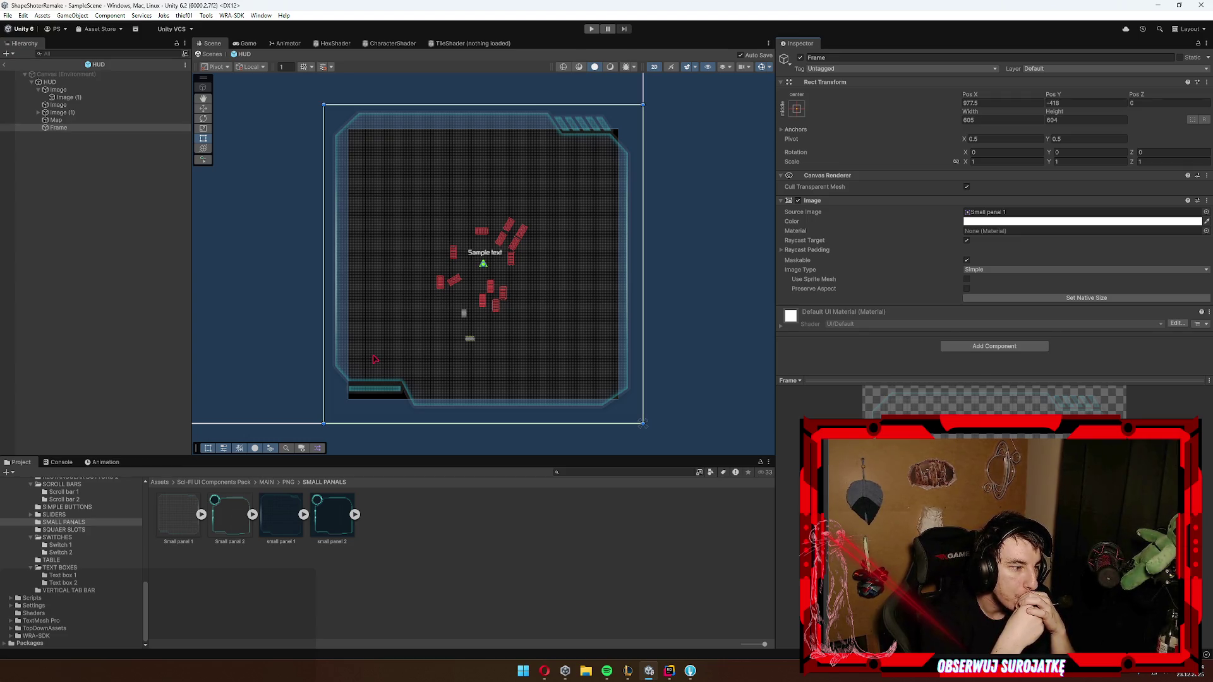
Step: Browse the Switch 1, Text box 1, SLIDERS and simple button sprite folders
{"action": "left_click", "coordinate": [63, 545]}
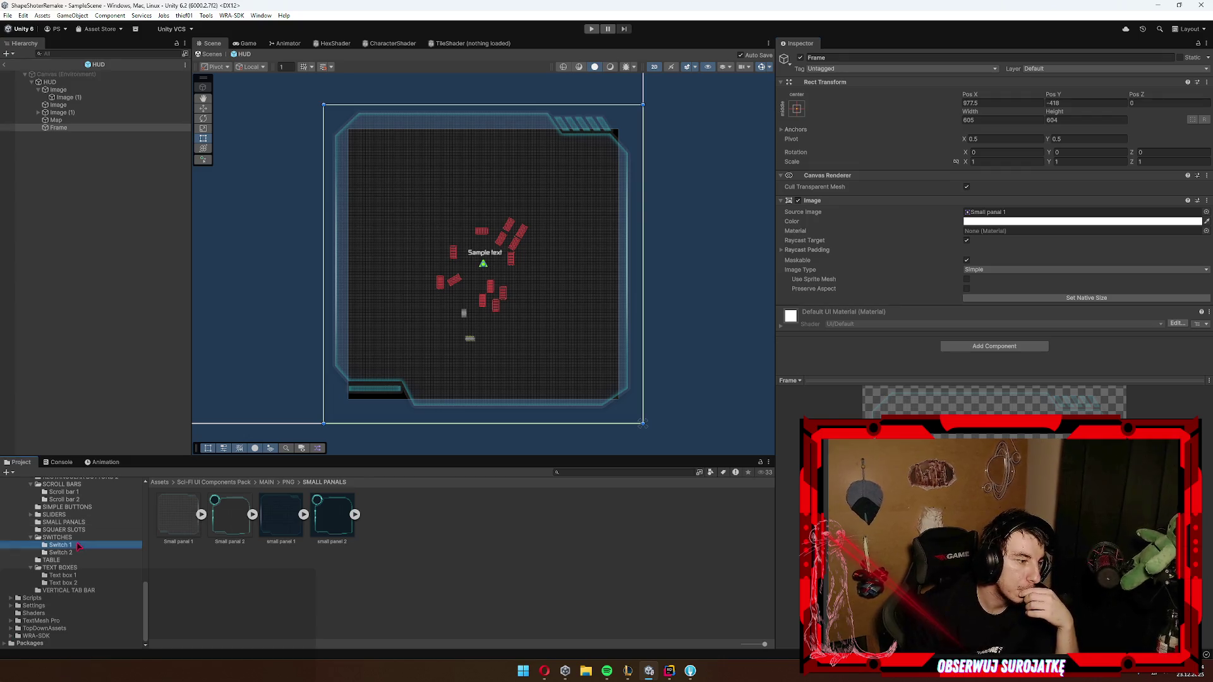
{"action": "left_click", "coordinate": [73, 553]}
{"action": "left_click", "coordinate": [71, 568]}
{"action": "left_click", "coordinate": [72, 576]}
{"action": "left_click", "coordinate": [73, 583]}
{"action": "left_click", "coordinate": [73, 591]}
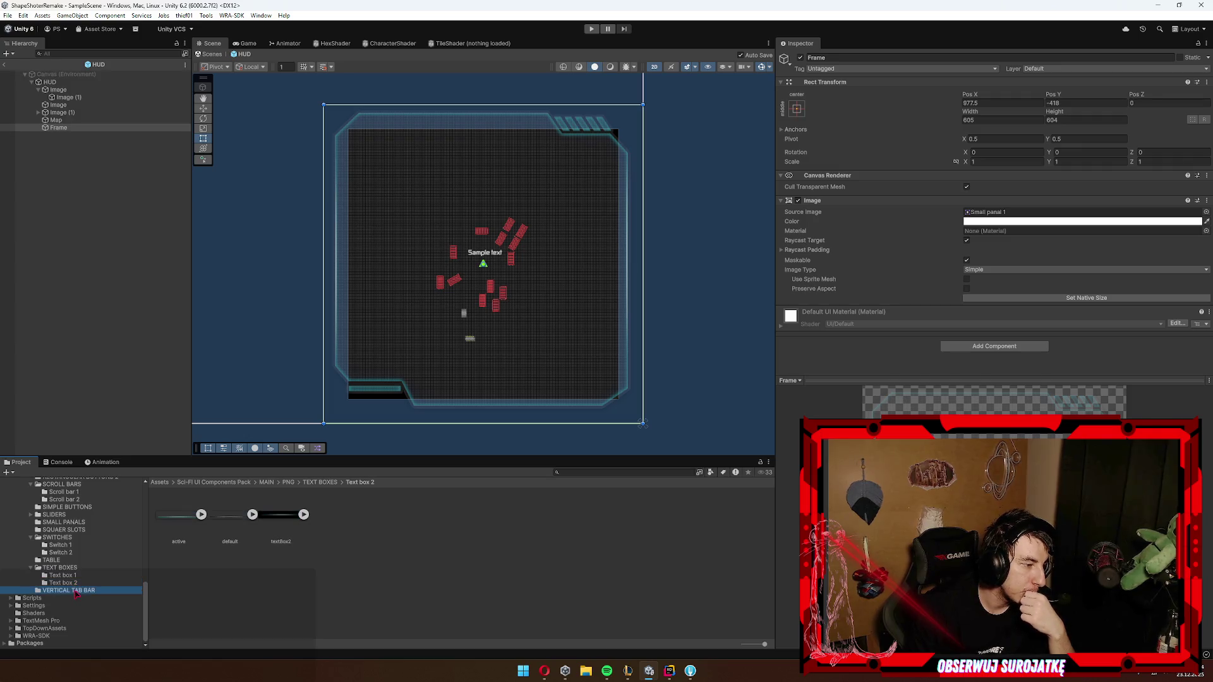
{"action": "left_click", "coordinate": [63, 537]}
{"action": "left_click", "coordinate": [63, 515]}
{"action": "left_click", "coordinate": [63, 522]}
{"action": "left_click", "coordinate": [63, 515]}
{"action": "left_click", "coordinate": [63, 509]}
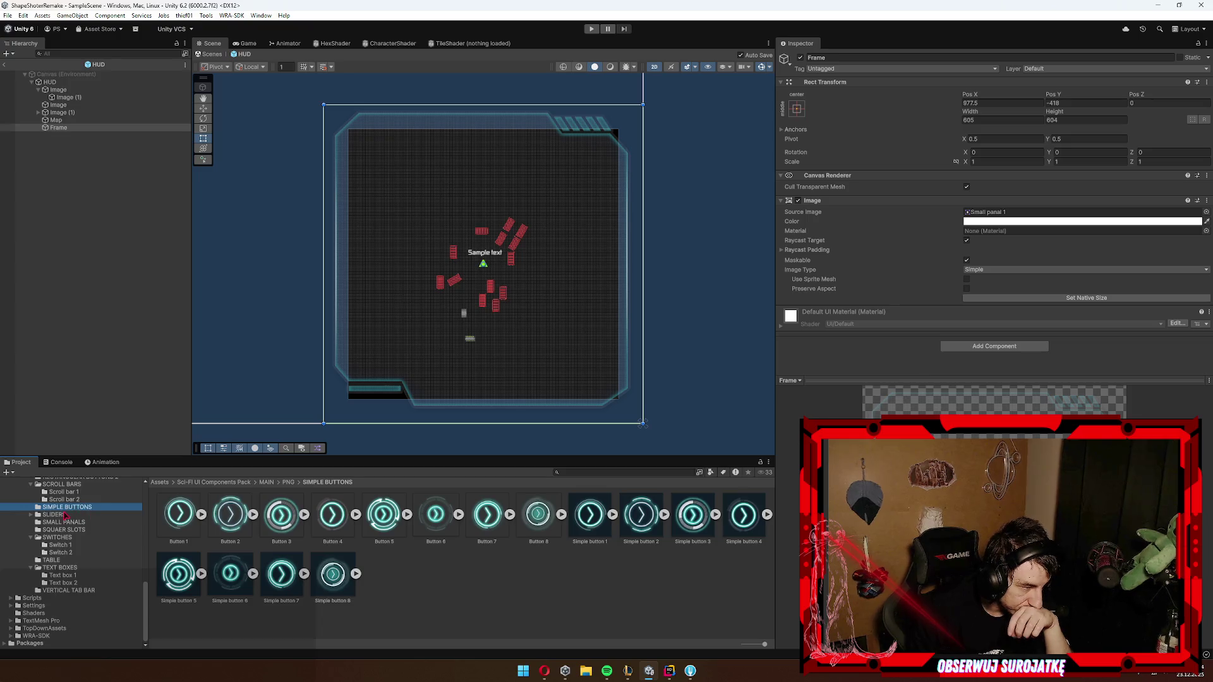
{"action": "left_click", "coordinate": [66, 515]}
Step: Step through the slider, scroll bar and progress wheel folders, ending on PANELS' big panel sprites
{"action": "key", "text": "Right"}
{"action": "left_click", "coordinate": [92, 523]}
{"action": "key", "text": "Down"}
{"action": "key", "text": "Down"}
{"action": "key", "text": "Down"}
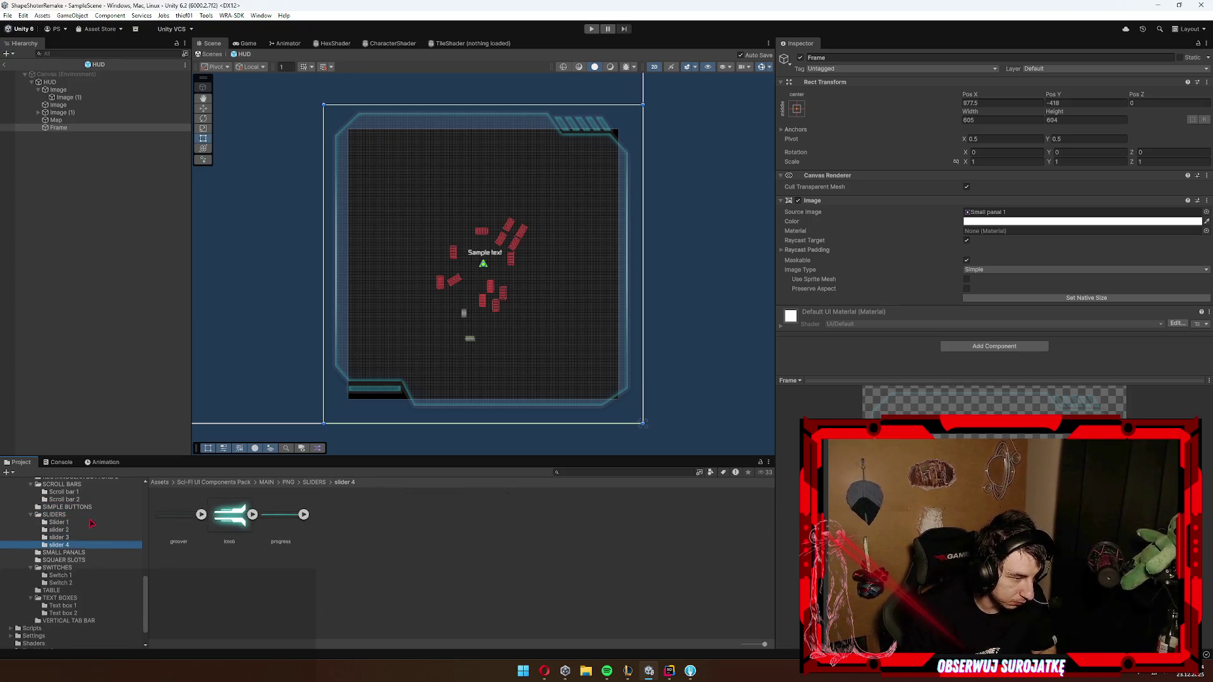
{"action": "scroll", "coordinate": [91, 523], "scroll_direction": "up", "scroll_amount": 1}
{"action": "left_click", "coordinate": [79, 537]}
{"action": "key", "text": "Up"}
{"action": "key", "text": "Up"}
{"action": "key", "text": "Up"}
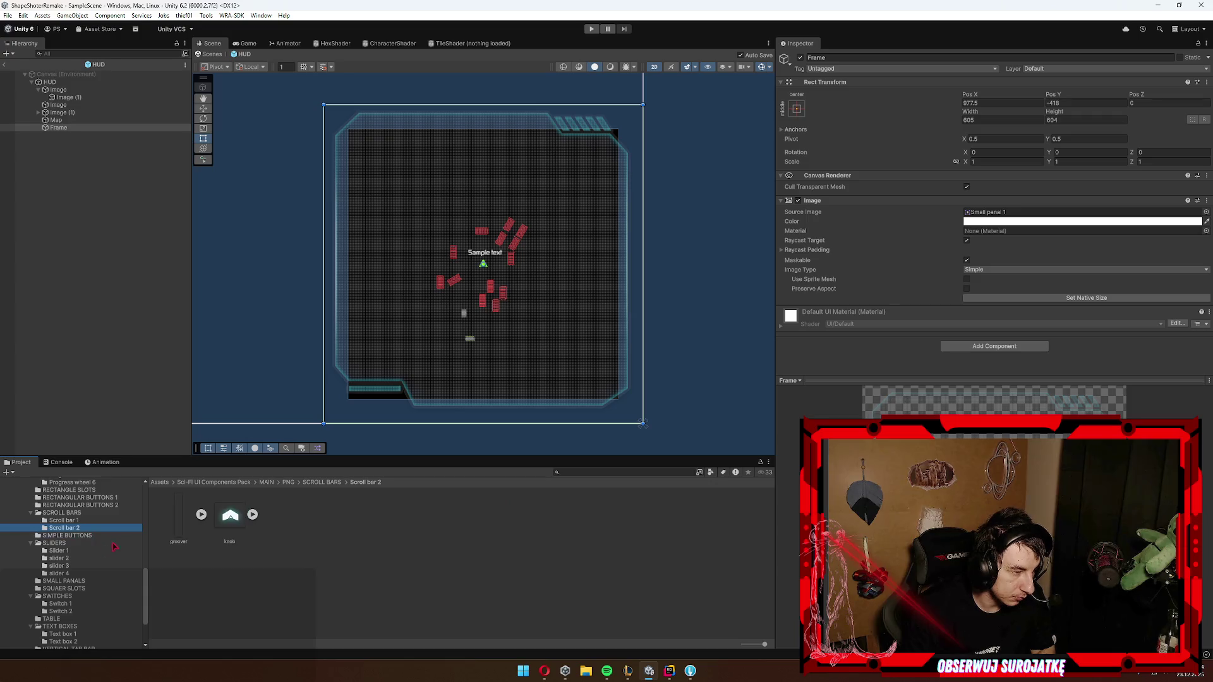
{"action": "key", "text": "Left"}
{"action": "key", "text": "Up"}
{"action": "key", "text": "Up"}
{"action": "key", "text": "Up"}
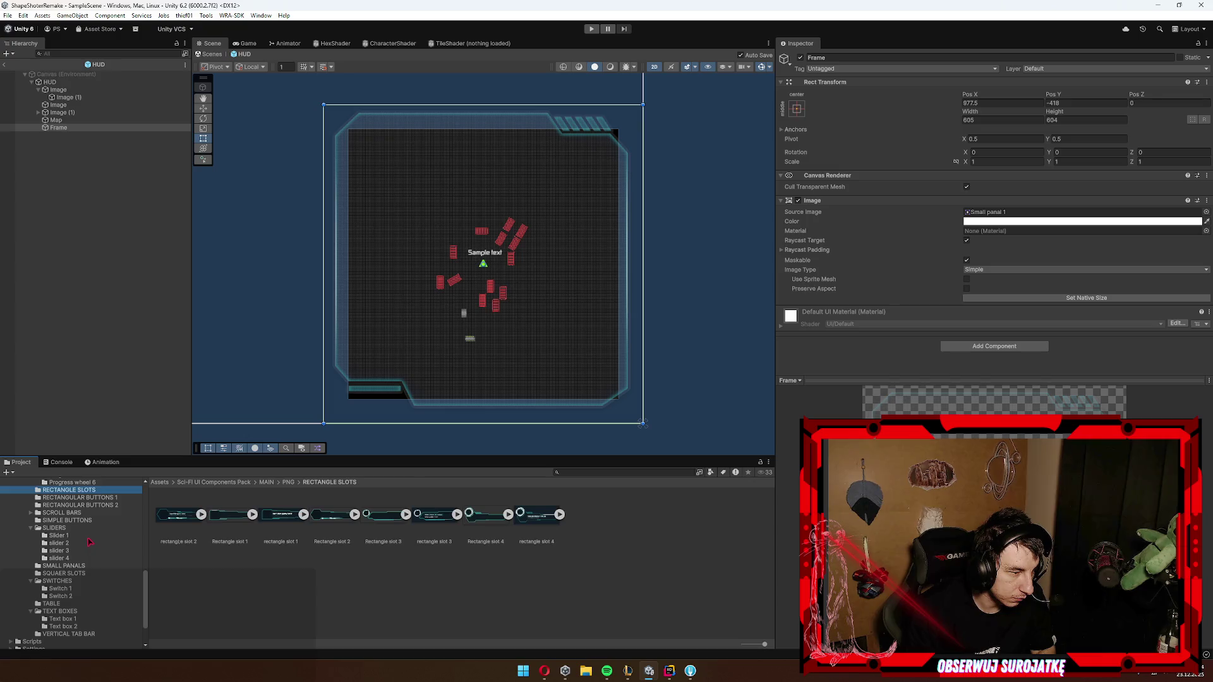
{"action": "key", "text": "Up"}
{"action": "key", "text": "Up"}
{"action": "key", "text": "Up"}
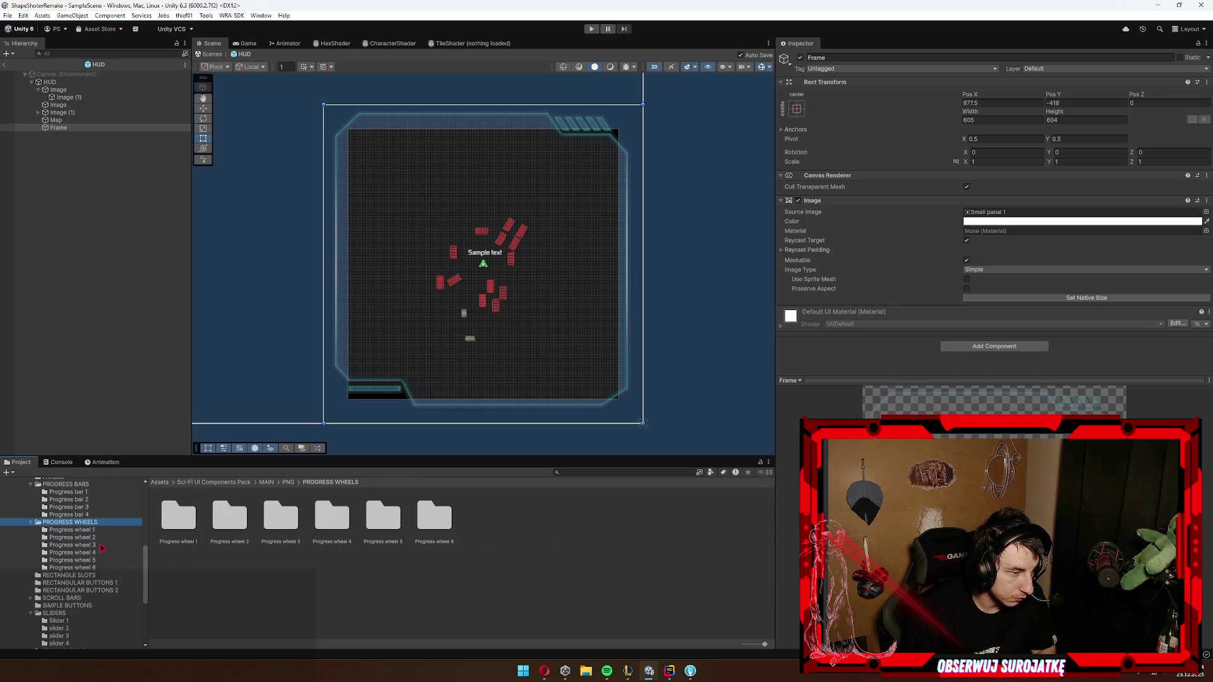
{"action": "key", "text": "Left"}
{"action": "key", "text": "Up"}
{"action": "key", "text": "Up"}
{"action": "key", "text": "Up"}
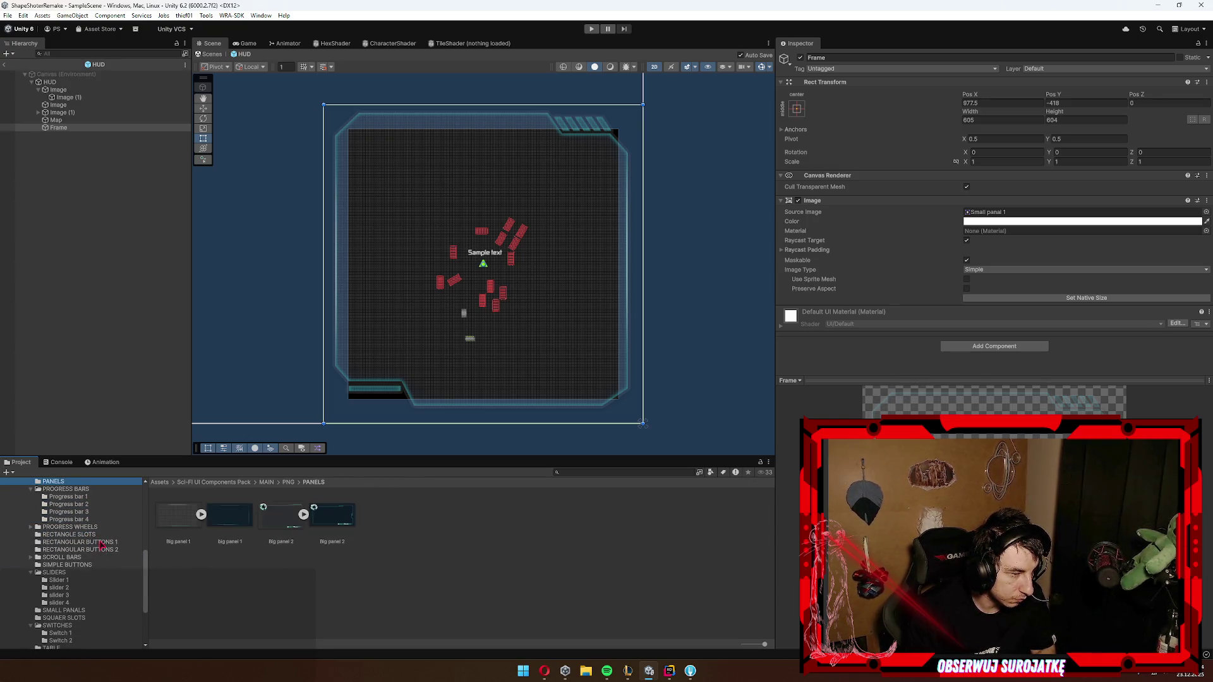
{"action": "key", "text": "Down"}
{"action": "key", "text": "Up"}
{"action": "key", "text": "Up"}
{"action": "key", "text": "Down"}
{"action": "scroll", "coordinate": [395, 415], "scroll_direction": "down", "scroll_amount": 2}
{"action": "scroll", "coordinate": [396, 416], "scroll_direction": "down", "scroll_amount": 2}
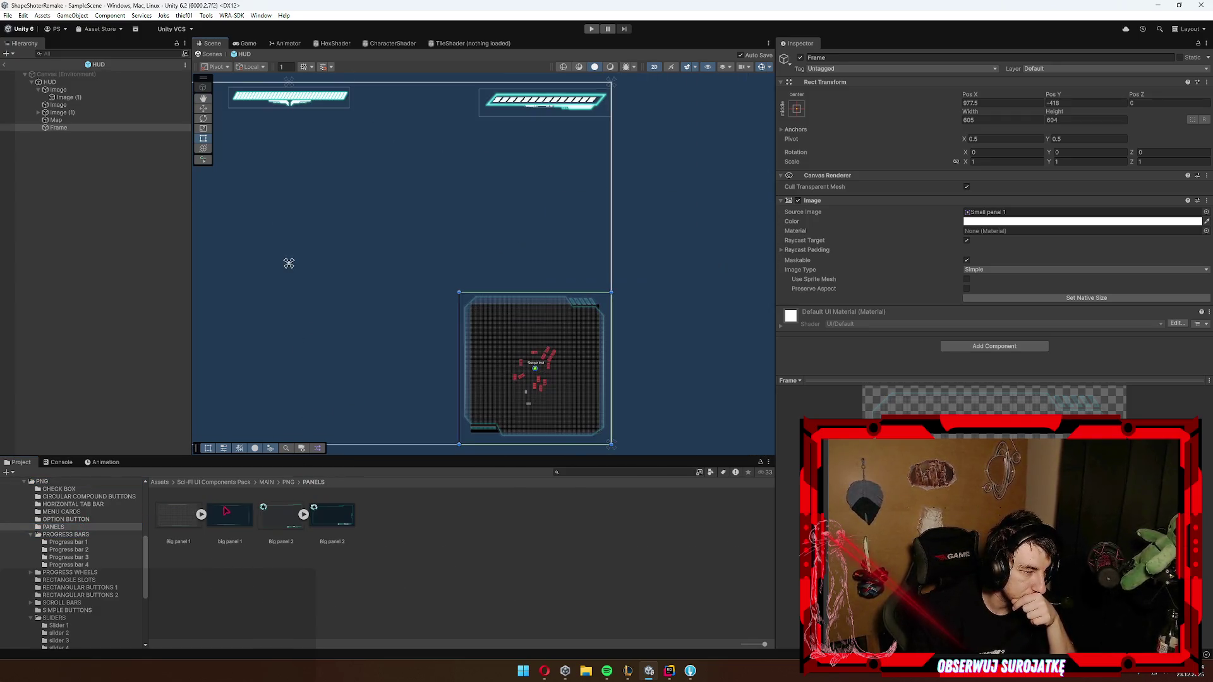
Step: Create a UI Image under HUD with the Big panel 1 sprite at native size
{"action": "right_click", "coordinate": [61, 81]}
{"action": "mouse_move", "coordinate": [129, 328]}
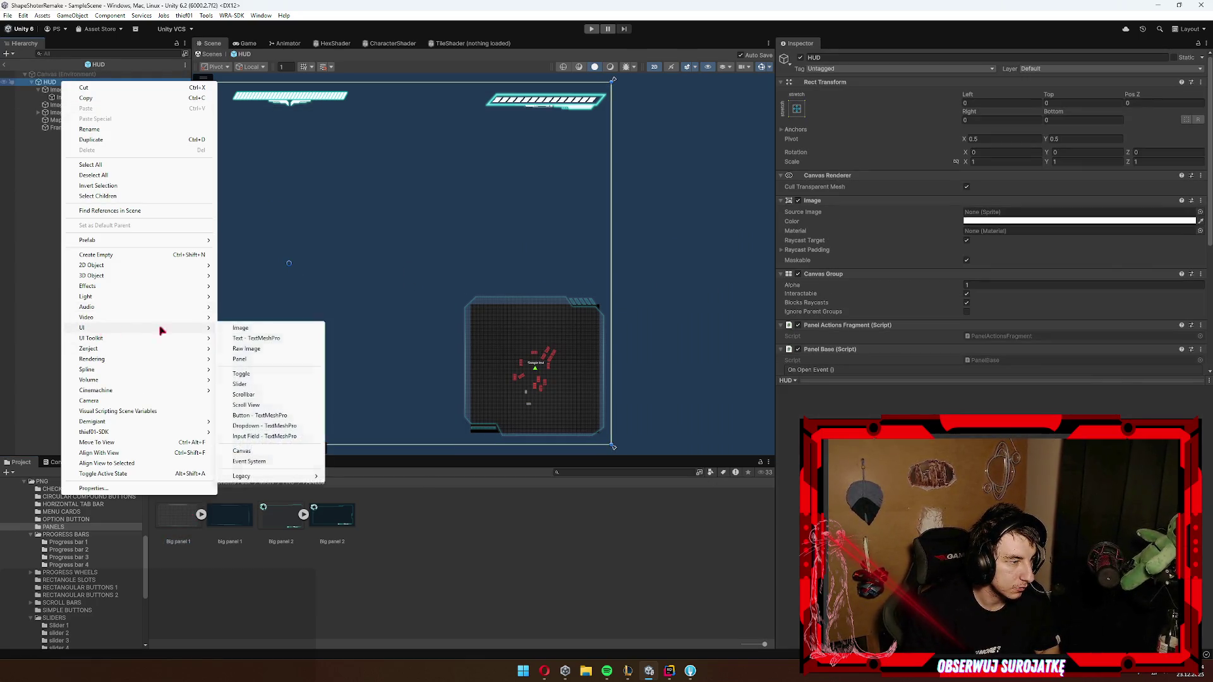
{"action": "left_click", "coordinate": [282, 328]}
{"action": "mouse_move", "coordinate": [178, 515]}
{"action": "left_mouse_down"}
{"action": "mouse_move", "coordinate": [1016, 194]}
{"action": "mouse_move", "coordinate": [1011, 212]}
{"action": "left_mouse_up"}
{"action": "left_click", "coordinate": [1022, 297]}
{"action": "key", "text": "f"}
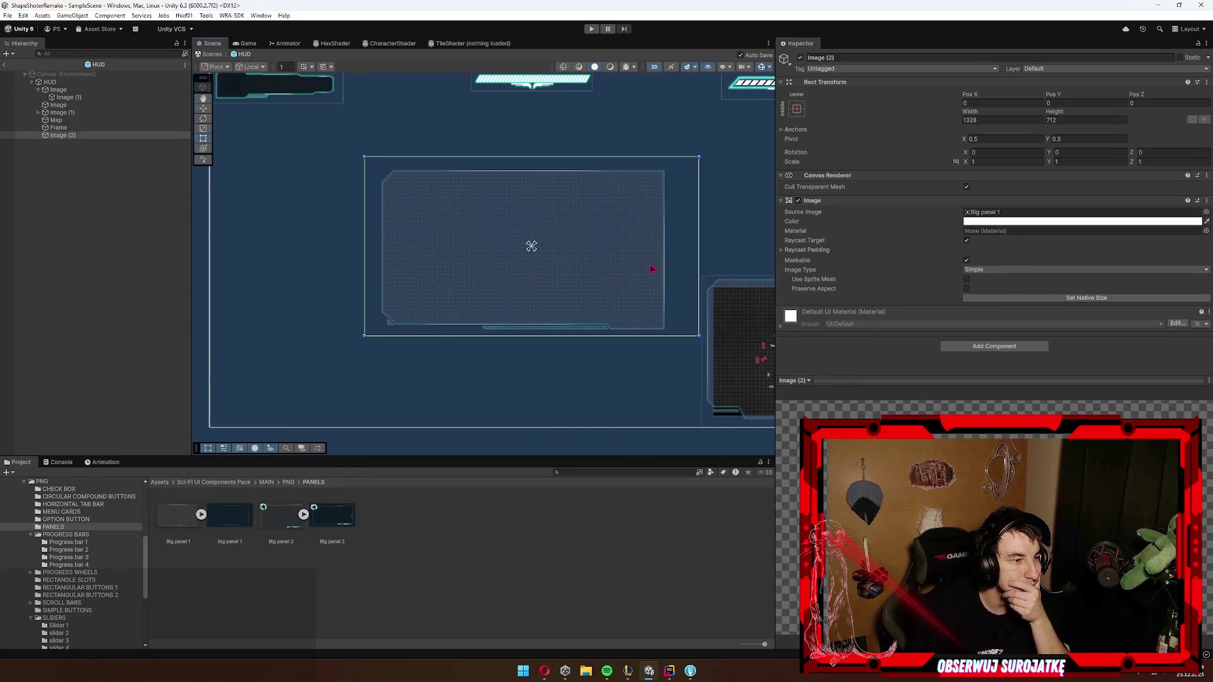
Step: Swap the image's sprite to Big panel 2 and resize it to native 1204 by 719
{"action": "left_click", "coordinate": [1007, 213]}
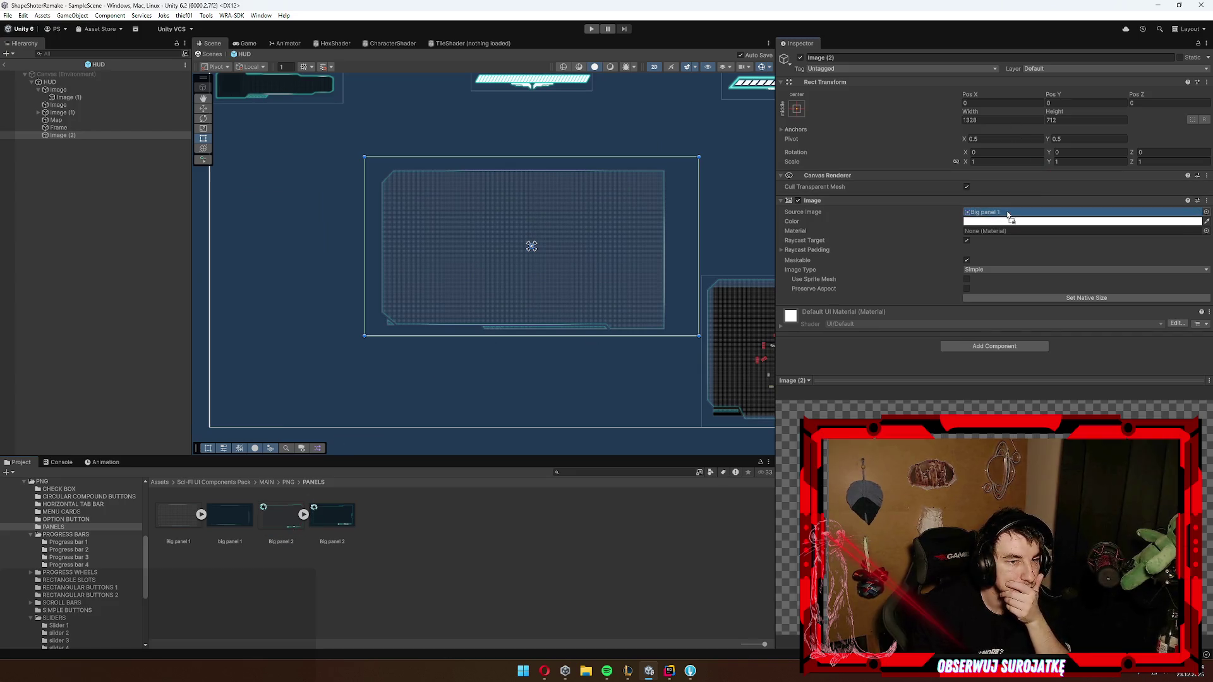
{"action": "left_click_drag", "start_coordinate": [1009, 215], "coordinate": [1010, 214]}
{"action": "left_click", "coordinate": [1073, 299]}
{"action": "left_click", "coordinate": [336, 515]}
{"action": "left_click", "coordinate": [246, 514]}
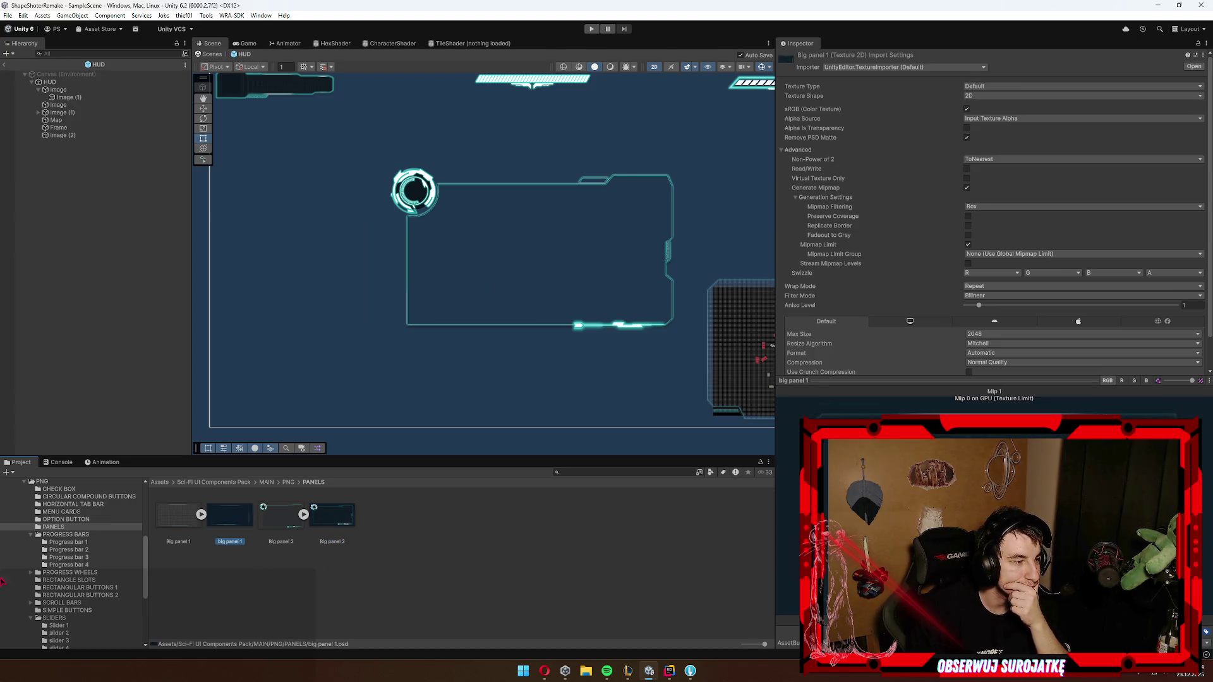
{"action": "scroll", "coordinate": [70, 556], "scroll_direction": "up", "scroll_amount": 3}
{"action": "left_click", "coordinate": [58, 557]}
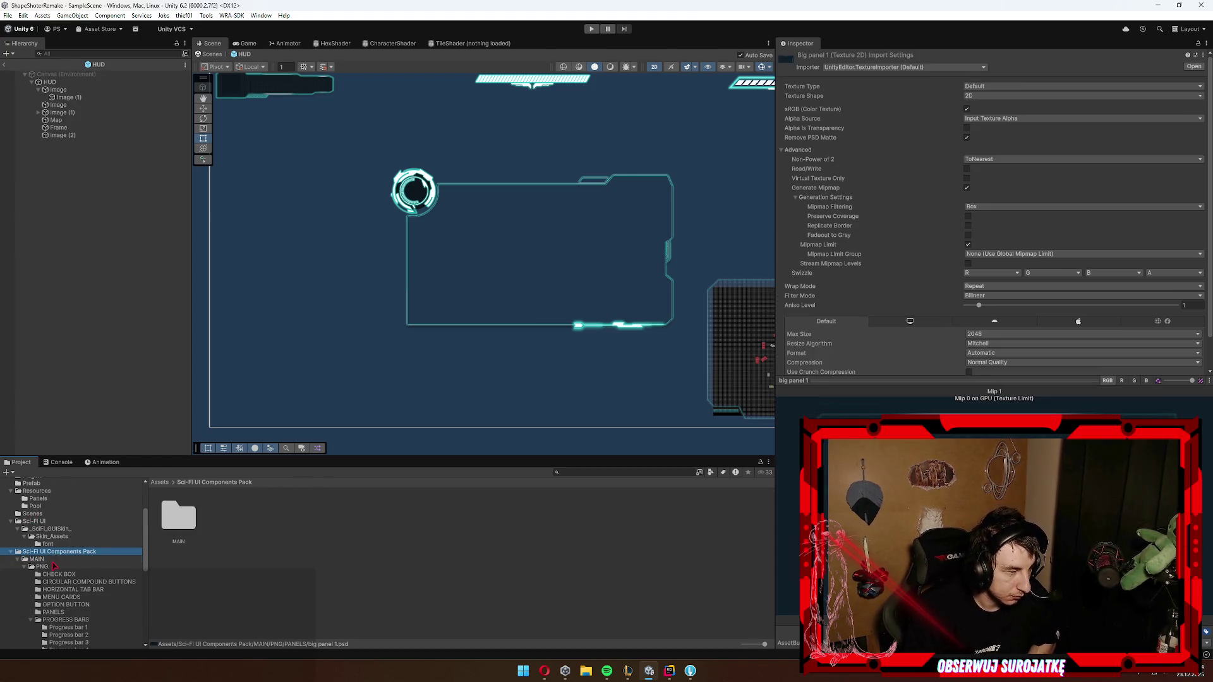
Step: Open the pack's Main texture in Photoshop and bring the Photoshop window to the front
{"action": "left_click", "coordinate": [230, 515]}
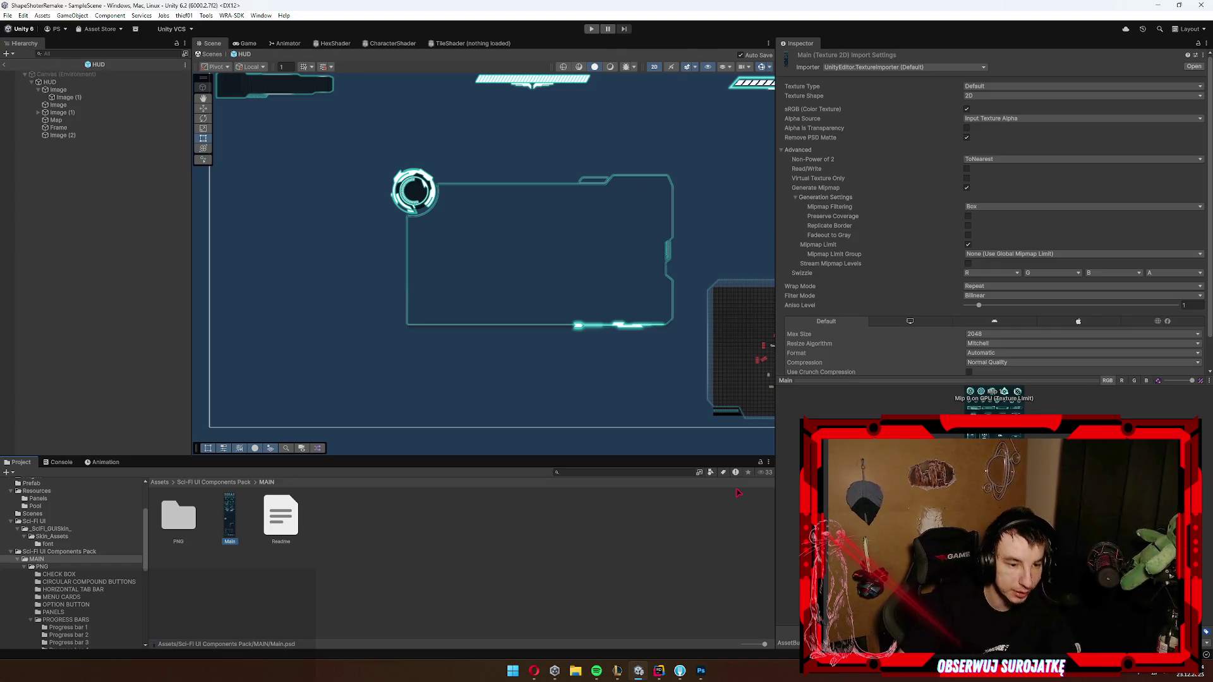
{"action": "left_click", "coordinate": [701, 671]}
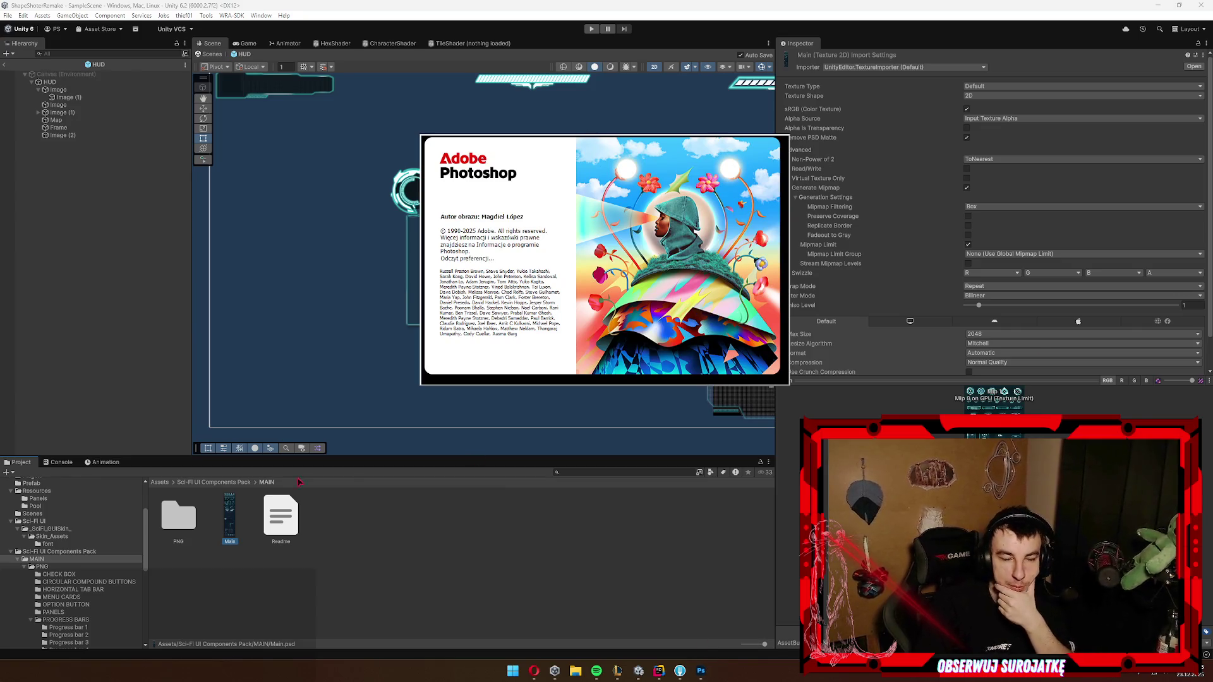
{"action": "left_click", "coordinate": [580, 636]}
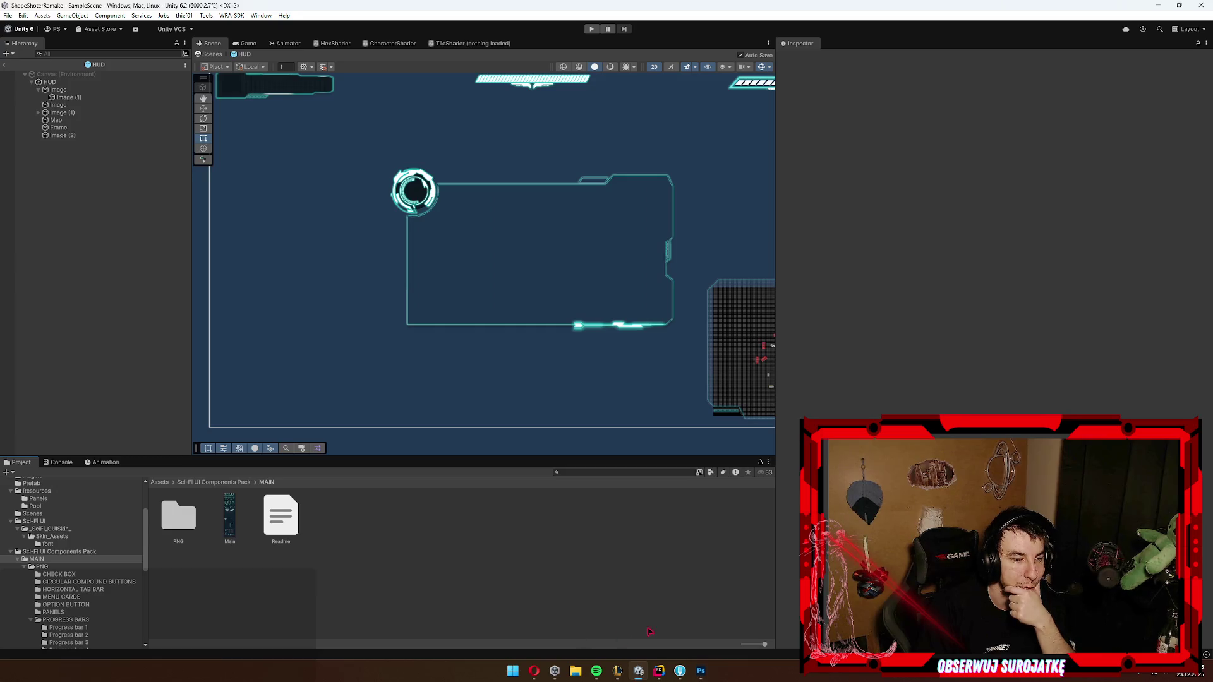
{"action": "left_click", "coordinate": [701, 676]}
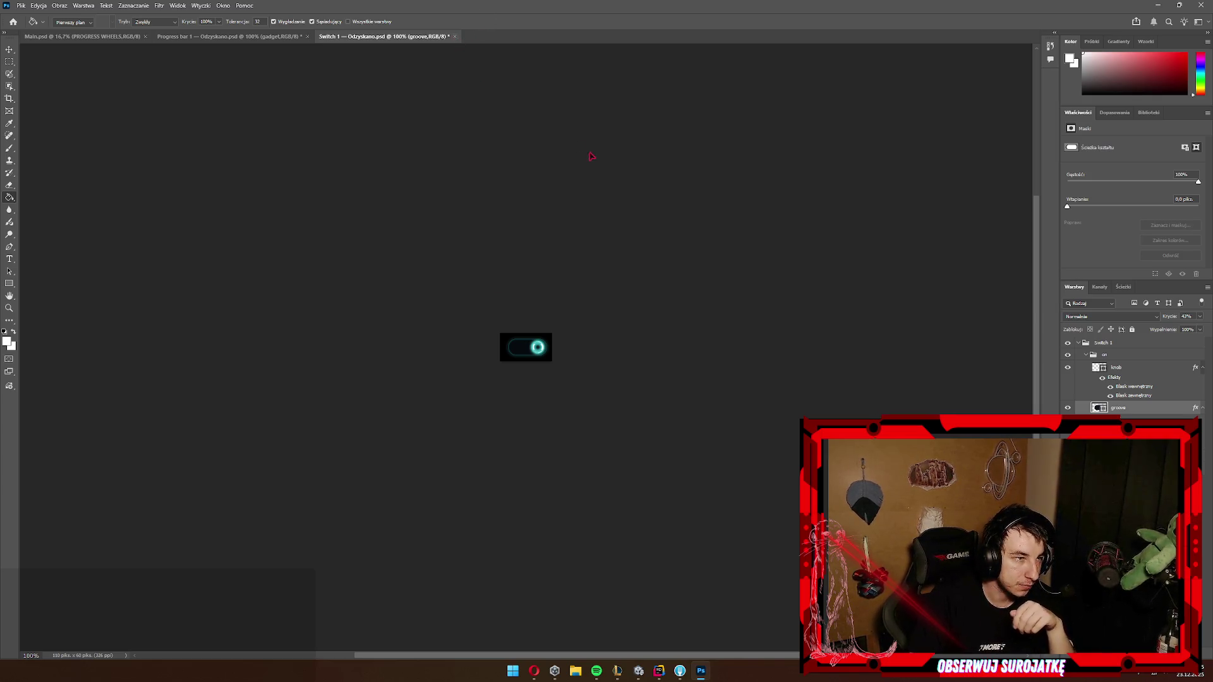
Step: Close the Switch 1 and Progress bar 1 documents, answering Nie to each save prompt
{"action": "key", "text": "ctrl+w"}
{"action": "left_click", "coordinate": [629, 242]}
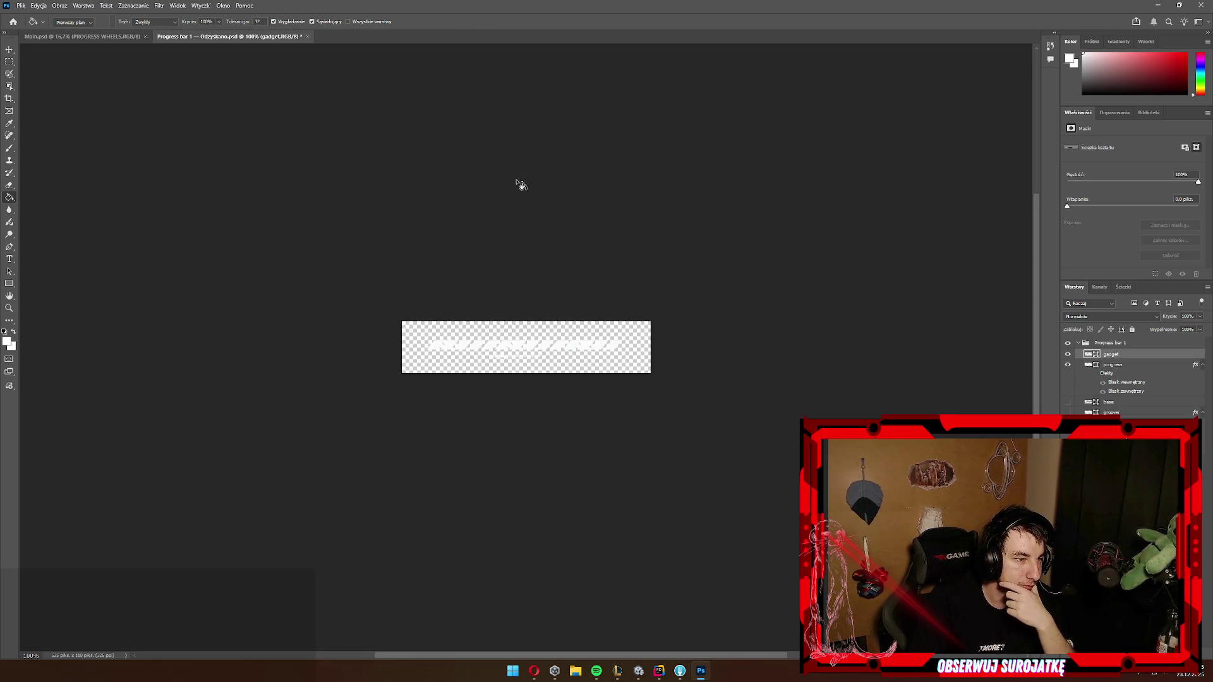
{"action": "left_click", "coordinate": [307, 37]}
{"action": "left_click", "coordinate": [630, 242]}
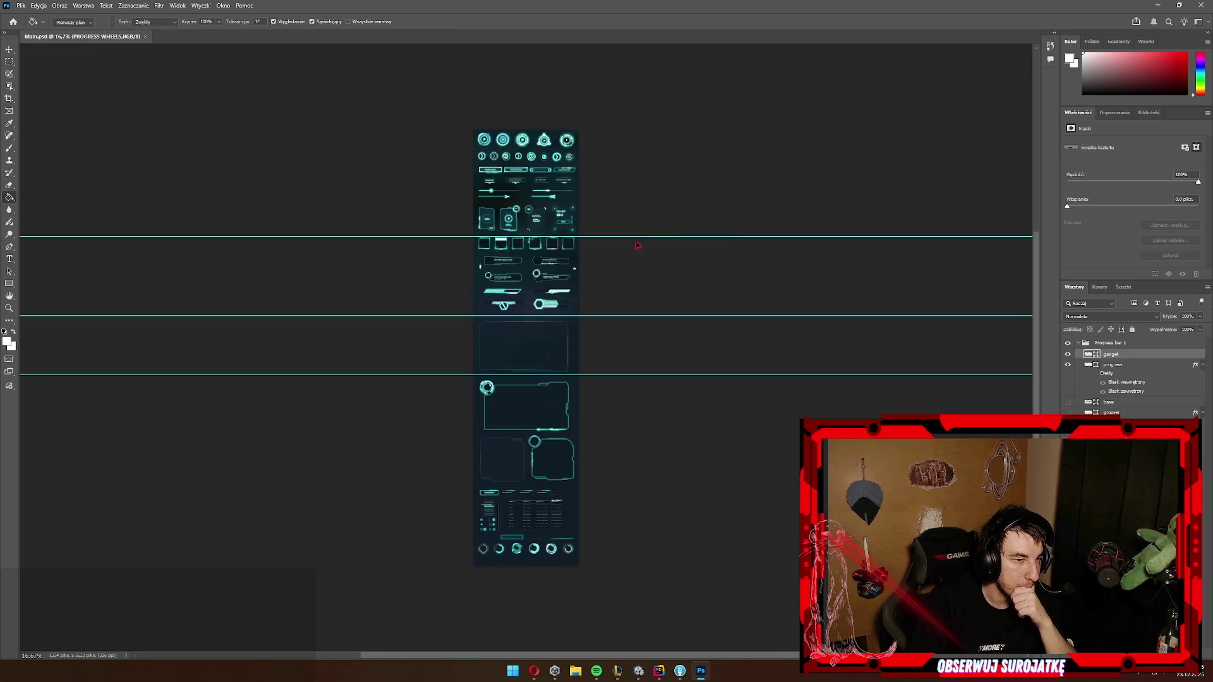
Step: Zoom into the Main.psd sheet of sci-fi UI elements
{"action": "scroll", "coordinate": [601, 438], "scroll_direction": "up", "scroll_amount": 2}
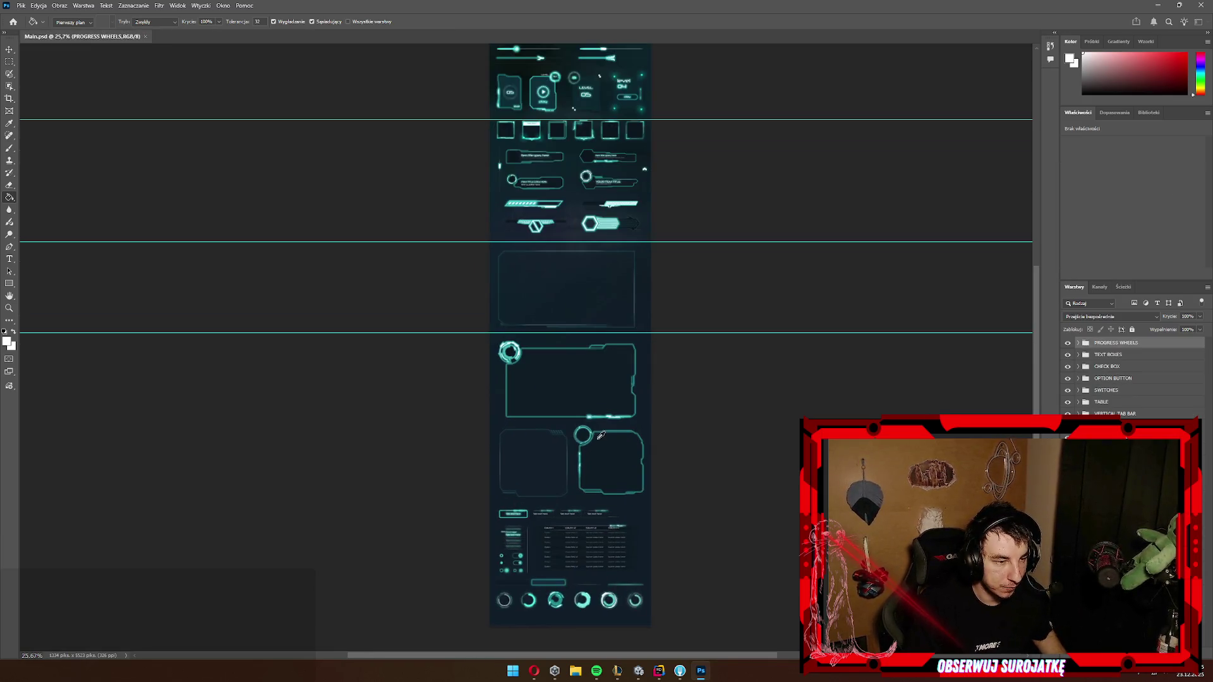
{"action": "scroll", "coordinate": [599, 413], "scroll_direction": "up", "scroll_amount": 2}
{"action": "scroll", "coordinate": [584, 467], "scroll_direction": "down", "scroll_amount": 3}
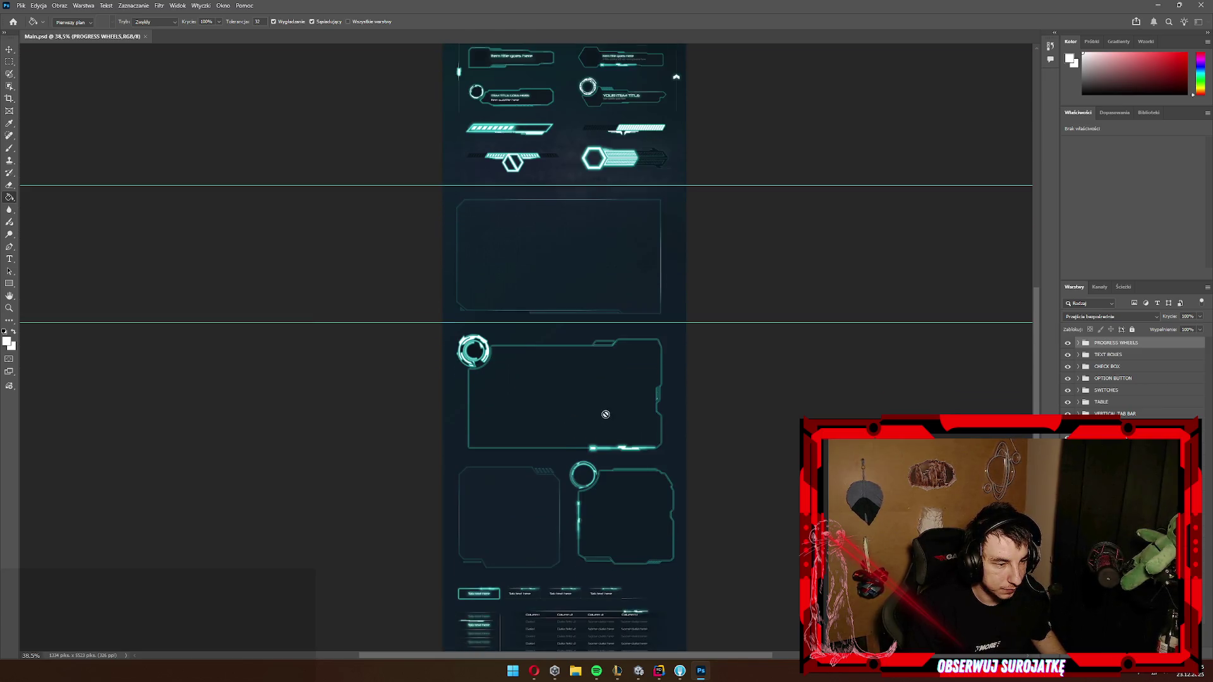
{"action": "scroll", "coordinate": [588, 512], "scroll_direction": "up", "scroll_amount": 2}
{"action": "scroll", "coordinate": [463, 403], "scroll_direction": "up", "scroll_amount": 1}
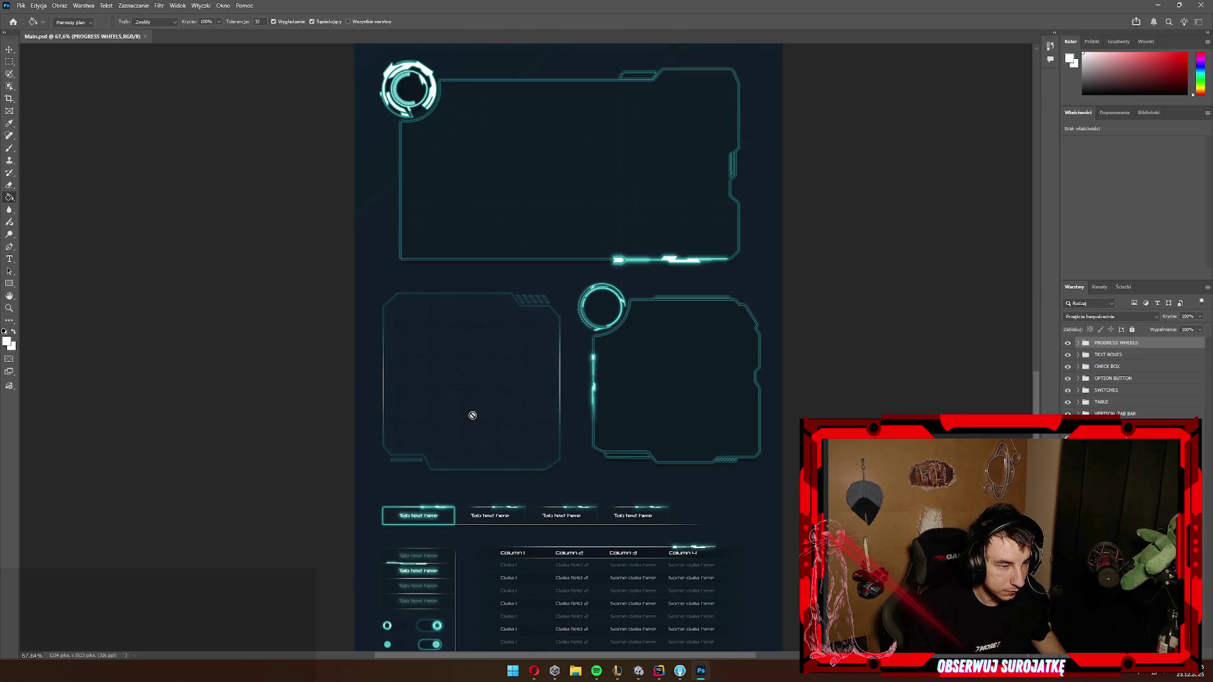
{"action": "scroll", "coordinate": [464, 404], "scroll_direction": "up", "scroll_amount": 1}
{"action": "scroll", "coordinate": [509, 412], "scroll_direction": "down", "scroll_amount": 2}
{"action": "scroll", "coordinate": [461, 371], "scroll_direction": "up", "scroll_amount": 2}
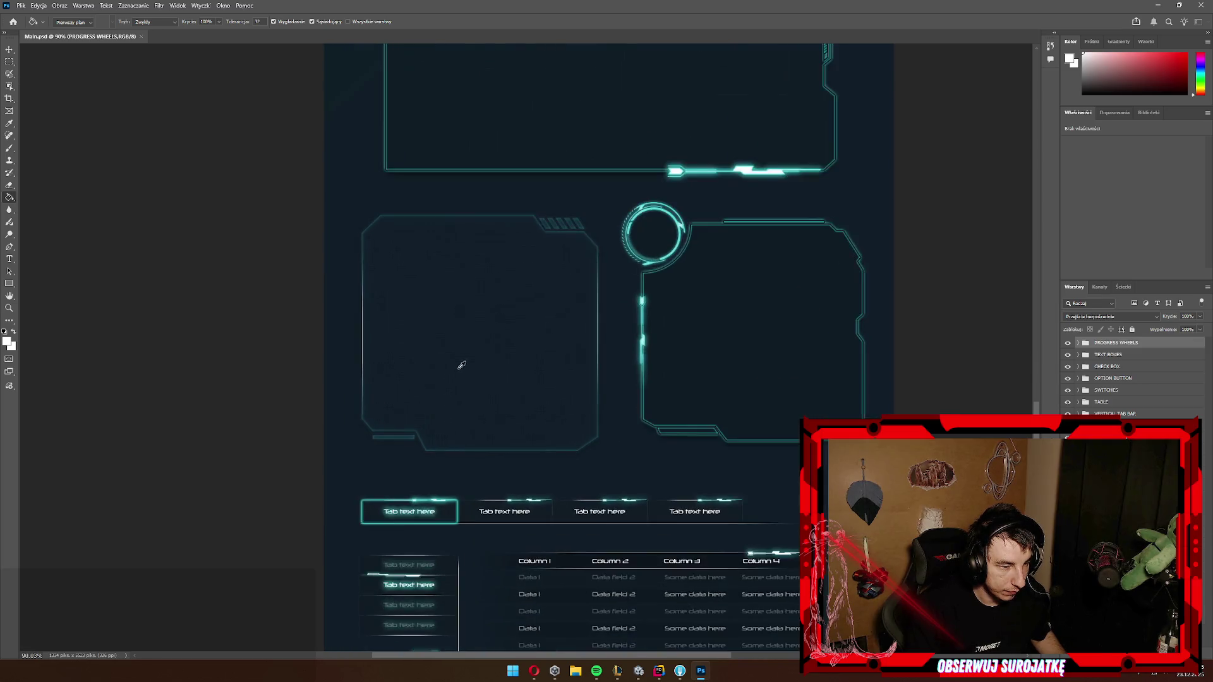
{"action": "scroll", "coordinate": [519, 319], "scroll_direction": "up", "scroll_amount": 2}
{"action": "scroll", "coordinate": [522, 319], "scroll_direction": "up", "scroll_amount": 1}
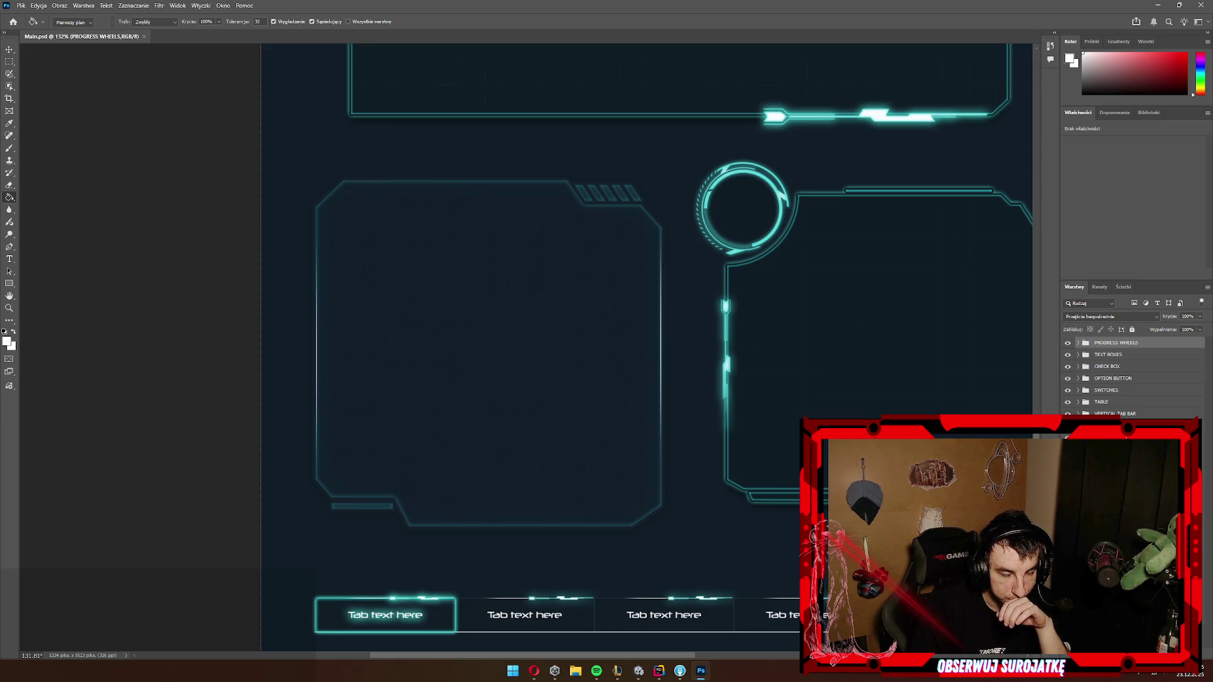
Step: Hide the tab bar, glowing top frame and circle-and-frame panel layers
{"action": "key", "text": "alt+comma"}
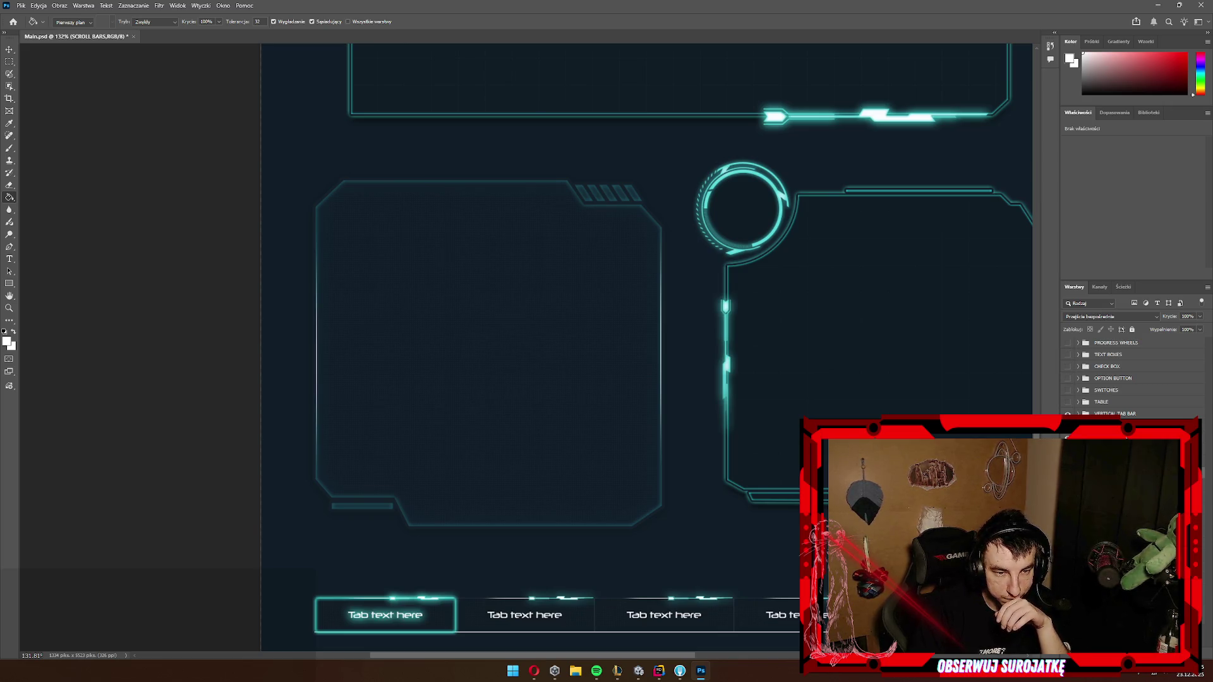
{"action": "key", "text": "ctrl+comma"}
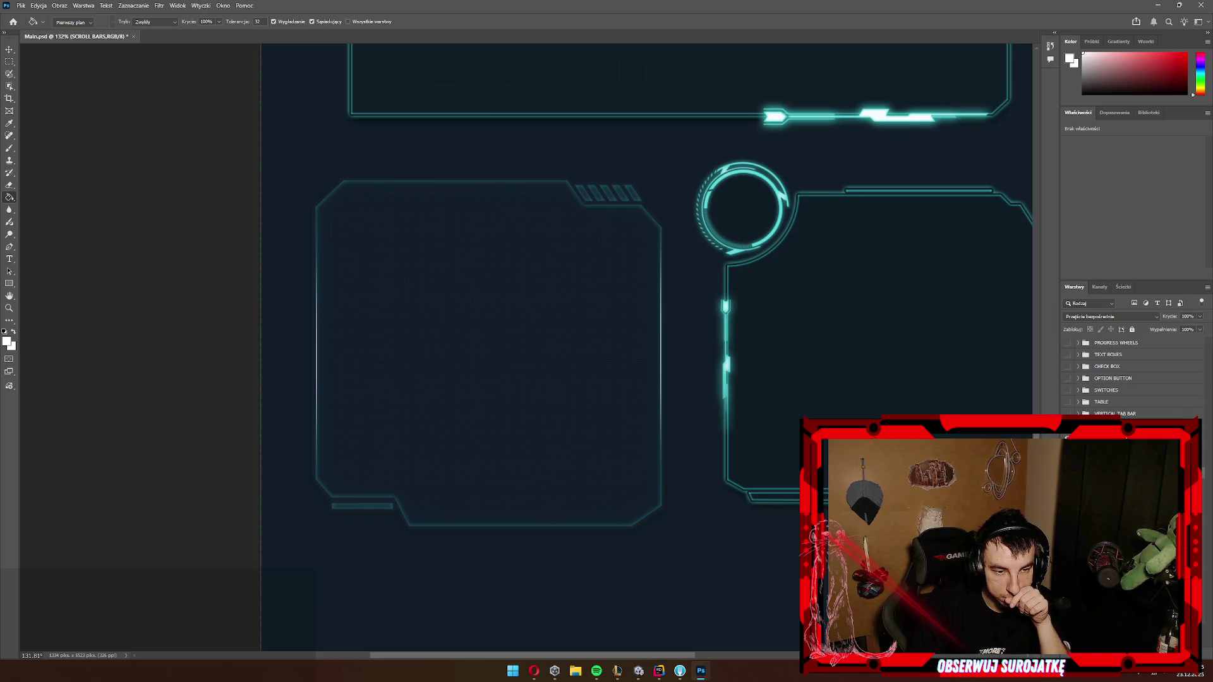
{"action": "key", "text": "ctrl+comma"}
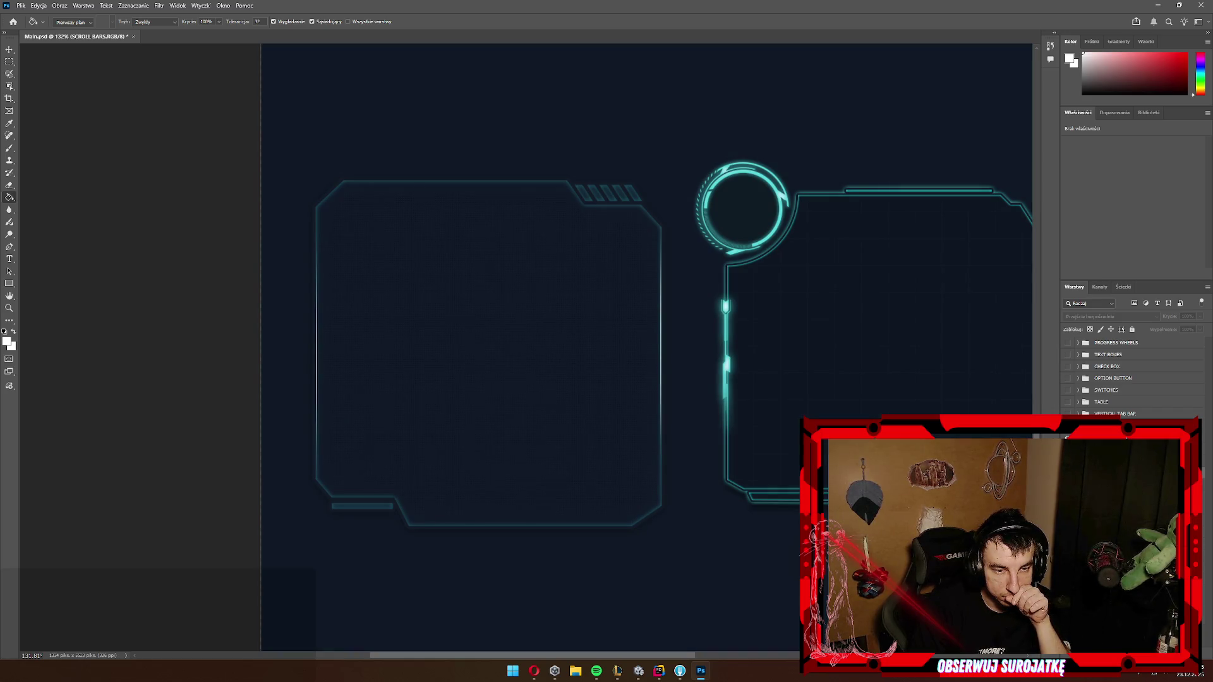
{"action": "key", "text": "alt+bracketleft"}
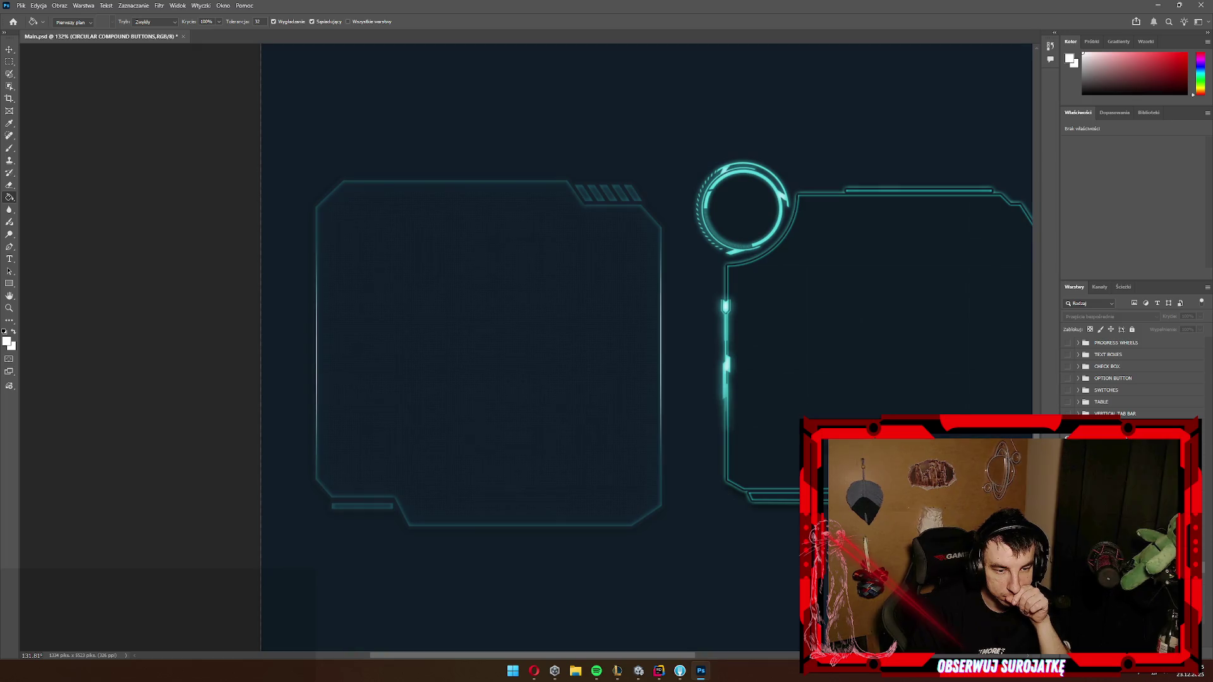
{"action": "key", "text": "alt+bracketleft"}
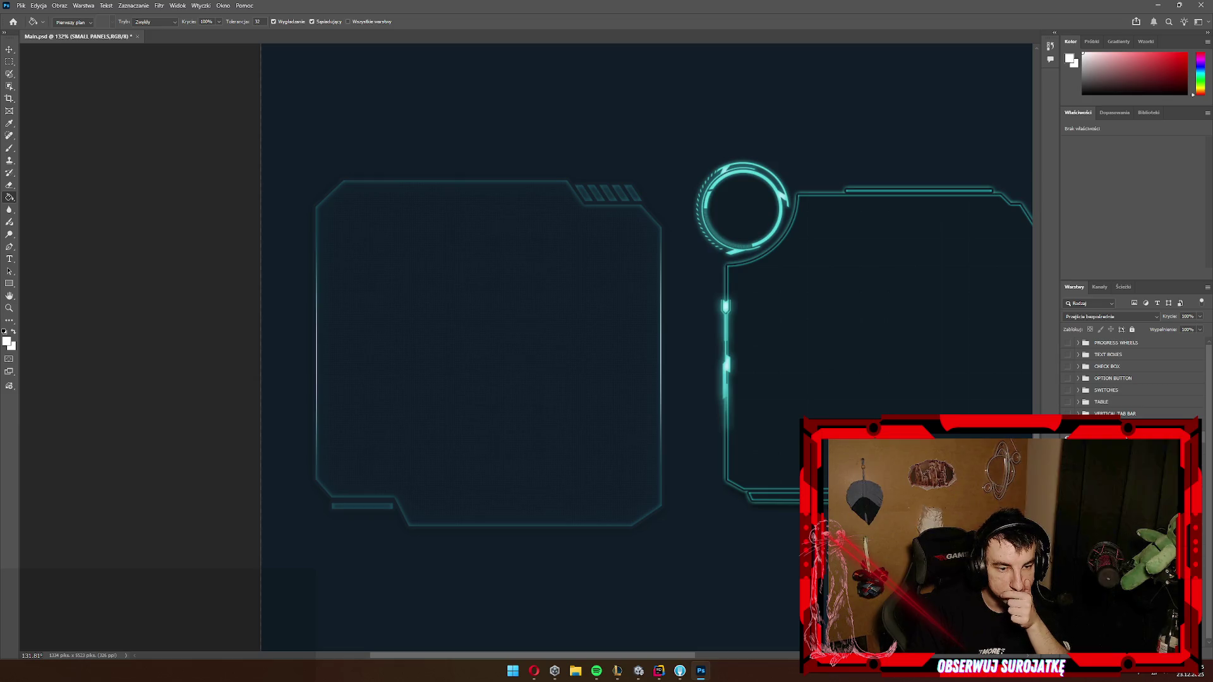
{"action": "key", "text": "ctrl+comma"}
{"action": "key", "text": "ctrl+comma"}
{"action": "key", "text": "ctrl+comma"}
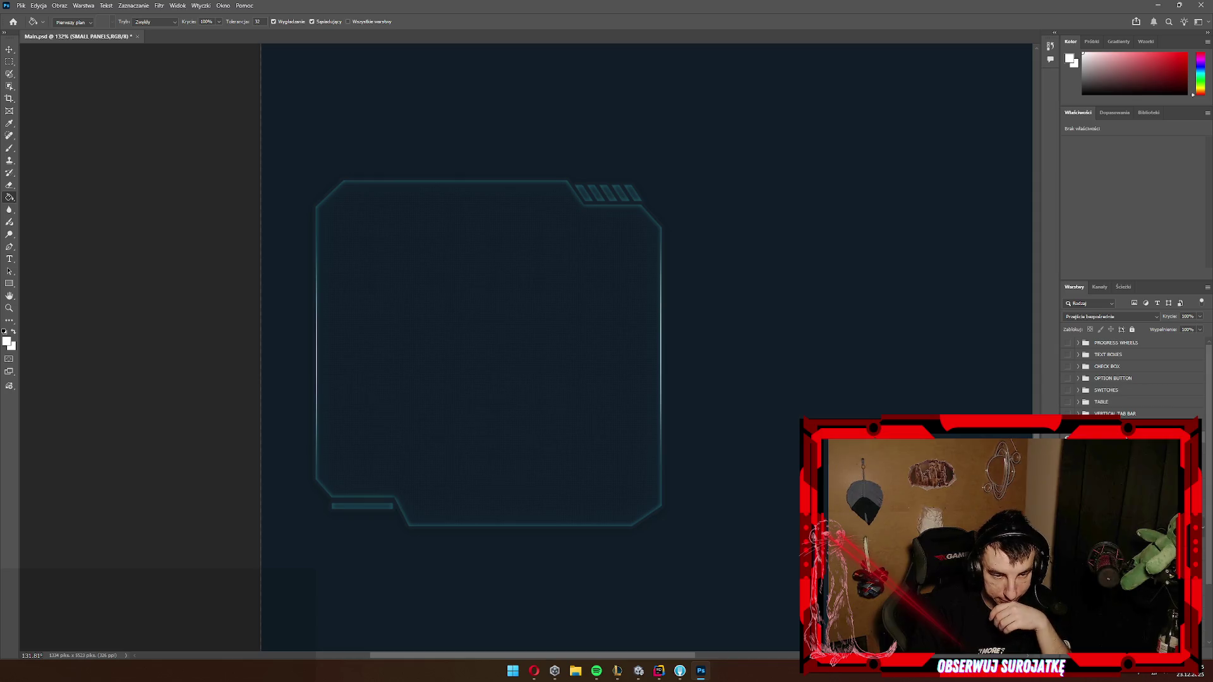
Step: Locate the square frame's layers, hide its shine lines, and select the small panel 1 layer
{"action": "key", "text": "ctrl+comma"}
{"action": "key", "text": "ctrl+comma"}
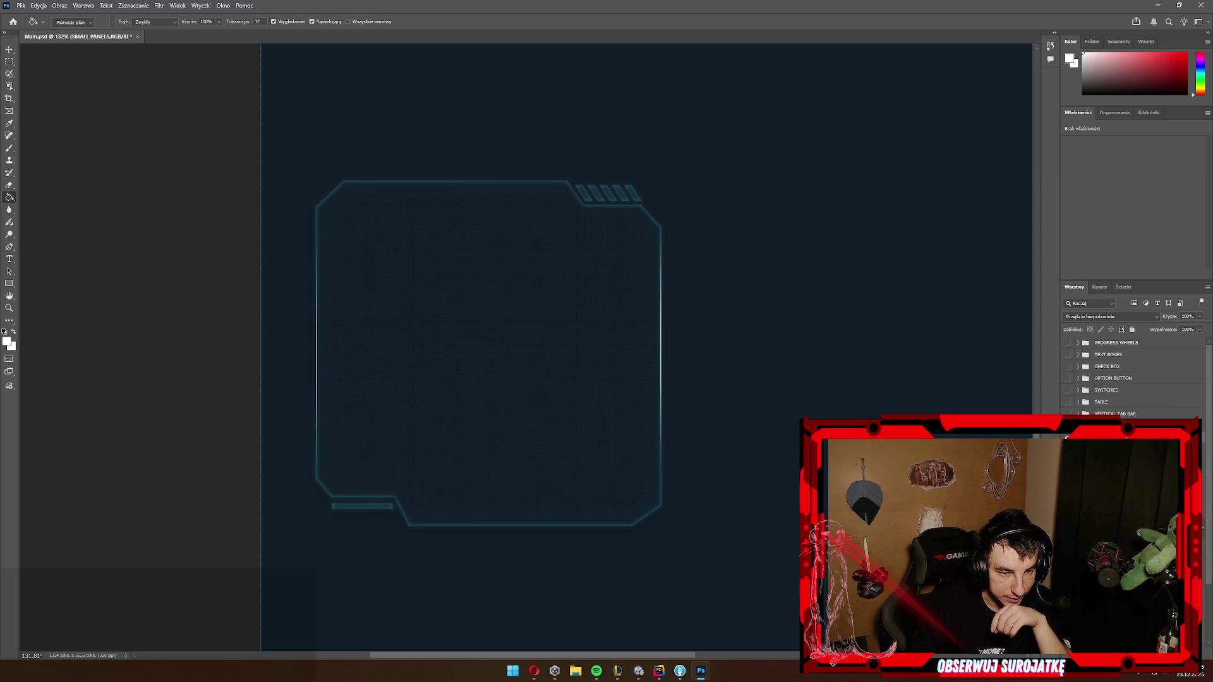
{"action": "key", "text": "ctrl+comma"}
{"action": "key", "text": "ctrl+comma"}
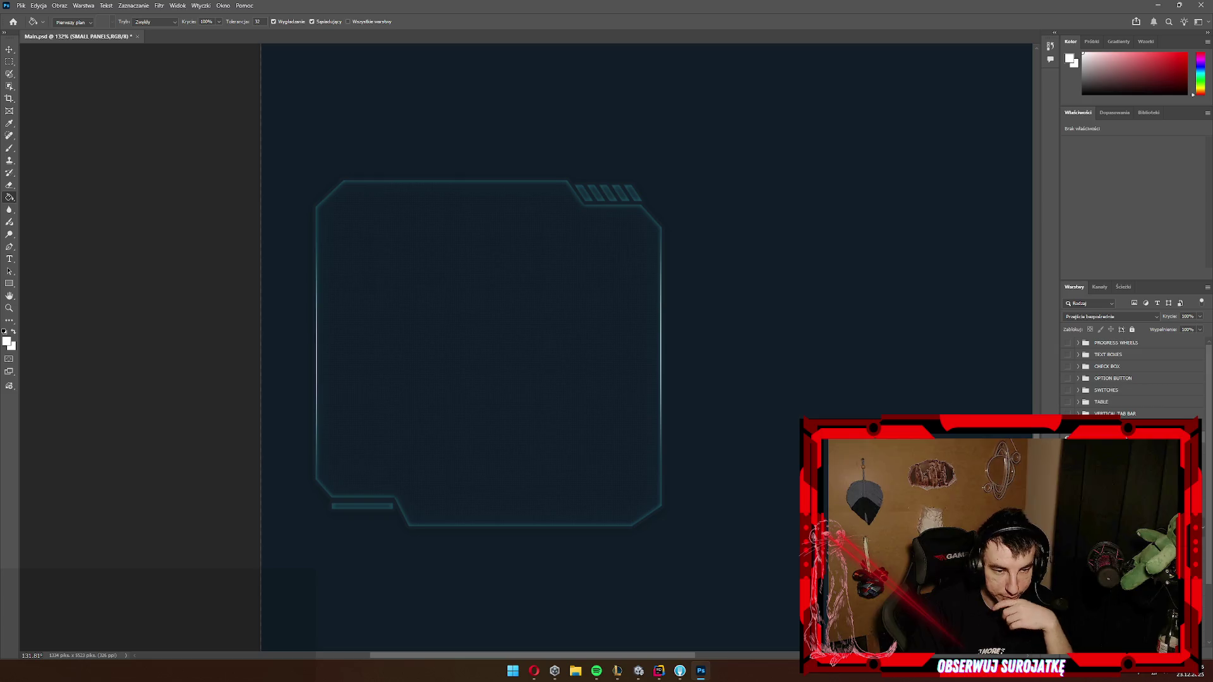
{"action": "key", "text": "alt+bracketleft"}
{"action": "key", "text": "alt+bracketleft"}
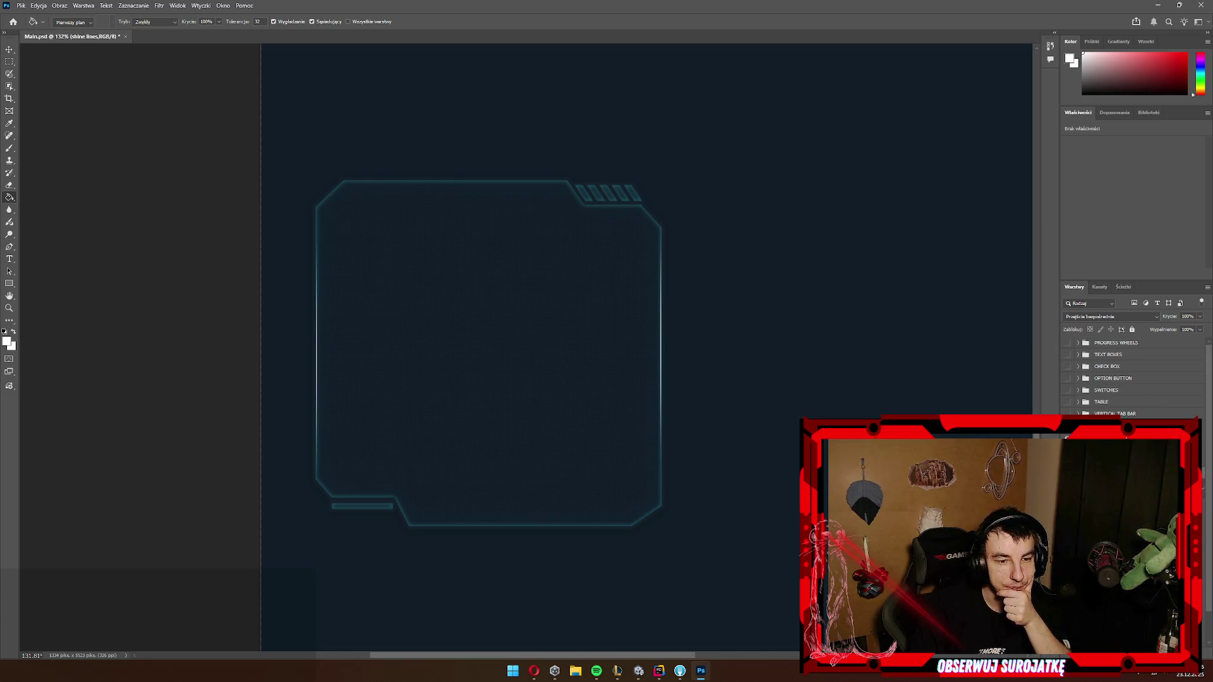
{"action": "key", "text": "ctrl+comma"}
{"action": "key", "text": "ctrl+comma"}
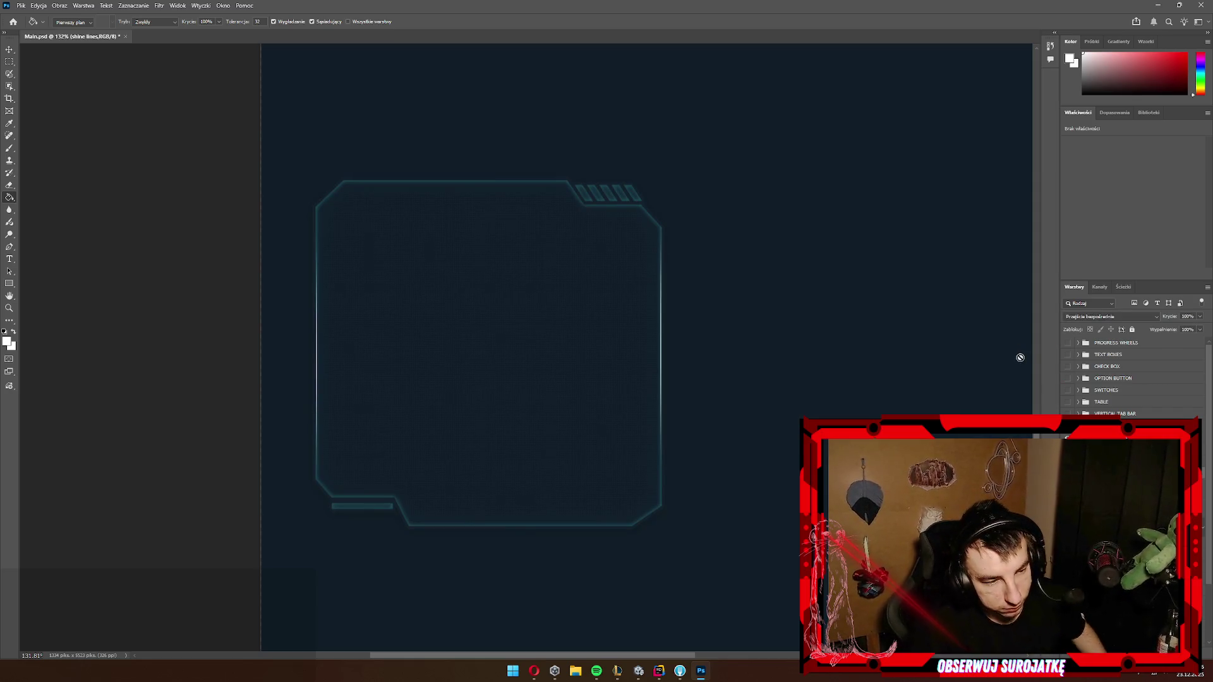
{"action": "key", "text": "alt+bracketleft"}
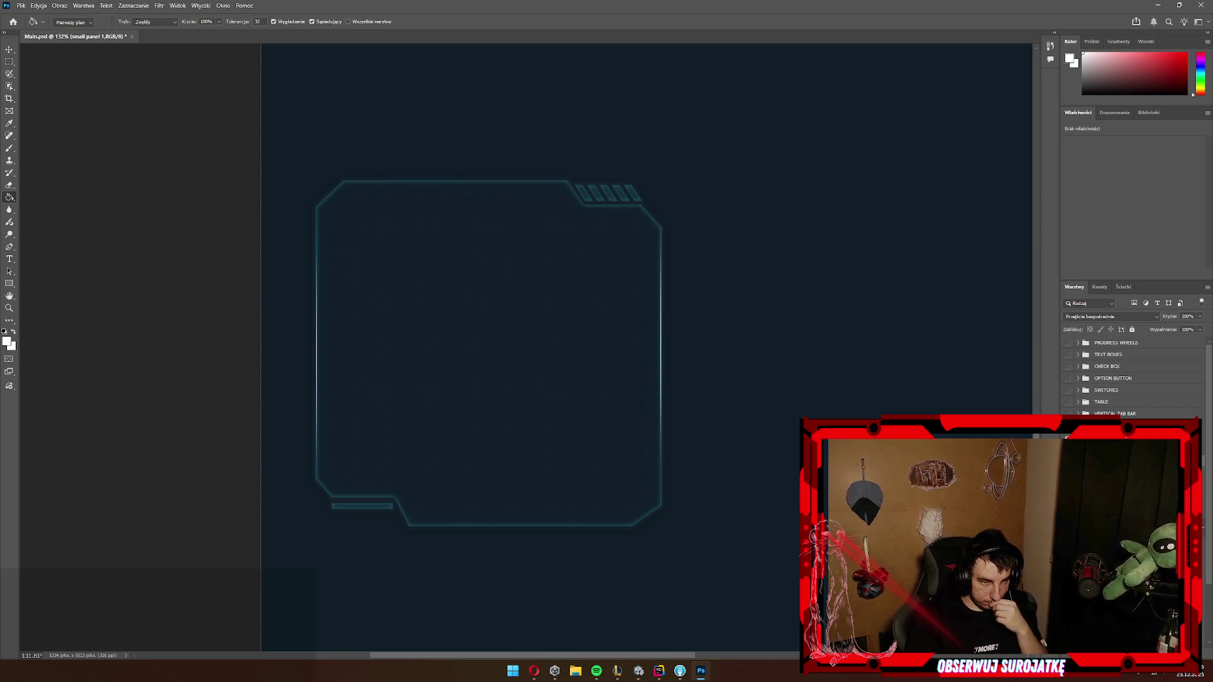
Step: Add a new layer and paint a white shape inside the square frame
{"action": "left_click", "coordinate": [1208, 287]}
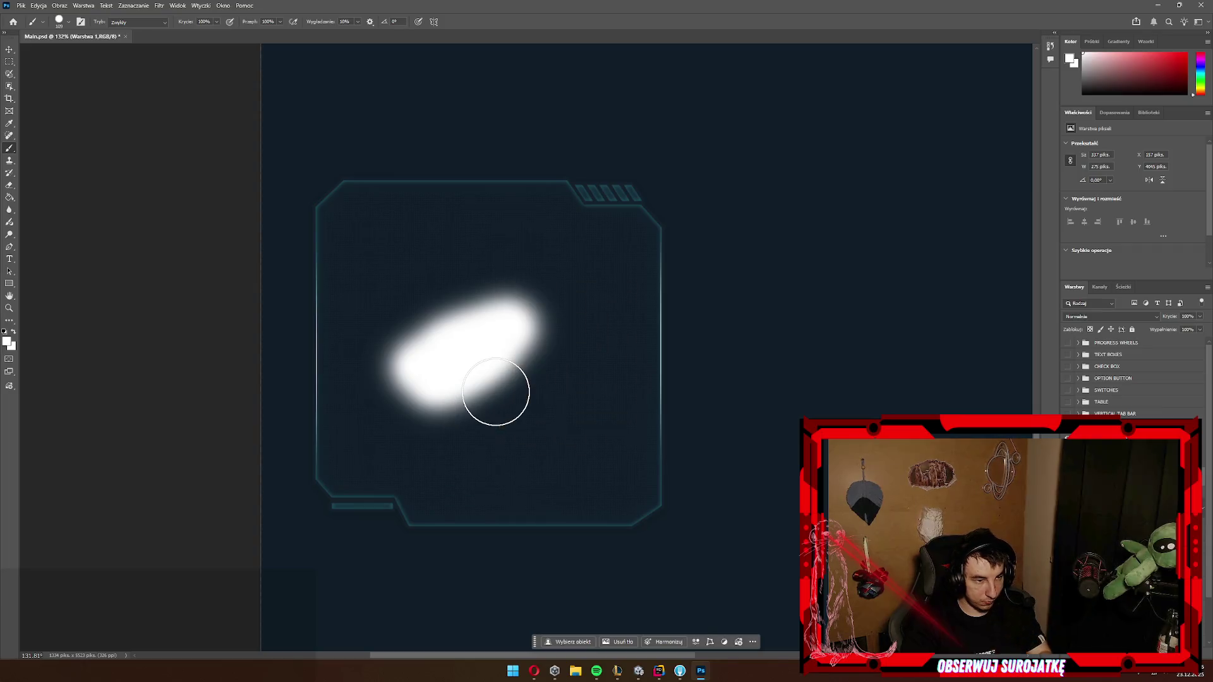
{"action": "mouse_move", "coordinate": [515, 371]}
{"action": "left_mouse_down"}
{"action": "mouse_move", "coordinate": [461, 333]}
{"action": "mouse_move", "coordinate": [420, 473]}
{"action": "mouse_move", "coordinate": [575, 460]}
{"action": "mouse_move", "coordinate": [491, 428]}
{"action": "mouse_move", "coordinate": [605, 399]}
{"action": "left_mouse_up"}
{"action": "mouse_move", "coordinate": [613, 329]}
{"action": "left_mouse_down"}
{"action": "mouse_move", "coordinate": [617, 447]}
{"action": "mouse_move", "coordinate": [555, 479]}
{"action": "mouse_move", "coordinate": [371, 438]}
{"action": "mouse_move", "coordinate": [369, 233]}
{"action": "mouse_move", "coordinate": [512, 233]}
{"action": "mouse_move", "coordinate": [577, 252]}
{"action": "mouse_move", "coordinate": [439, 292]}
{"action": "mouse_move", "coordinate": [417, 257]}
{"action": "mouse_move", "coordinate": [578, 304]}
{"action": "left_mouse_up"}
{"action": "scroll", "coordinate": [664, 536], "scroll_direction": "up", "scroll_amount": 5}
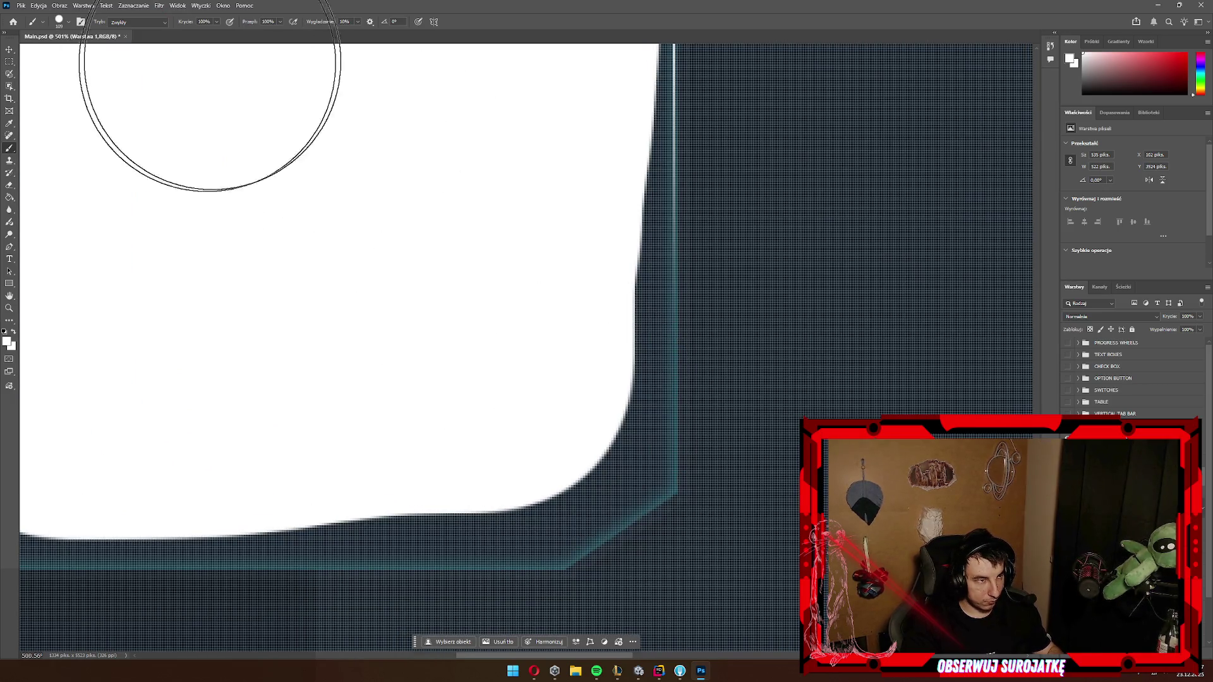
Step: Set the brush to 42 px and paint white over the bottom-right corner, undoing the right-edge stroke
{"action": "left_click", "coordinate": [69, 23]}
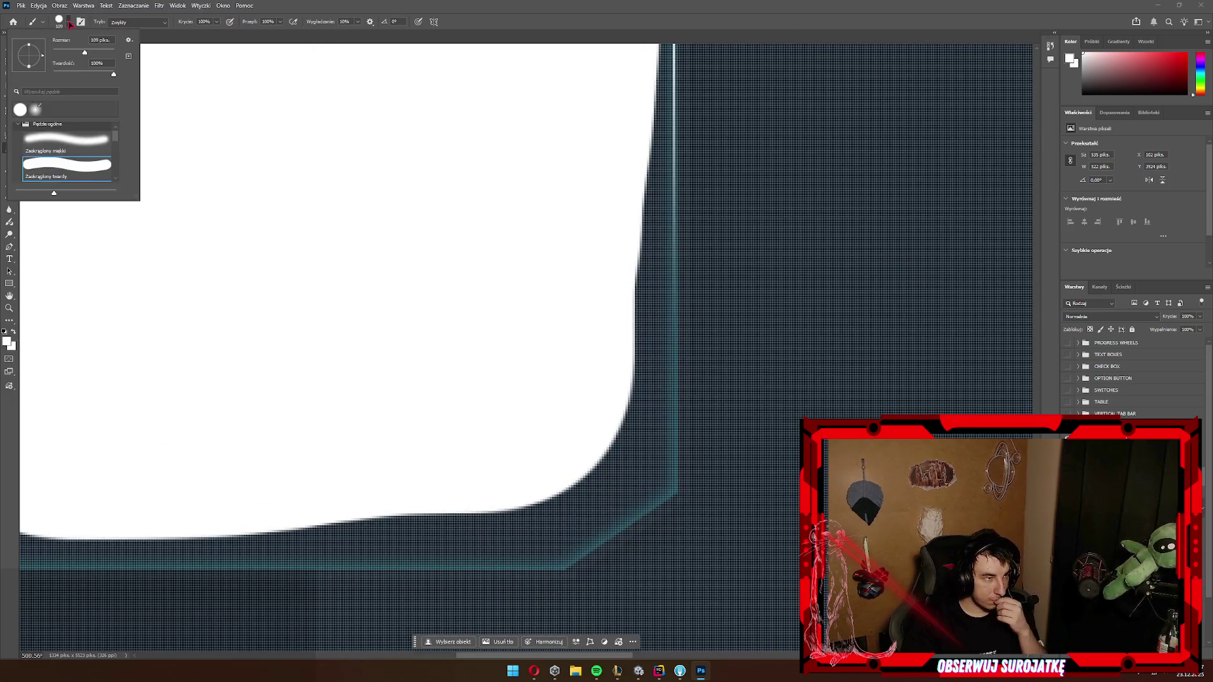
{"action": "left_click_drag", "start_coordinate": [63, 58], "coordinate": [66, 58]}
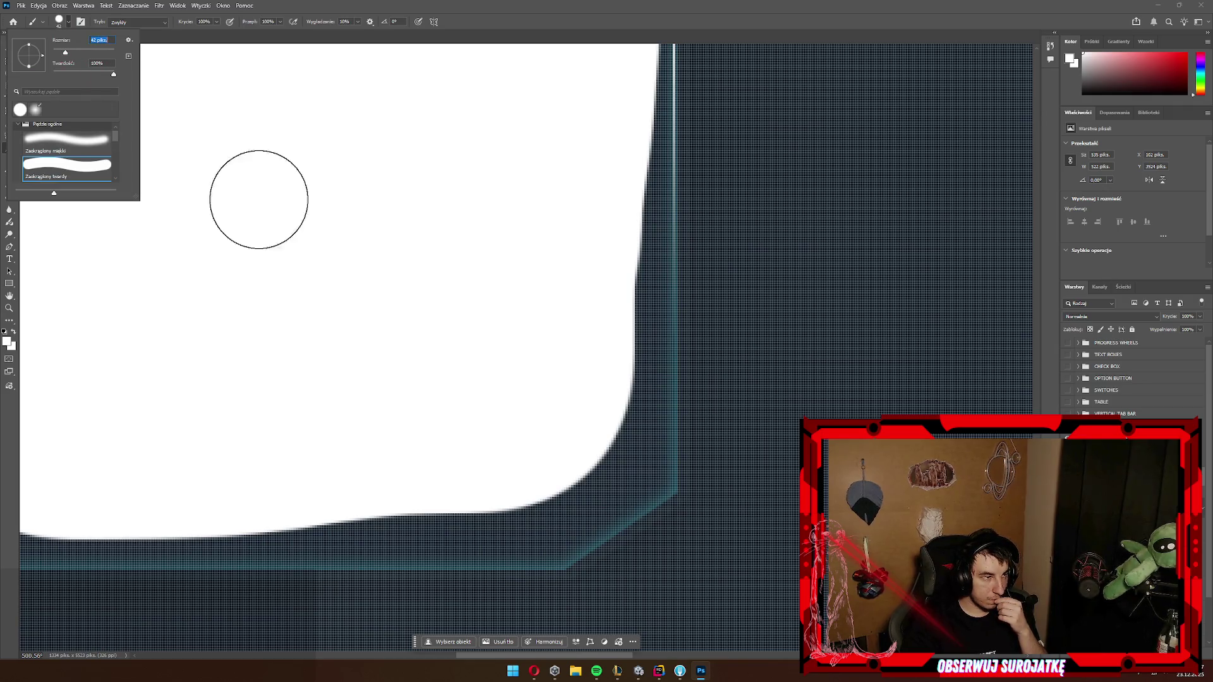
{"action": "mouse_move", "coordinate": [503, 521]}
{"action": "left_mouse_down"}
{"action": "mouse_move", "coordinate": [556, 494]}
{"action": "mouse_move", "coordinate": [605, 441]}
{"action": "left_mouse_up"}
{"action": "scroll", "coordinate": [609, 493], "scroll_direction": "up", "scroll_amount": 2}
{"action": "mouse_move", "coordinate": [608, 492]}
{"action": "left_mouse_down"}
{"action": "mouse_move", "coordinate": [617, 347]}
{"action": "mouse_move", "coordinate": [625, 361]}
{"action": "left_mouse_up"}
{"action": "scroll", "coordinate": [607, 360], "scroll_direction": "up", "scroll_amount": 3}
{"action": "scroll", "coordinate": [476, 139], "scroll_direction": "up", "scroll_amount": 1}
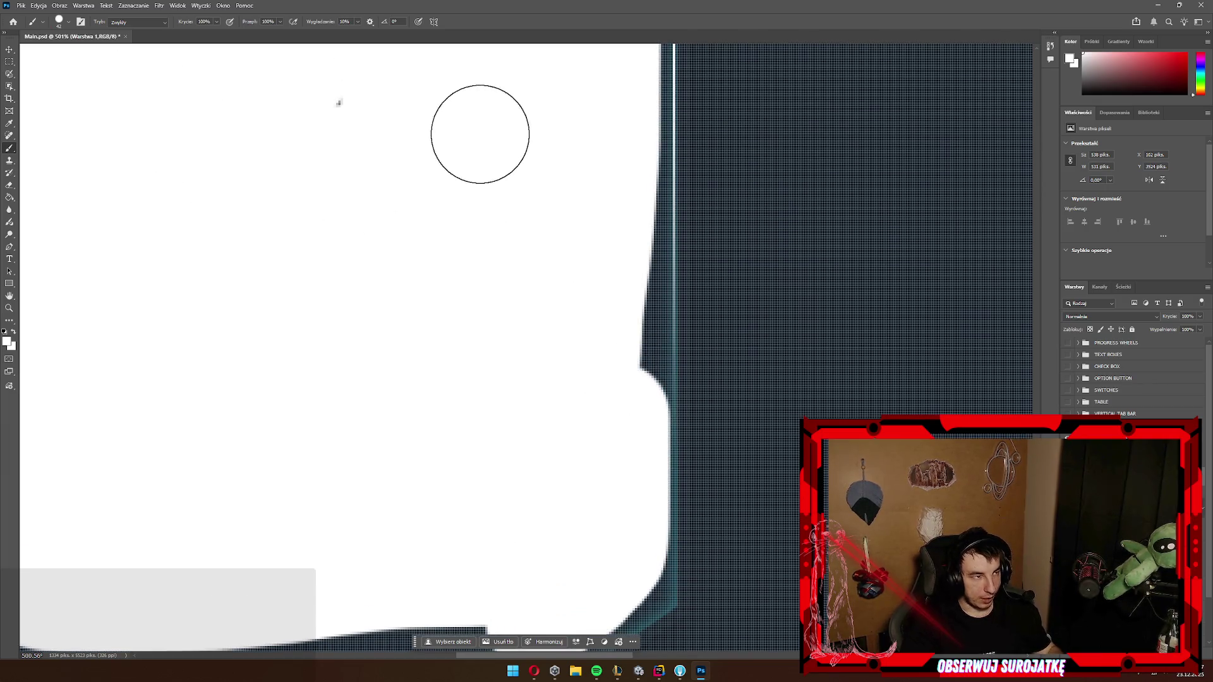
{"action": "key", "text": "ctrl+z"}
Step: Draw a rectangular marquee selection along the white shape's right edge
{"action": "key", "text": "m"}
{"action": "scroll", "coordinate": [635, 335], "scroll_direction": "down", "scroll_amount": 2}
{"action": "scroll", "coordinate": [662, 477], "scroll_direction": "up", "scroll_amount": 1}
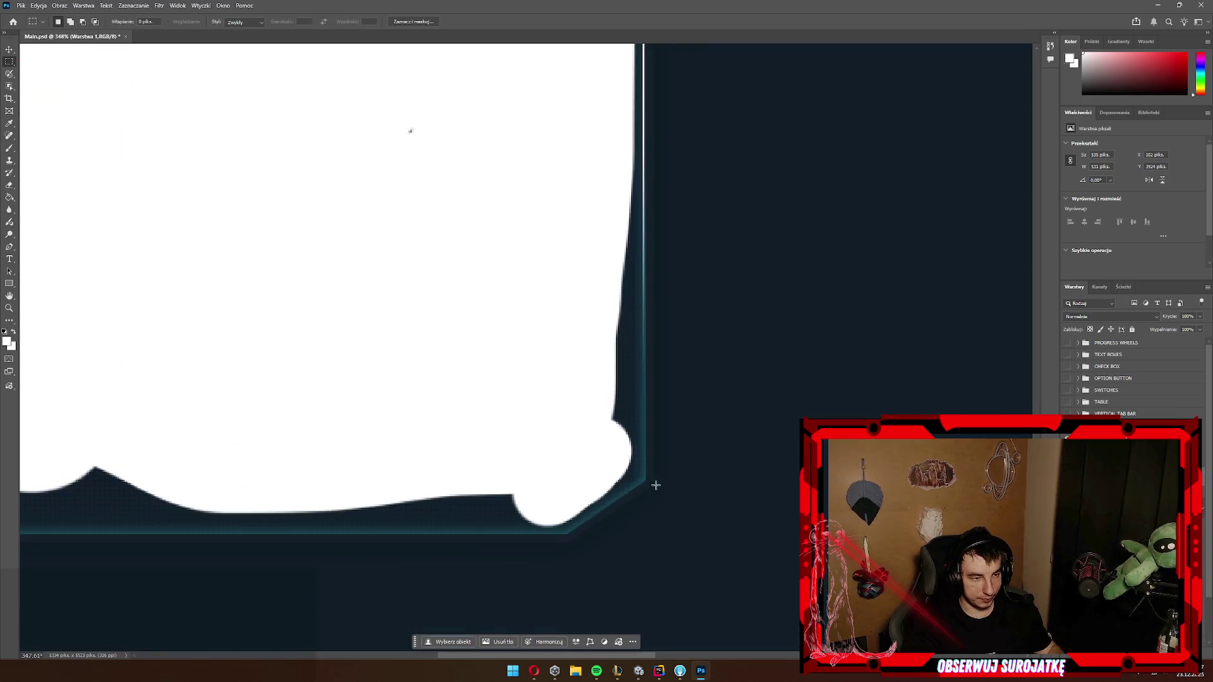
{"action": "mouse_move", "coordinate": [644, 486]}
{"action": "left_mouse_down"}
{"action": "mouse_move", "coordinate": [503, 208]}
{"action": "mouse_move", "coordinate": [455, 43]}
{"action": "mouse_move", "coordinate": [379, 45]}
{"action": "left_mouse_up"}
Step: Clear the rectangular selection along the frame's right edge
{"action": "scroll", "coordinate": [648, 290], "scroll_direction": "down", "scroll_amount": 3}
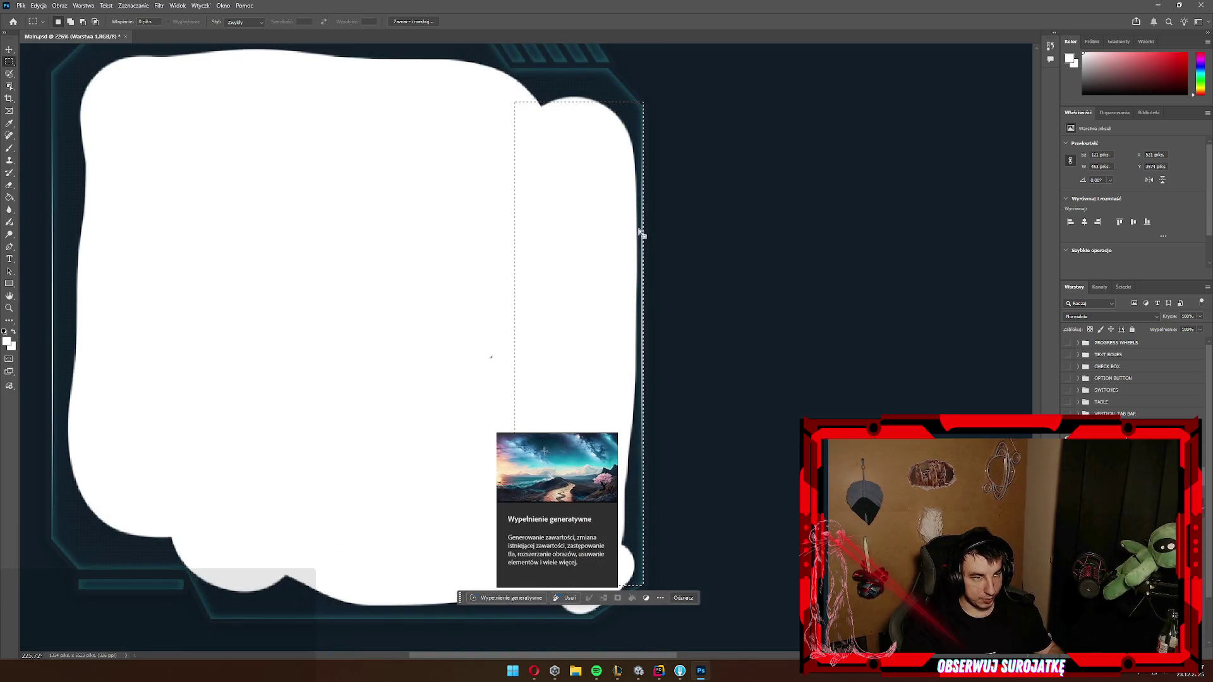
{"action": "scroll", "coordinate": [644, 233], "scroll_direction": "up", "scroll_amount": 1}
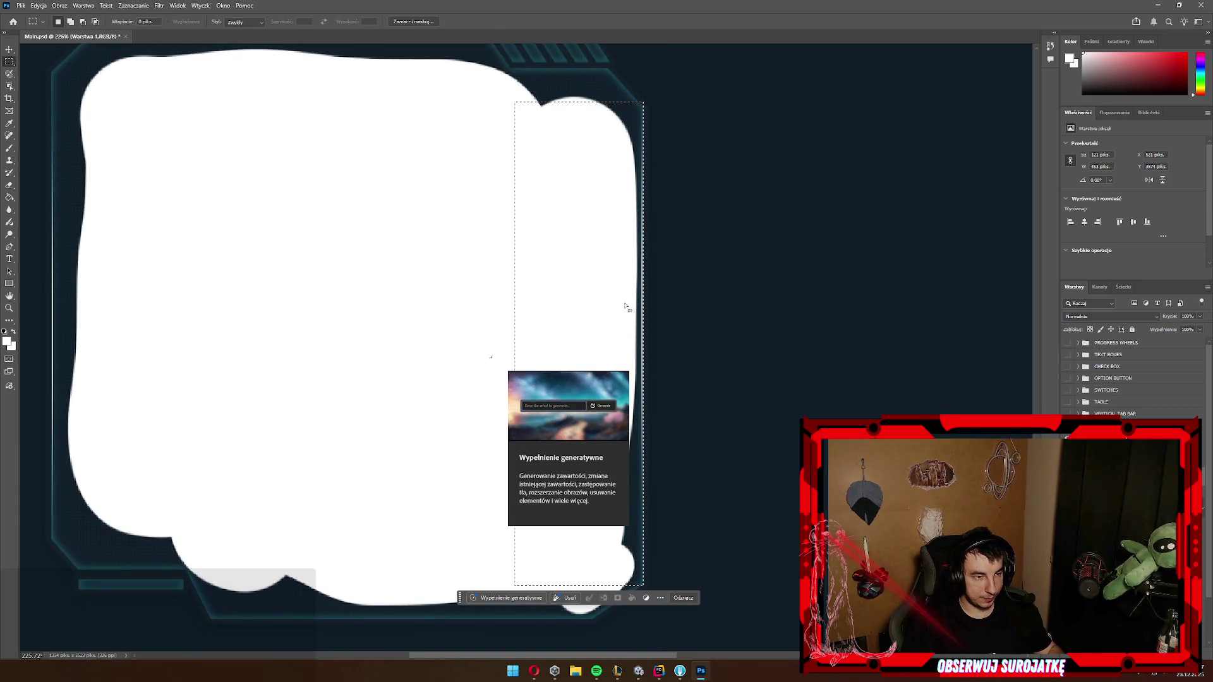
{"action": "left_click", "coordinate": [759, 149]}
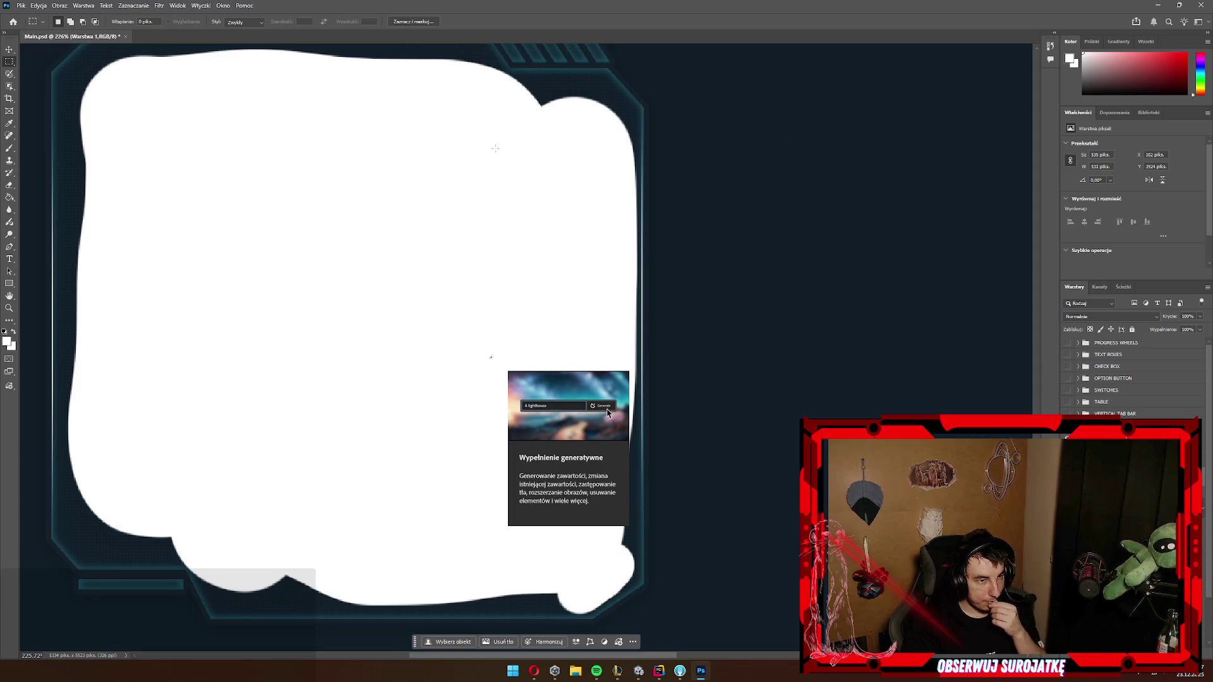
Step: Pick the Rectangle tool and set its stroke to 0 px with no colour
{"action": "left_click", "coordinate": [10, 284]}
{"action": "left_click", "coordinate": [47, 284]}
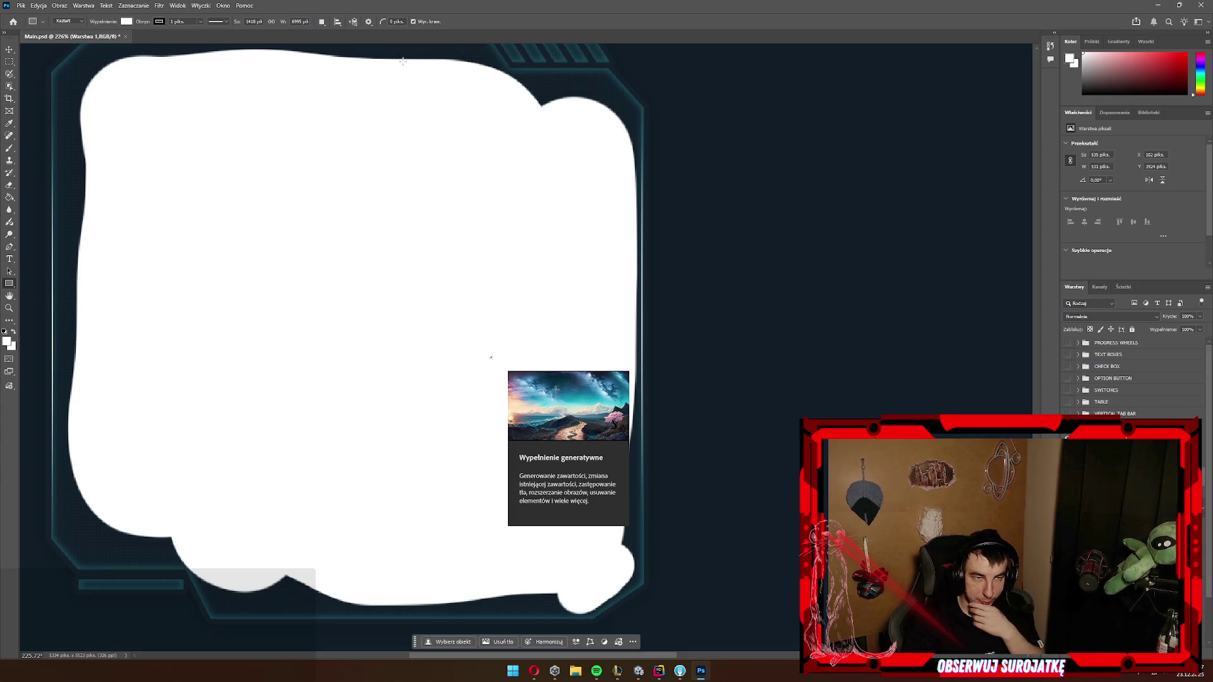
{"action": "left_click_drag", "start_coordinate": [199, 27], "coordinate": [160, 23]}
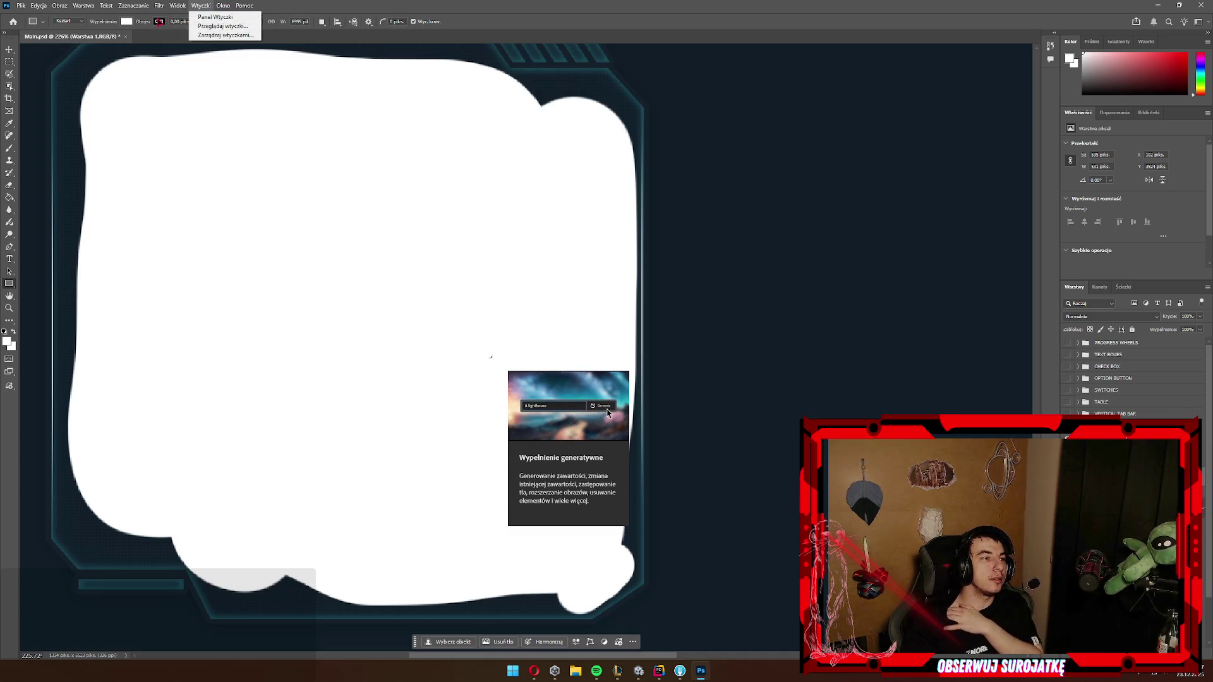
{"action": "left_click", "coordinate": [160, 22]}
{"action": "left_click", "coordinate": [103, 40]}
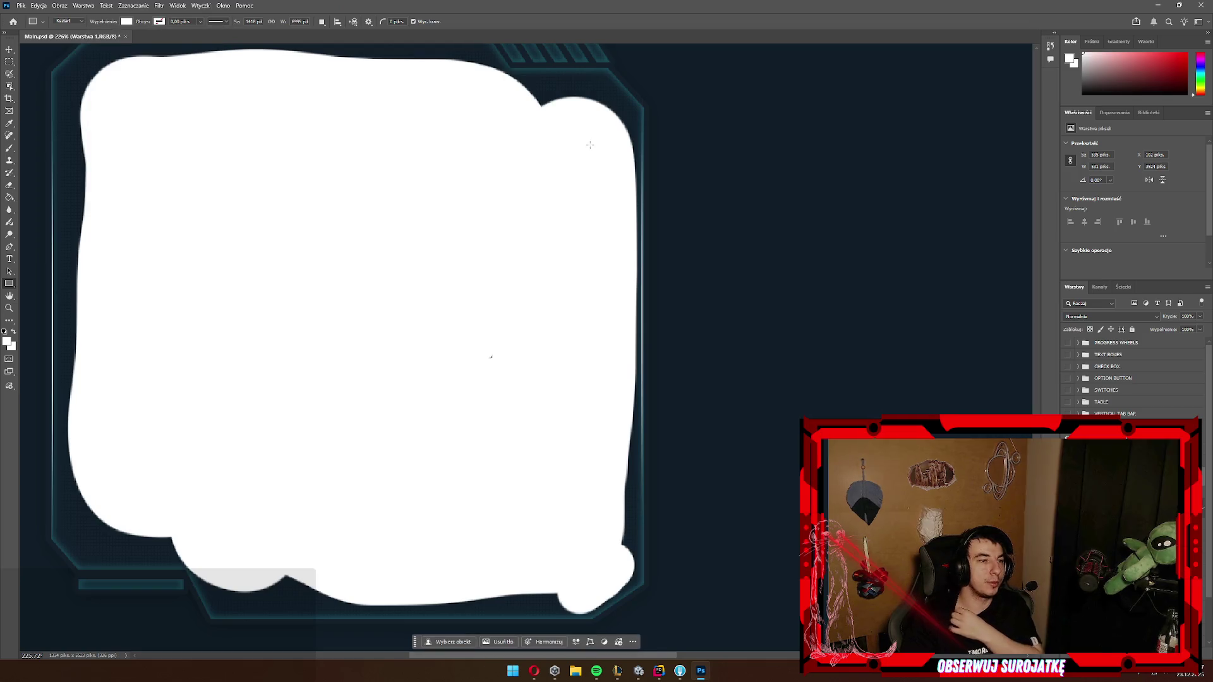
{"action": "left_click_drag", "start_coordinate": [591, 145], "coordinate": [354, 423]}
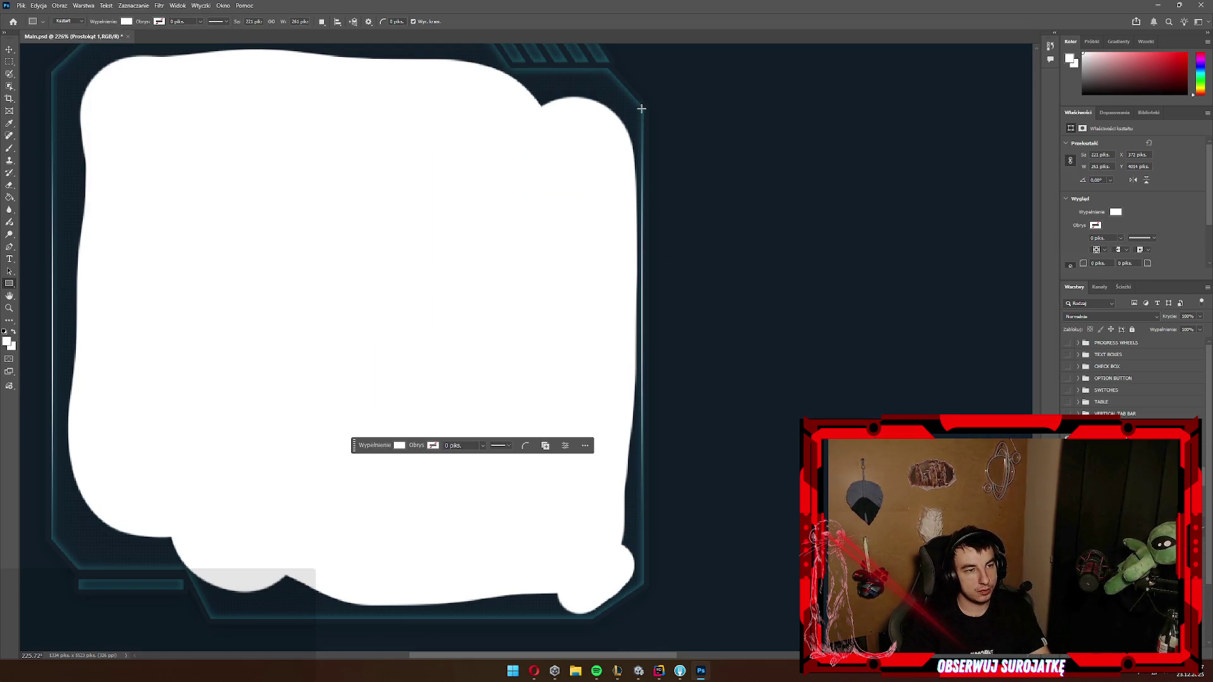
{"action": "key", "text": "ctrl+z"}
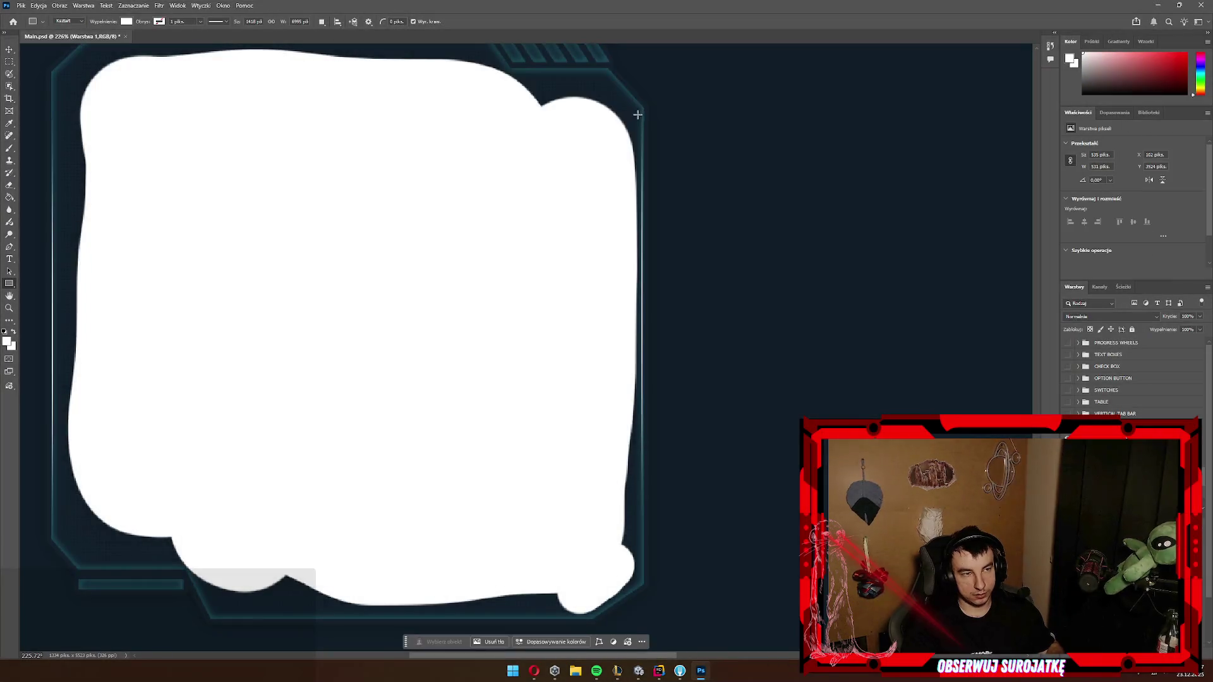
{"action": "right_click", "coordinate": [9, 284]}
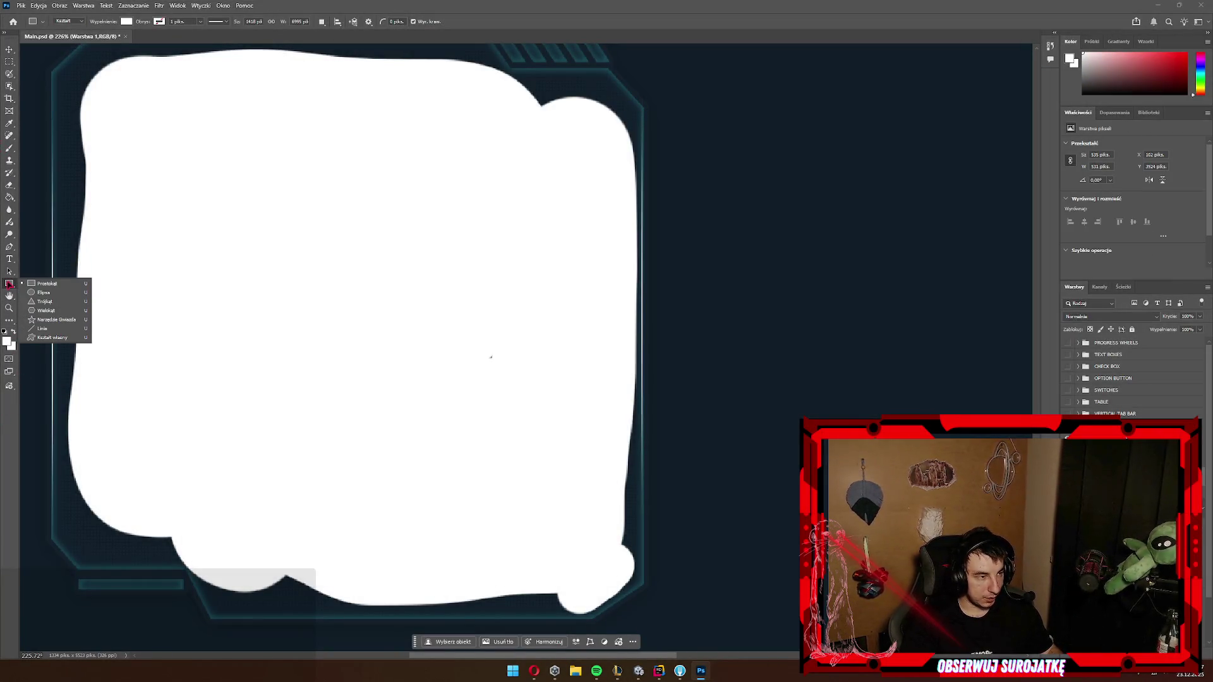
{"action": "left_click", "coordinate": [60, 324]}
{"action": "left_click_drag", "start_coordinate": [497, 189], "coordinate": [249, 345]}
{"action": "key", "text": "Escape"}
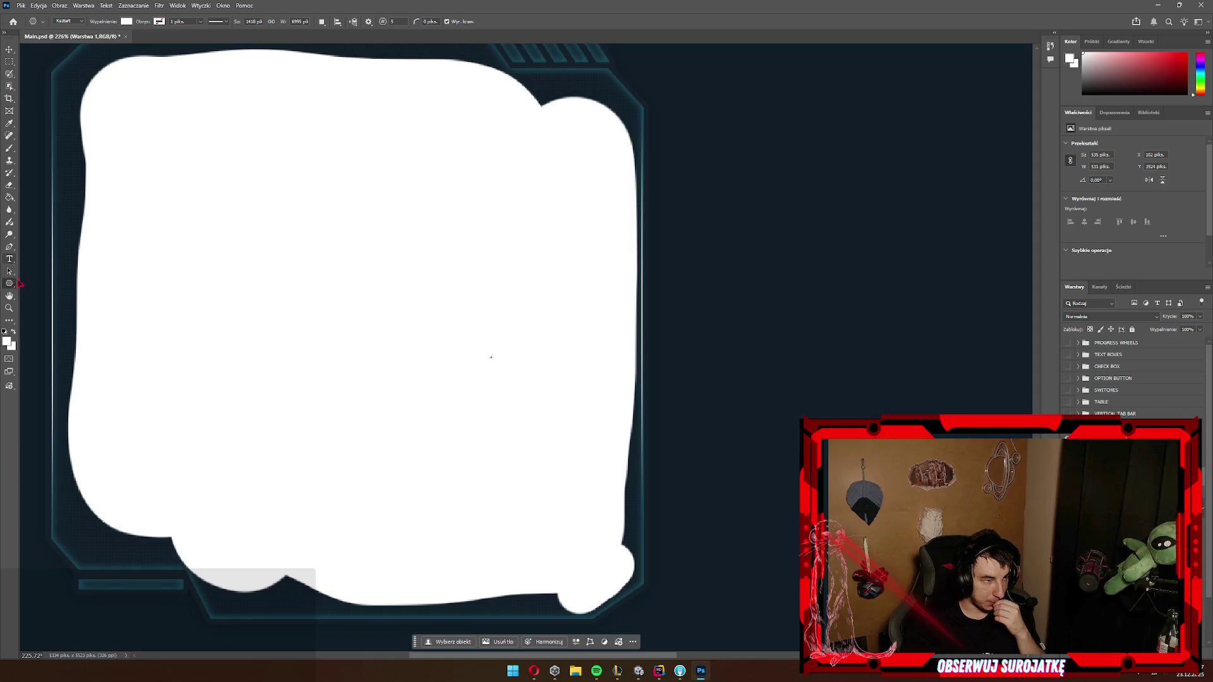
{"action": "right_click", "coordinate": [10, 283]}
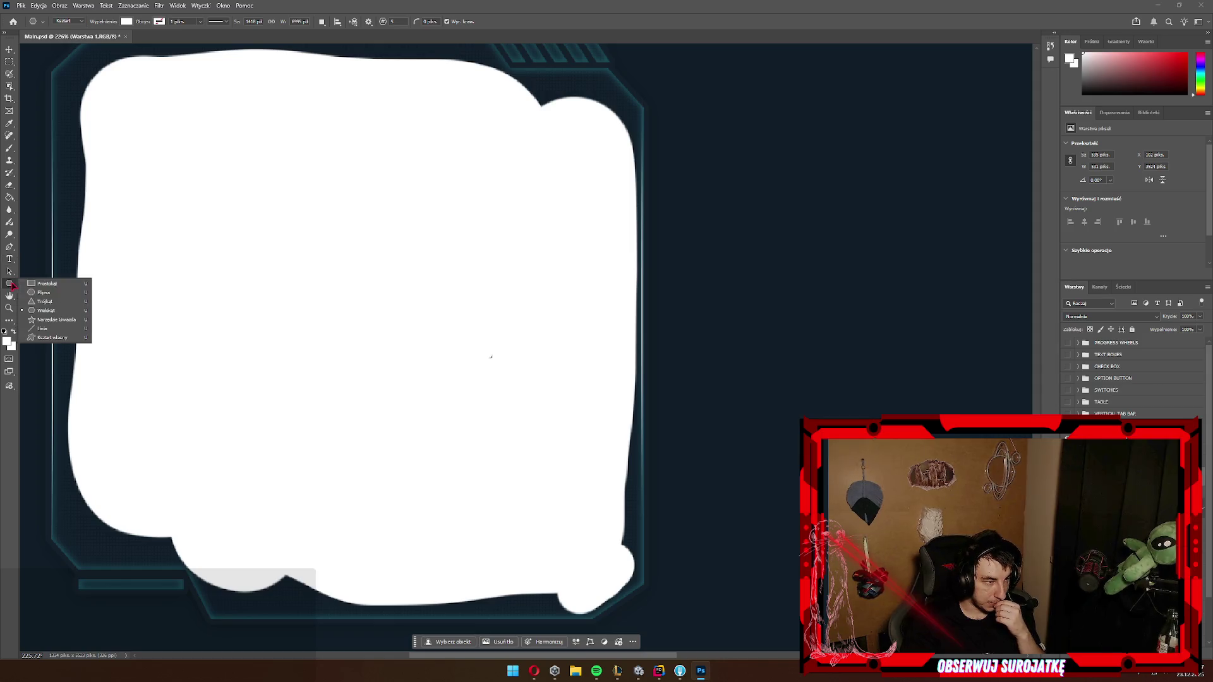
{"action": "left_click", "coordinate": [71, 338]}
{"action": "scroll", "coordinate": [636, 98], "scroll_direction": "up", "scroll_amount": 5}
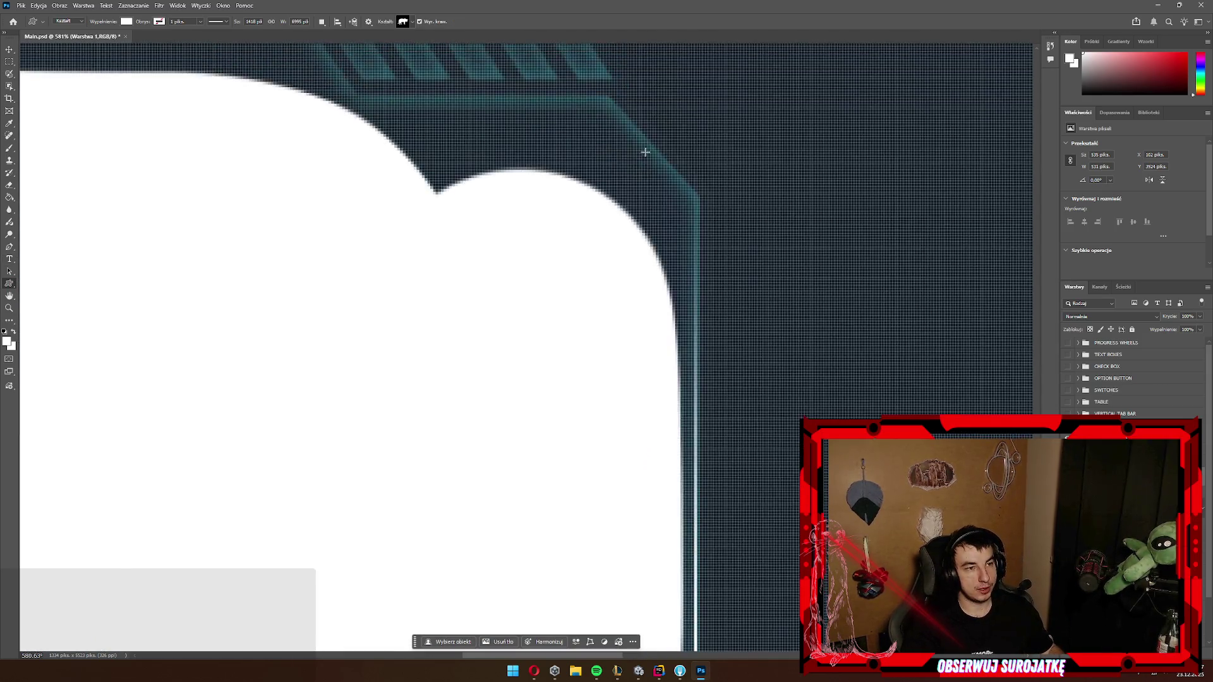
{"action": "scroll", "coordinate": [644, 154], "scroll_direction": "up", "scroll_amount": 5}
{"action": "left_click", "coordinate": [706, 291]}
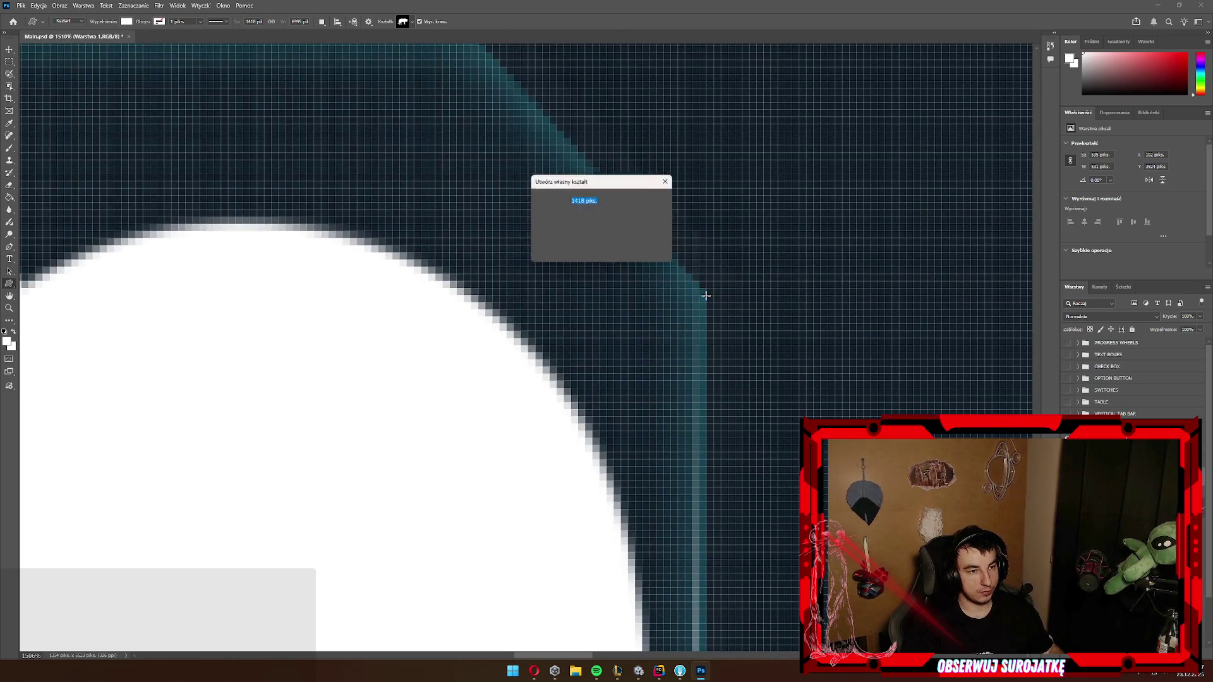
{"action": "left_click", "coordinate": [568, 251]}
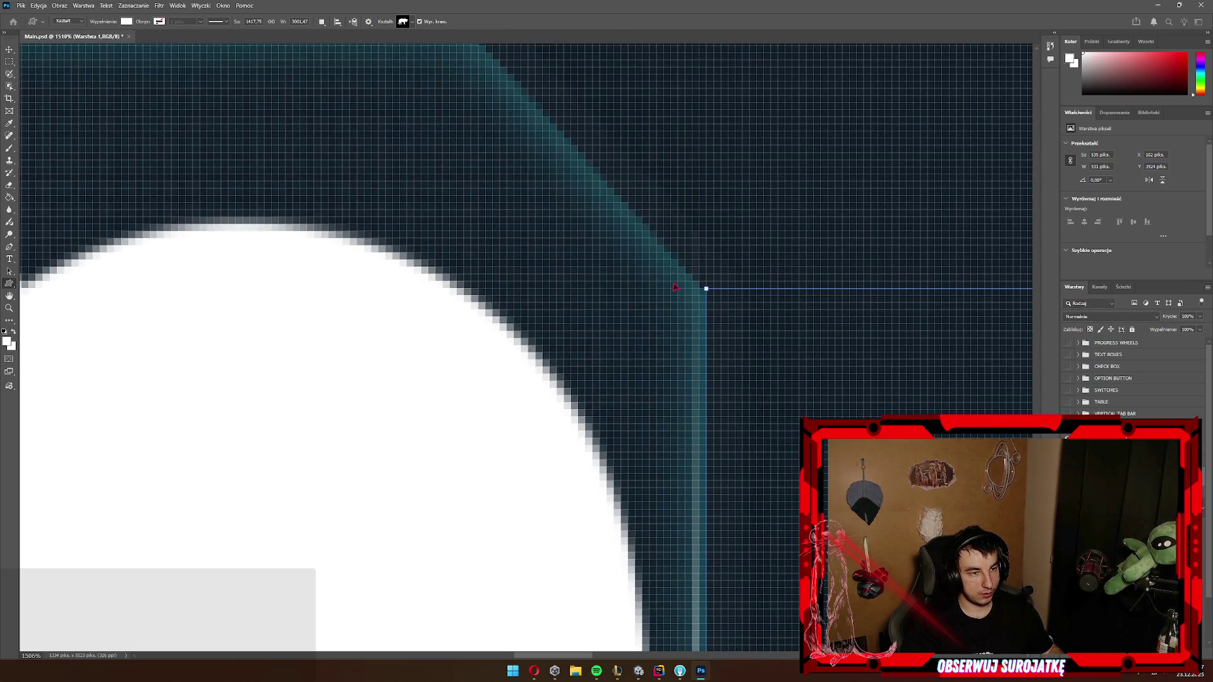
{"action": "scroll", "coordinate": [559, 295], "scroll_direction": "down", "scroll_amount": 6}
{"action": "scroll", "coordinate": [560, 296], "scroll_direction": "down", "scroll_amount": 3}
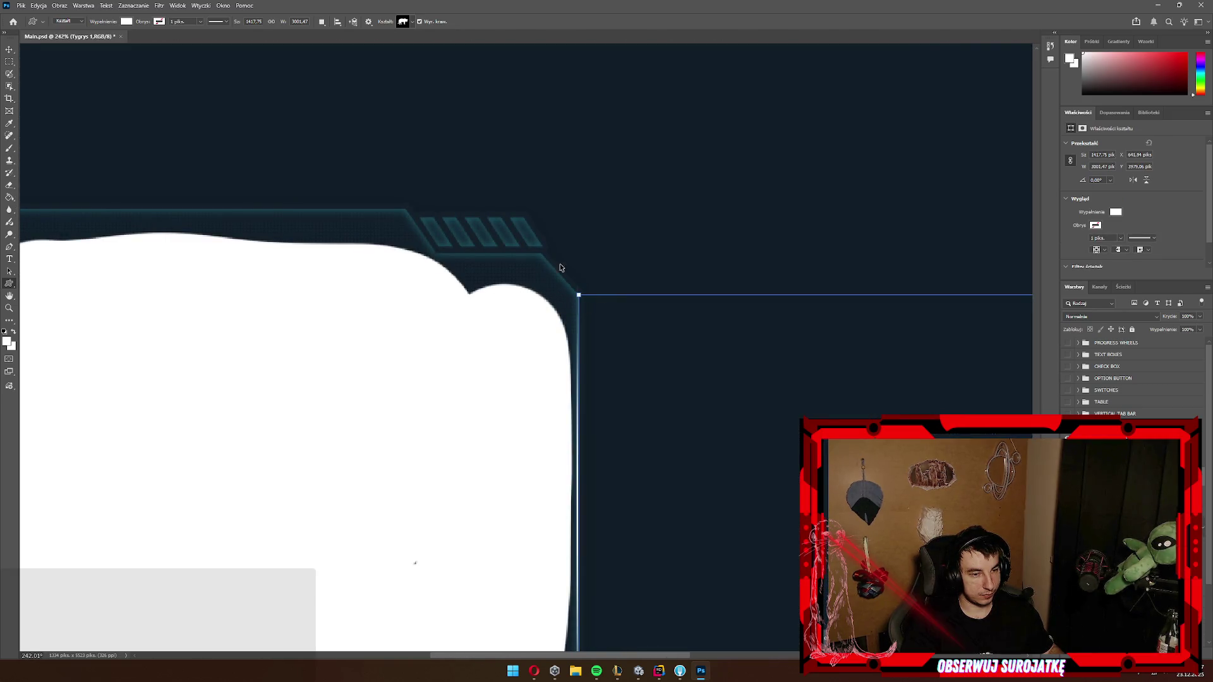
{"action": "key", "text": "ctrl+z"}
{"action": "scroll", "coordinate": [536, 245], "scroll_direction": "up", "scroll_amount": 5}
{"action": "mouse_move", "coordinate": [666, 329]}
{"action": "left_mouse_down"}
{"action": "mouse_move", "coordinate": [577, 216]}
{"action": "mouse_move", "coordinate": [562, 231]}
{"action": "left_mouse_up"}
{"action": "key", "text": "ctrl+z"}
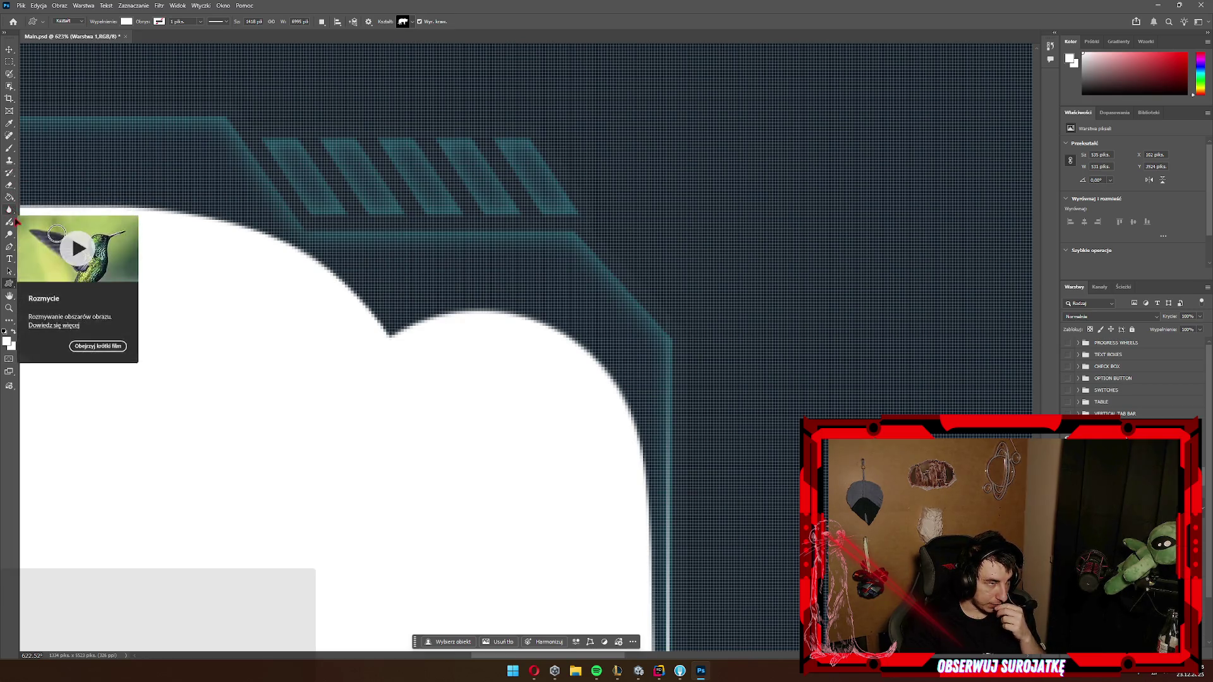
Step: With the Pen tool (P), place anchors at the frame's right corner, diagonal top and upper edge
{"action": "key", "text": "p"}
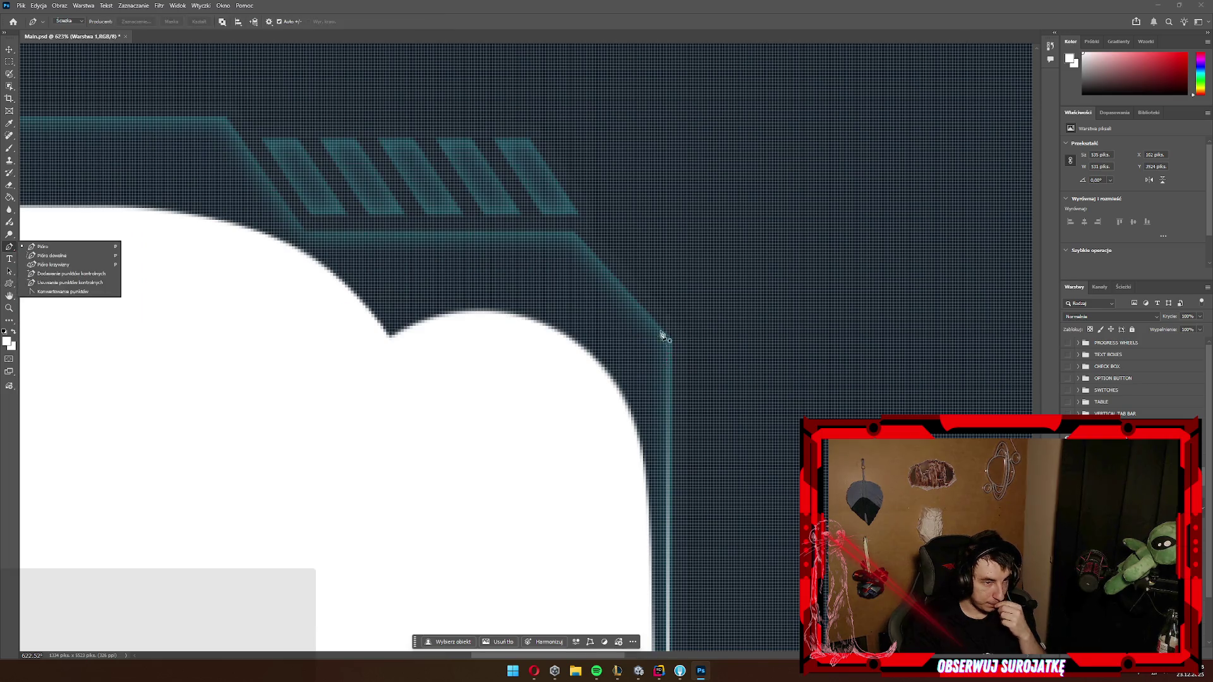
{"action": "left_click", "coordinate": [675, 341]}
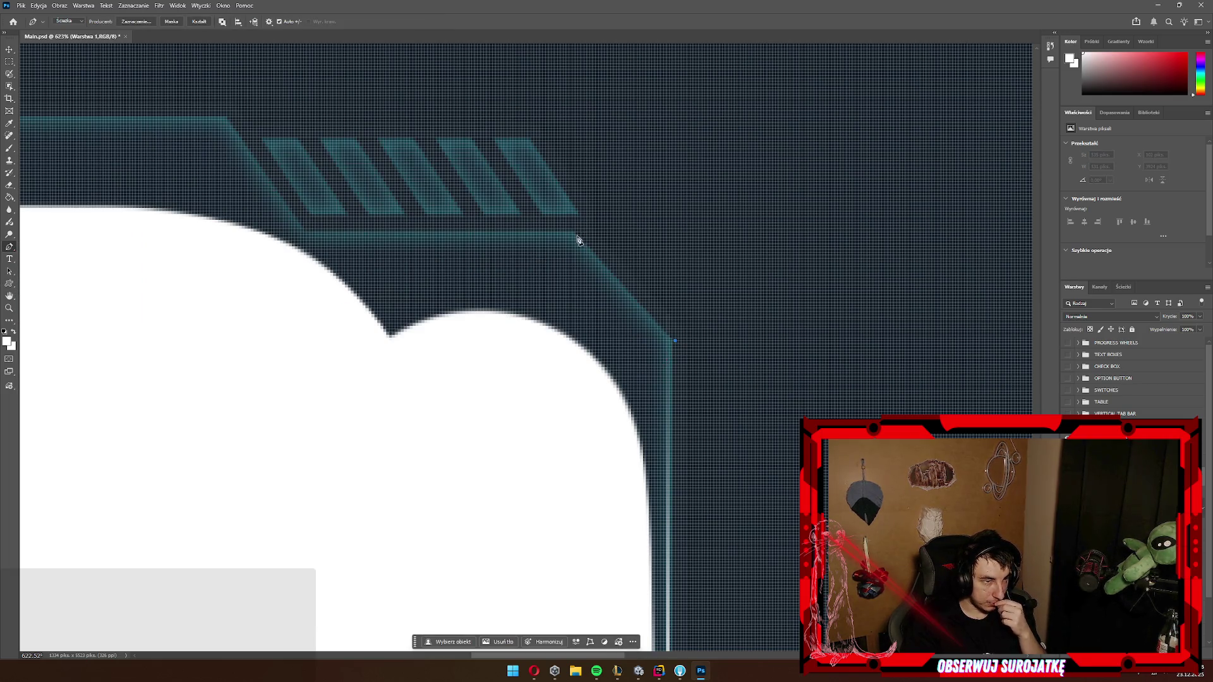
{"action": "left_click", "coordinate": [575, 235]}
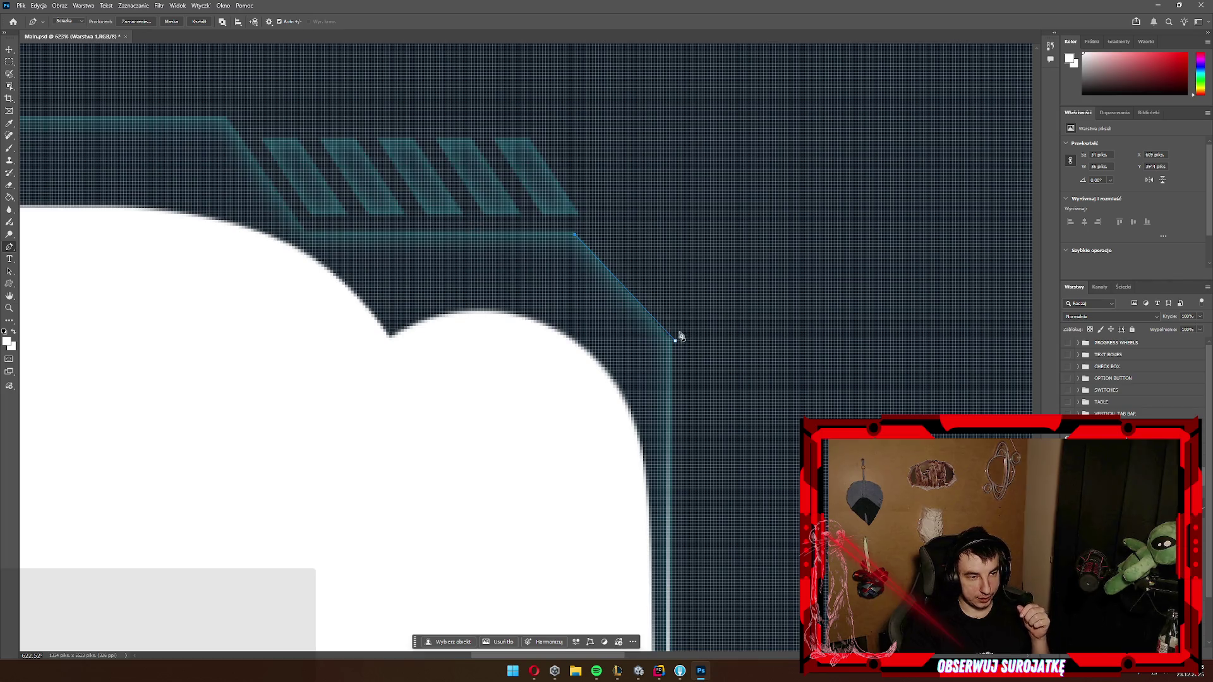
{"action": "left_click_drag", "start_coordinate": [675, 342], "coordinate": [671, 343]}
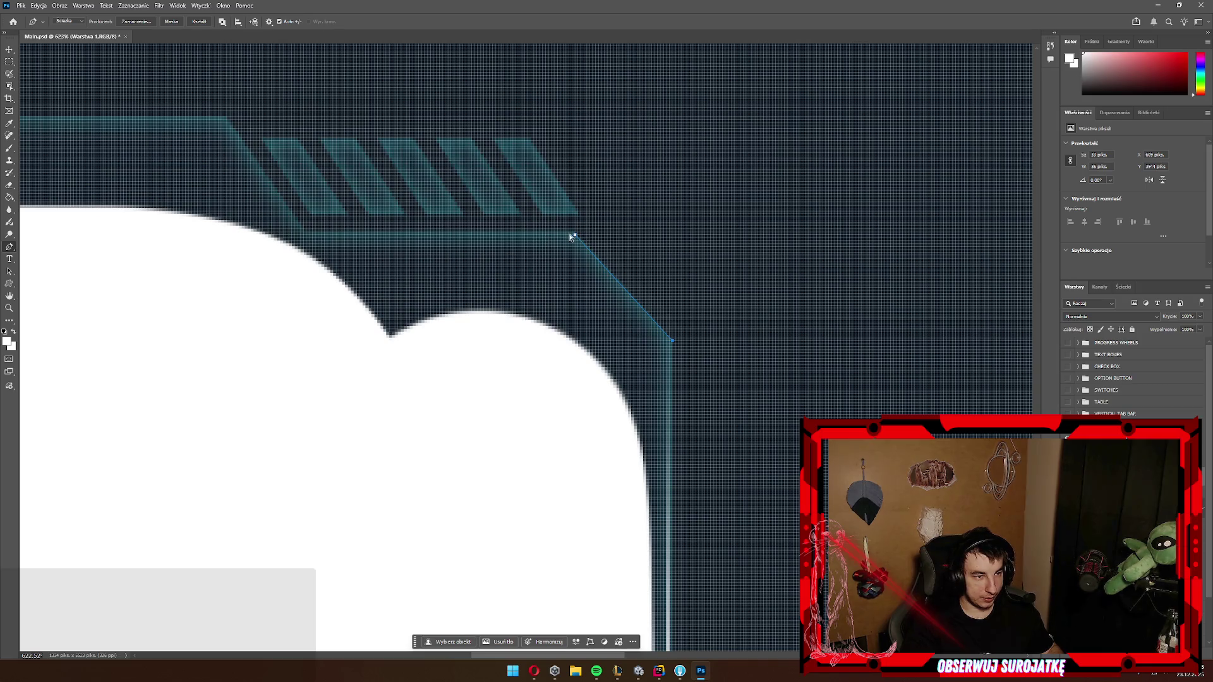
{"action": "left_click", "coordinate": [304, 236]}
{"action": "left_click", "coordinate": [225, 119]}
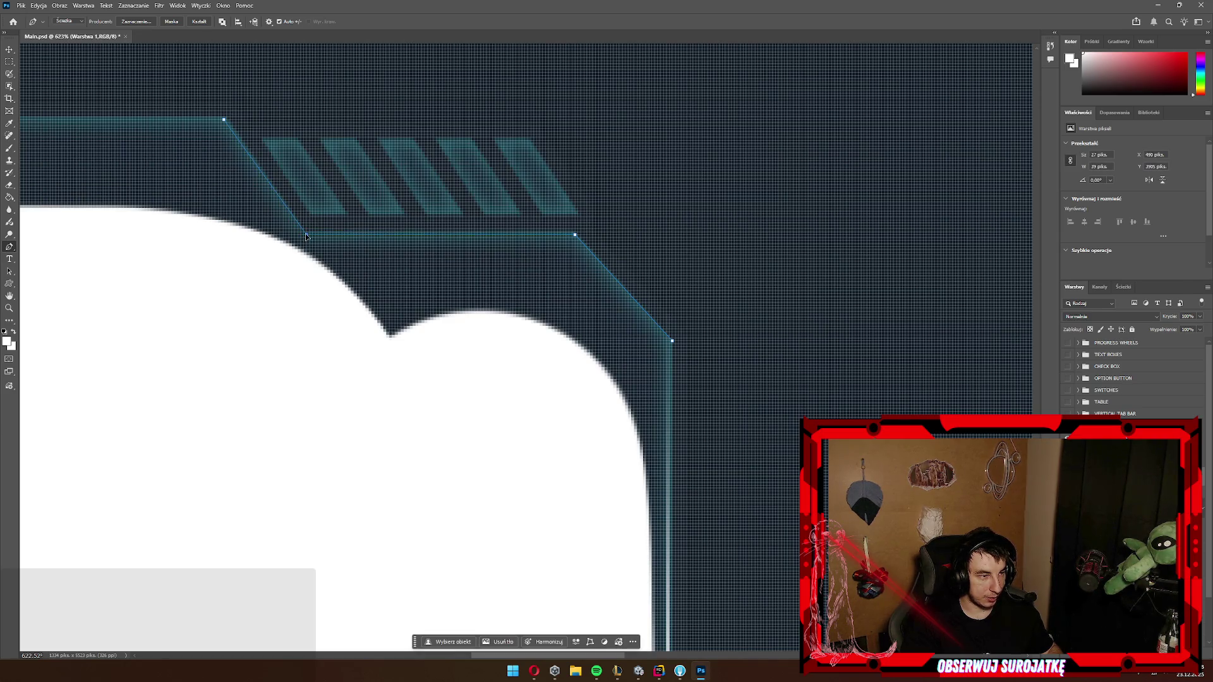
Step: Undo the white fill so the frame's empty dark interior shows again
{"action": "scroll", "coordinate": [101, 101], "scroll_direction": "left", "scroll_amount": 2}
{"action": "scroll", "coordinate": [120, 107], "scroll_direction": "left", "scroll_amount": 2}
{"action": "scroll", "coordinate": [382, 111], "scroll_direction": "up", "scroll_amount": 5}
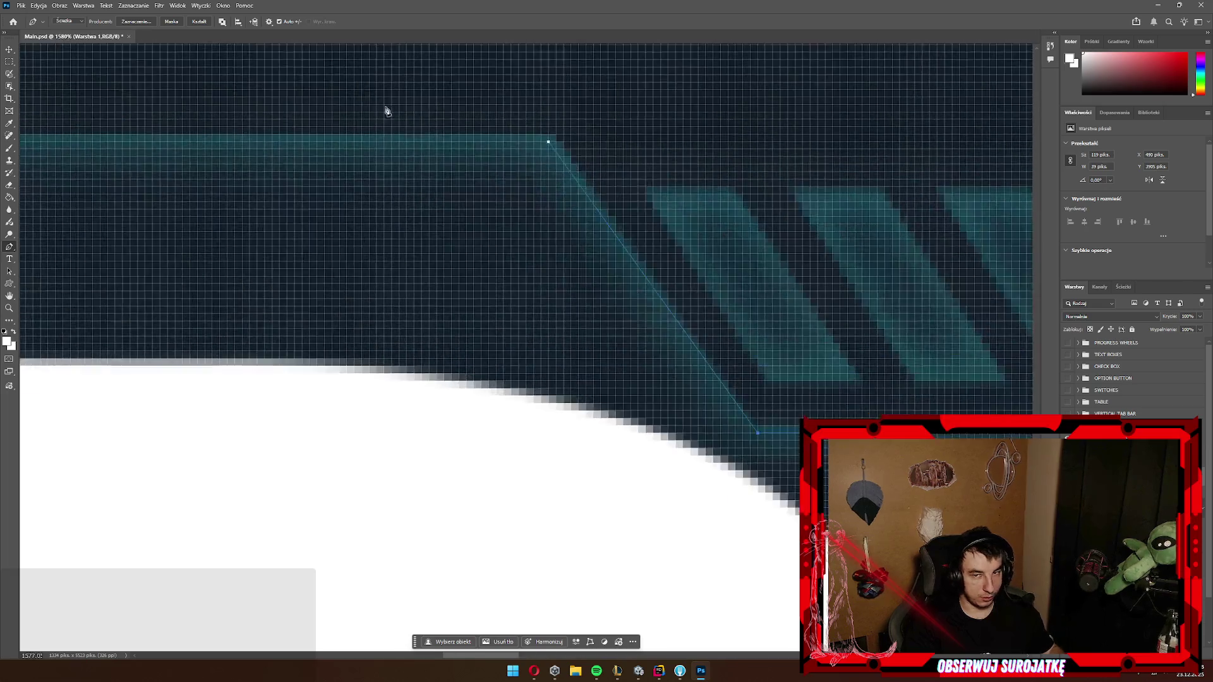
{"action": "scroll", "coordinate": [508, 151], "scroll_direction": "down", "scroll_amount": 5}
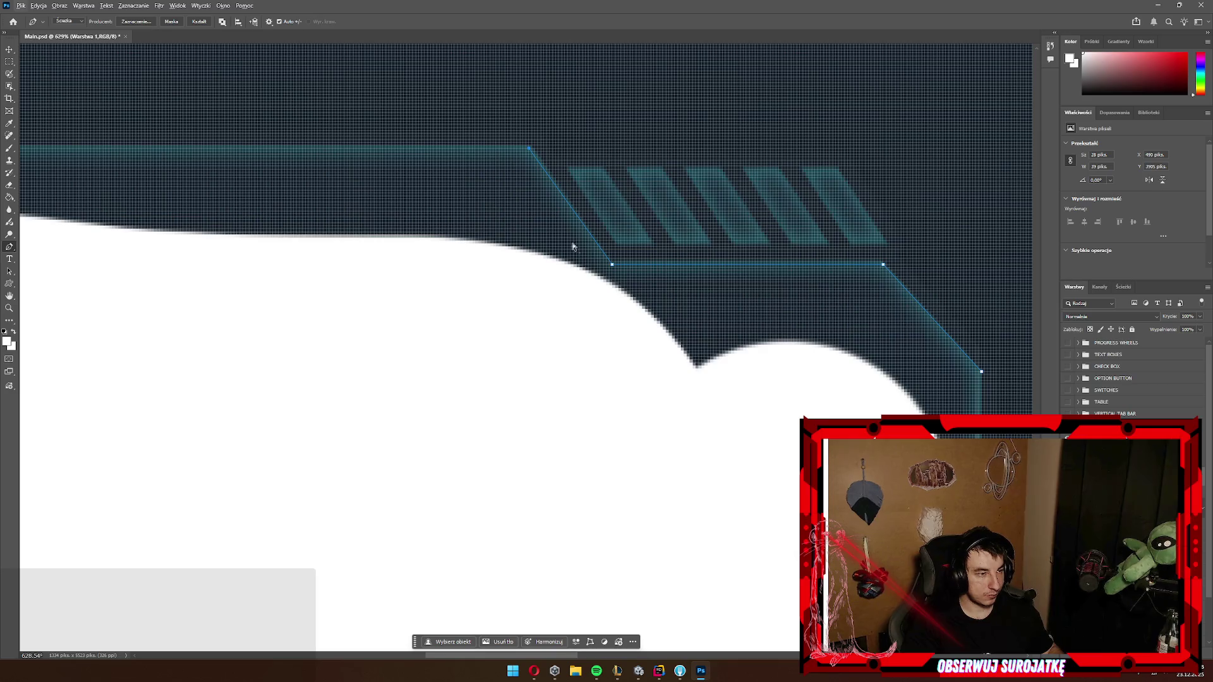
{"action": "scroll", "coordinate": [354, 236], "scroll_direction": "down", "scroll_amount": 3}
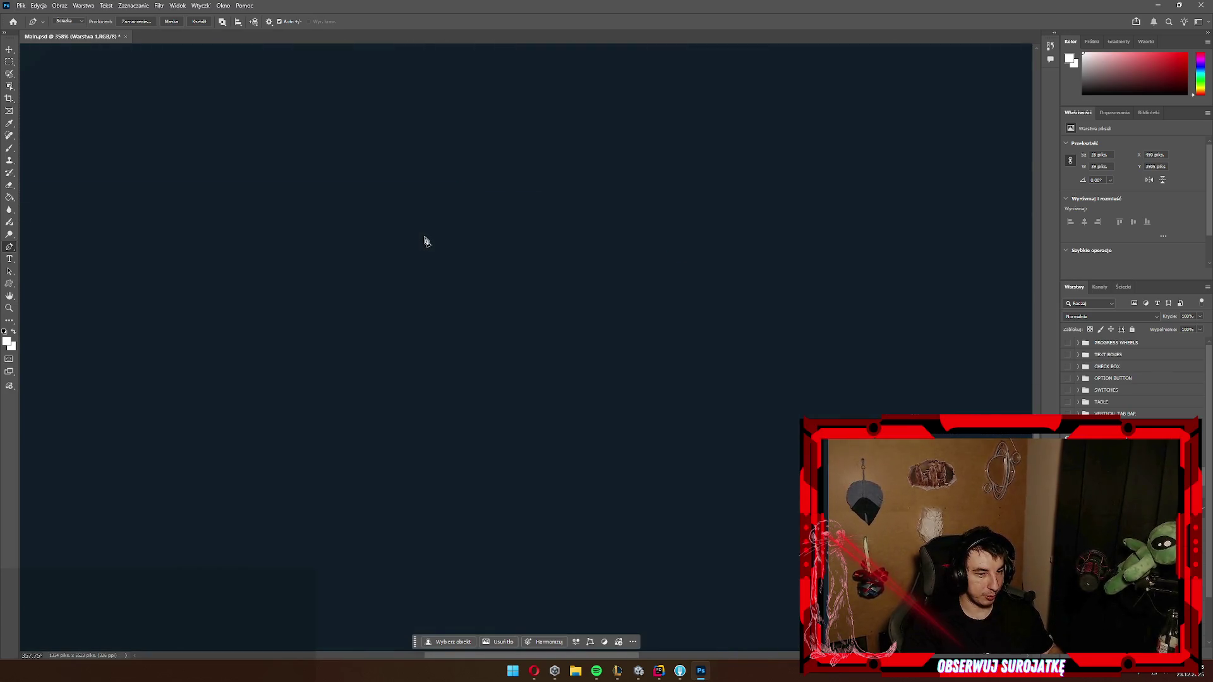
{"action": "scroll", "coordinate": [429, 237], "scroll_direction": "down", "scroll_amount": 15}
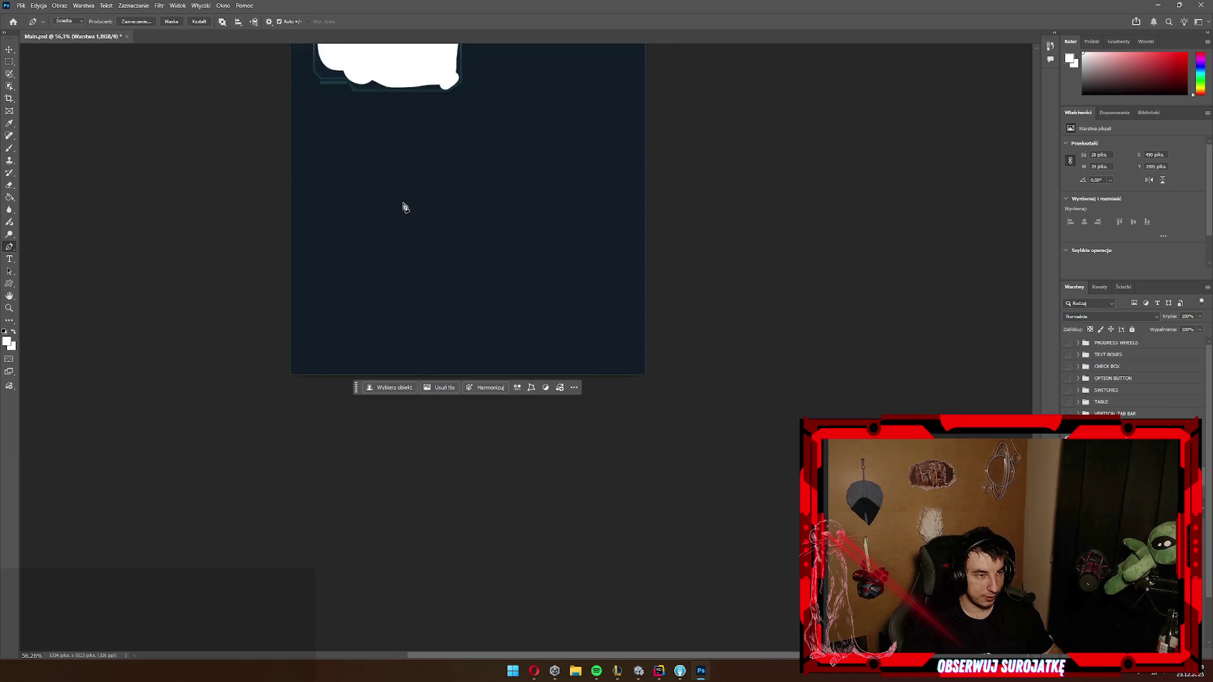
{"action": "scroll", "coordinate": [388, 136], "scroll_direction": "up", "scroll_amount": 15}
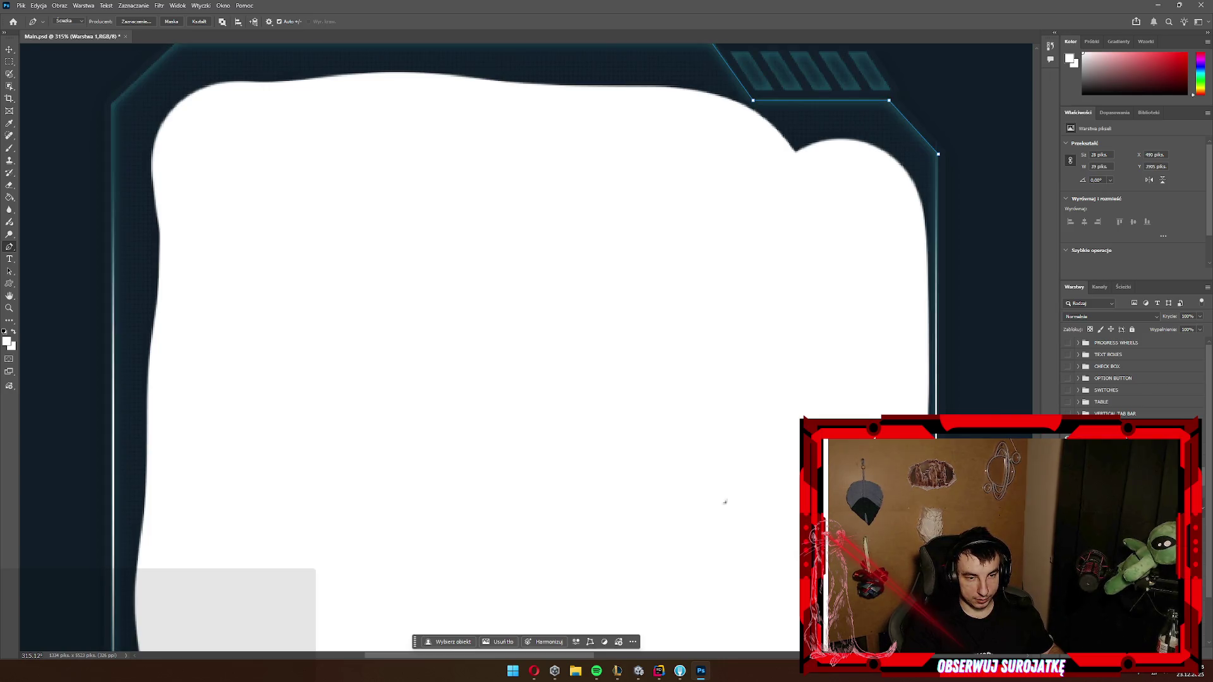
{"action": "key", "text": "ctrl+z"}
Step: Add pen anchors down the frame's top corner, angled corner and bottom-left corner
{"action": "scroll", "coordinate": [606, 177], "scroll_direction": "up", "scroll_amount": 3}
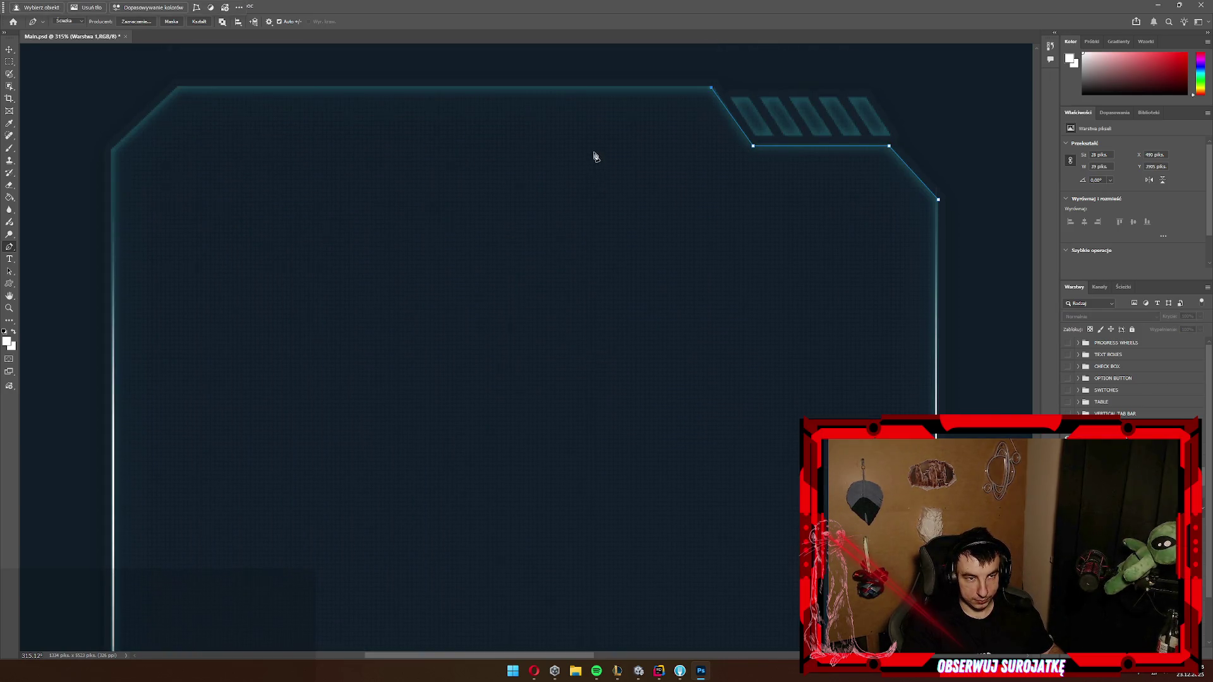
{"action": "scroll", "coordinate": [154, 206], "scroll_direction": "up", "scroll_amount": 6}
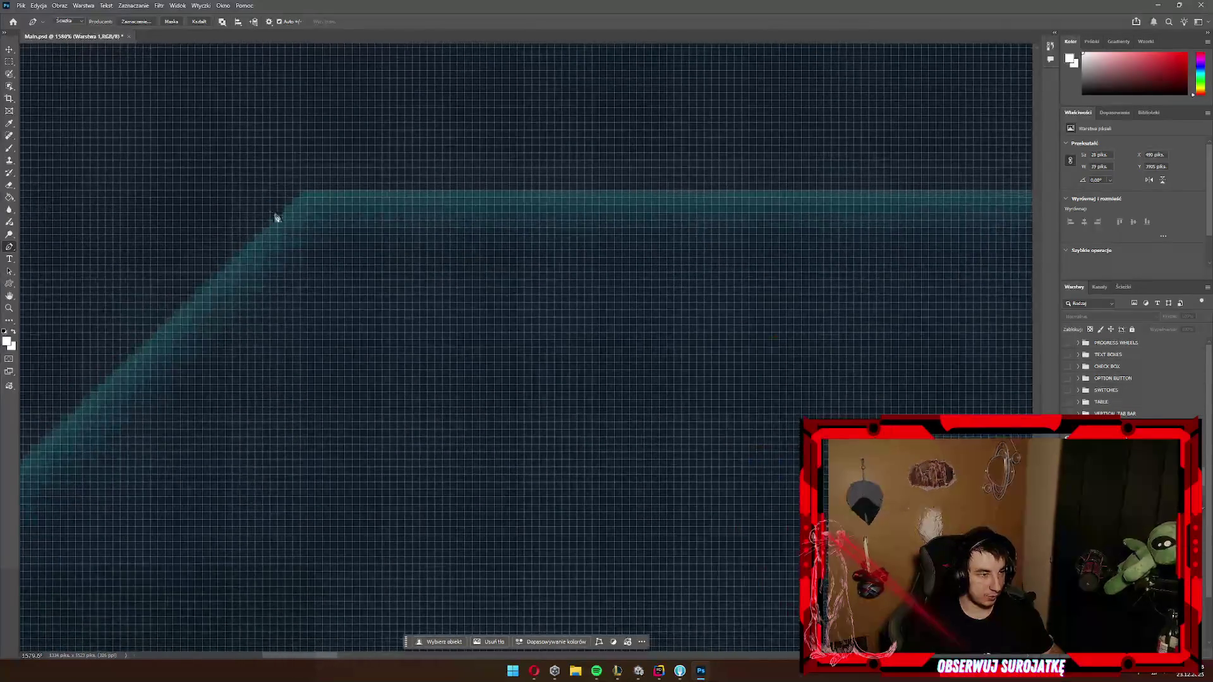
{"action": "left_click", "coordinate": [306, 191]}
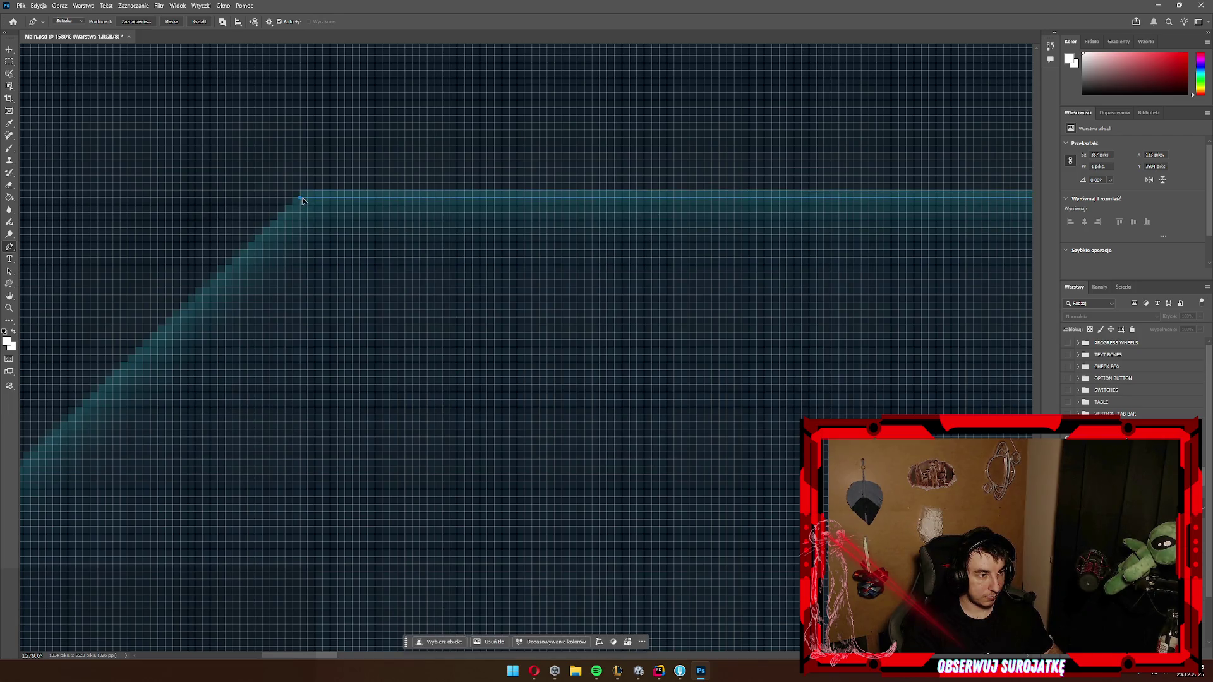
{"action": "scroll", "coordinate": [336, 268], "scroll_direction": "down", "scroll_amount": 3}
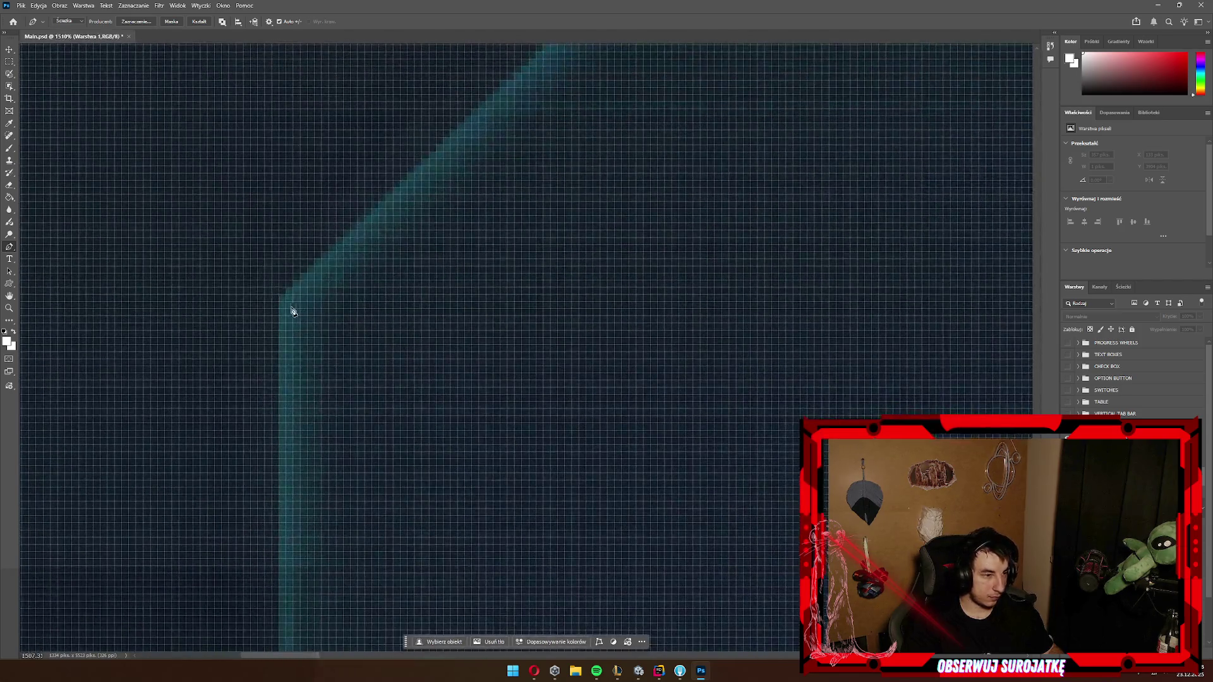
{"action": "left_click", "coordinate": [285, 300]}
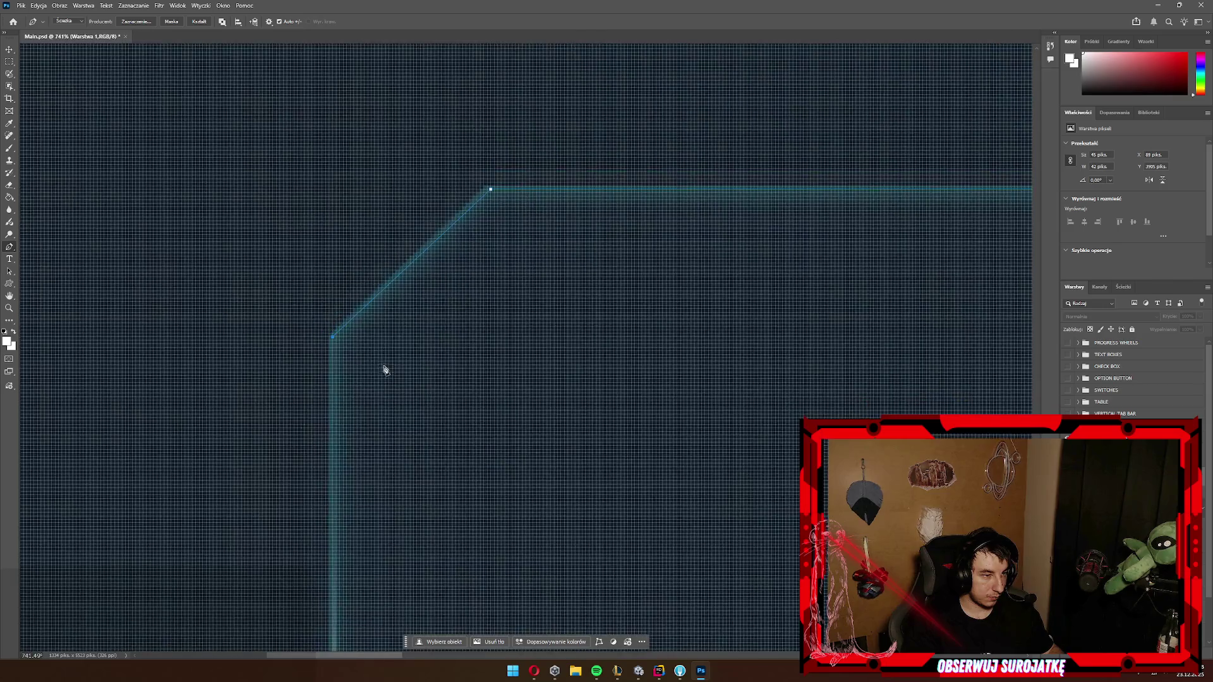
{"action": "scroll", "coordinate": [381, 369], "scroll_direction": "down", "scroll_amount": 5}
{"action": "scroll", "coordinate": [383, 372], "scroll_direction": "down", "scroll_amount": 3}
{"action": "scroll", "coordinate": [407, 373], "scroll_direction": "down", "scroll_amount": 4}
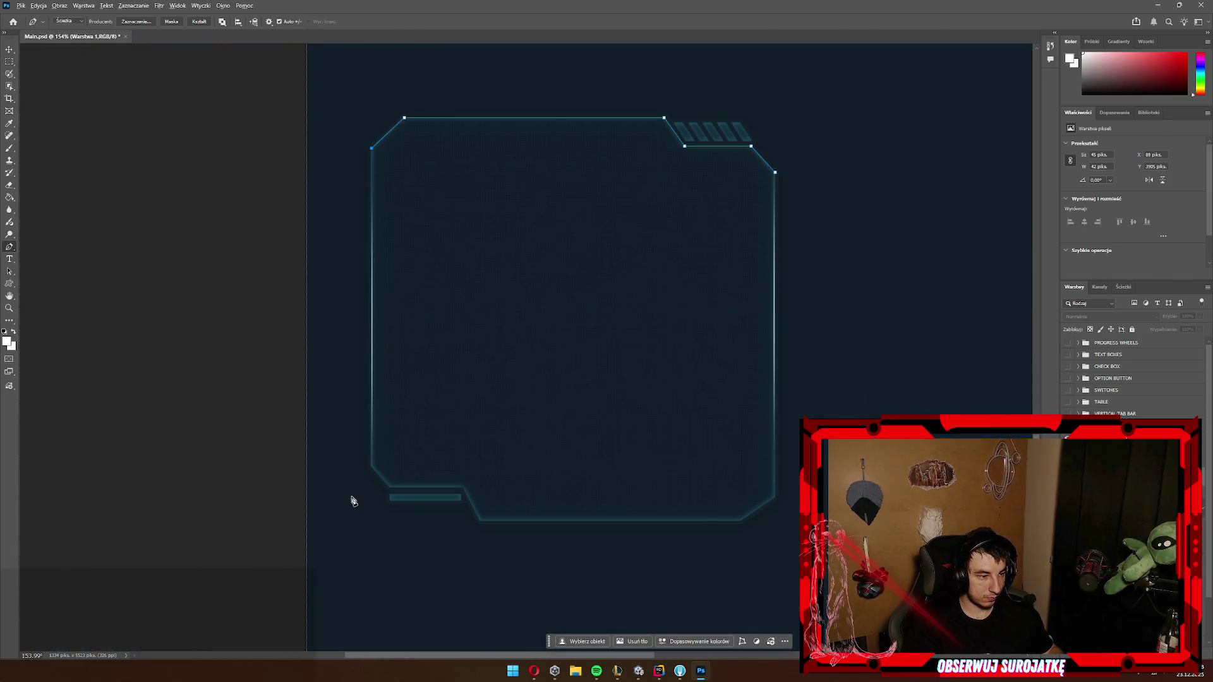
{"action": "scroll", "coordinate": [390, 499], "scroll_direction": "up", "scroll_amount": 4}
{"action": "scroll", "coordinate": [391, 500], "scroll_direction": "up", "scroll_amount": 5}
{"action": "left_click", "coordinate": [341, 339]}
{"action": "left_click", "coordinate": [487, 508]}
Step: Add anchors along the lower diagonals and bottom edge, then close the path at its start
{"action": "scroll", "coordinate": [457, 463], "scroll_direction": "down", "scroll_amount": 5}
{"action": "scroll", "coordinate": [427, 463], "scroll_direction": "up", "scroll_amount": 4}
{"action": "left_click", "coordinate": [436, 453]}
{"action": "scroll", "coordinate": [546, 493], "scroll_direction": "down", "scroll_amount": 4}
{"action": "scroll", "coordinate": [530, 556], "scroll_direction": "up", "scroll_amount": 5}
{"action": "left_click", "coordinate": [520, 543]}
{"action": "scroll", "coordinate": [601, 512], "scroll_direction": "down", "scroll_amount": 6}
{"action": "scroll", "coordinate": [787, 515], "scroll_direction": "up", "scroll_amount": 2}
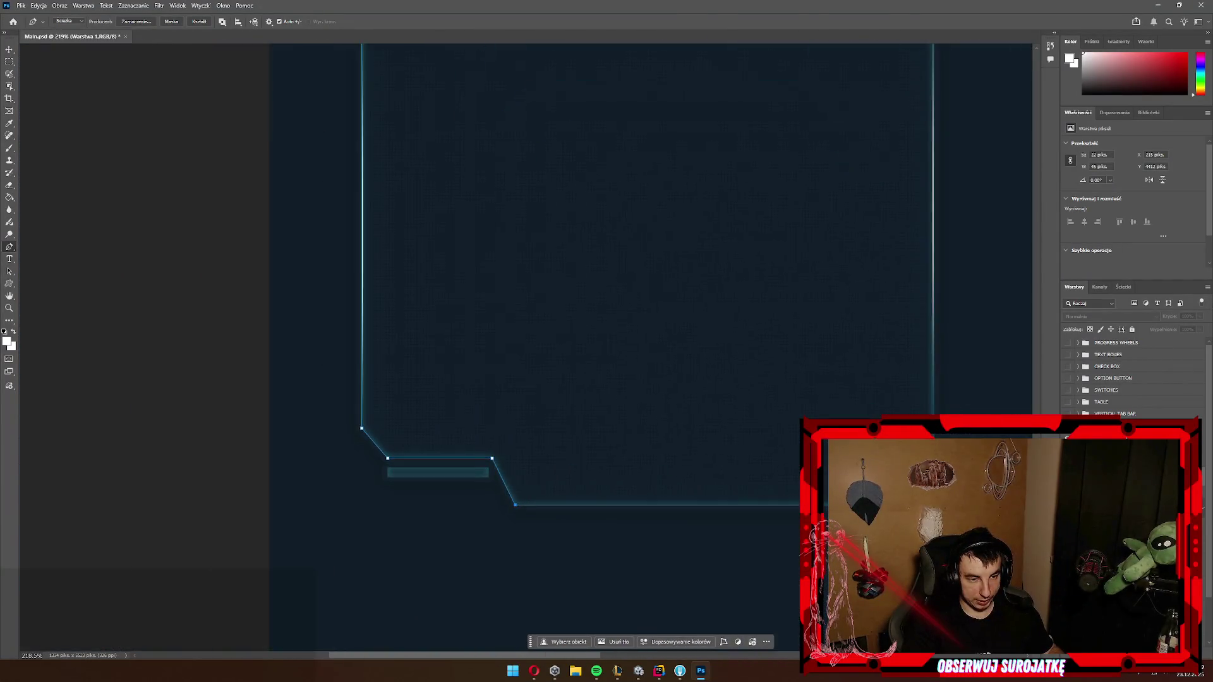
{"action": "scroll", "coordinate": [935, 496], "scroll_direction": "up", "scroll_amount": 5}
{"action": "left_click", "coordinate": [740, 532]}
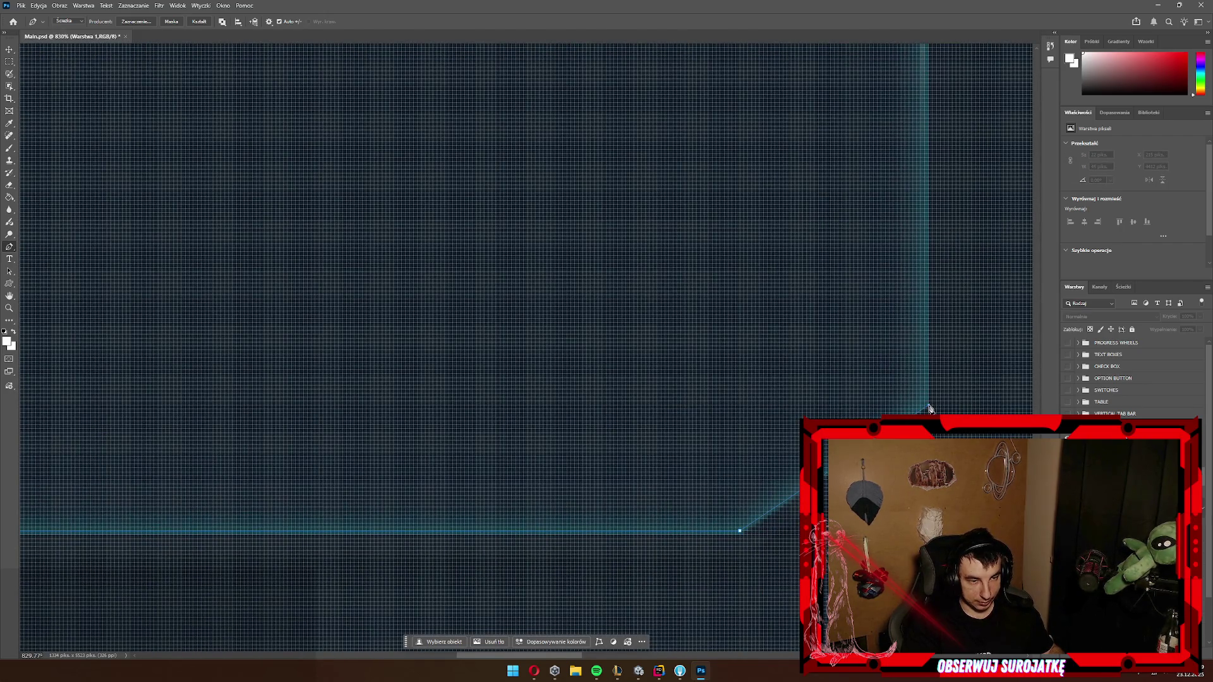
{"action": "left_click", "coordinate": [929, 409]}
Step: Nudge the closed path slightly up-left to line up with the frame outline
{"action": "scroll", "coordinate": [822, 354], "scroll_direction": "down", "scroll_amount": 10}
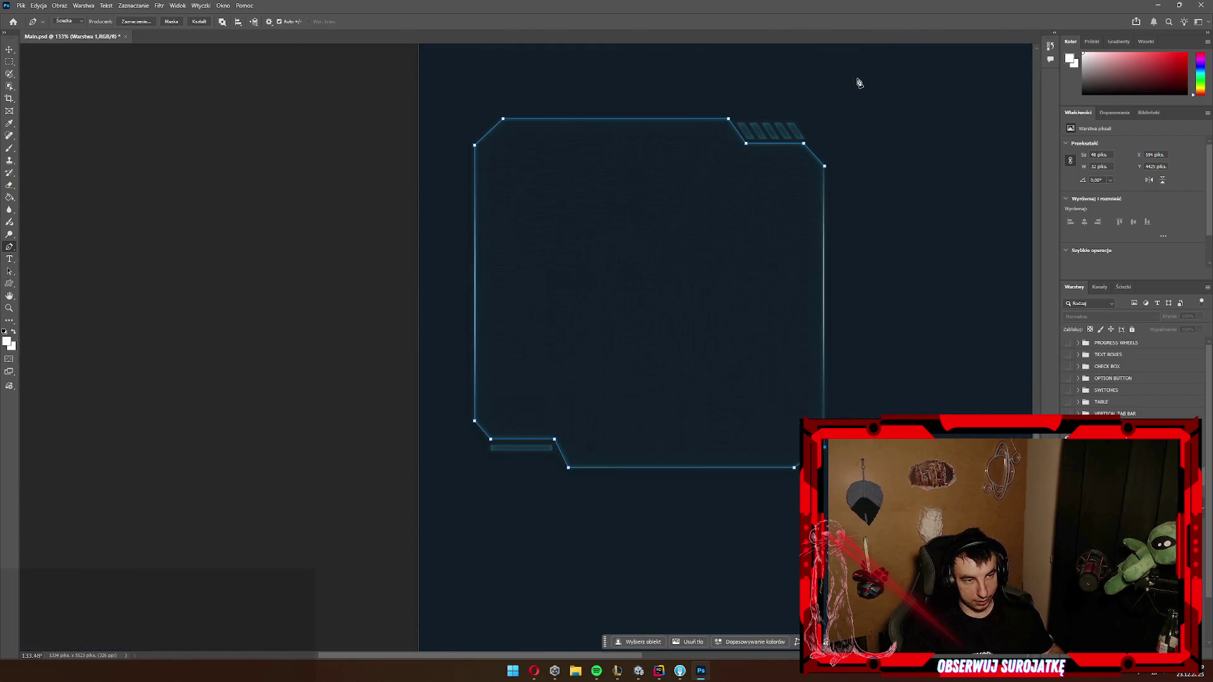
{"action": "scroll", "coordinate": [856, 95], "scroll_direction": "up", "scroll_amount": 6}
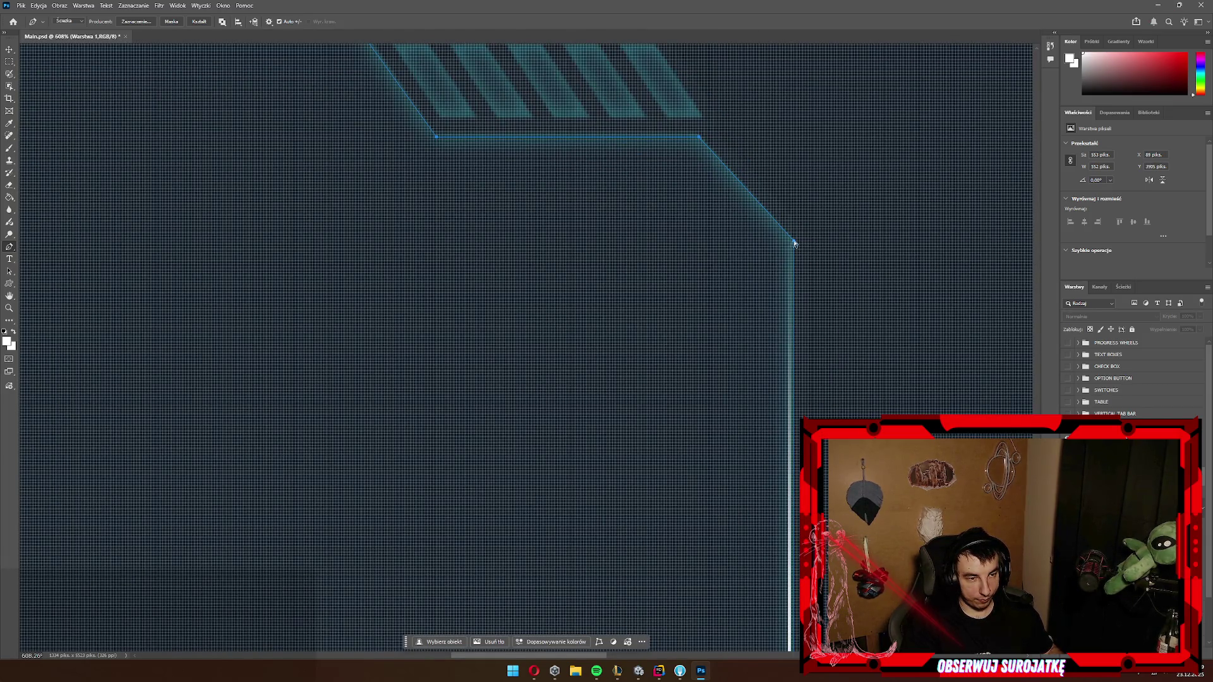
{"action": "left_click_drag", "start_coordinate": [795, 247], "coordinate": [792, 244]}
{"action": "right_click", "coordinate": [793, 244]}
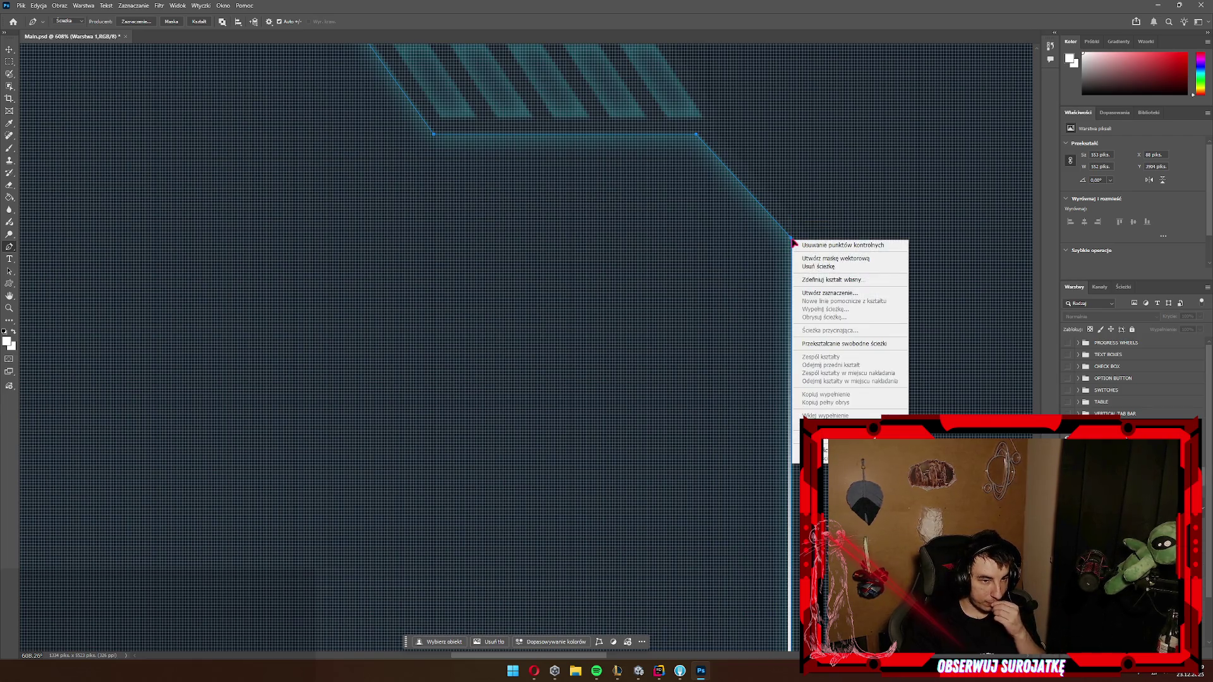
Step: Define a new custom shape from the frame path and begin Free Transform Path
{"action": "left_click", "coordinate": [853, 281]}
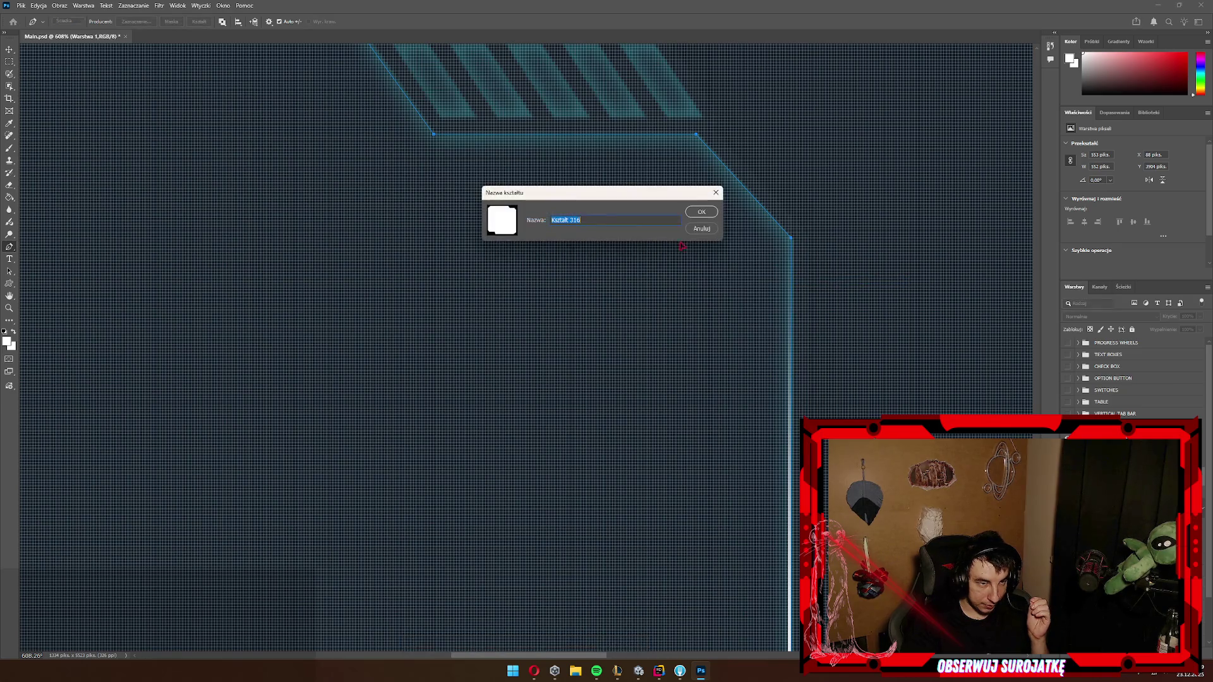
{"action": "left_click", "coordinate": [704, 213]}
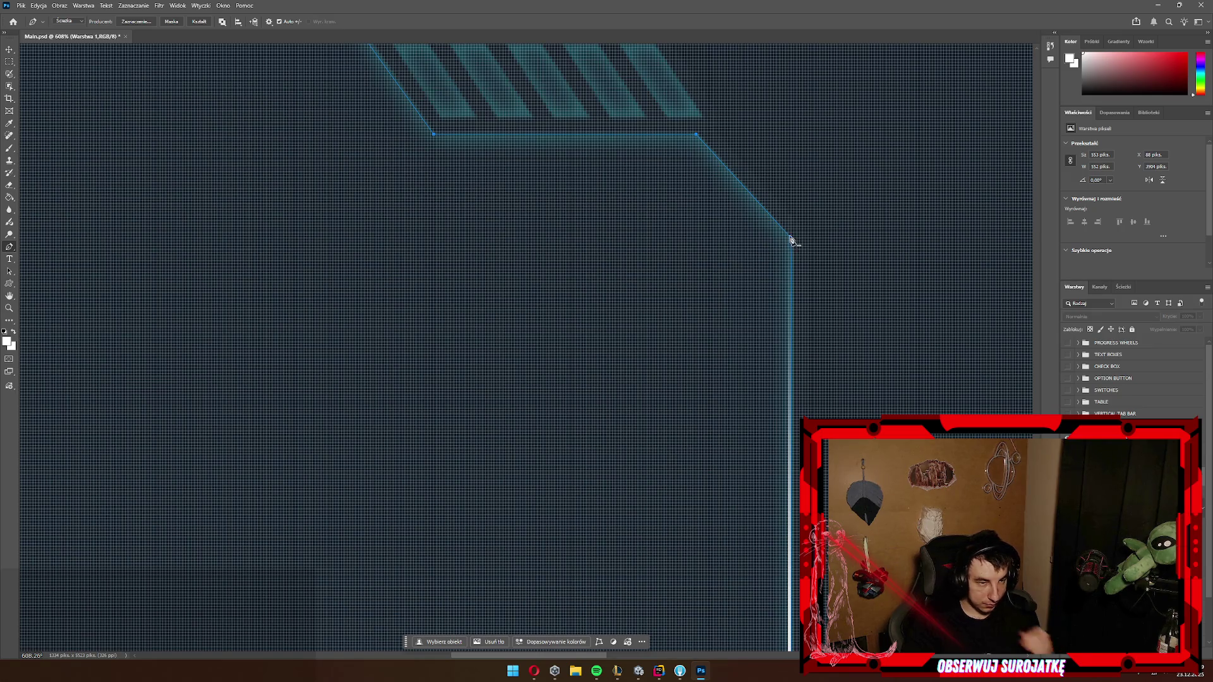
{"action": "right_click", "coordinate": [790, 239]}
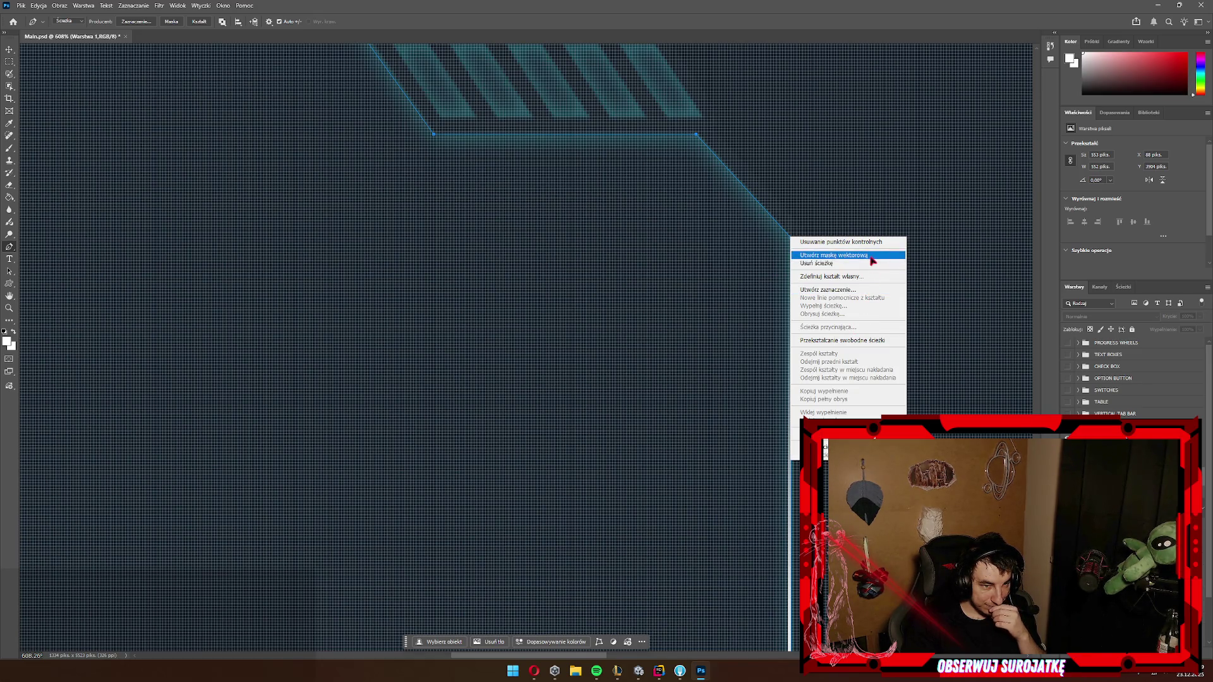
{"action": "left_click", "coordinate": [869, 342]}
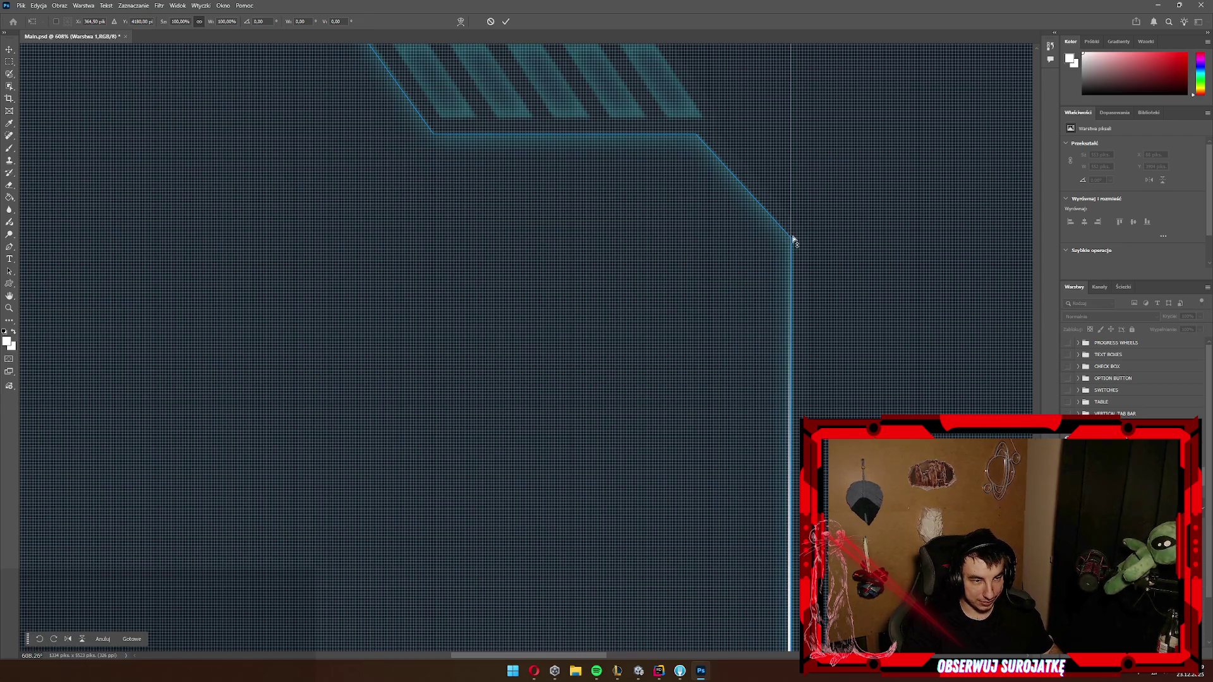
Step: Commit the path transform, then open and dismiss the path's context menu
{"action": "right_click", "coordinate": [783, 246]}
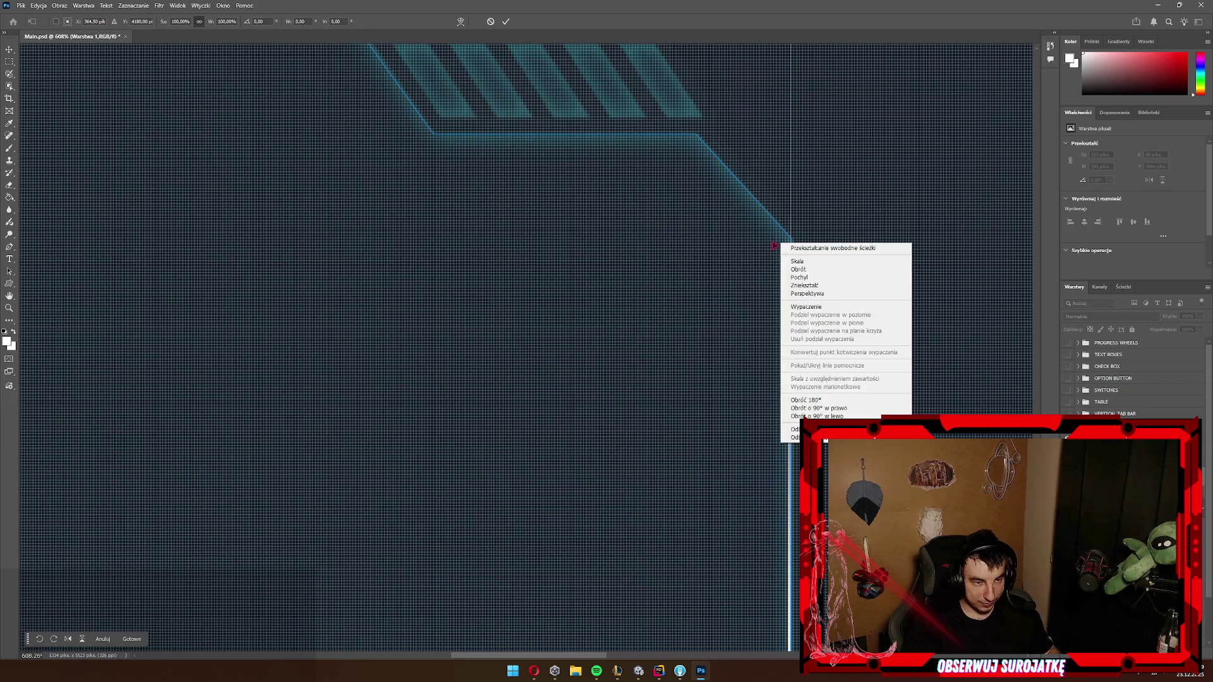
{"action": "key", "text": "Escape"}
{"action": "scroll", "coordinate": [798, 254], "scroll_direction": "right", "scroll_amount": 2}
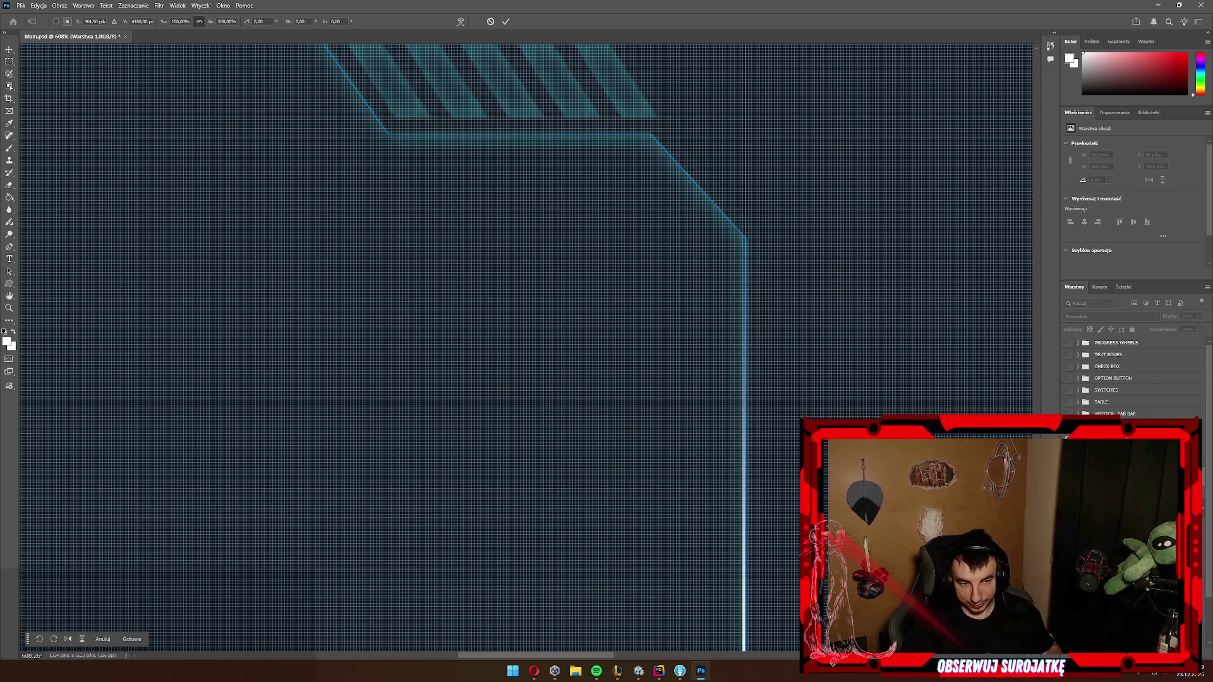
{"action": "key", "text": "Return"}
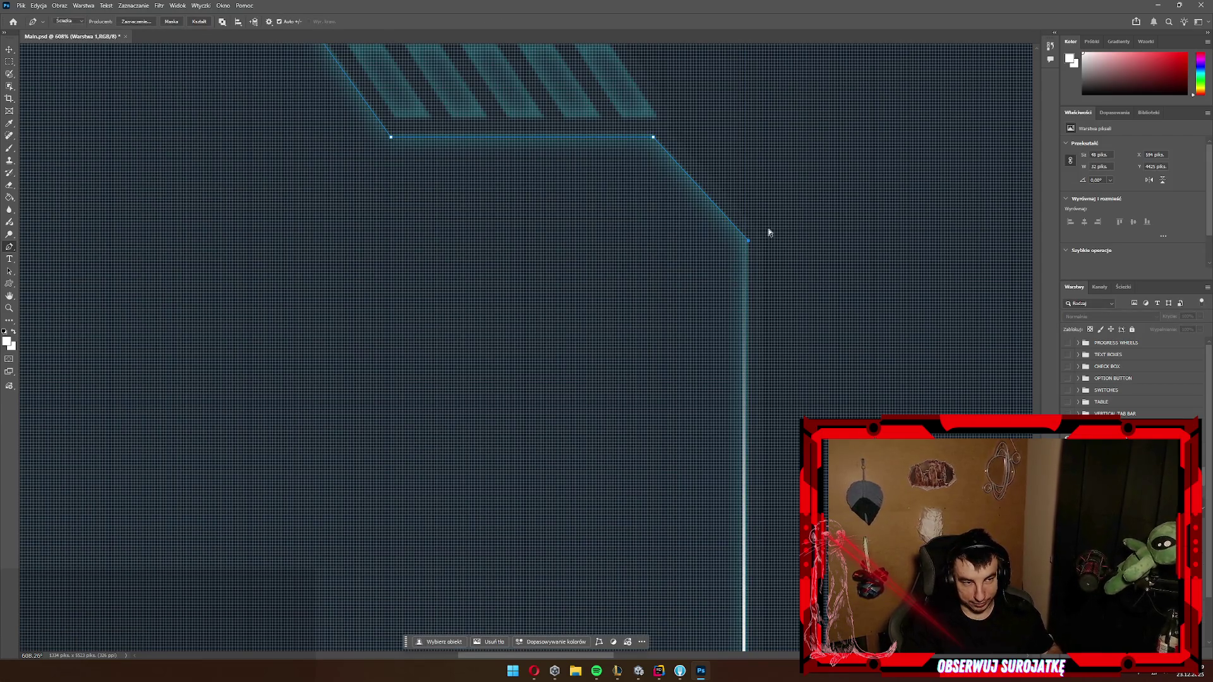
{"action": "right_click", "coordinate": [749, 244]}
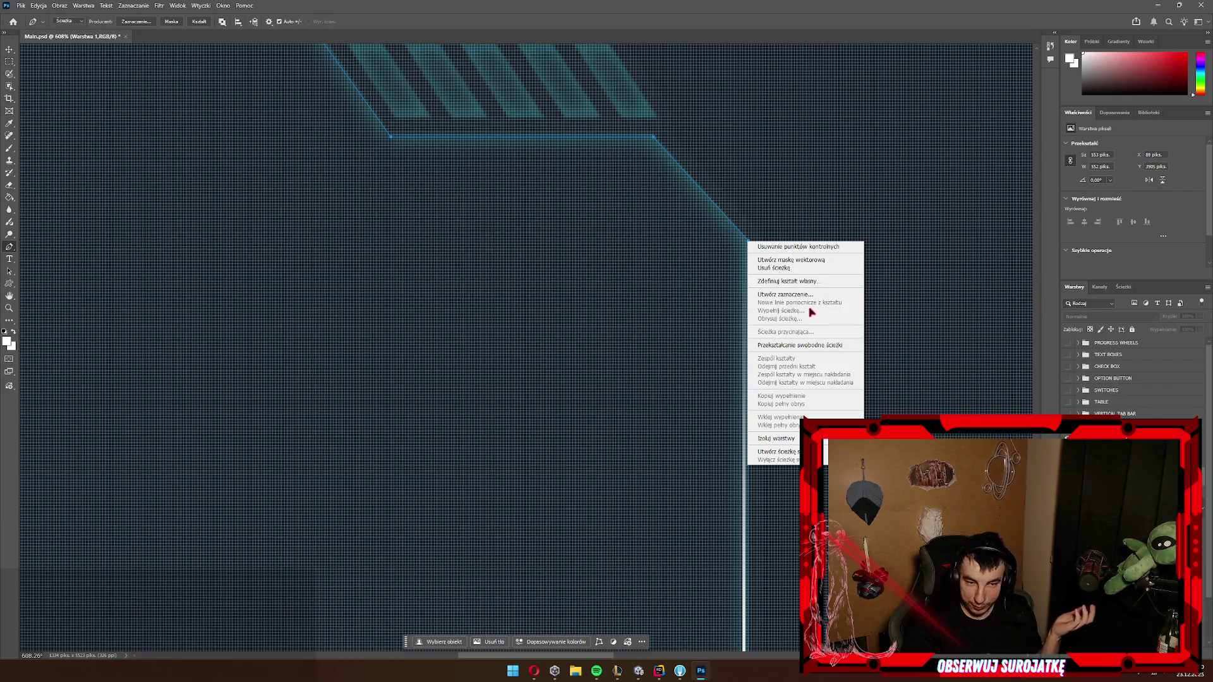
{"action": "key", "text": "Escape"}
{"action": "scroll", "coordinate": [753, 249], "scroll_direction": "down", "scroll_amount": 5}
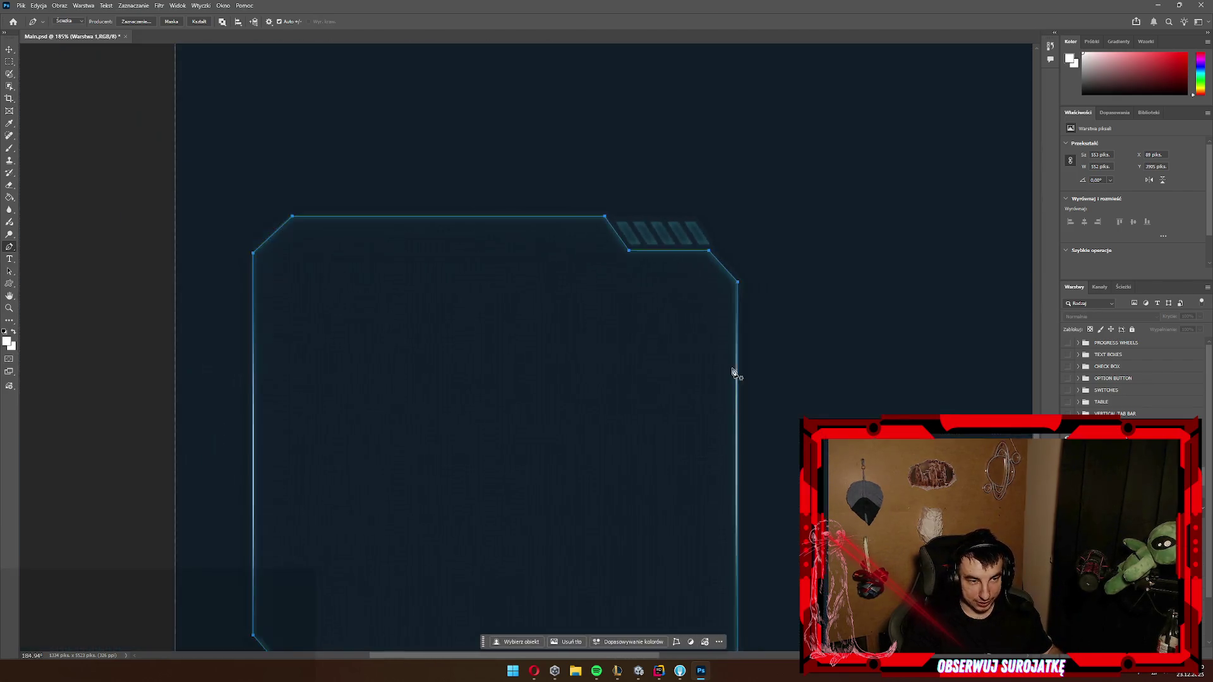
{"action": "scroll", "coordinate": [739, 442], "scroll_direction": "up", "scroll_amount": 2}
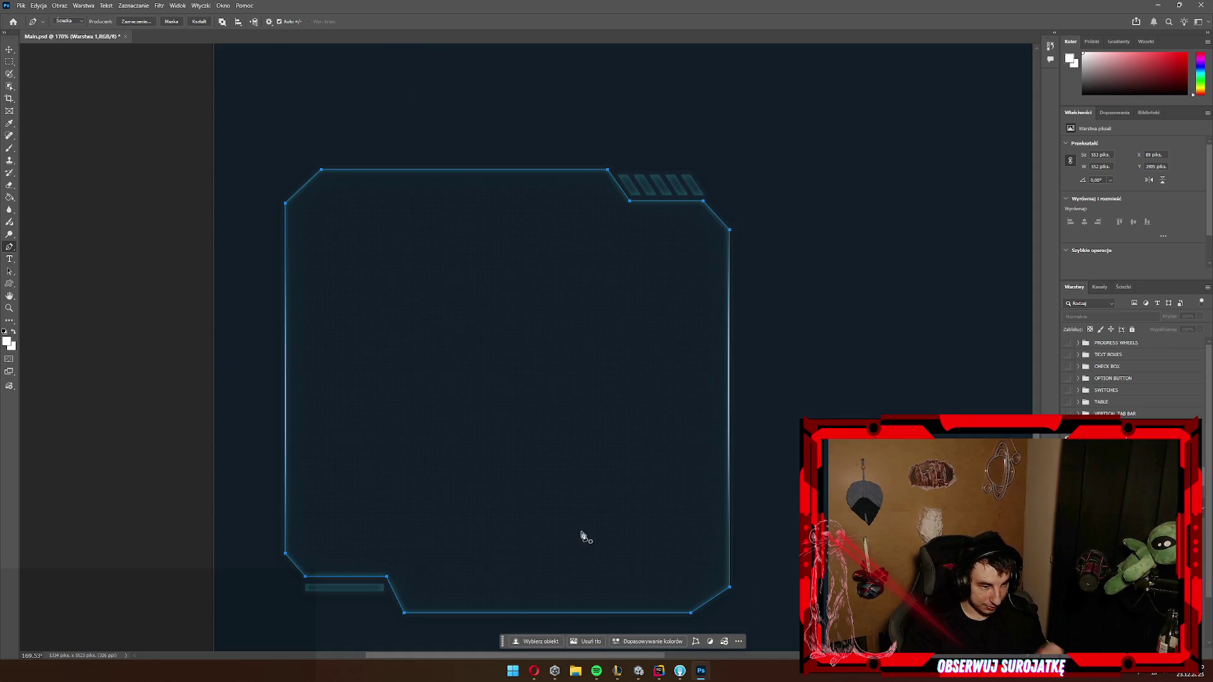
{"action": "scroll", "coordinate": [691, 250], "scroll_direction": "up", "scroll_amount": 2}
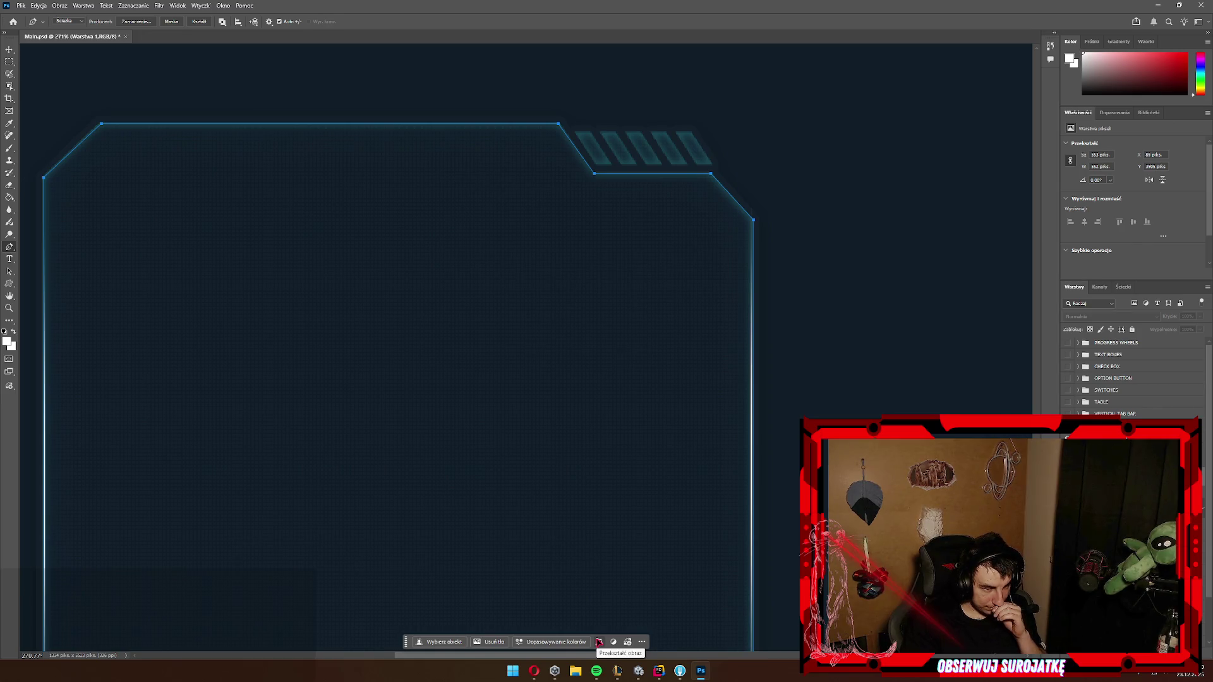
{"action": "left_click", "coordinate": [599, 642]}
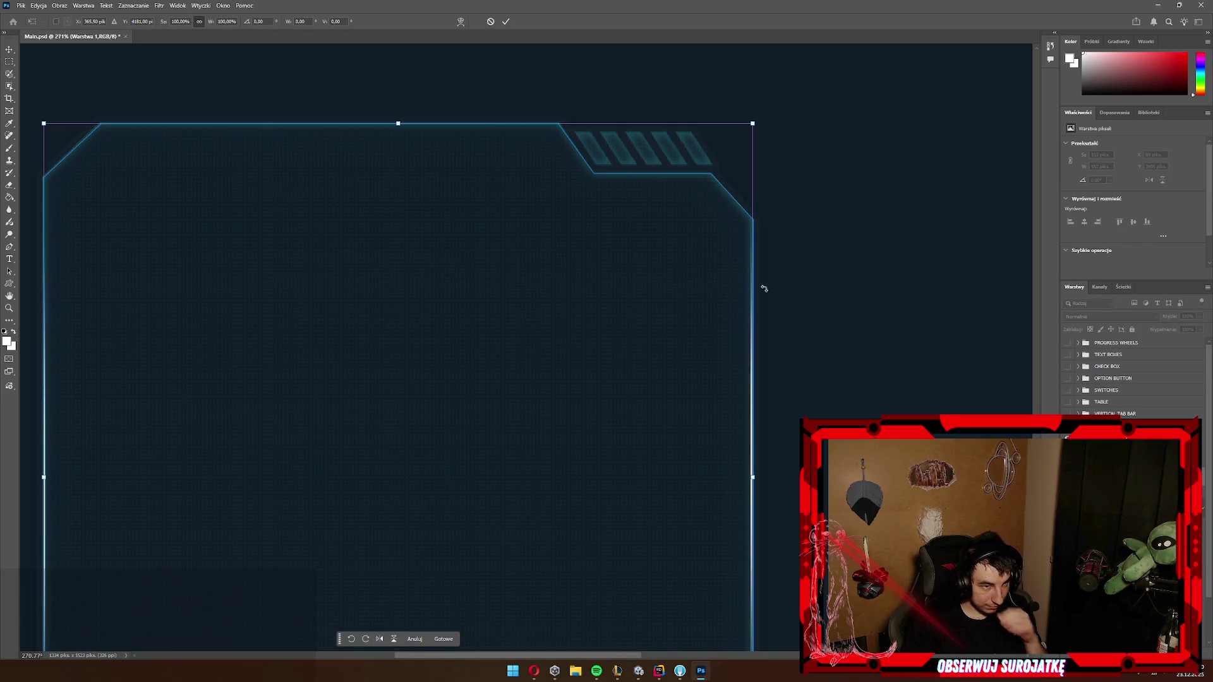
{"action": "right_click", "coordinate": [759, 235]}
{"action": "left_click", "coordinate": [840, 180]}
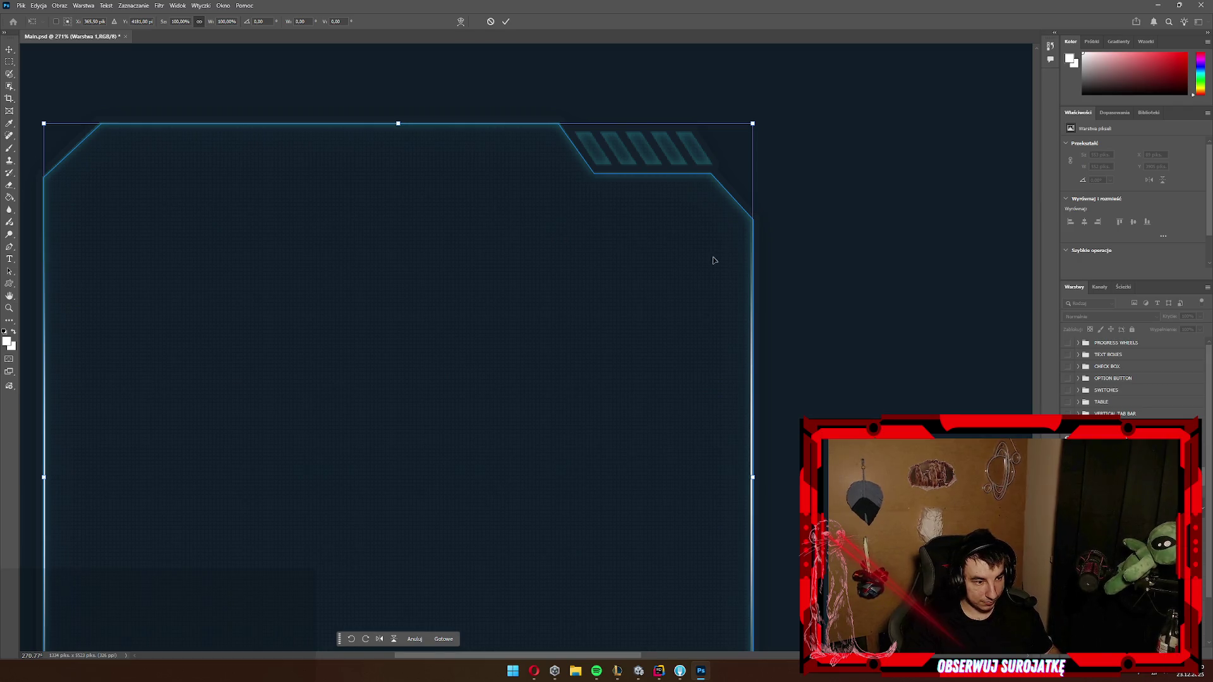
{"action": "left_click", "coordinate": [423, 639]}
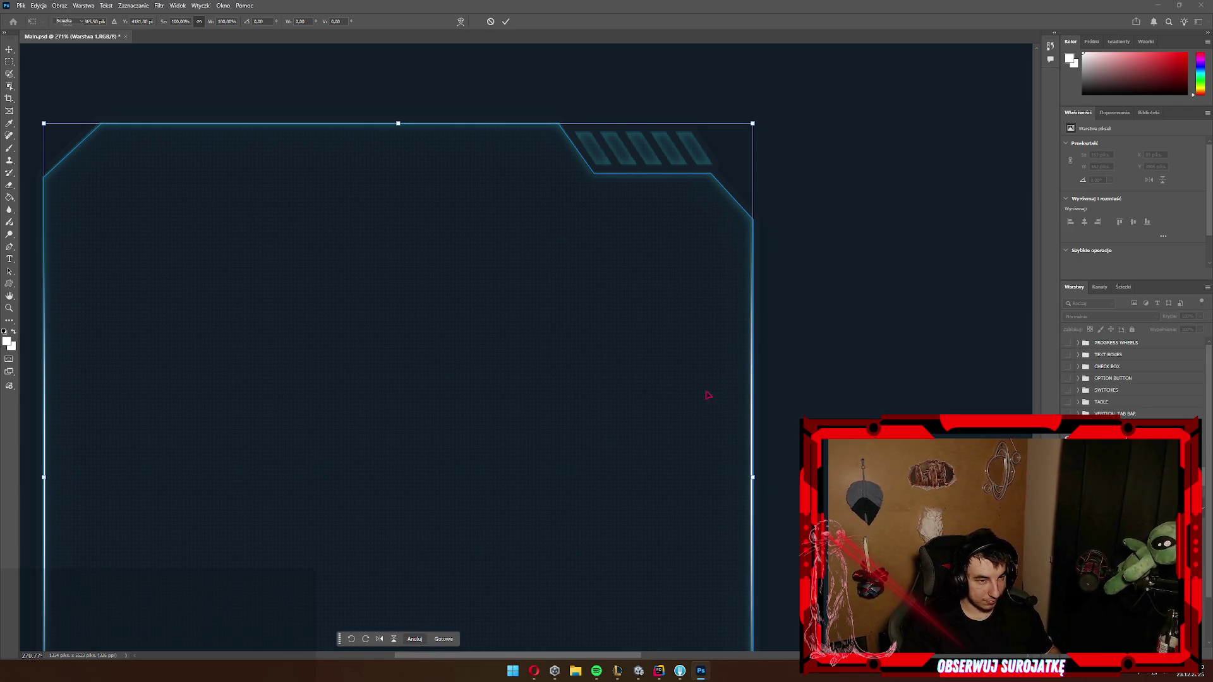
{"action": "key", "text": "p"}
{"action": "scroll", "coordinate": [760, 226], "scroll_direction": "up", "scroll_amount": 2}
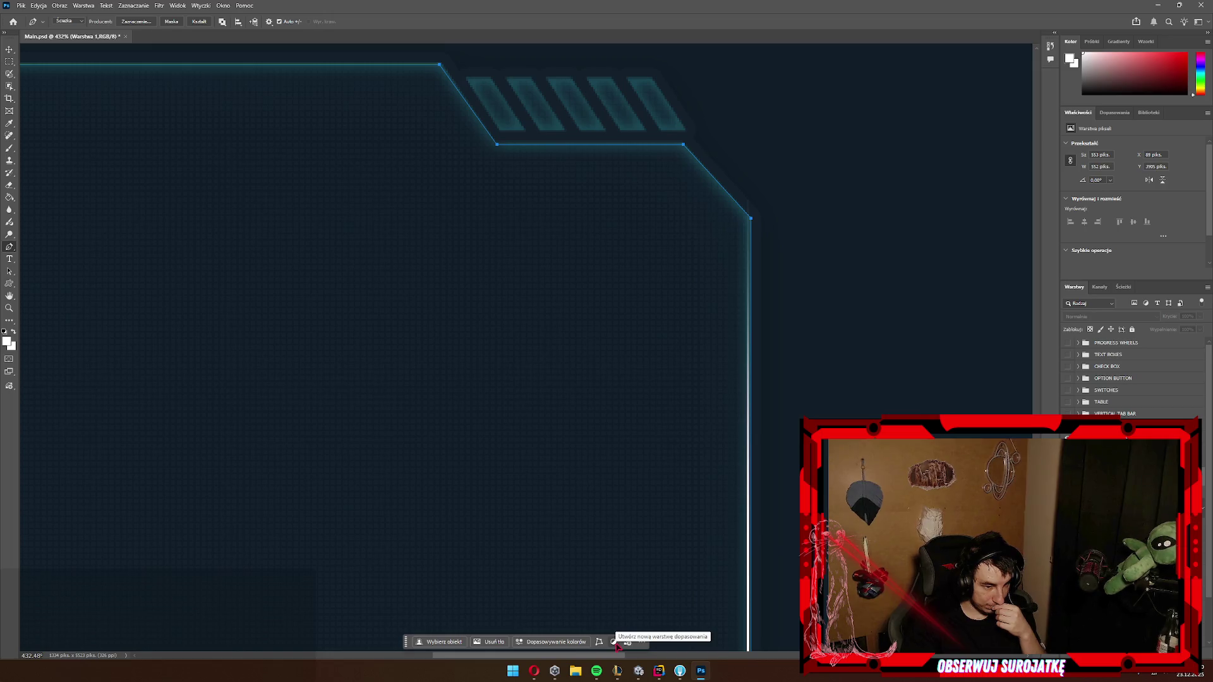
{"action": "left_click", "coordinate": [643, 643]}
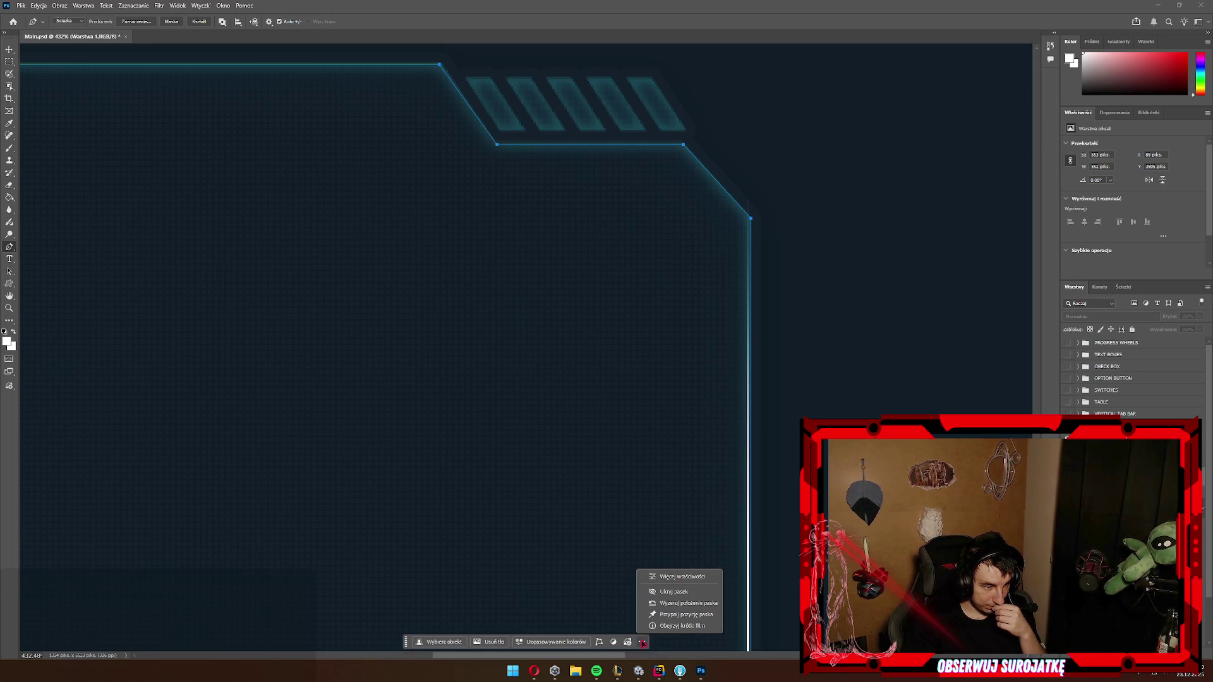
{"action": "right_click", "coordinate": [741, 237]}
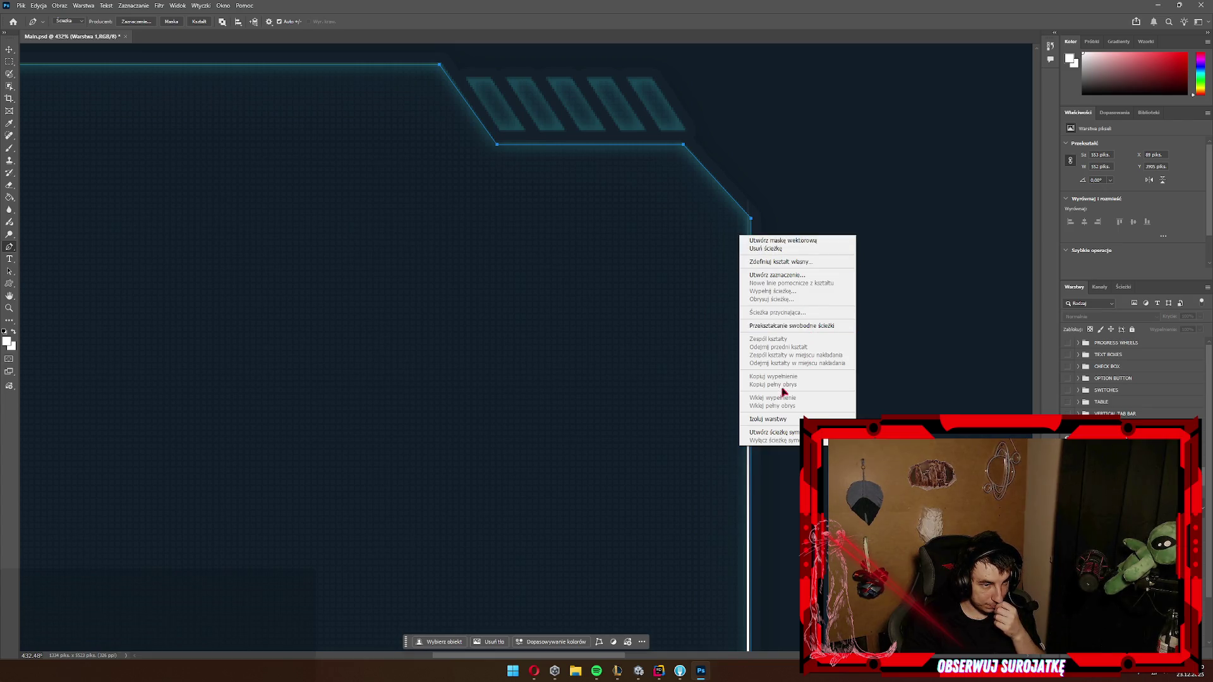
{"action": "left_click", "coordinate": [805, 276]}
Step: Confirm Make Selection and paint-bucket the frame-shaped selection solid white, past the hidden-layer warning
{"action": "left_click", "coordinate": [658, 190]}
{"action": "scroll", "coordinate": [631, 253], "scroll_direction": "down", "scroll_amount": 5, "text": "alt"}
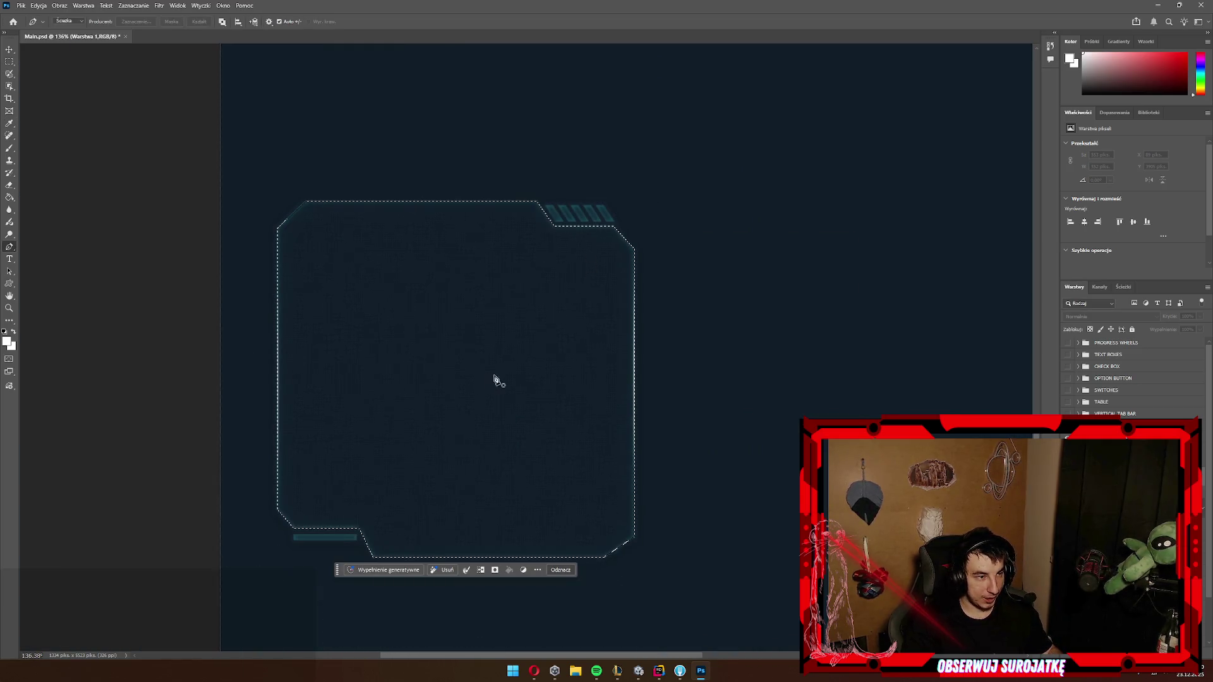
{"action": "left_click", "coordinate": [9, 197]}
{"action": "left_click", "coordinate": [448, 439]}
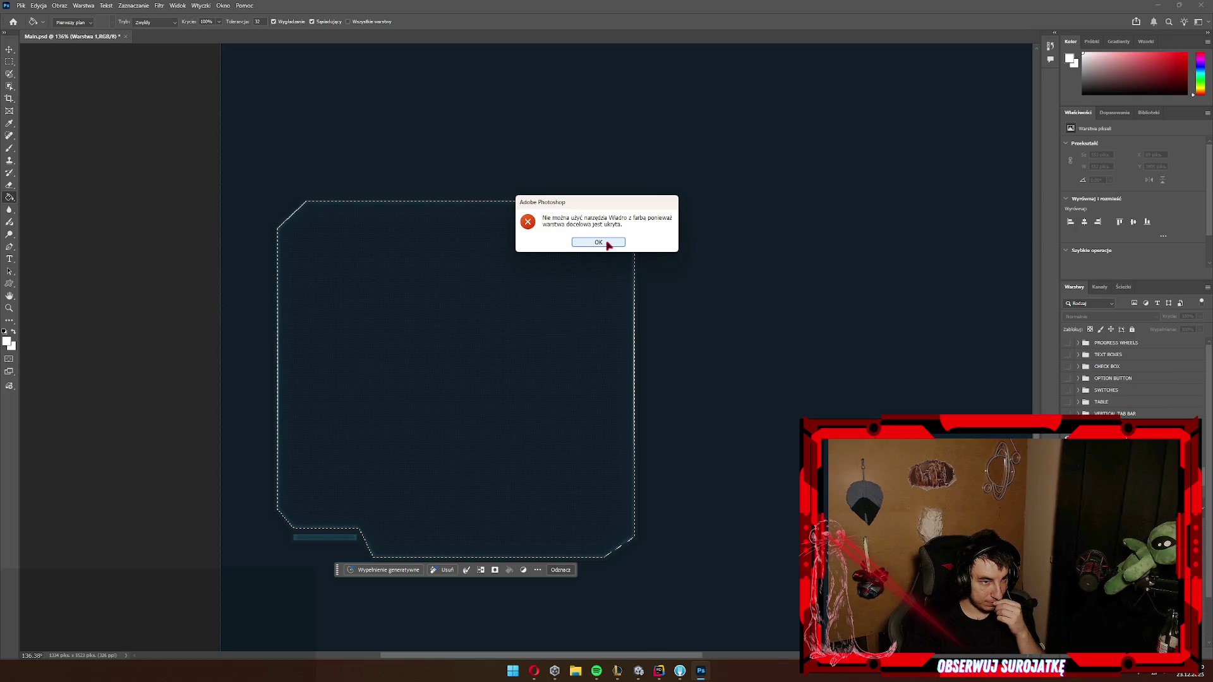
{"action": "left_click", "coordinate": [599, 242]}
{"action": "left_click", "coordinate": [452, 323]}
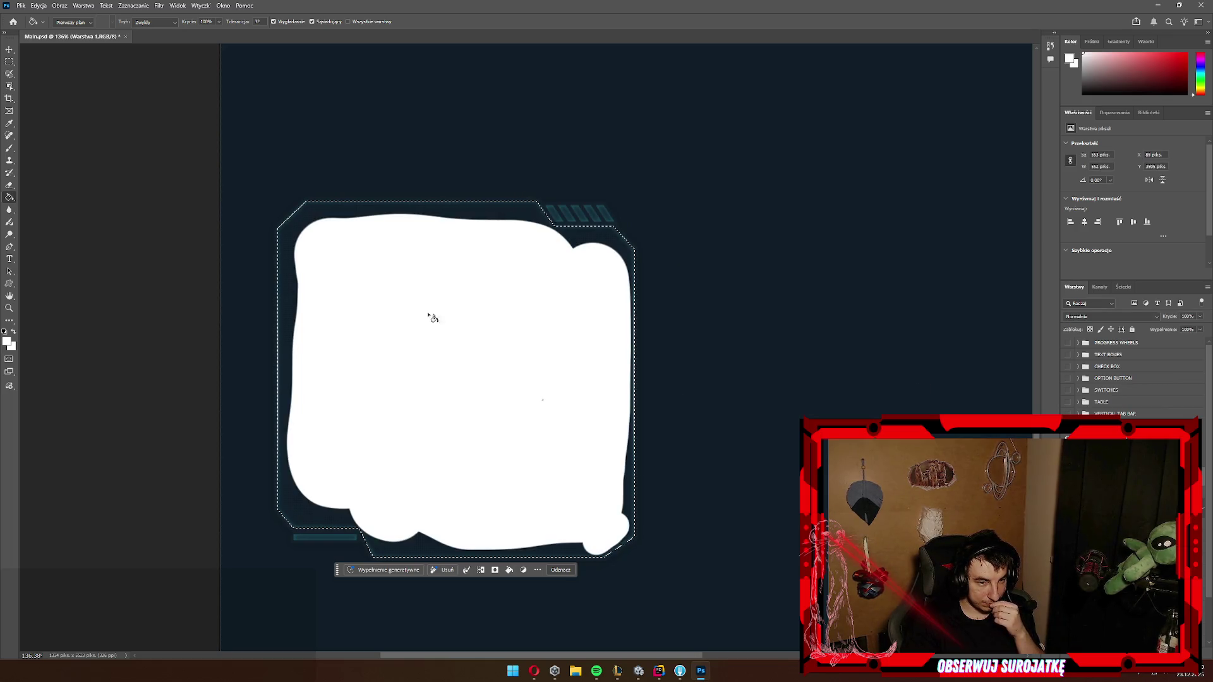
{"action": "left_click", "coordinate": [317, 216]}
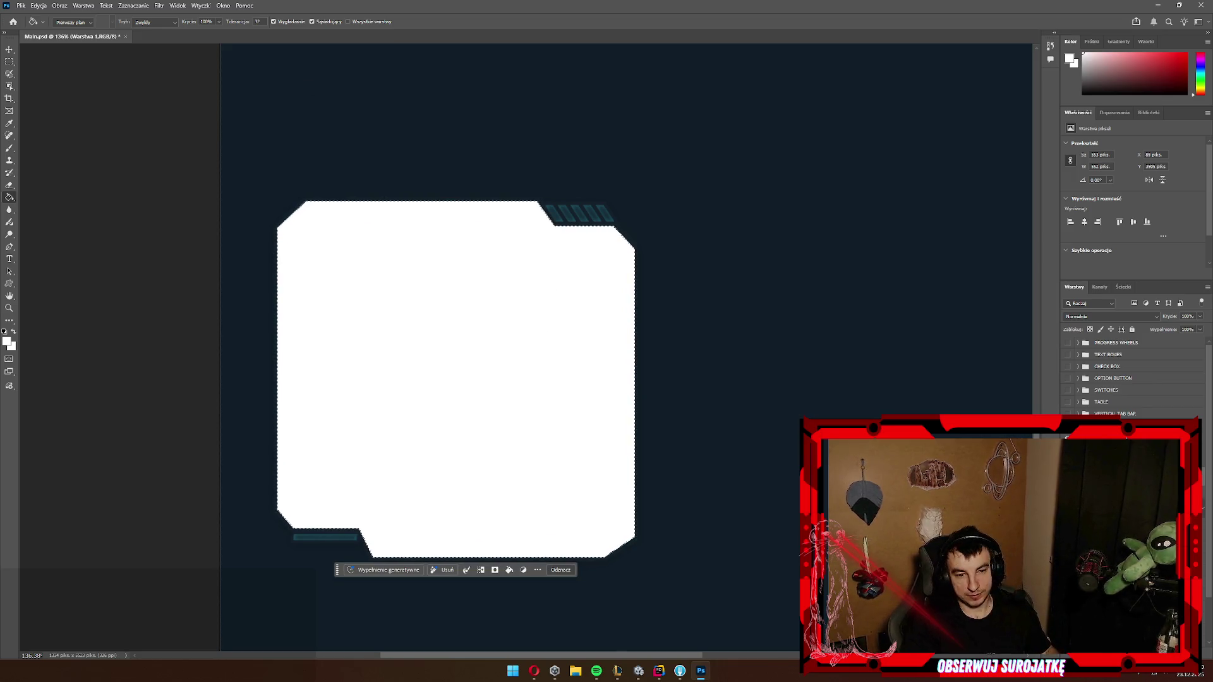
{"action": "right_click", "coordinate": [1099, 474]}
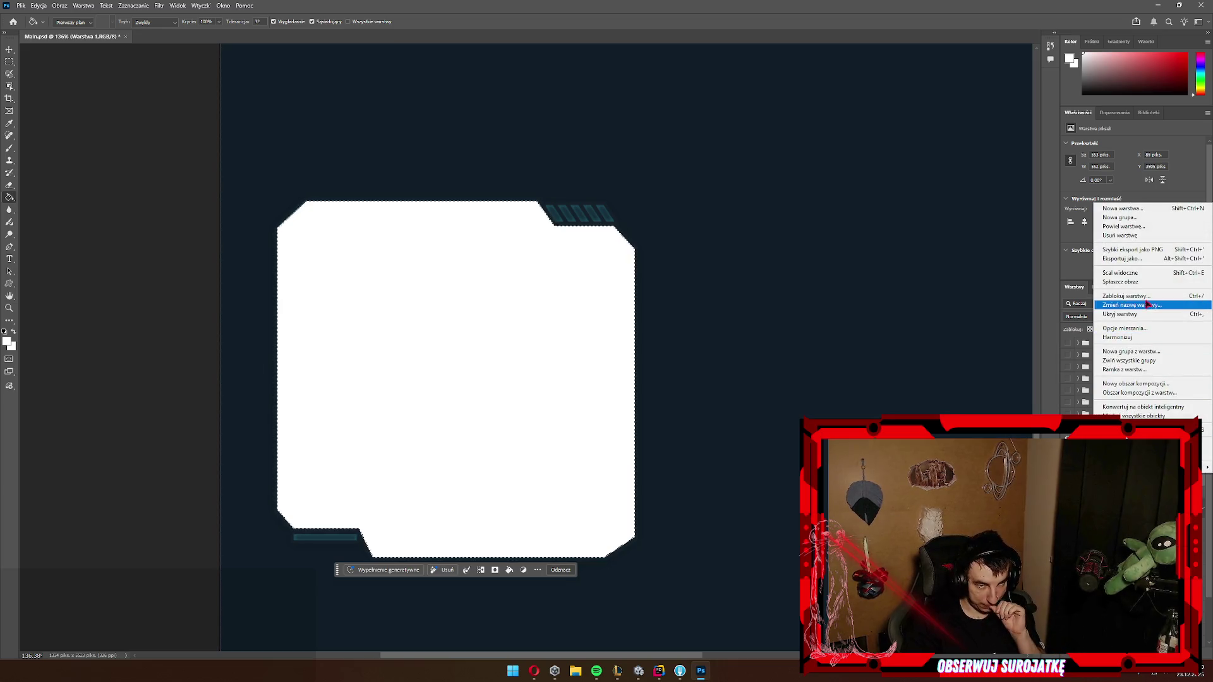
Step: Export the layer as a 553×552 PNG named MapMask into the Unity project's assets, then return to Unity
{"action": "left_click", "coordinate": [1160, 263]}
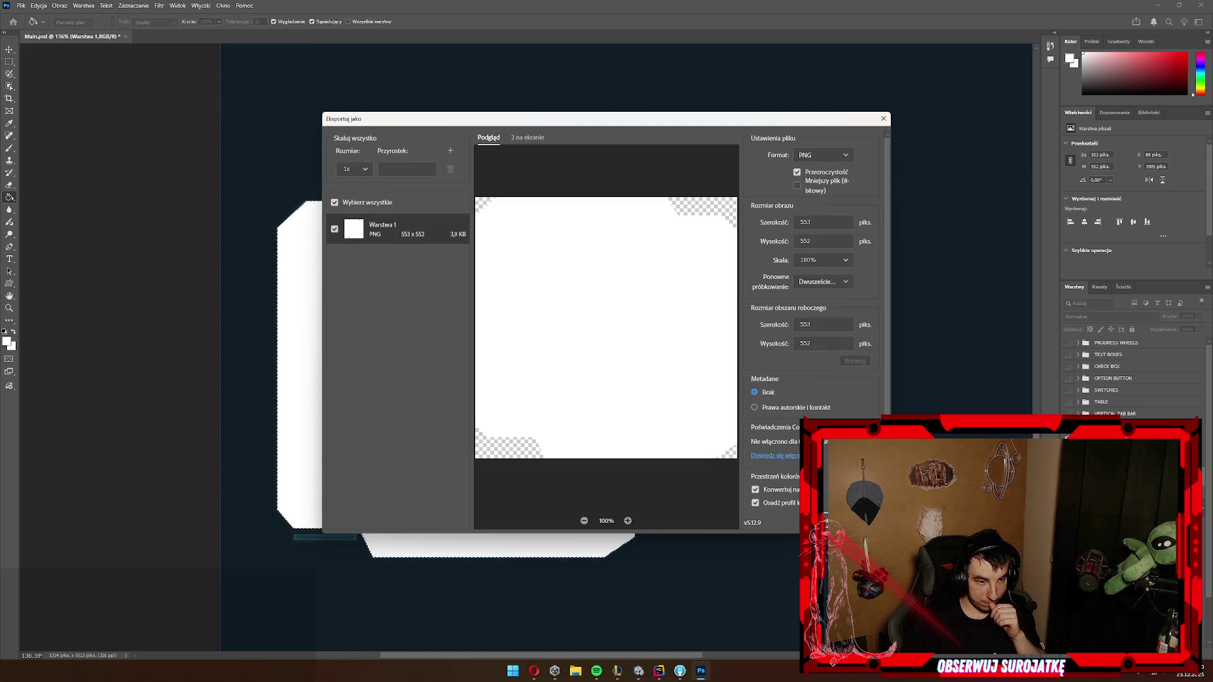
{"action": "key", "text": "Return"}
{"action": "type", "text": "MapMask"}
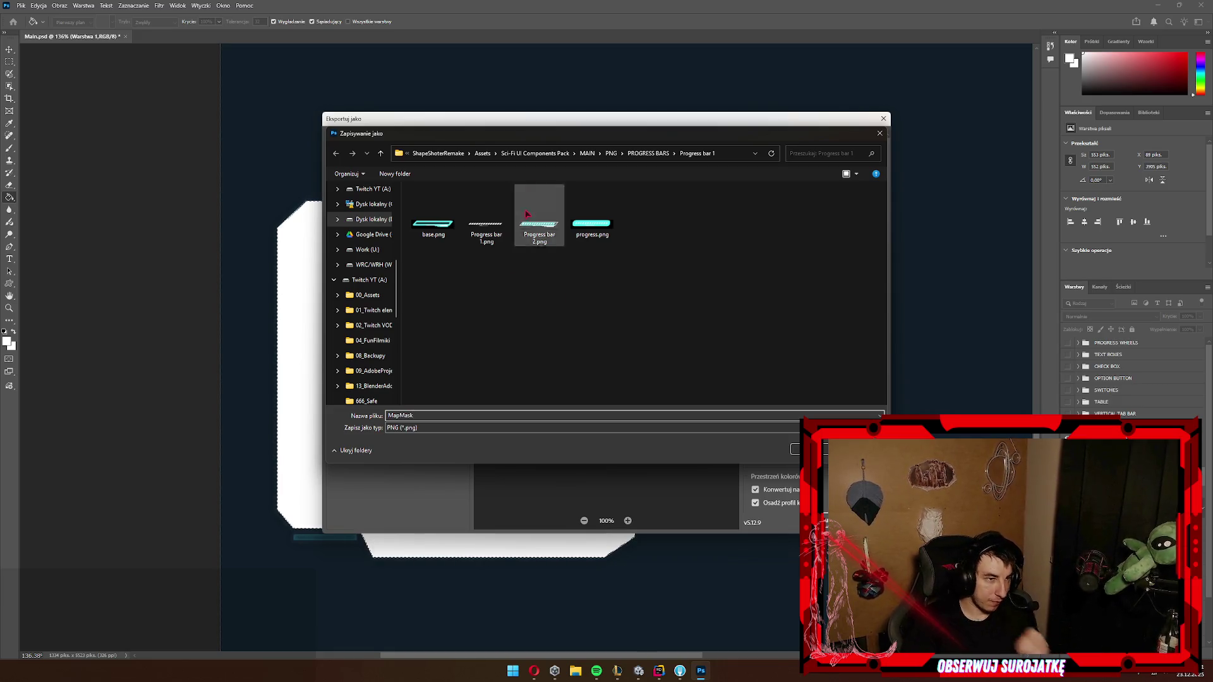
{"action": "left_click", "coordinate": [535, 153]}
{"action": "left_click", "coordinate": [795, 450]}
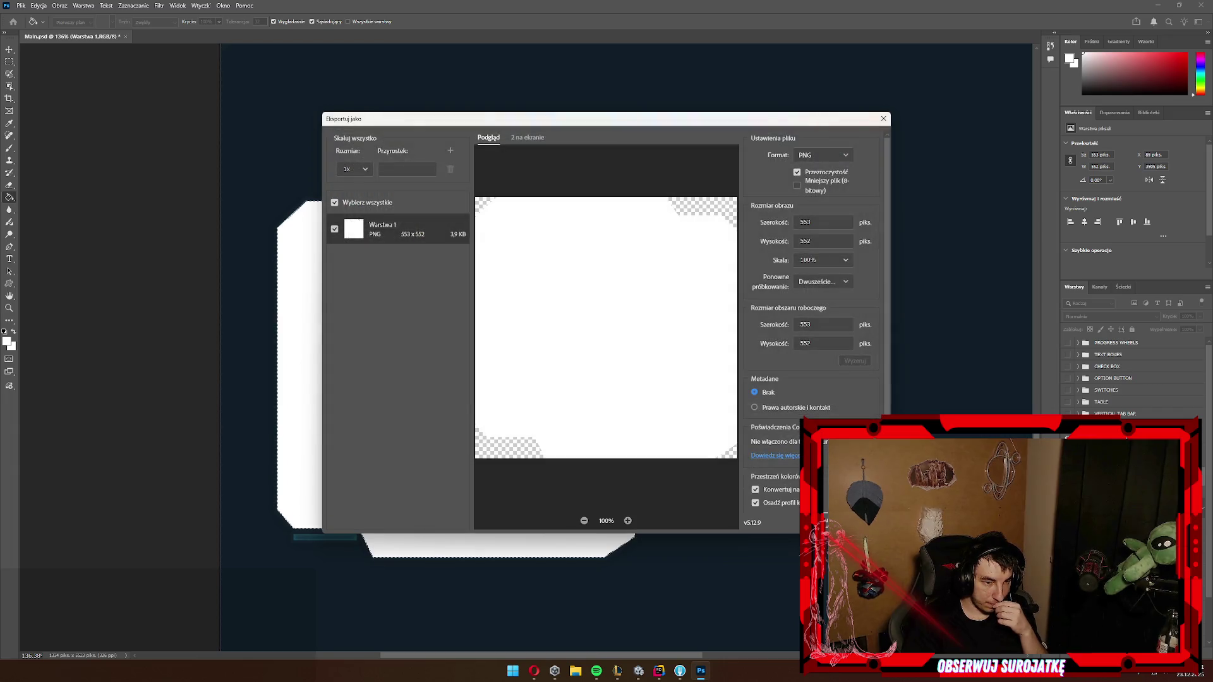
{"action": "left_click", "coordinate": [639, 672]}
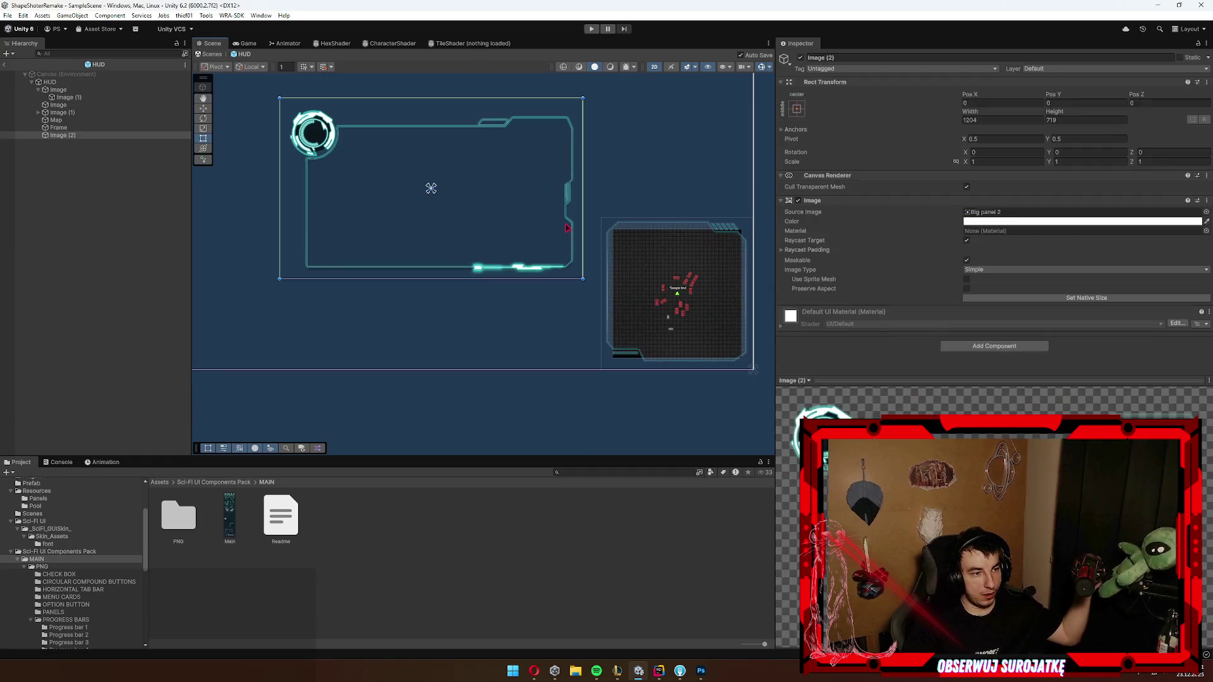
Step: Delete the Image (2) frame and enlarge the Map image to about 605×596 to fill the panel
{"action": "key", "text": "Delete"}
{"action": "scroll", "coordinate": [722, 254], "scroll_direction": "up", "scroll_amount": 4}
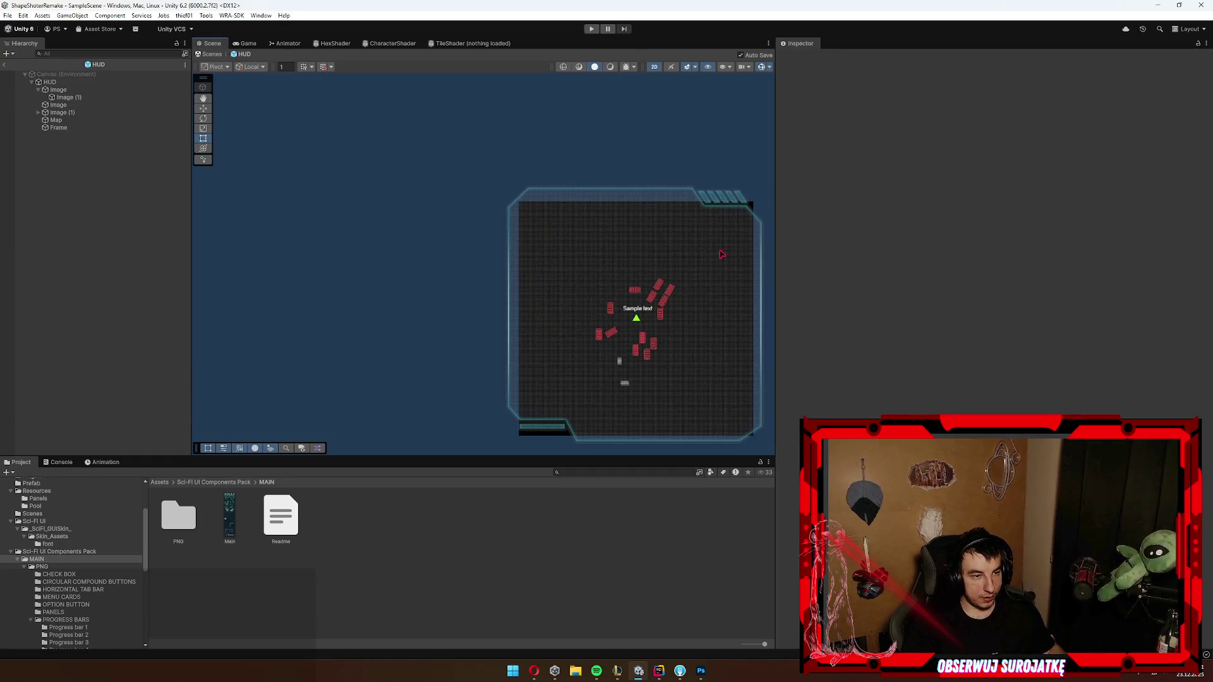
{"action": "left_click", "coordinate": [724, 253]}
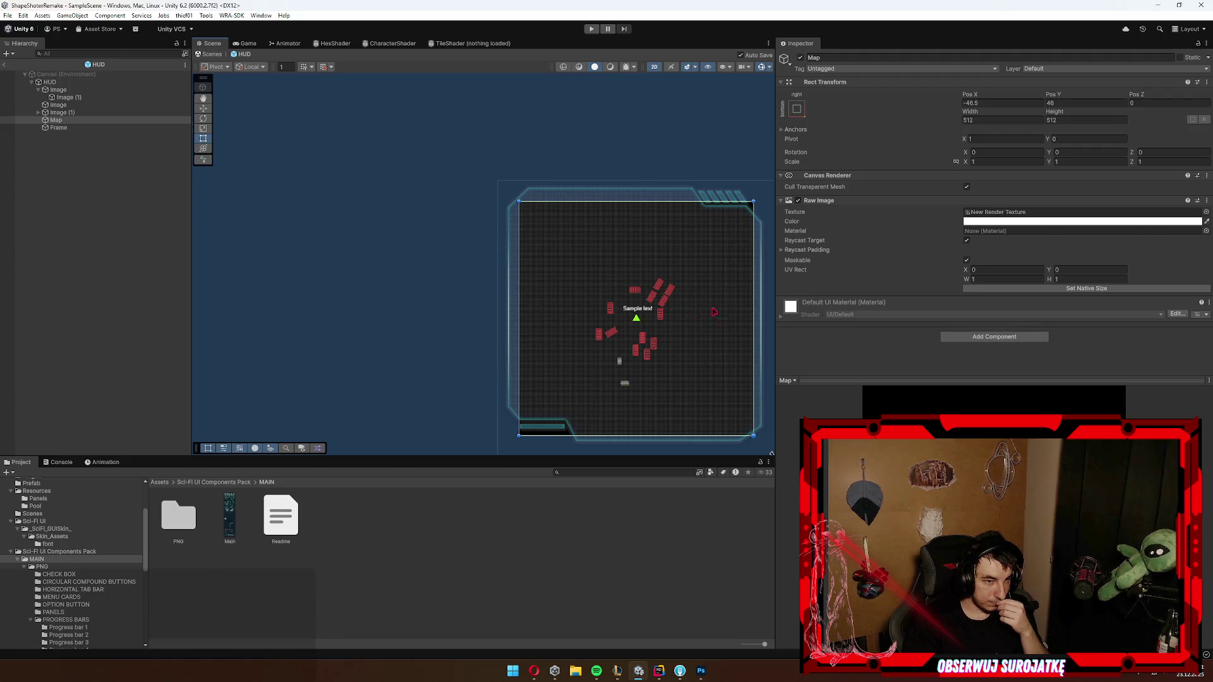
{"action": "left_click_drag", "start_coordinate": [676, 188], "coordinate": [698, 171]}
{"action": "left_click_drag", "start_coordinate": [442, 423], "coordinate": [422, 445]}
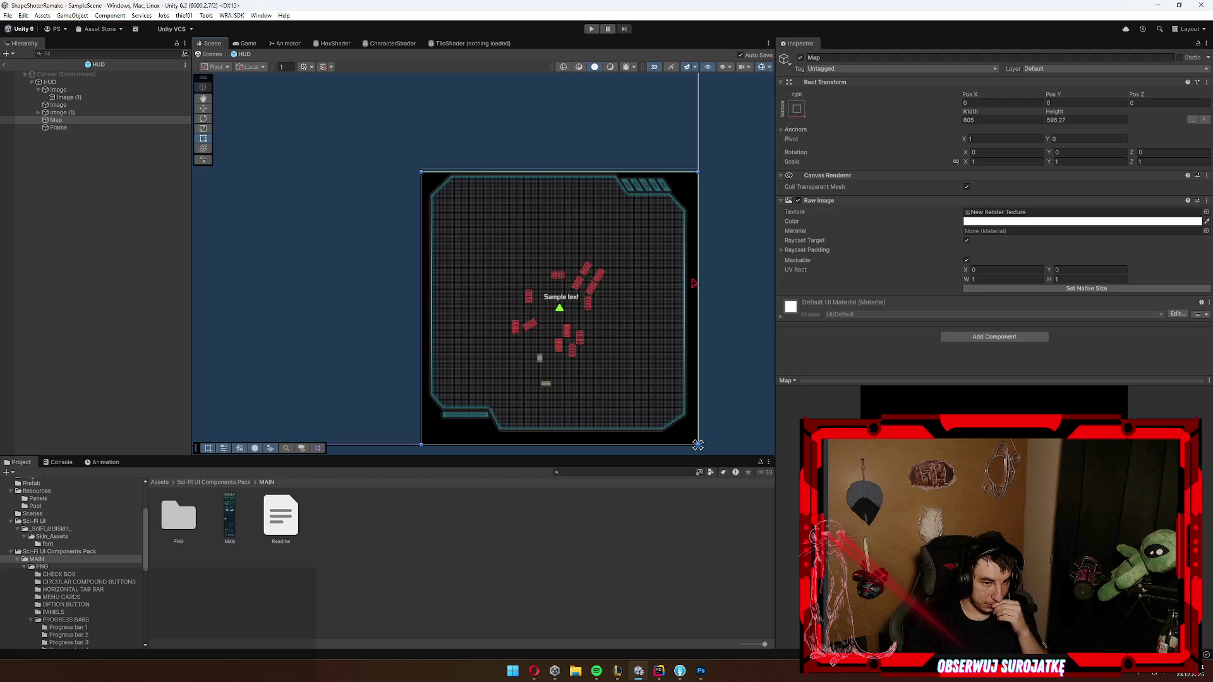
Step: Show the root Assets folder with MapMask, then select Map and frame it in the Scene view
{"action": "scroll", "coordinate": [49, 549], "scroll_direction": "up", "scroll_amount": 5}
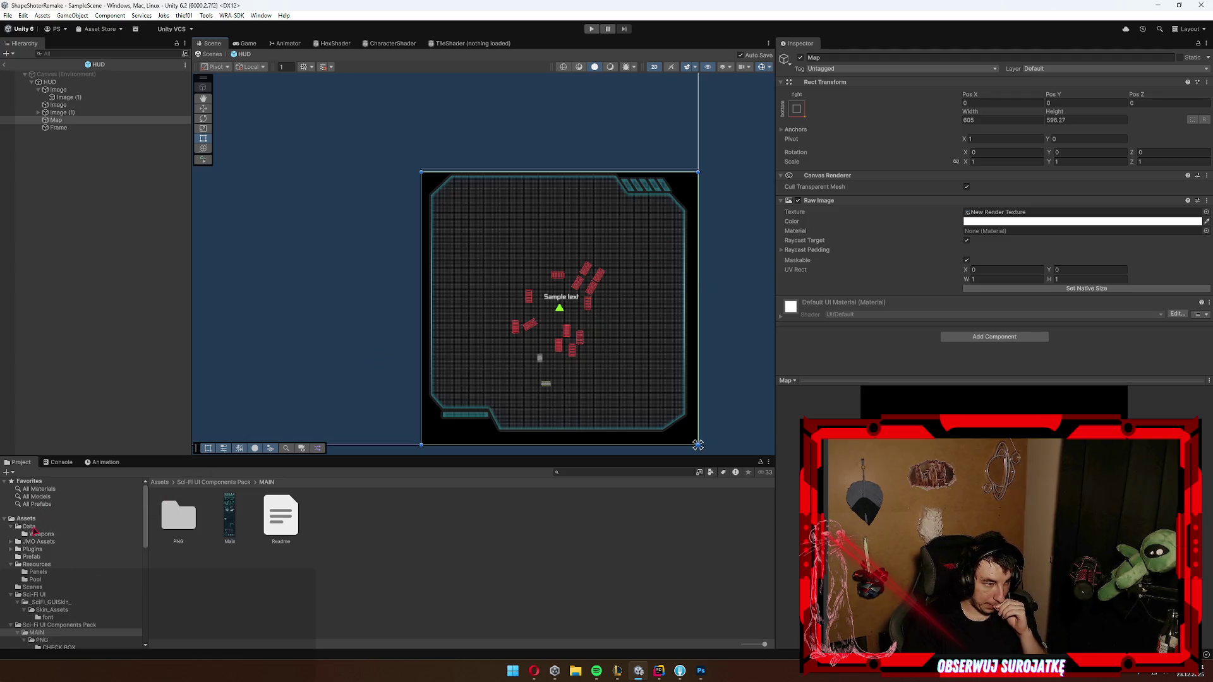
{"action": "left_click", "coordinate": [26, 518]}
{"action": "right_click", "coordinate": [446, 492]}
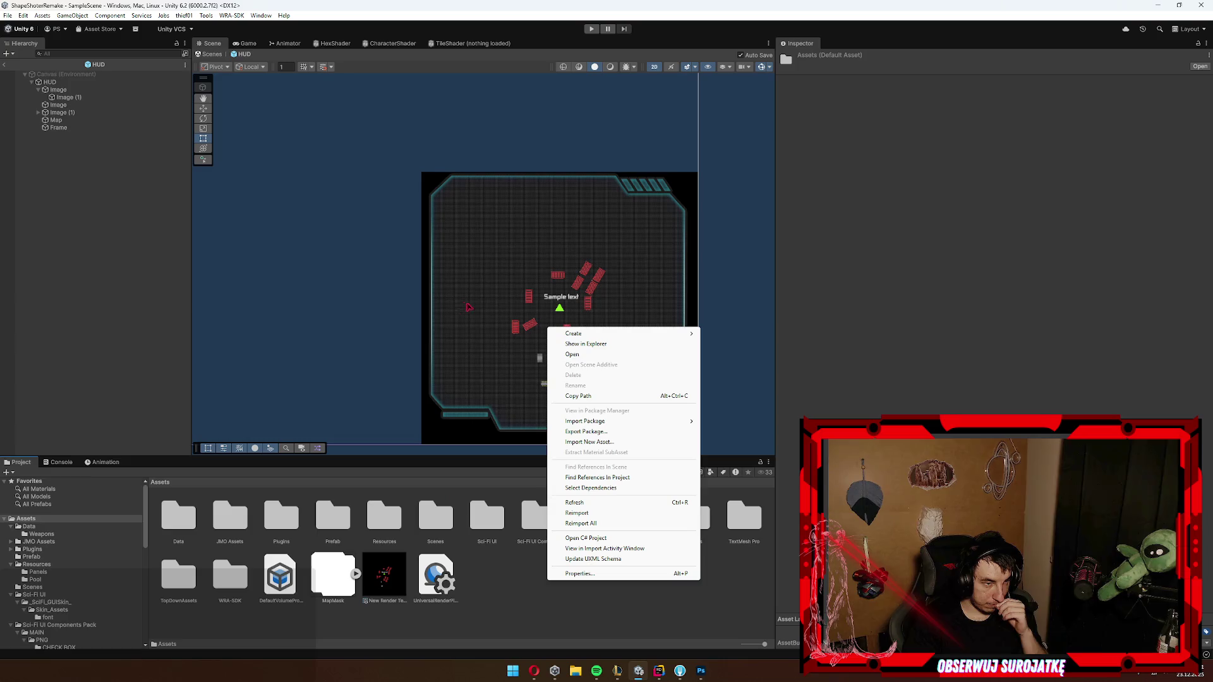
{"action": "left_click", "coordinate": [55, 120]}
{"action": "left_click", "coordinate": [56, 120]}
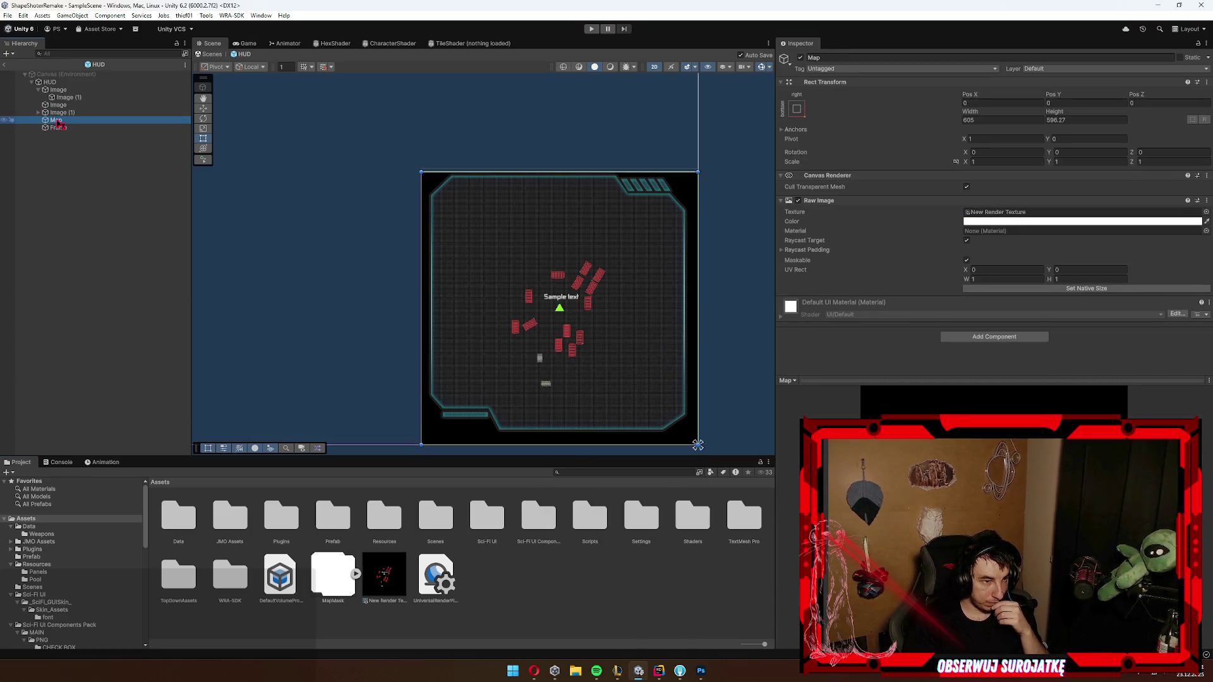
{"action": "key", "text": "f"}
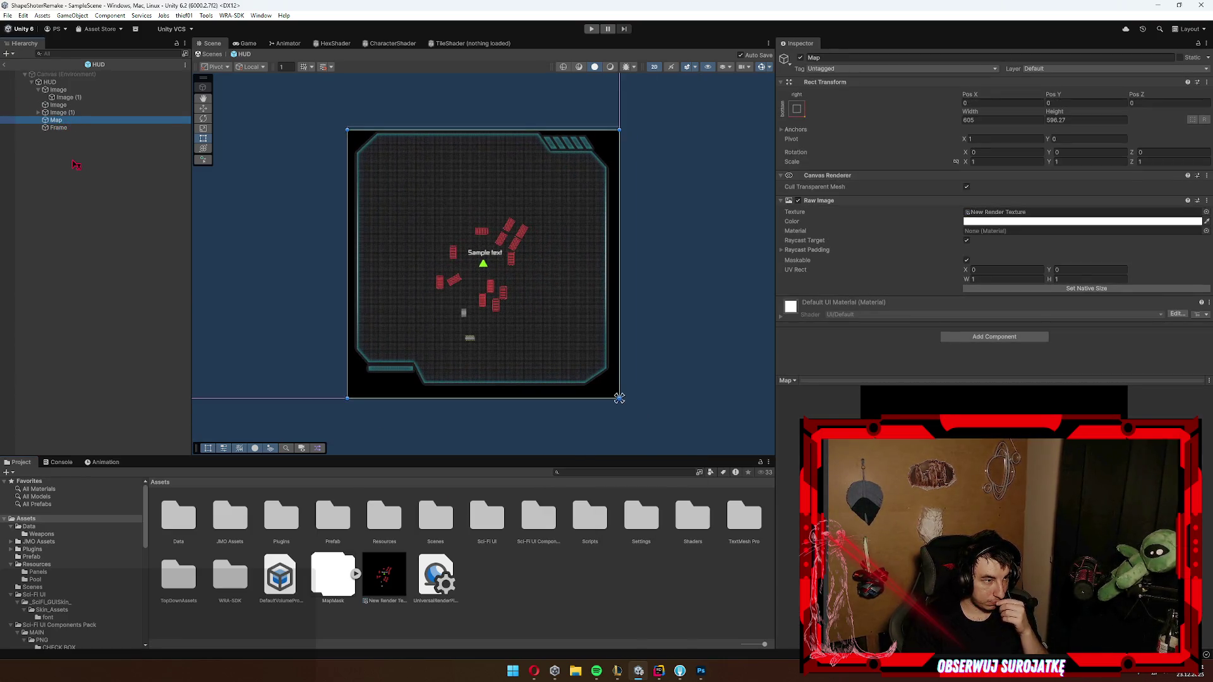
{"action": "left_click", "coordinate": [70, 135]}
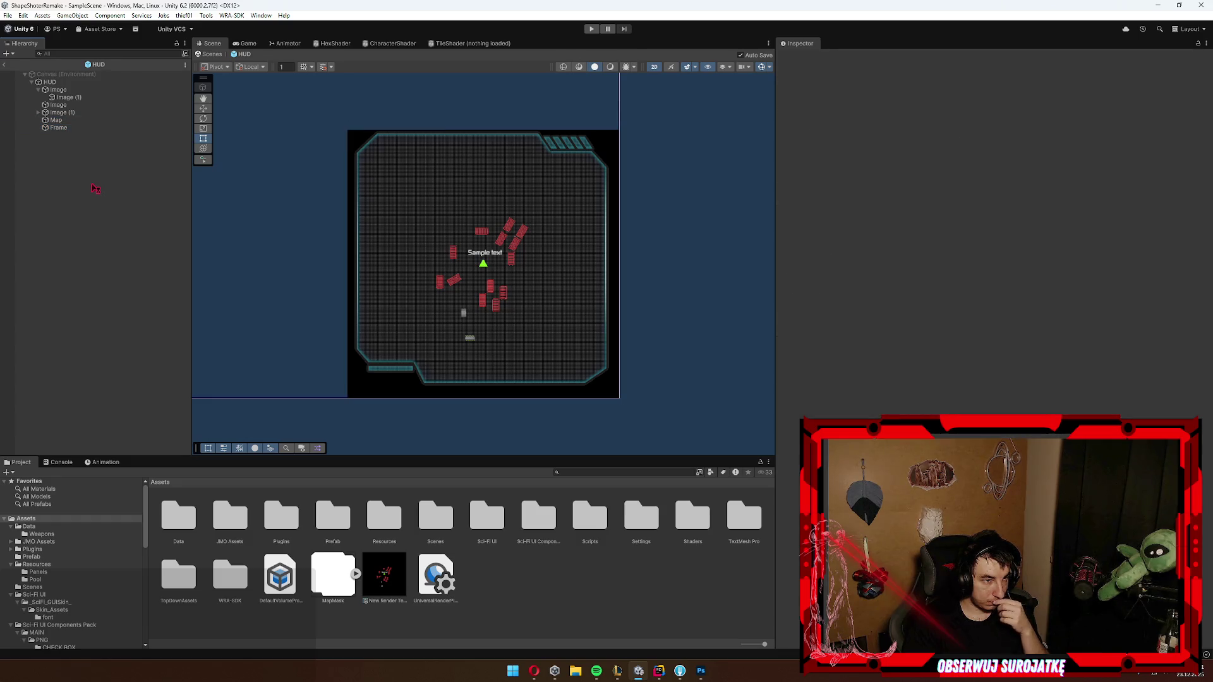
{"action": "left_click", "coordinate": [69, 120]}
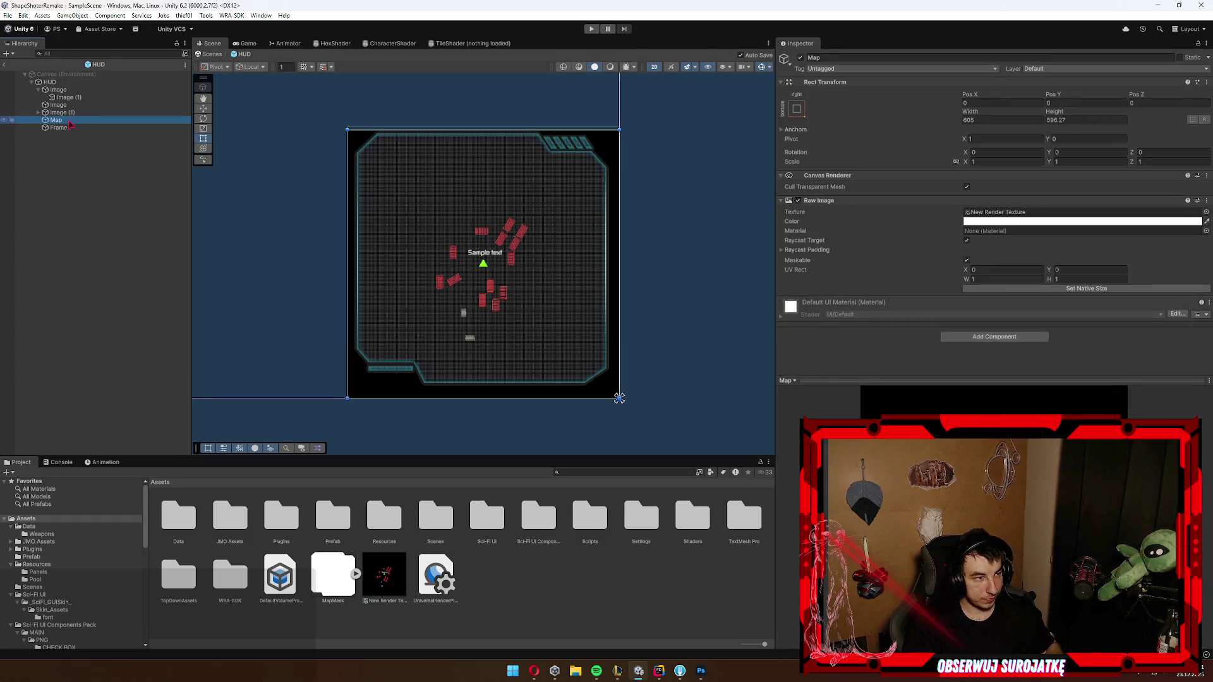
Step: Duplicate the Frame object and select the new Frame (1) copy
{"action": "left_click", "coordinate": [73, 129]}
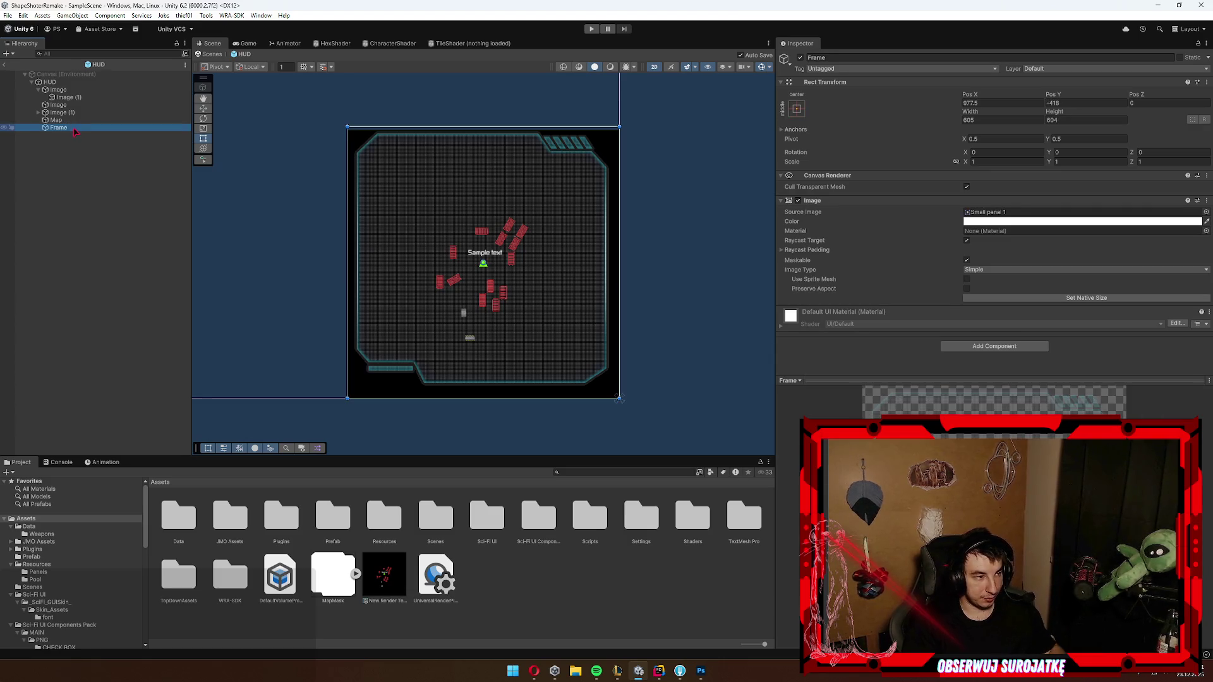
{"action": "key", "text": "ctrl+d"}
{"action": "left_click", "coordinate": [78, 152]}
{"action": "left_click", "coordinate": [71, 136]}
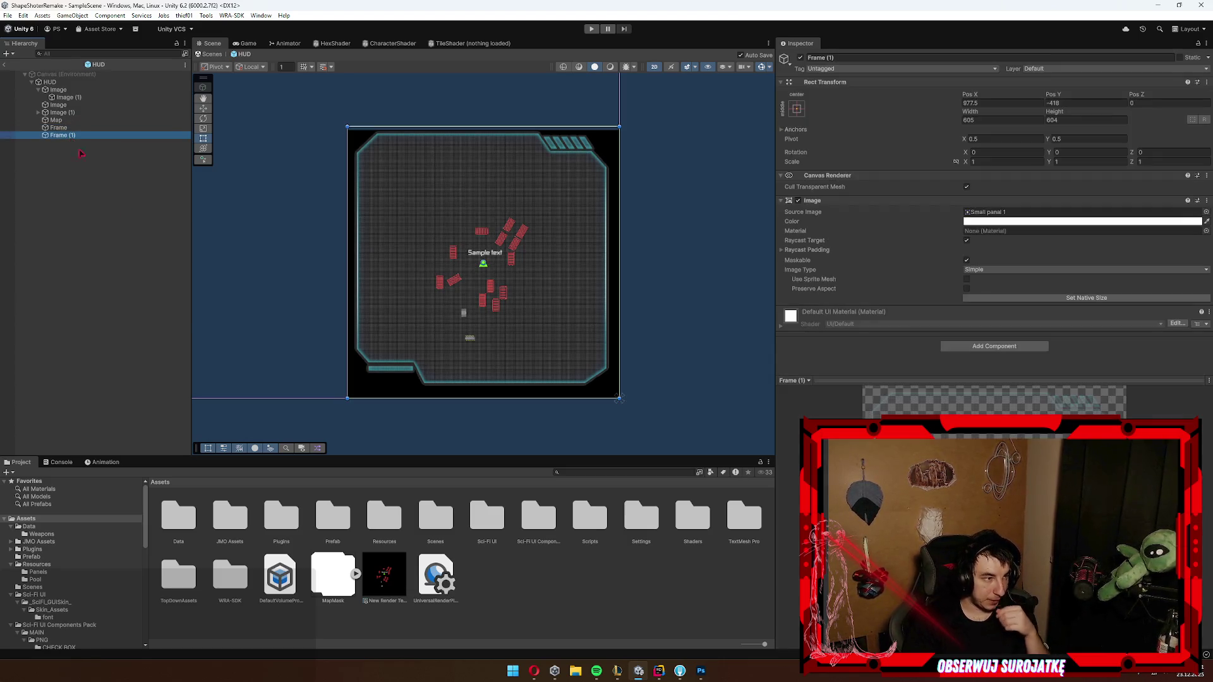
Step: Give Frame (1) the MapMask_0 image and a Mask component with Show Mask Graphic off
{"action": "mouse_move", "coordinate": [349, 588]}
{"action": "left_mouse_down"}
{"action": "mouse_move", "coordinate": [983, 196]}
{"action": "mouse_move", "coordinate": [1017, 212]}
{"action": "left_mouse_up"}
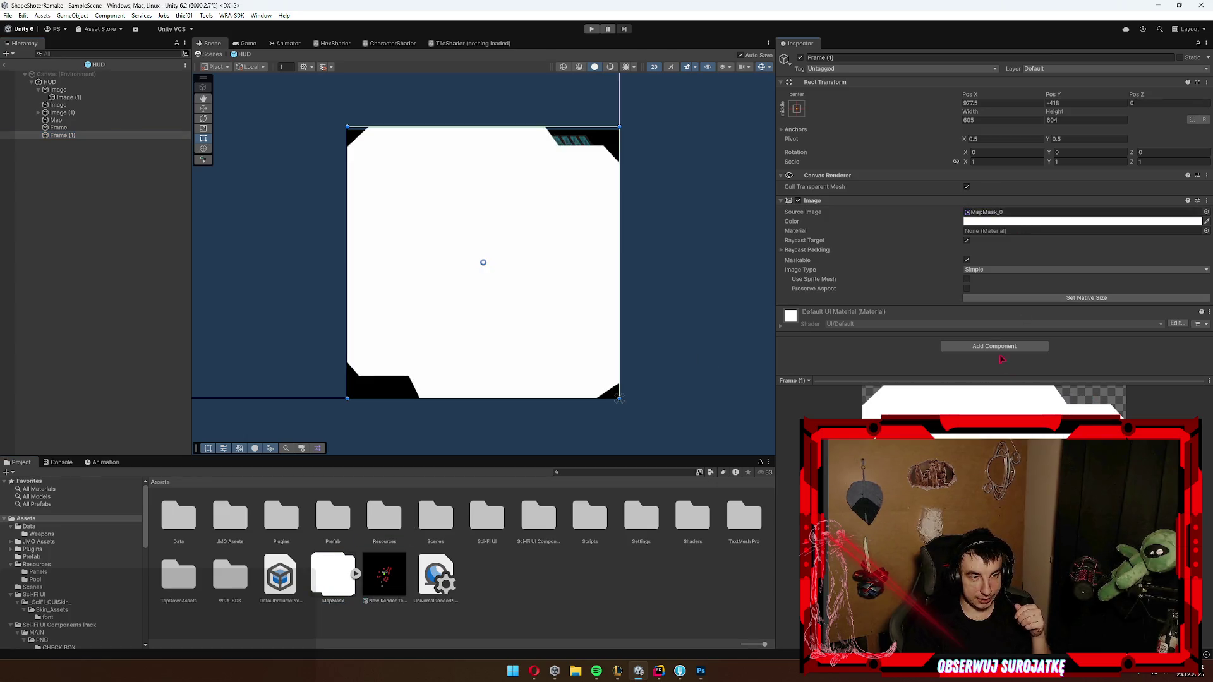
{"action": "left_click", "coordinate": [997, 347]}
{"action": "type", "text": "mask"}
{"action": "key", "text": "Return"}
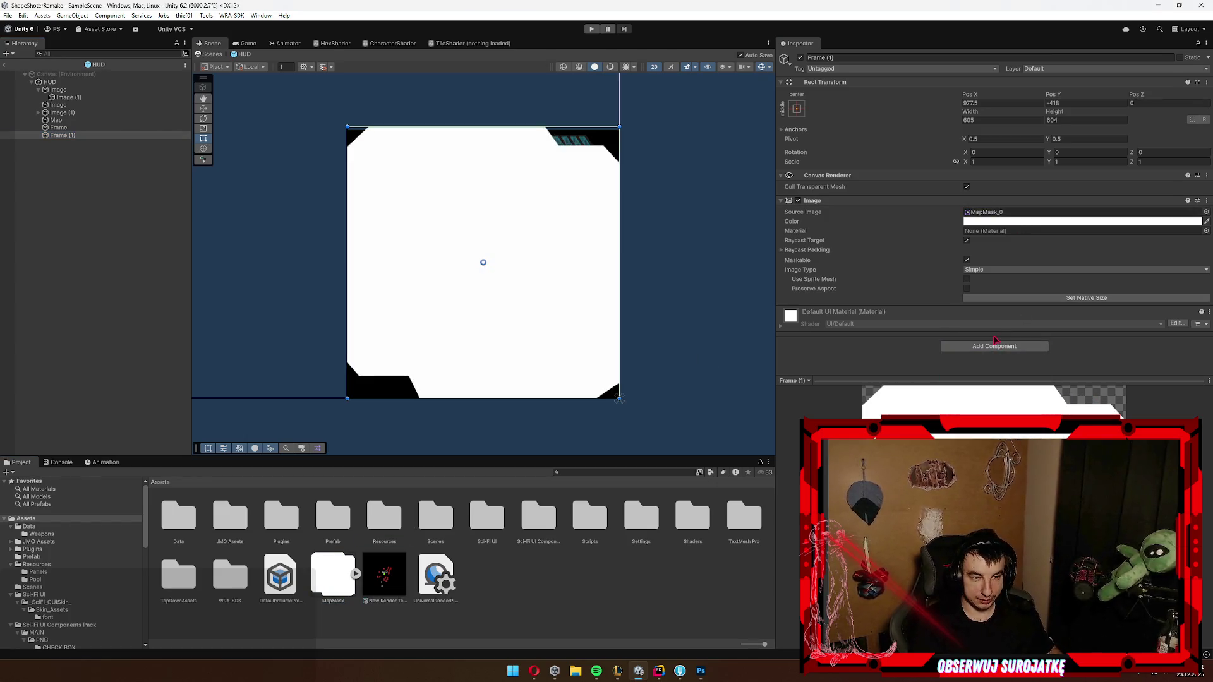
{"action": "left_click", "coordinate": [967, 322]}
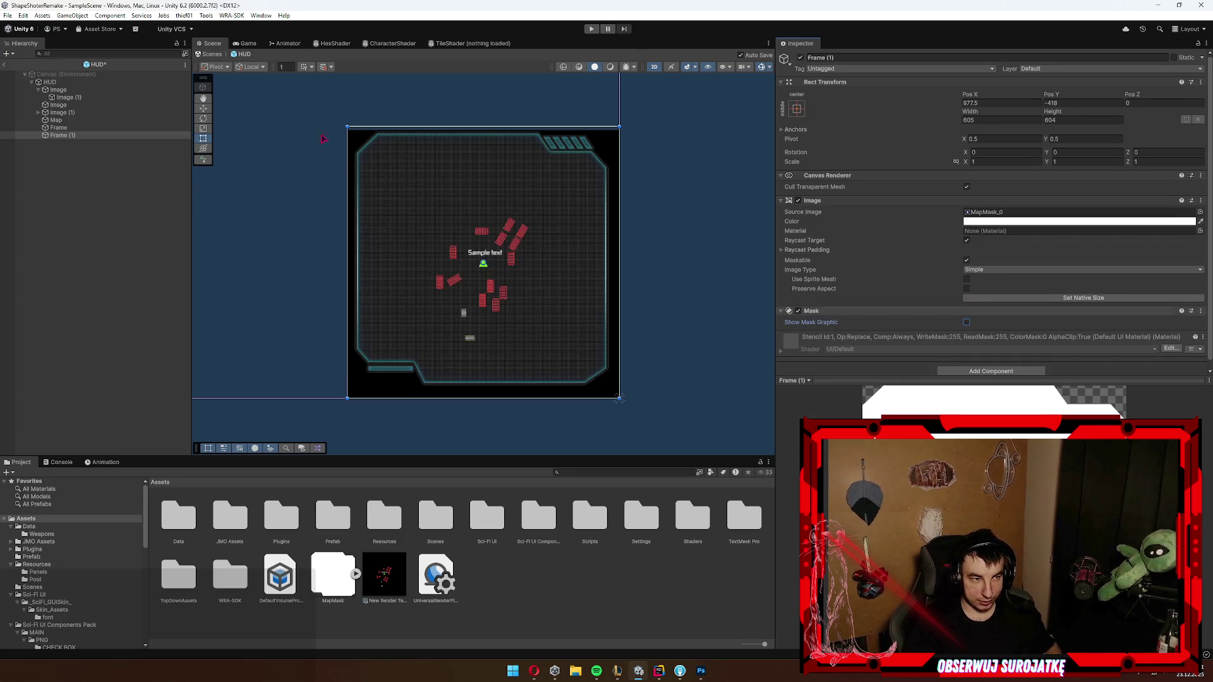
Step: Parent Map under Frame (1) and reorder Frame below it so its border draws on top
{"action": "left_click_drag", "start_coordinate": [69, 124], "coordinate": [73, 135]}
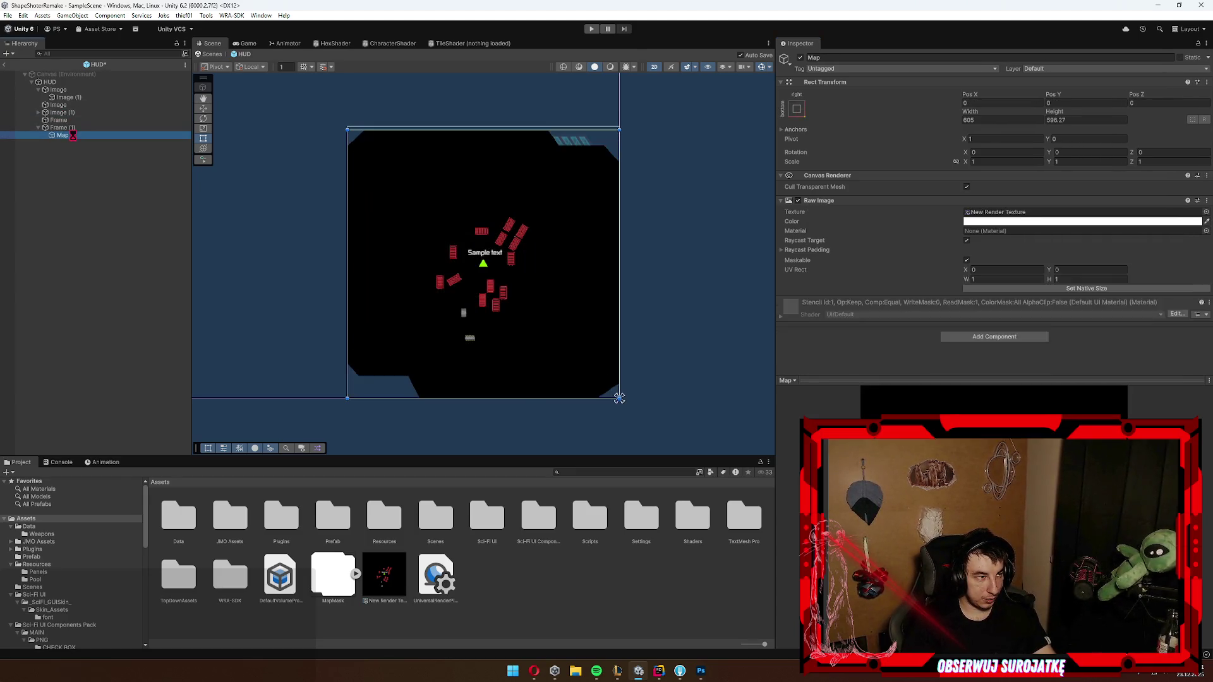
{"action": "key", "text": "Up"}
{"action": "key", "text": "Up"}
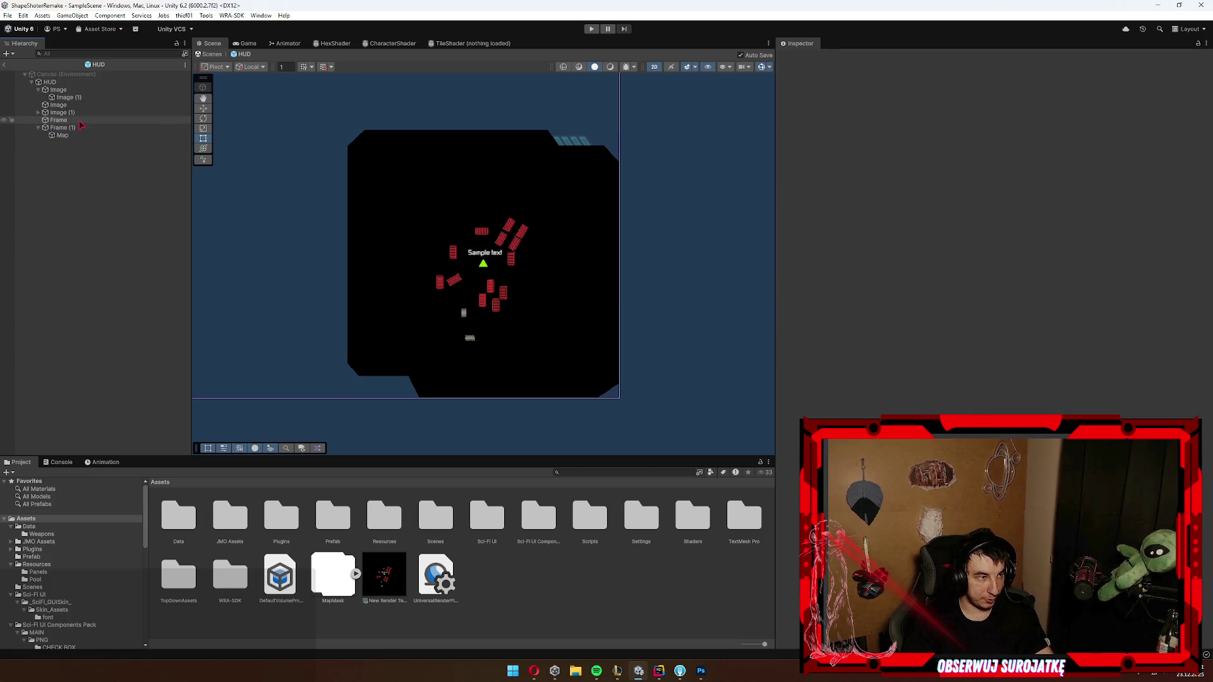
{"action": "key", "text": "Down"}
{"action": "key", "text": "Left"}
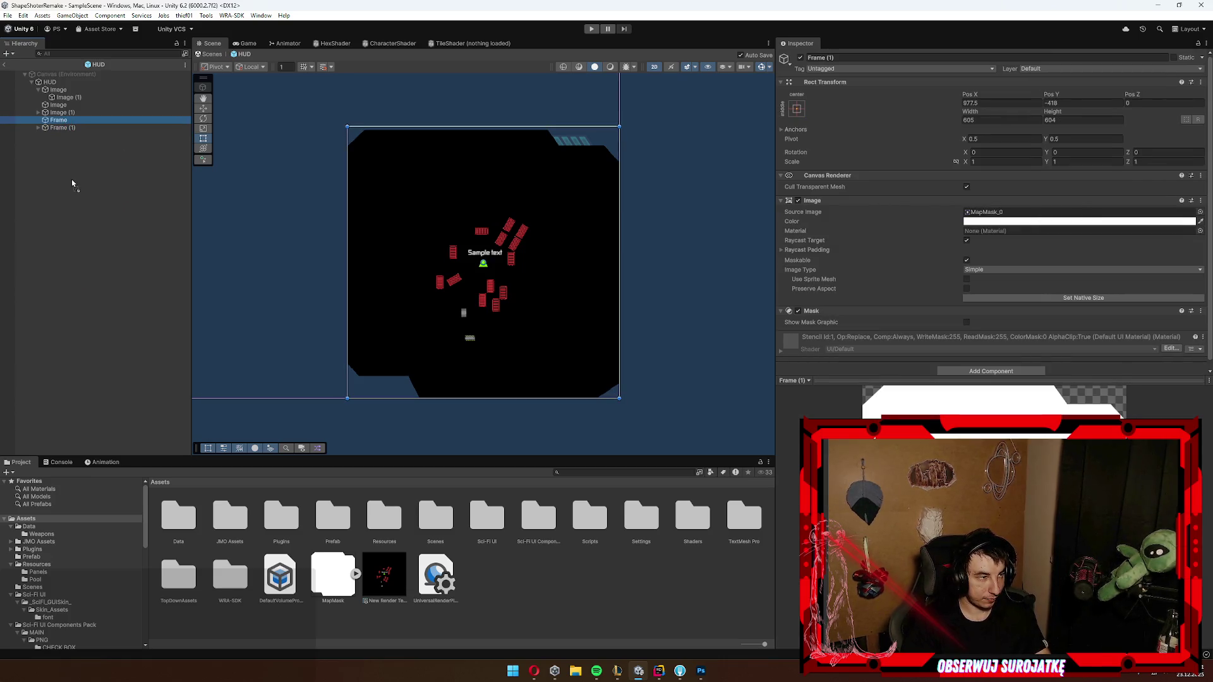
{"action": "key", "text": "Up"}
{"action": "left_click_drag", "start_coordinate": [76, 124], "coordinate": [76, 131]}
{"action": "left_click", "coordinate": [60, 215]}
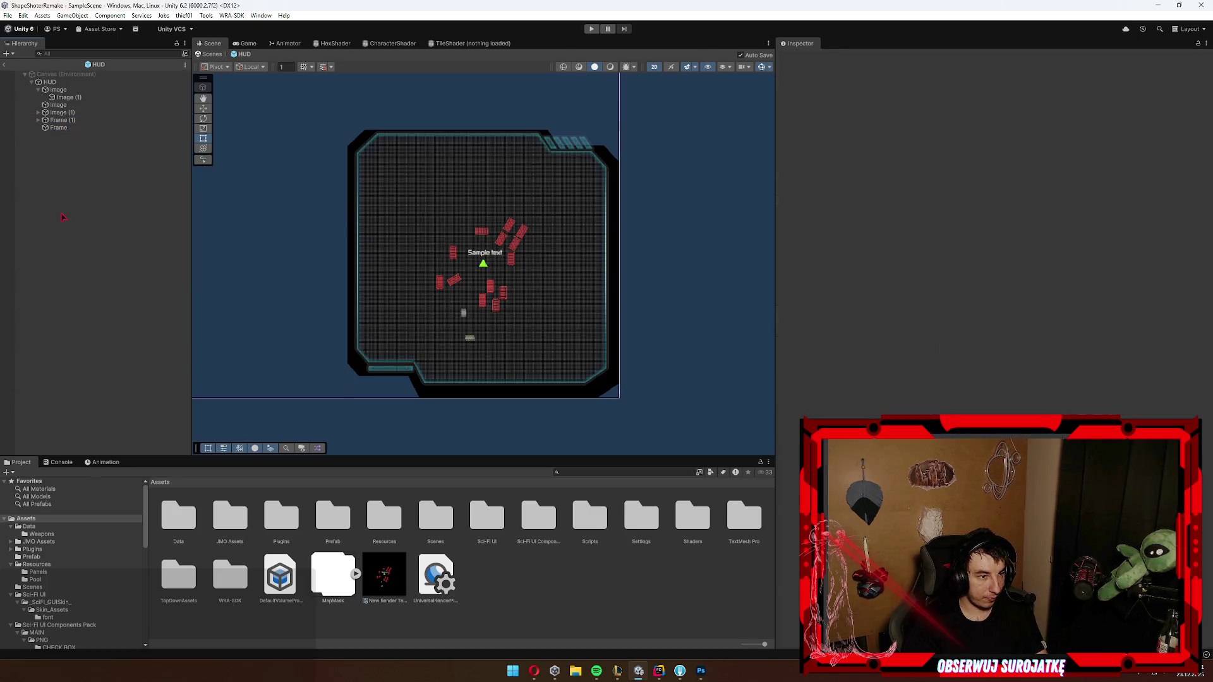
Step: Shrink Frame (1) from both corners to fit inside the sci-fi border
{"action": "left_click", "coordinate": [89, 120]}
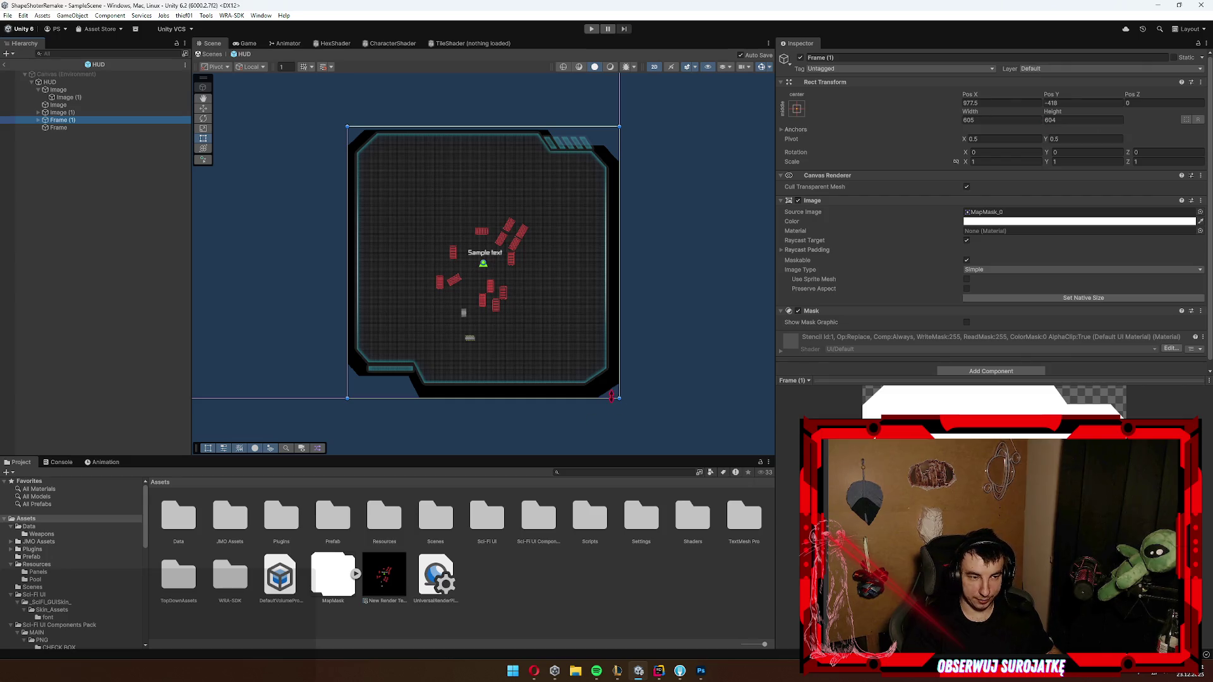
{"action": "left_click_drag", "start_coordinate": [619, 398], "coordinate": [606, 382]}
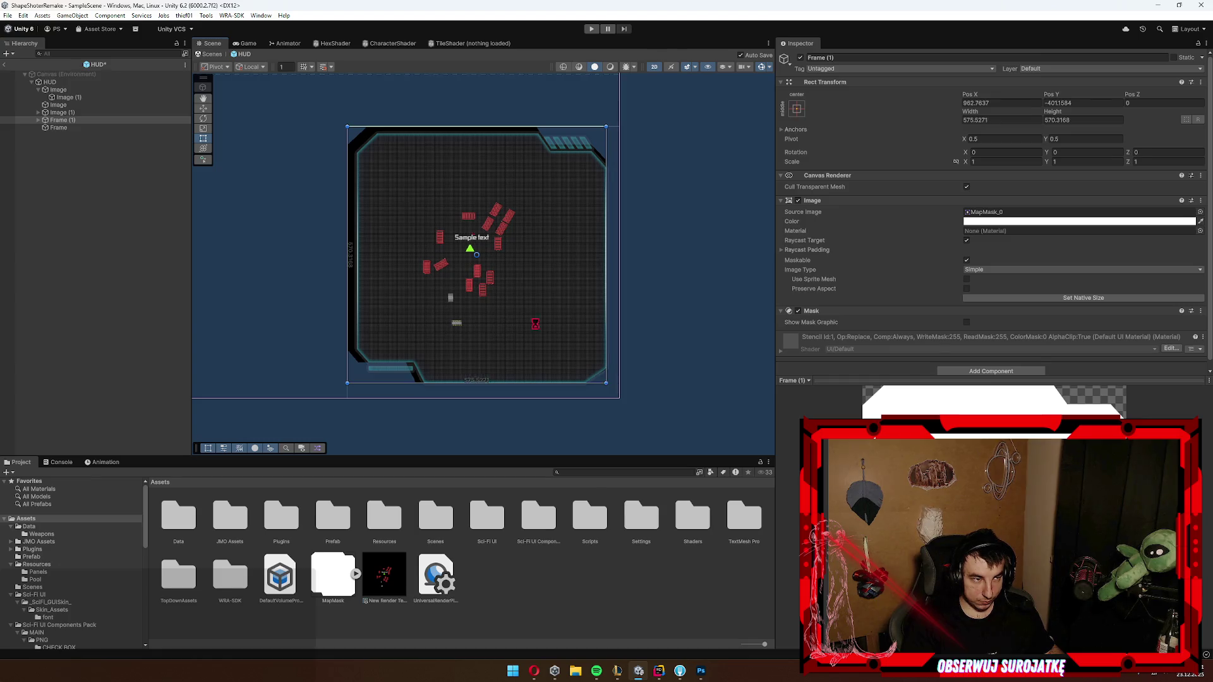
{"action": "left_click_drag", "start_coordinate": [347, 124], "coordinate": [357, 134]}
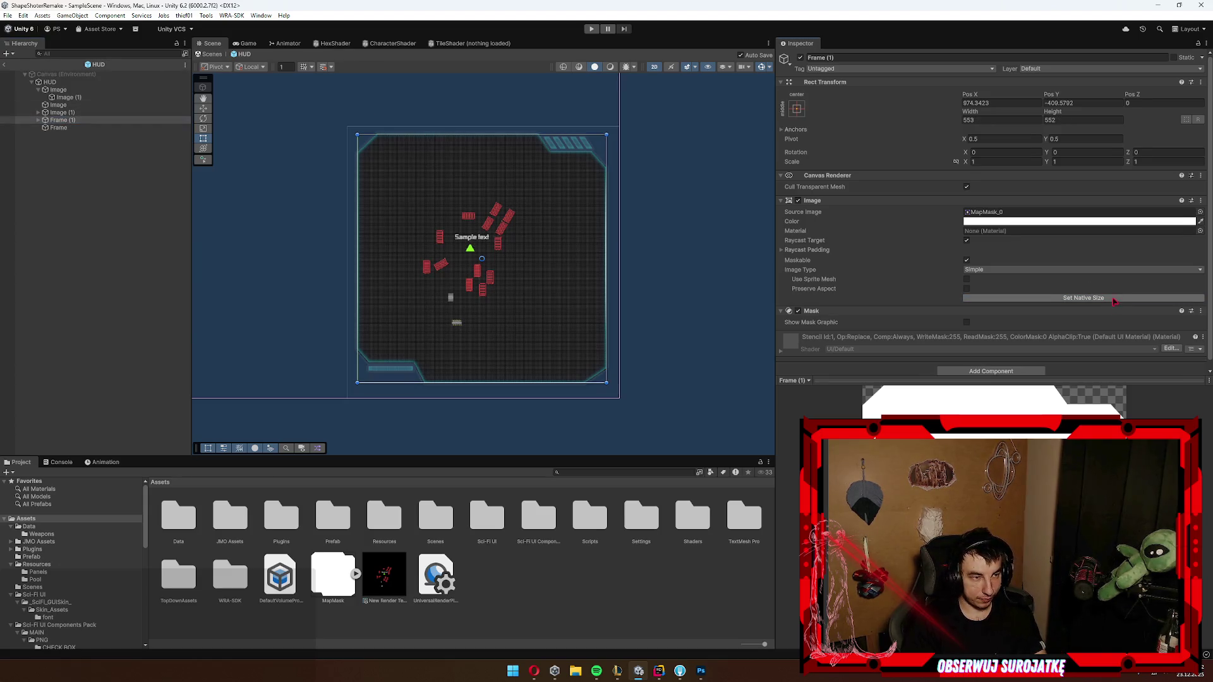
Step: Reset Map to its native 512×512 size and stretch-anchor it to fill Frame (1)
{"action": "left_click", "coordinate": [39, 120]}
{"action": "left_click", "coordinate": [63, 127]}
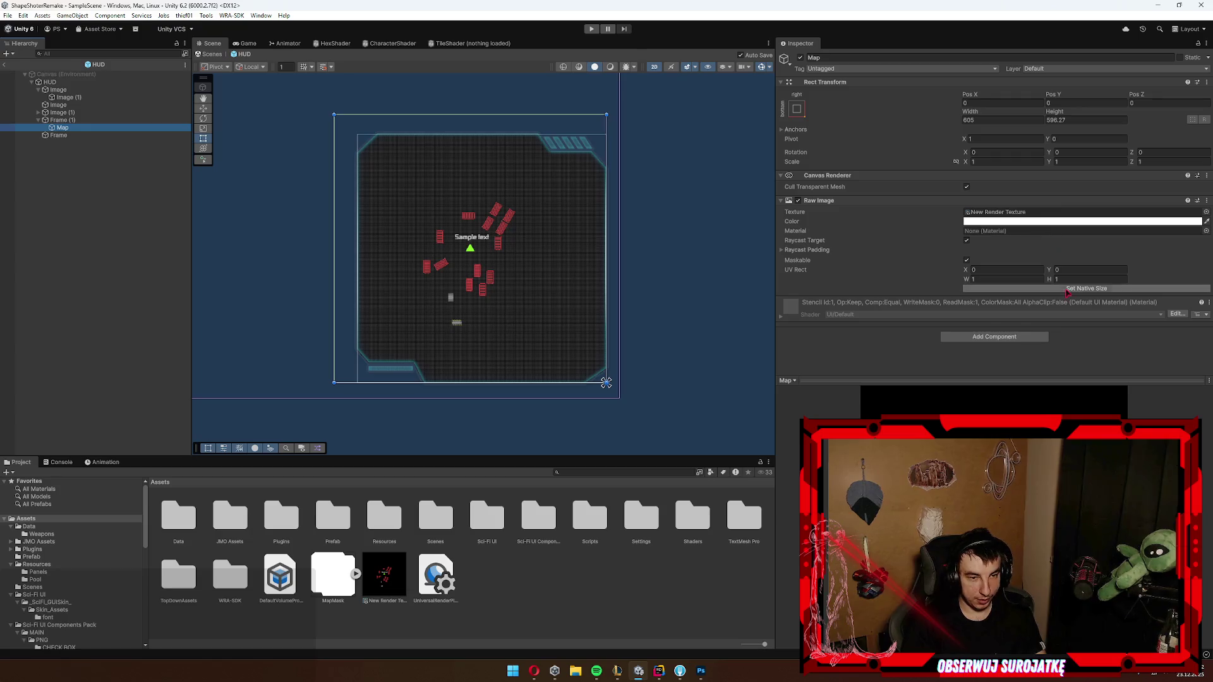
{"action": "left_click", "coordinate": [1042, 288]}
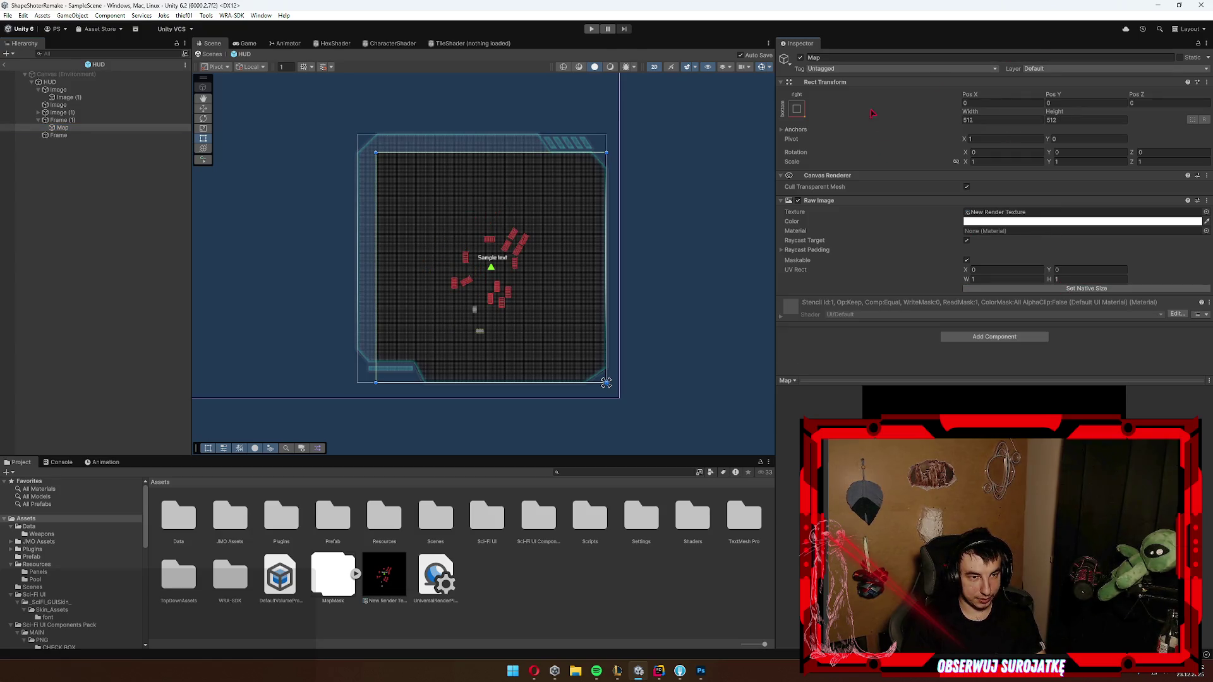
{"action": "left_click", "coordinate": [800, 108]}
{"action": "left_click", "coordinate": [898, 253], "text": "alt"}
{"action": "left_click", "coordinate": [58, 120]}
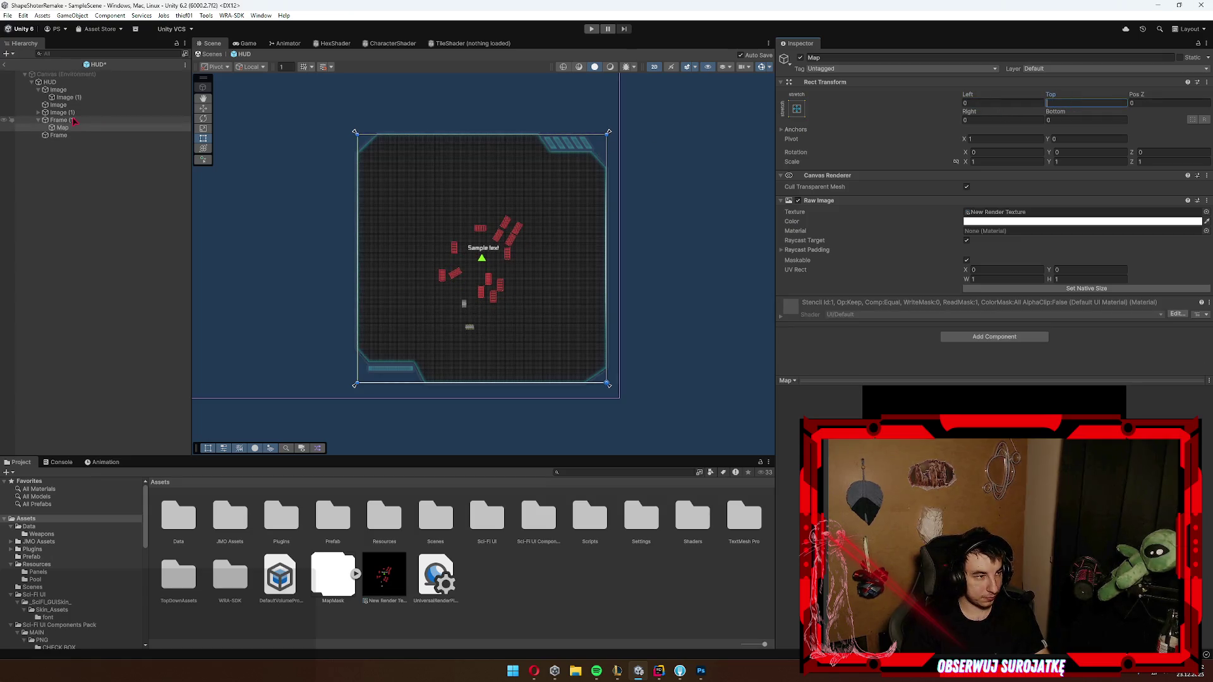
{"action": "key", "text": "Left"}
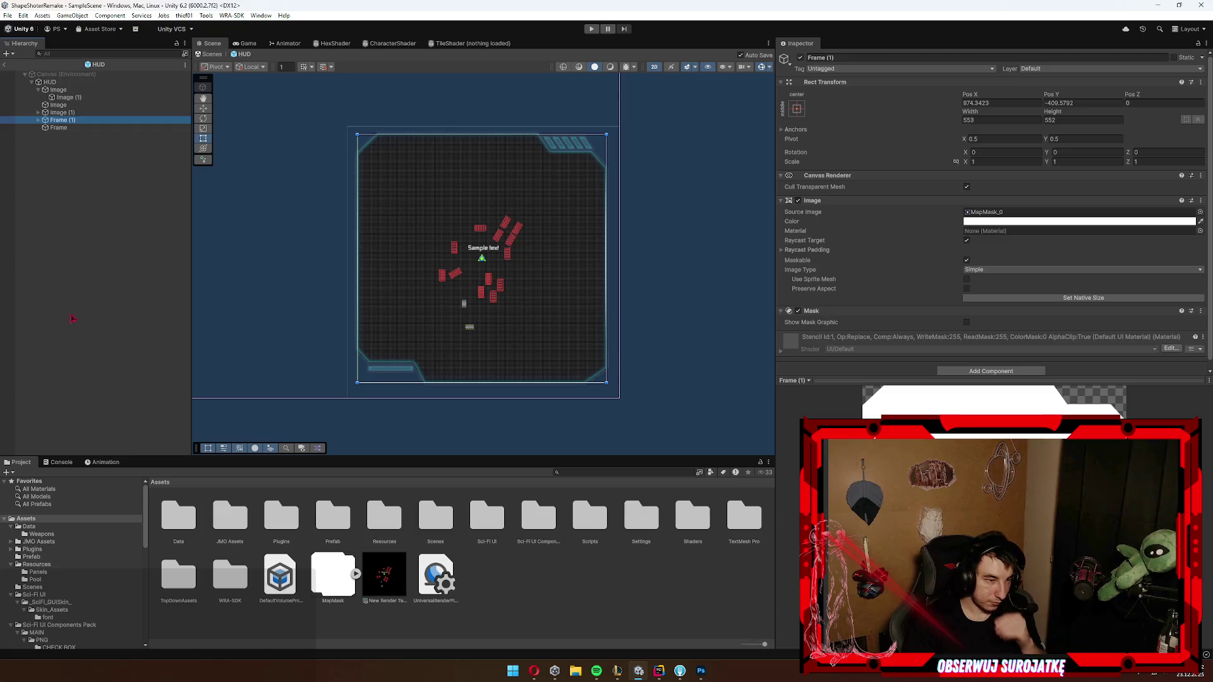
{"action": "left_click", "coordinate": [94, 325]}
{"action": "scroll", "coordinate": [415, 183], "scroll_direction": "up", "scroll_amount": 3}
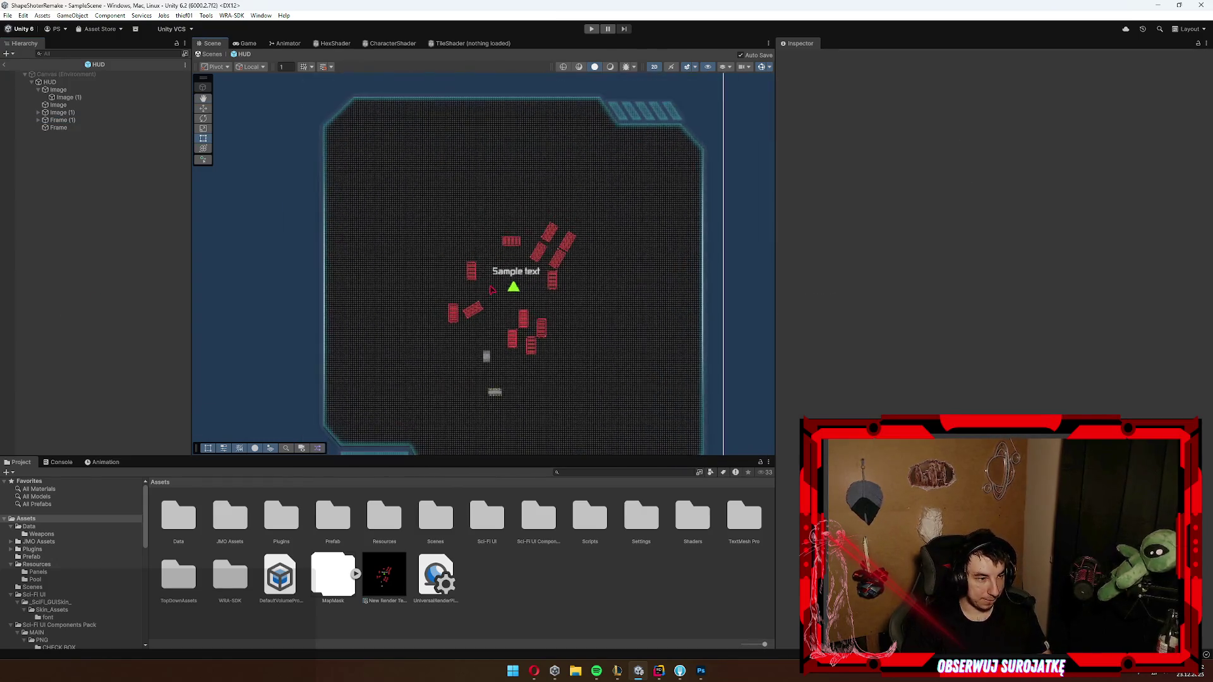
Step: Select Frame (1) and frame it in the Scene view to check the mask
{"action": "scroll", "coordinate": [468, 286], "scroll_direction": "down", "scroll_amount": 2}
{"action": "scroll", "coordinate": [488, 288], "scroll_direction": "up", "scroll_amount": 10}
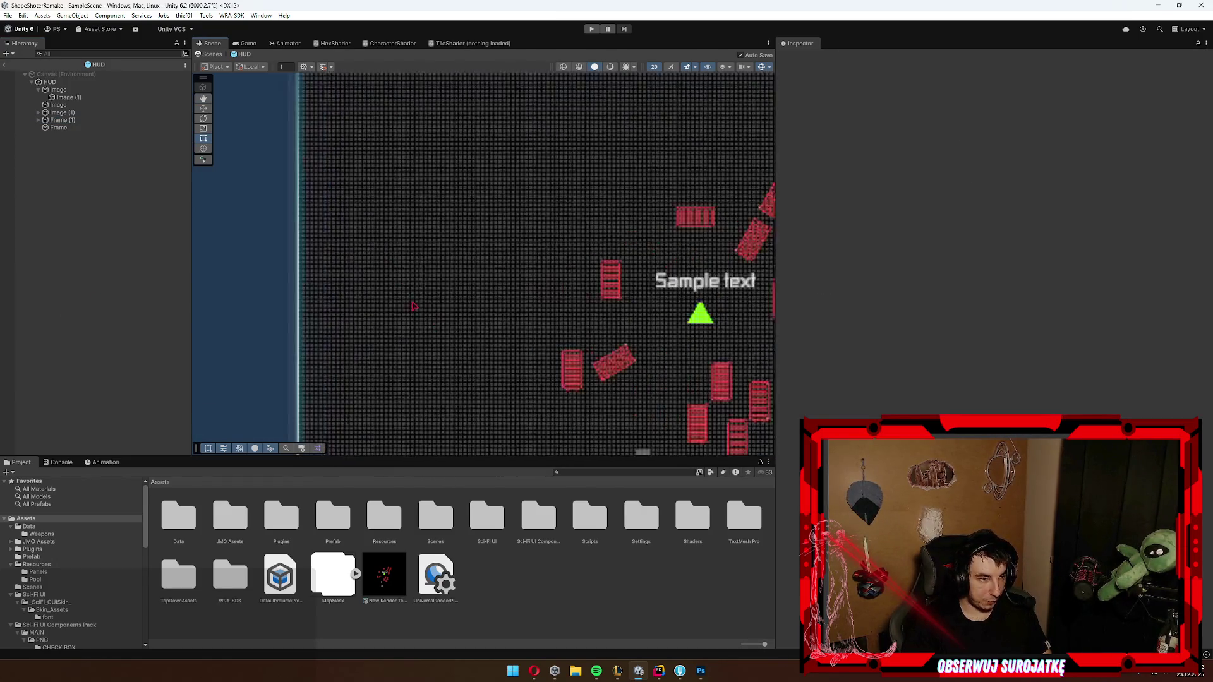
{"action": "scroll", "coordinate": [297, 342], "scroll_direction": "up", "scroll_amount": 5}
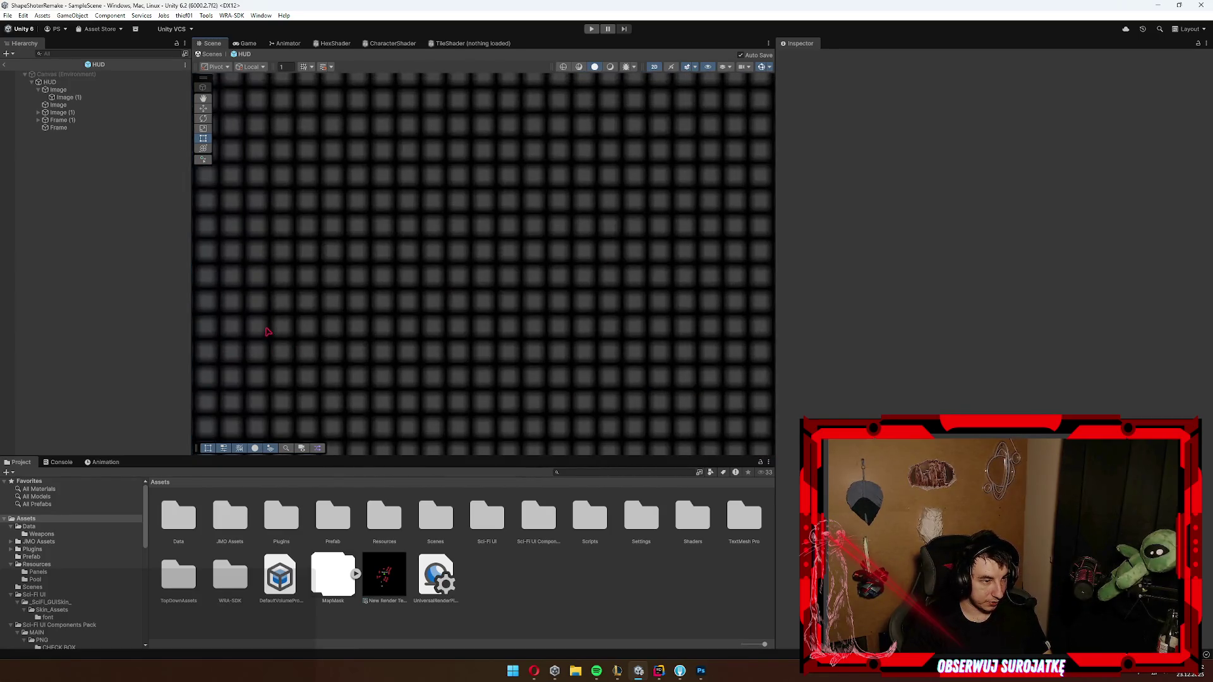
{"action": "left_click", "coordinate": [297, 331]}
{"action": "left_click", "coordinate": [299, 331]}
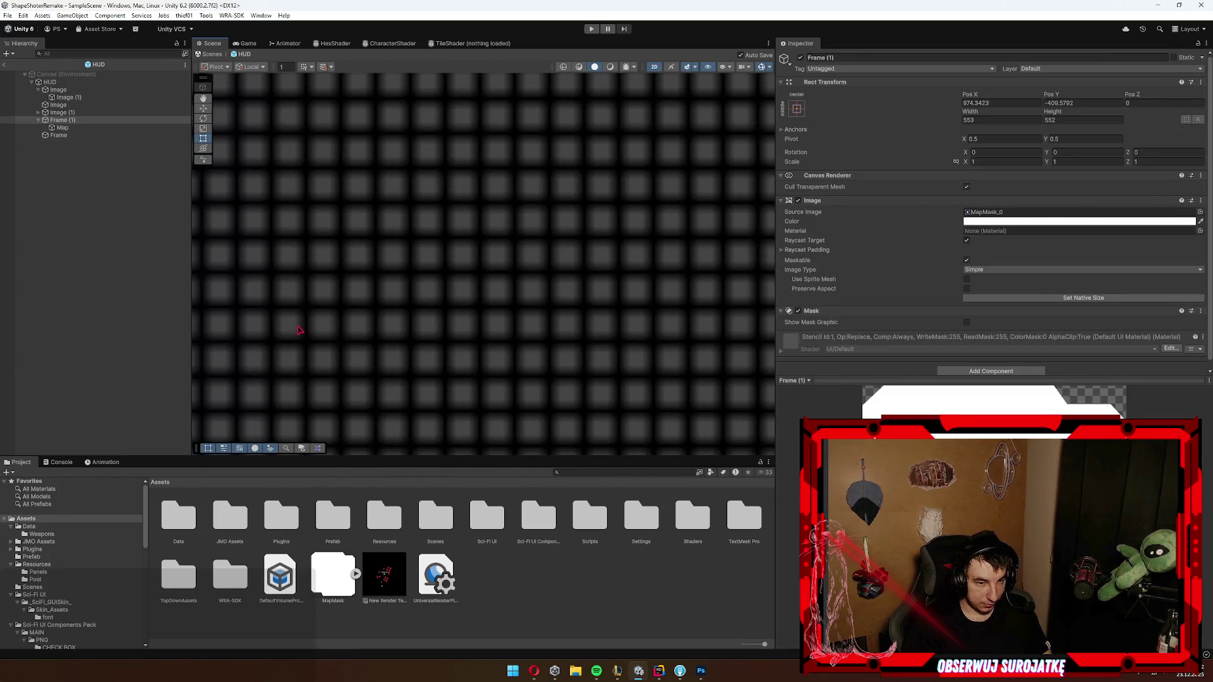
{"action": "scroll", "coordinate": [302, 330], "scroll_direction": "down", "scroll_amount": 5}
{"action": "left_click", "coordinate": [38, 120]}
{"action": "key", "text": "f"}
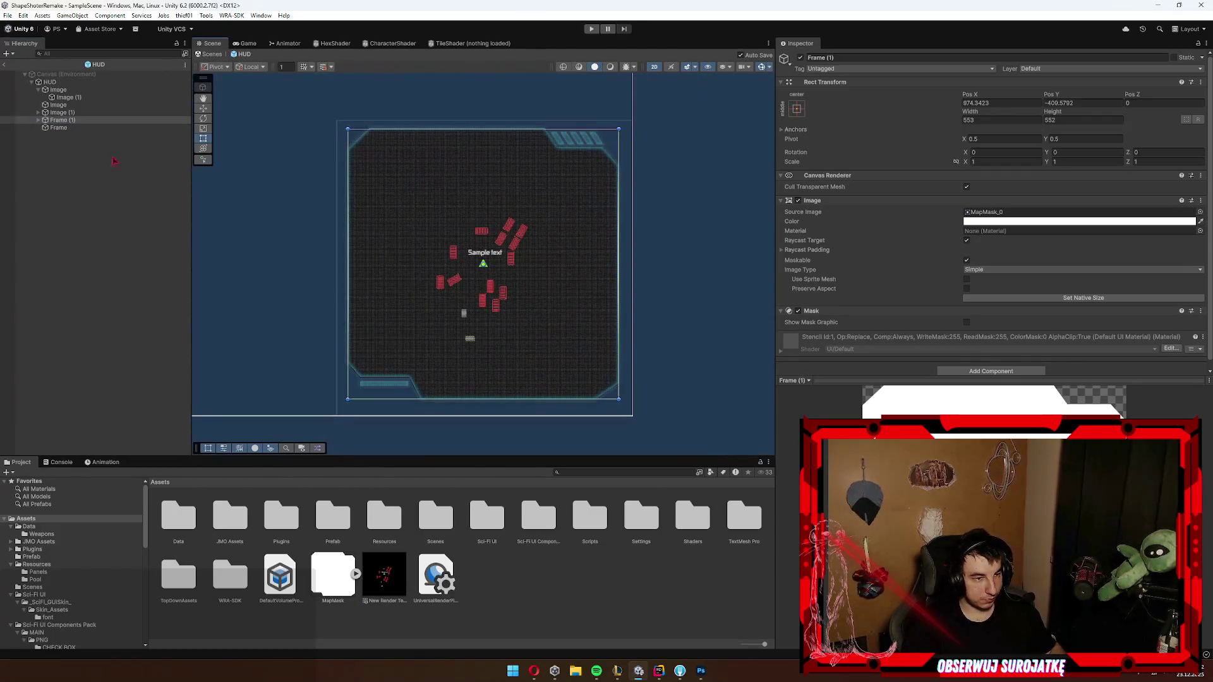
Step: Undo the Frame reorder and open the Sci-Fi UI Components Pack folder
{"action": "left_click_drag", "start_coordinate": [81, 130], "coordinate": [89, 136]}
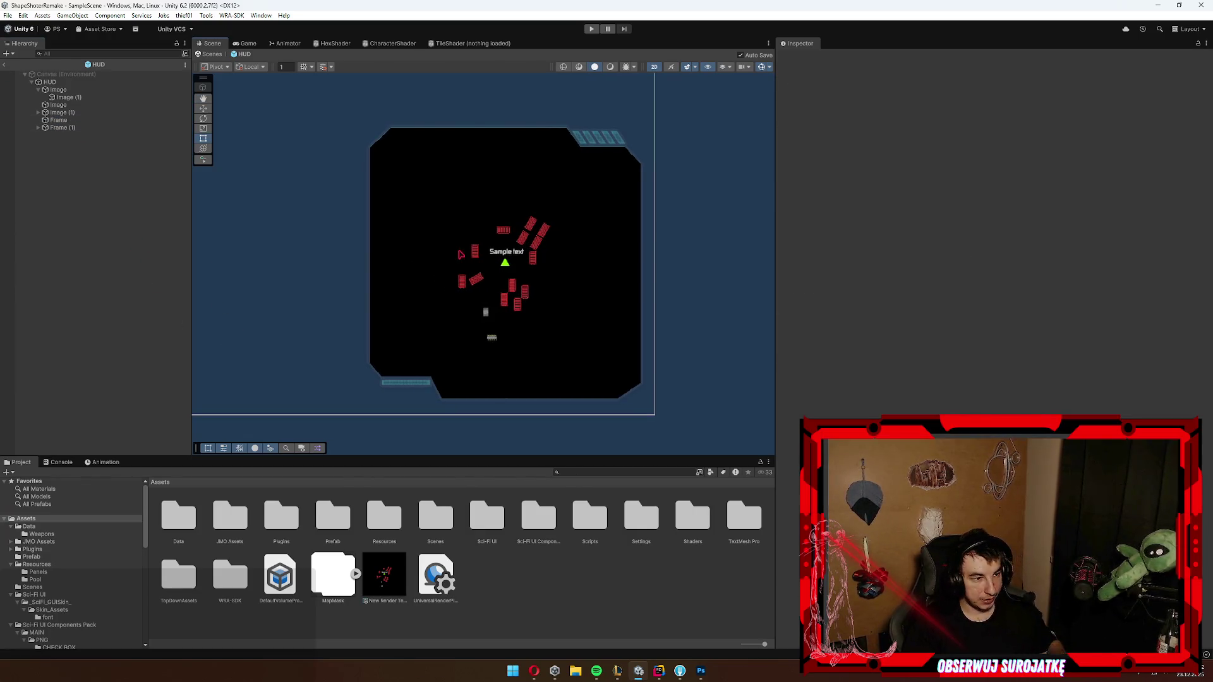
{"action": "key", "text": "ctrl+z"}
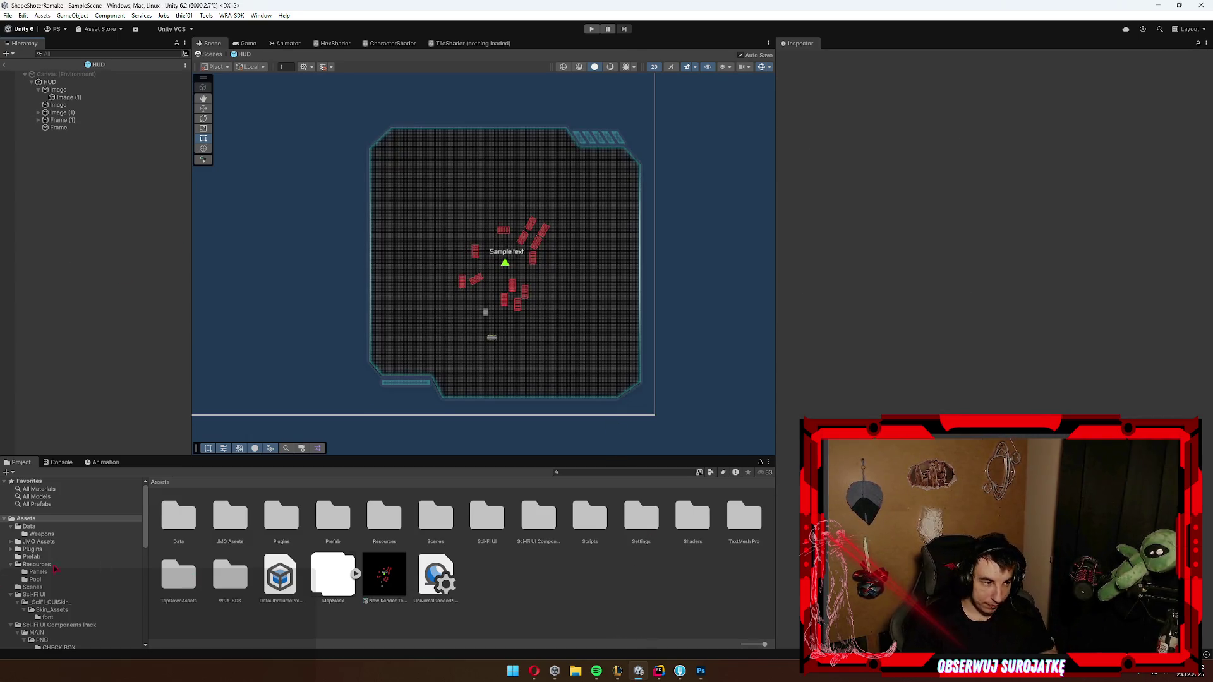
{"action": "left_click", "coordinate": [56, 626]}
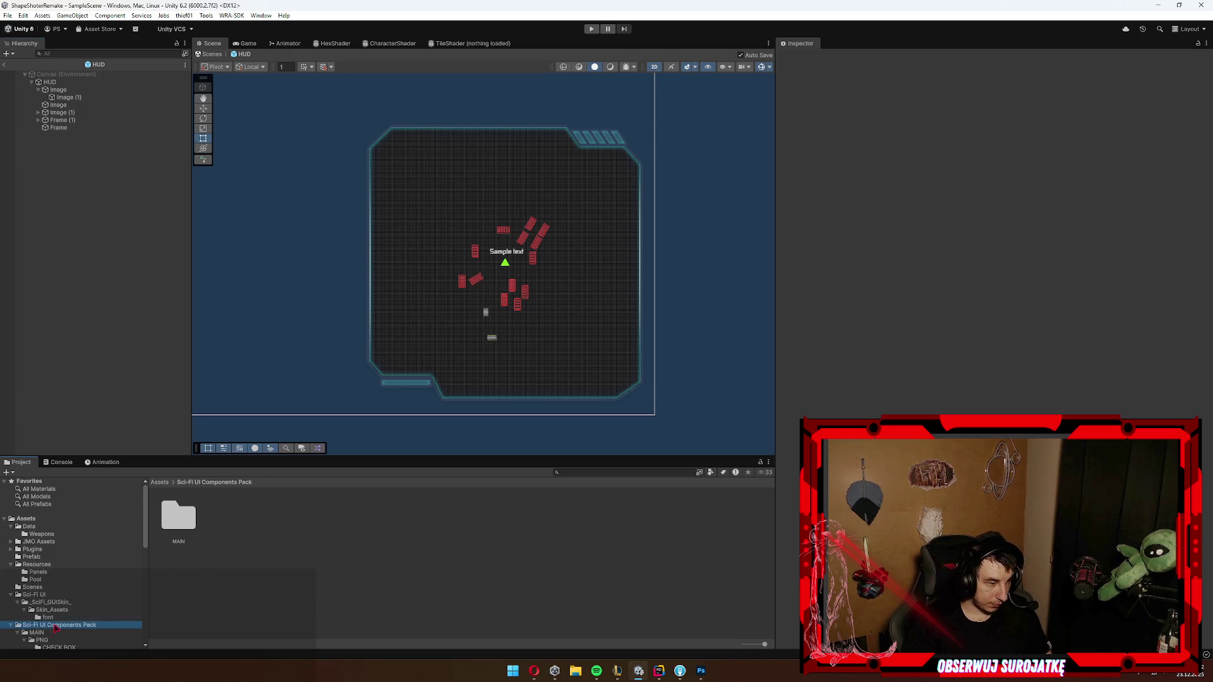
Step: Find the Sci-Fi UI Components Pack in Package Manager's My Assets via 'sci', then exit the HUD prefab
{"action": "left_click", "coordinate": [261, 15]}
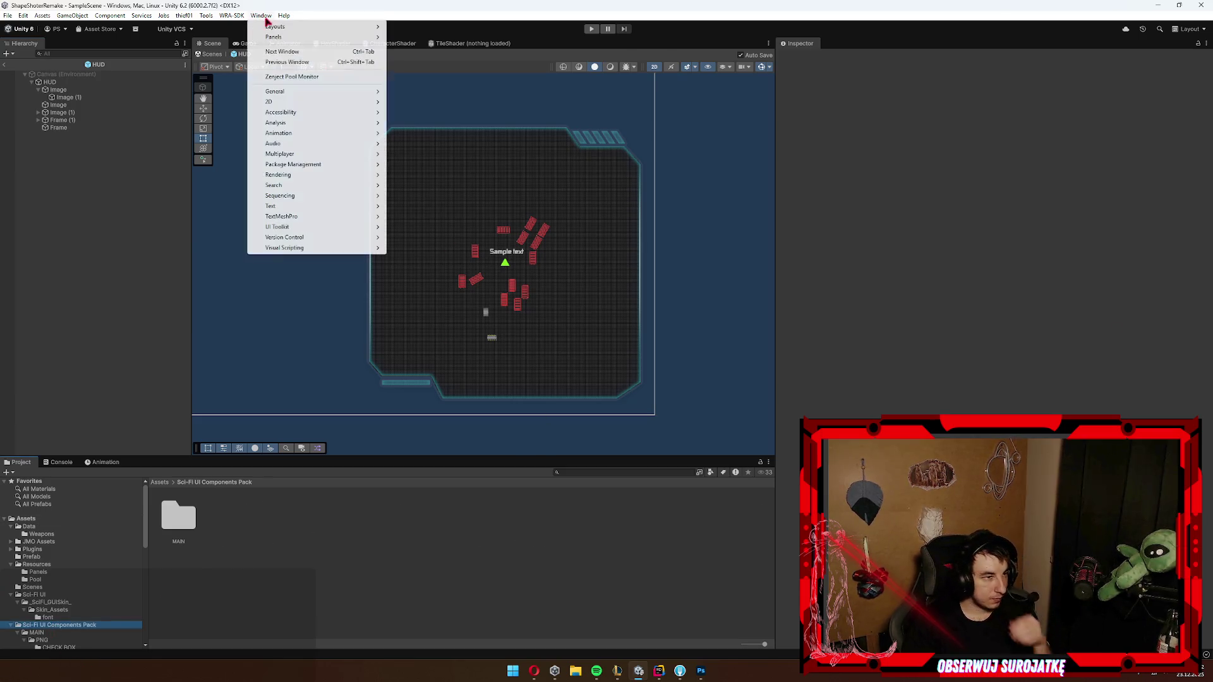
{"action": "mouse_move", "coordinate": [316, 164]}
{"action": "left_click", "coordinate": [430, 164]}
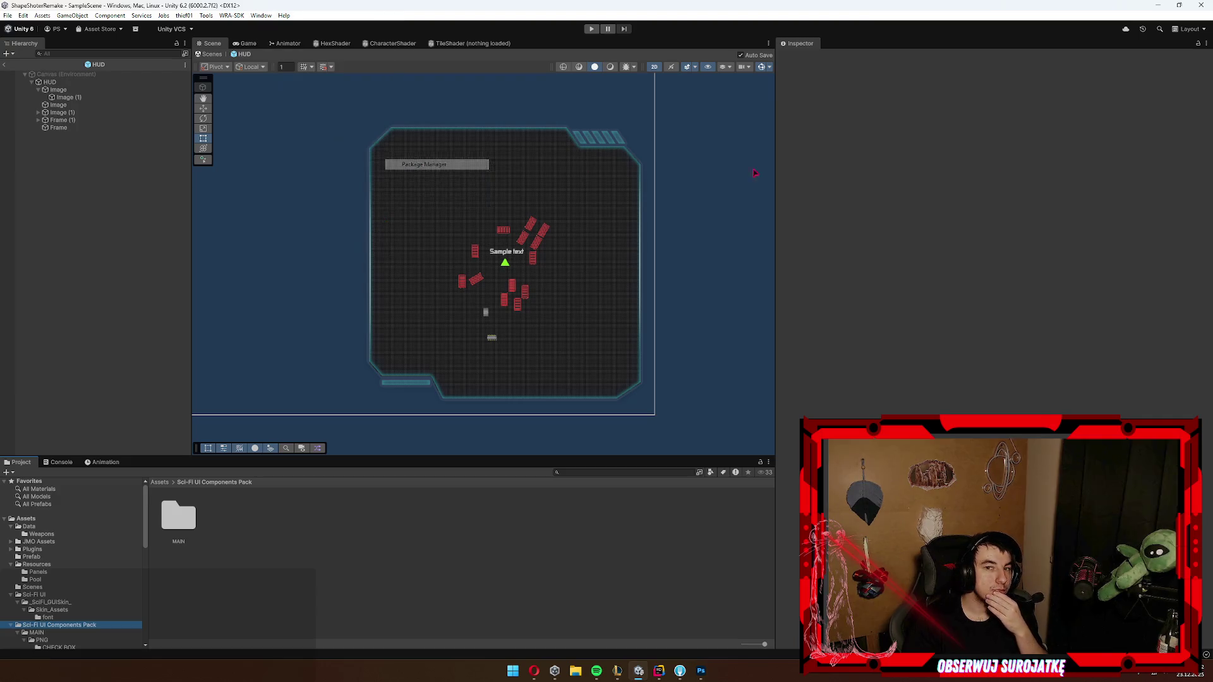
{"action": "left_click", "coordinate": [634, 142]}
{"action": "type", "text": "a"}
{"action": "type", "text": "Sc"}
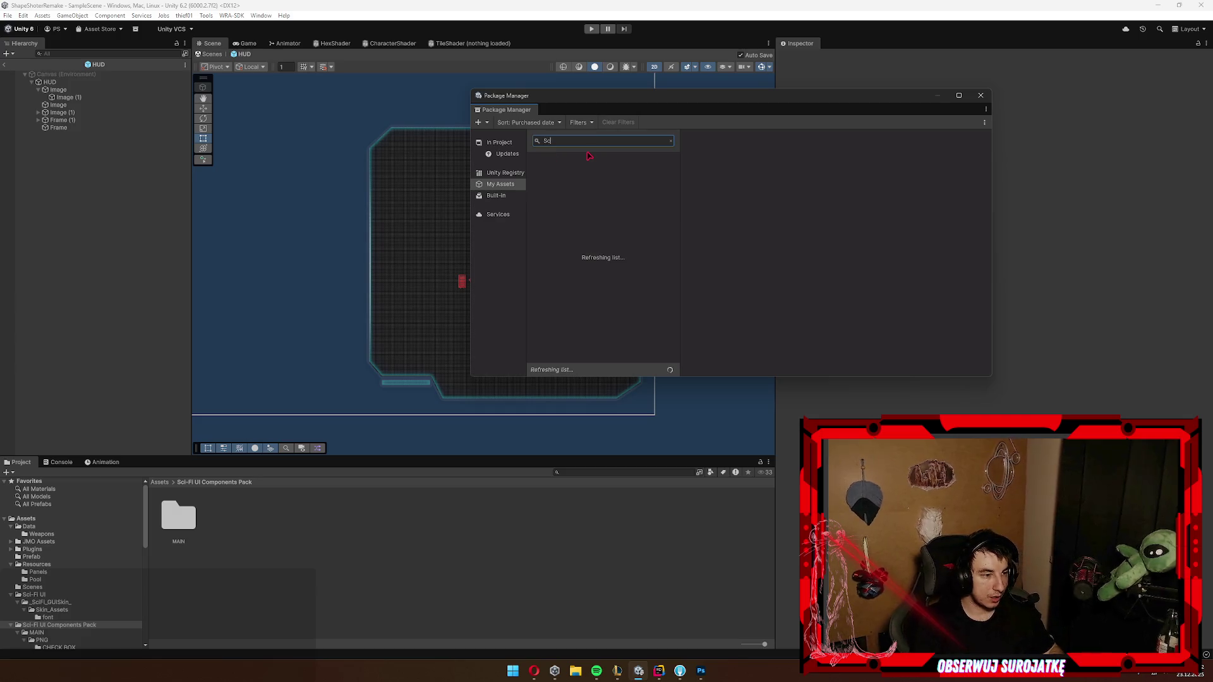
{"action": "type", "text": "sci"}
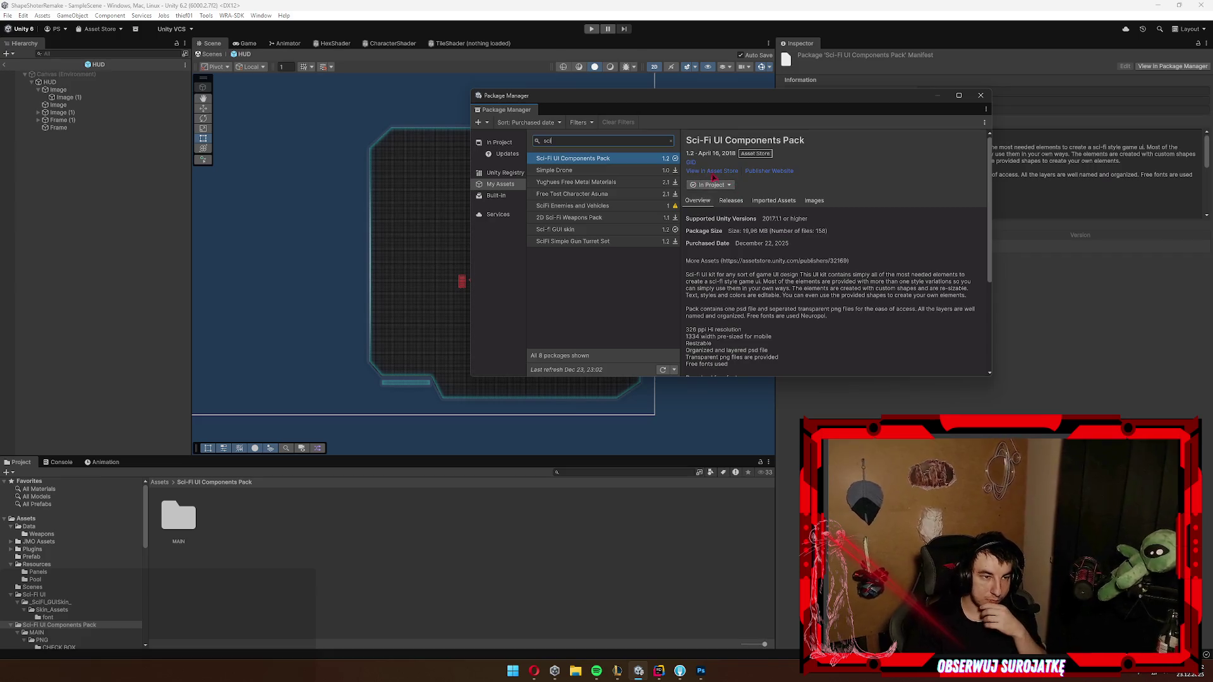
{"action": "left_click", "coordinate": [714, 172]}
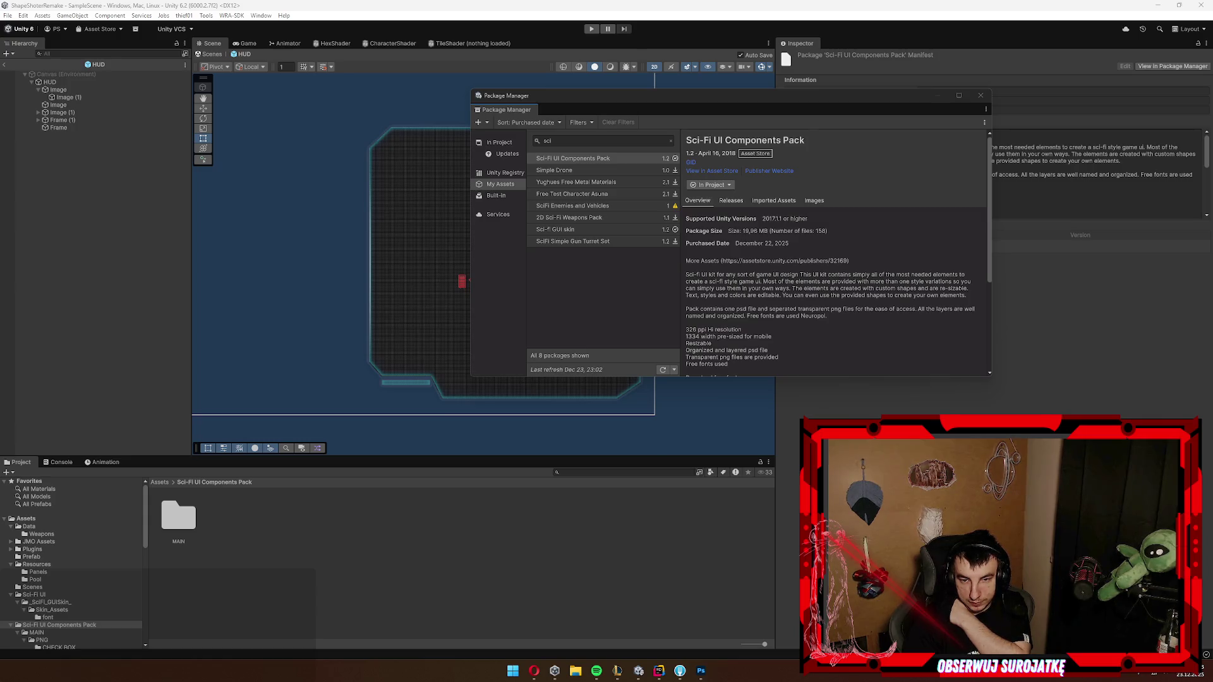
{"action": "left_click", "coordinate": [6, 65]}
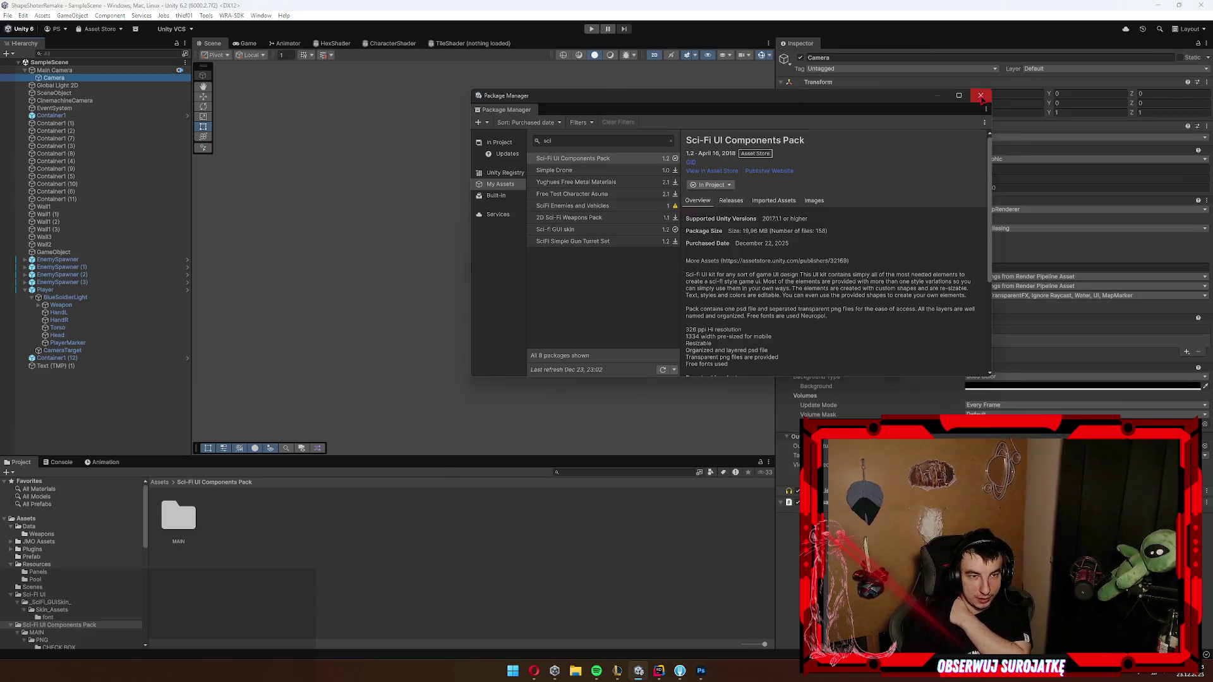
Step: Pick a new background colour for the minimap camera and enter Play mode
{"action": "left_click", "coordinate": [994, 113]}
{"action": "left_click", "coordinate": [1205, 387]}
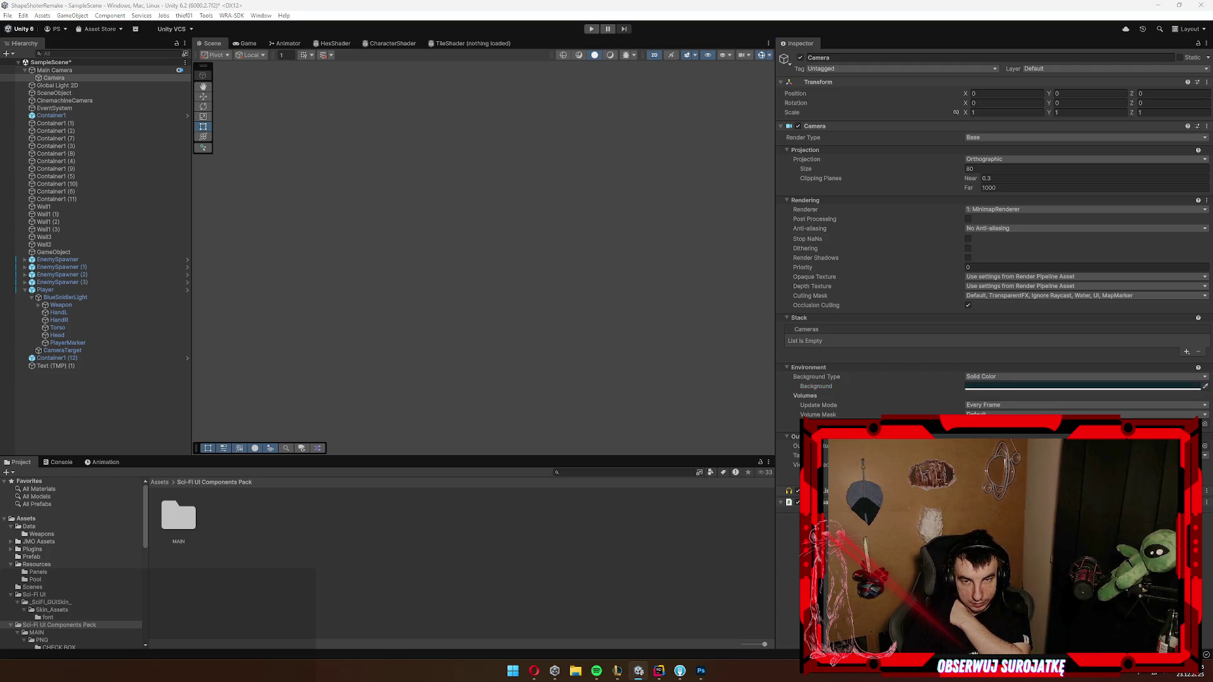
{"action": "left_click", "coordinate": [1082, 386]}
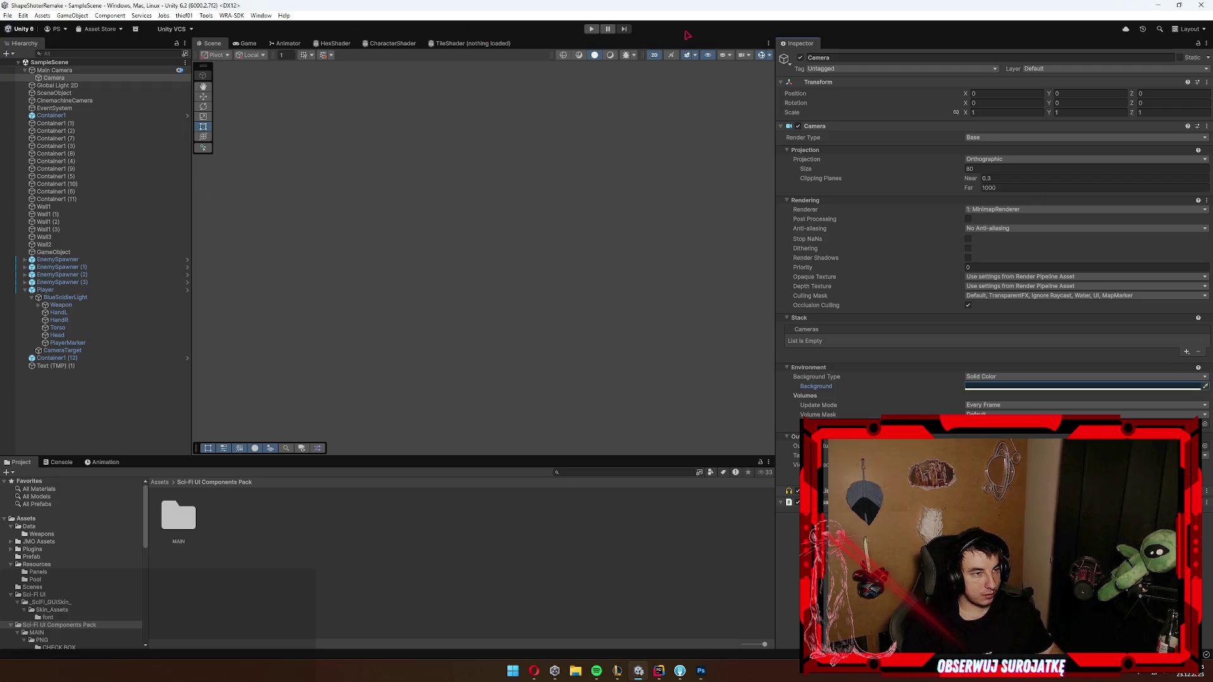
{"action": "left_click", "coordinate": [592, 30]}
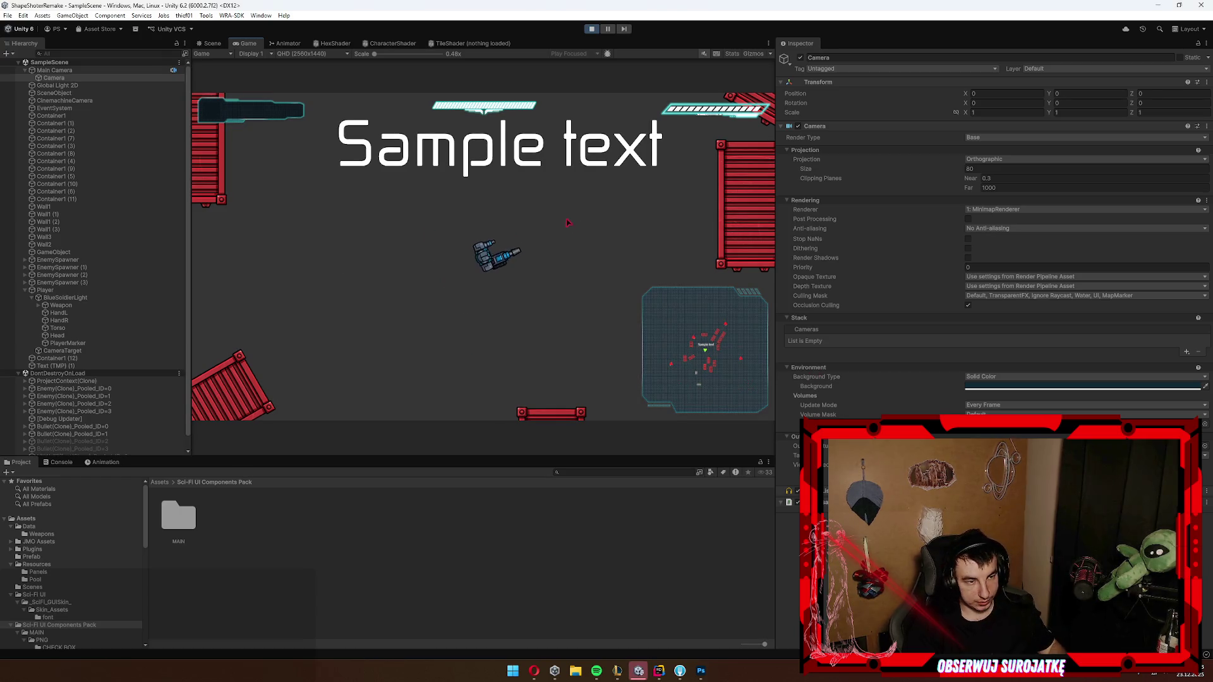
Step: Walk the player around the level with WASD while the minimap tracks it and the enemies
{"action": "key", "text": "w+d"}
{"action": "key", "text": "w+a"}
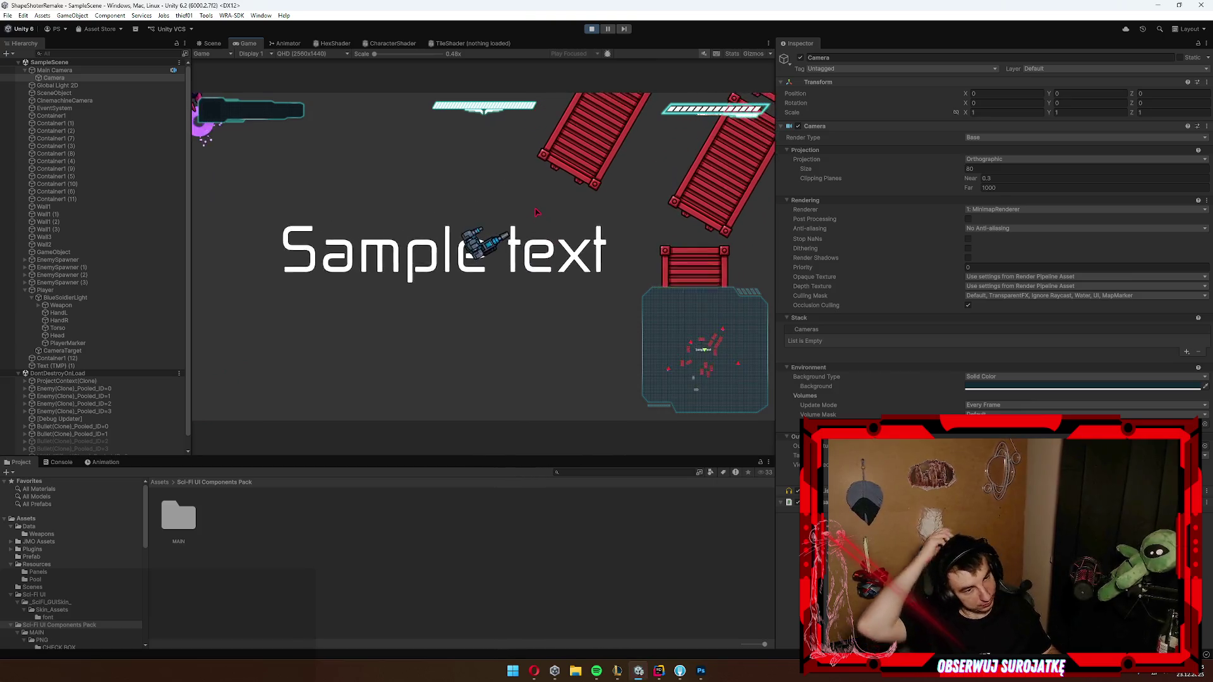
{"action": "key", "text": "a"}
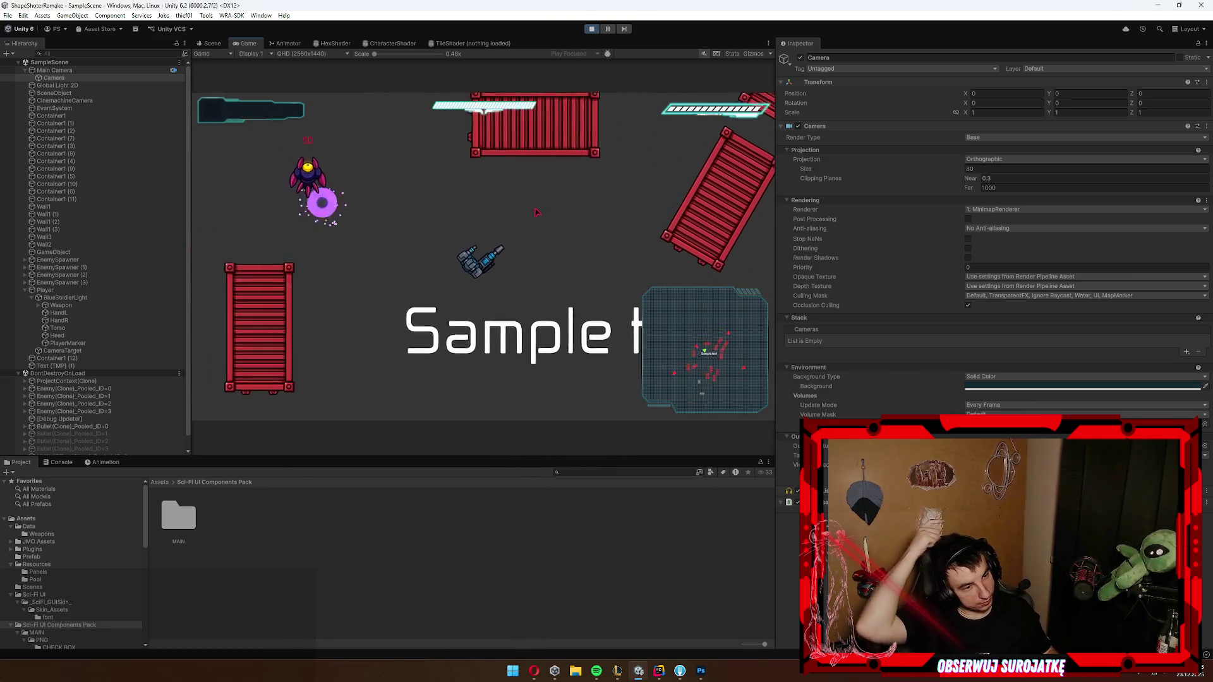
{"action": "key", "text": "w+d"}
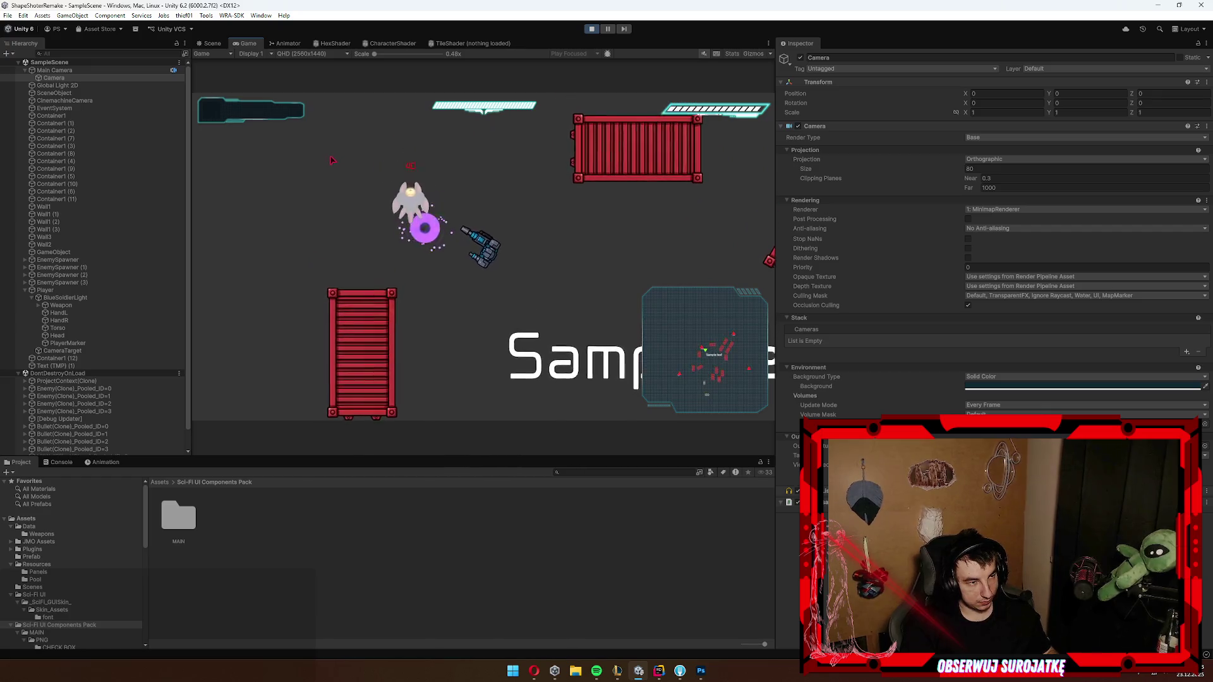
{"action": "key", "text": "d"}
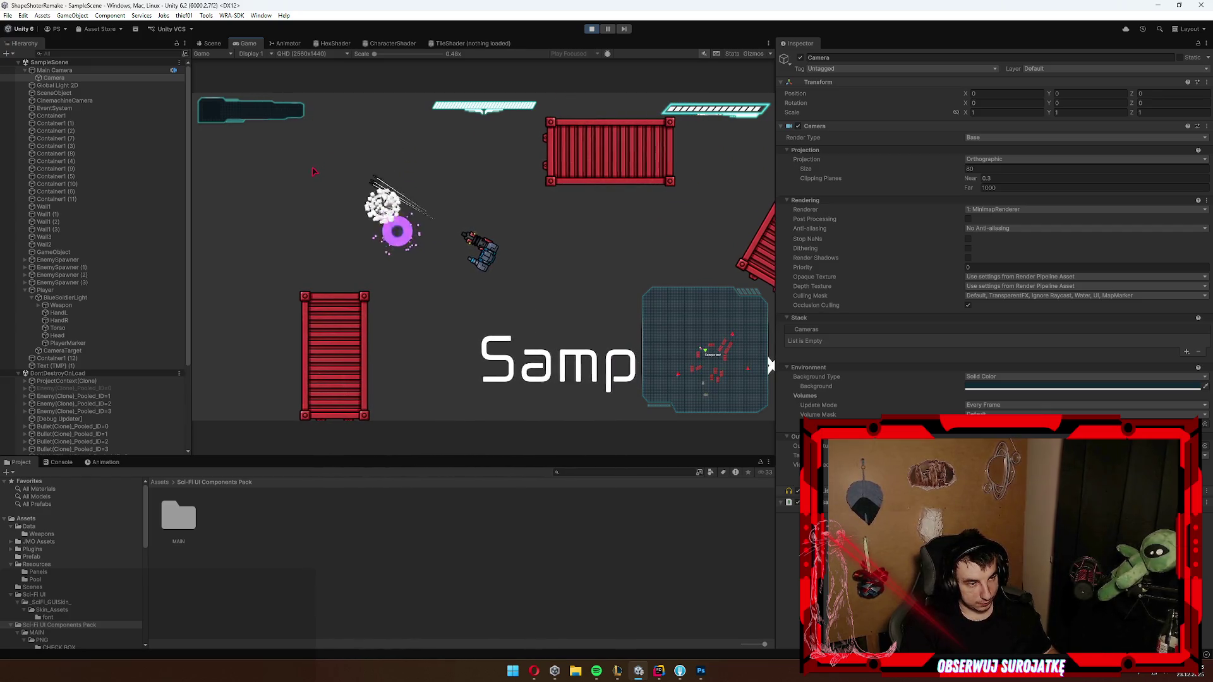
{"action": "key", "text": "s+d"}
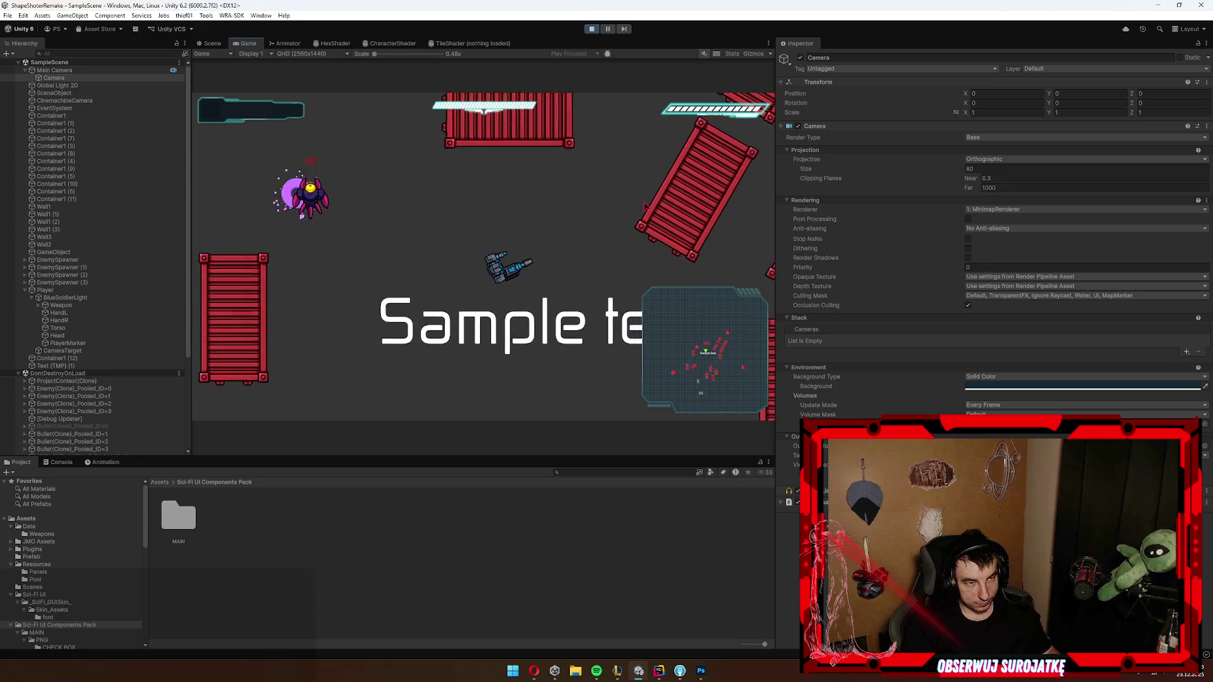
{"action": "key", "text": "w+d"}
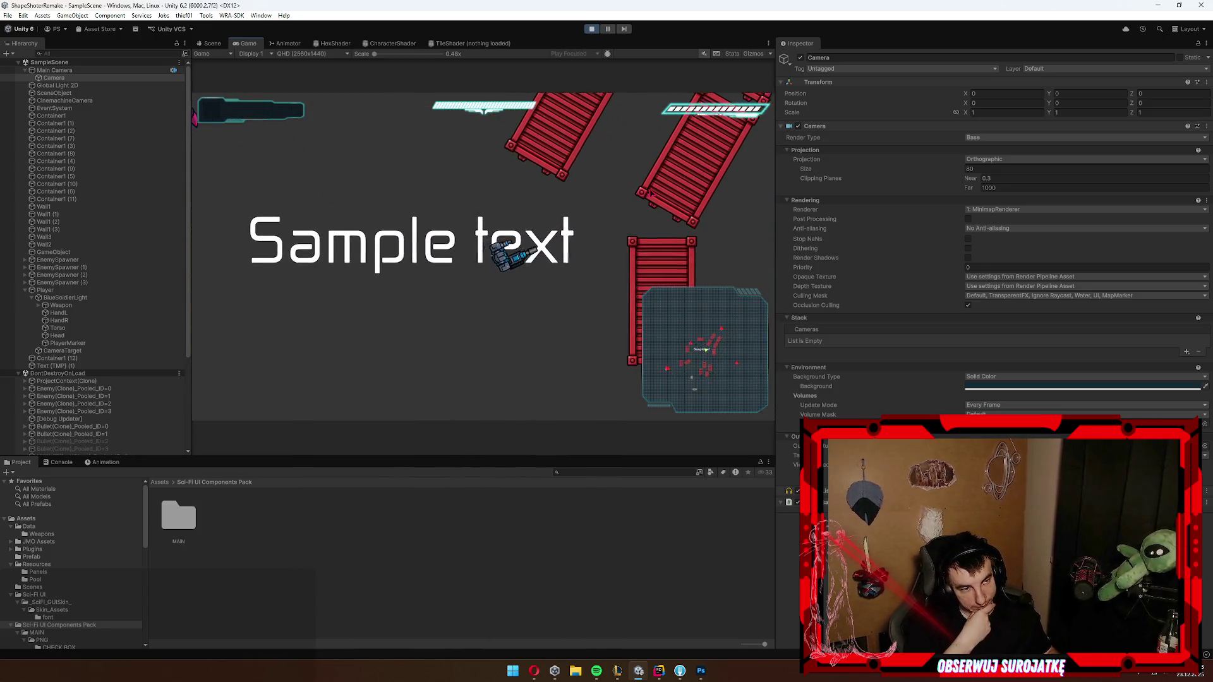
{"action": "key", "text": "w+d"}
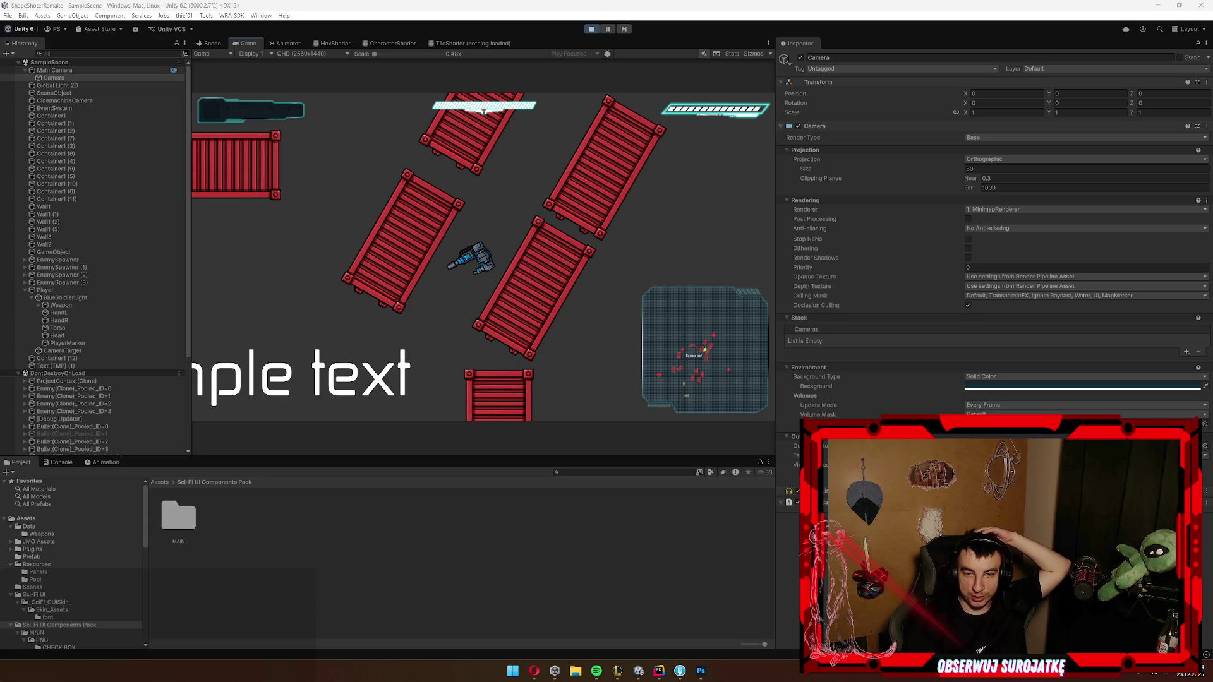
{"action": "key", "text": "a+s"}
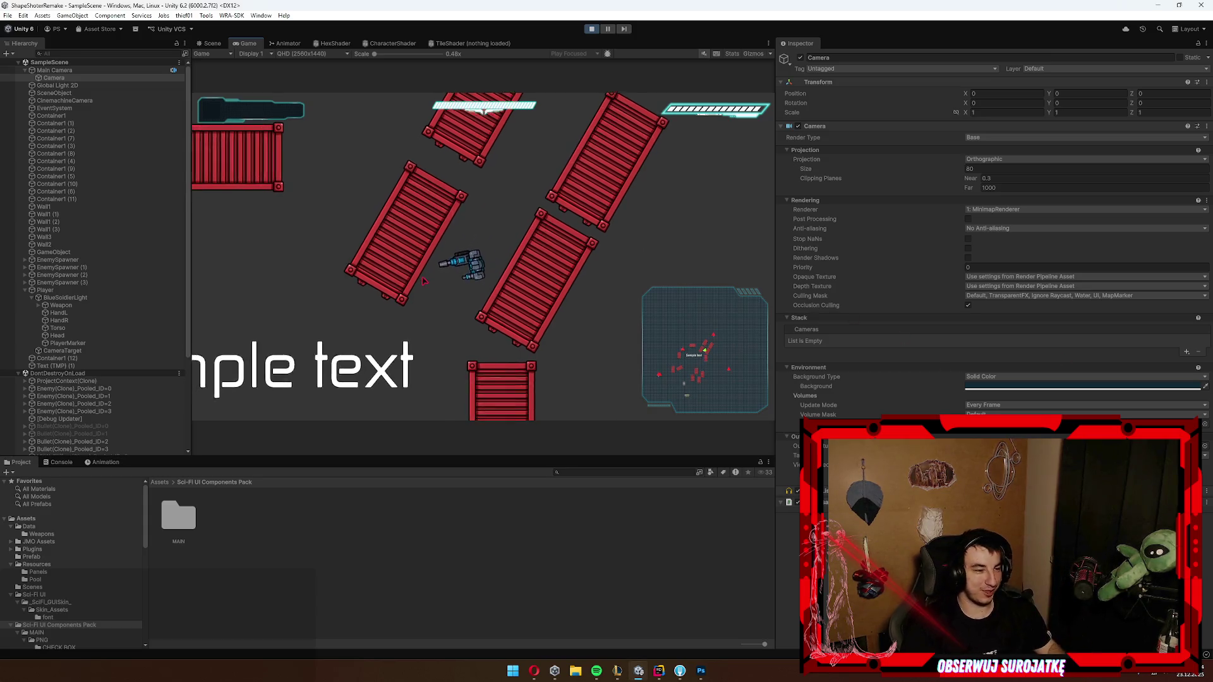
{"action": "key", "text": "a+s"}
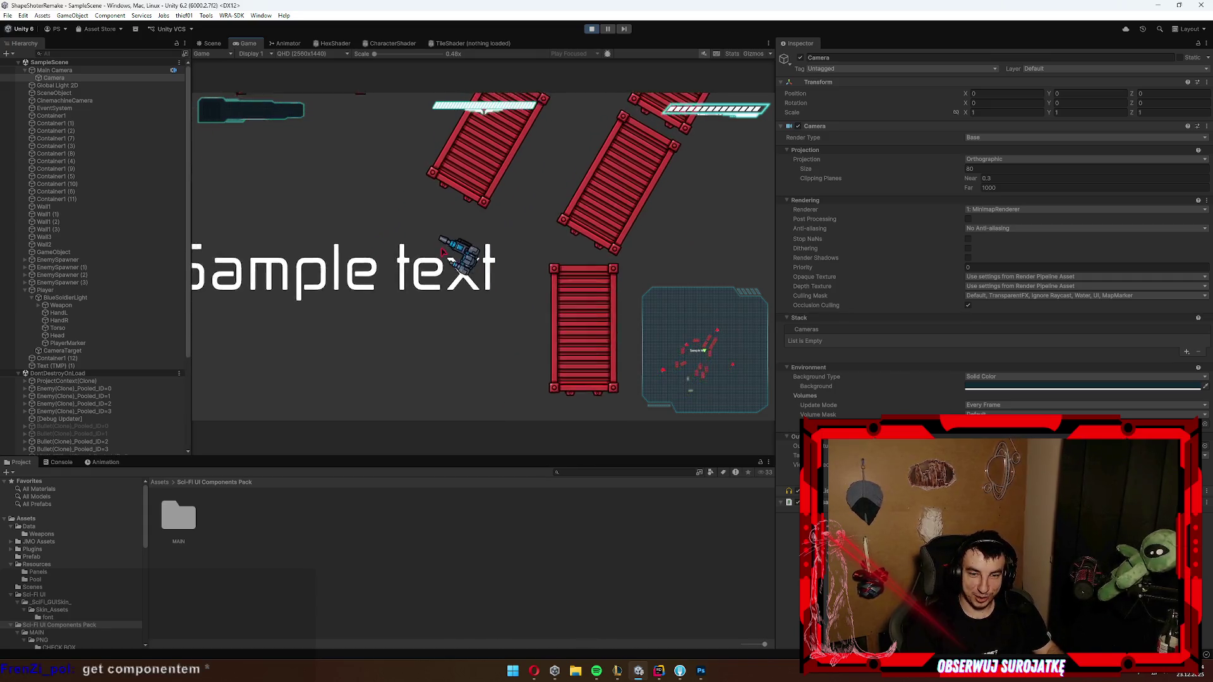
{"action": "key", "text": "a+s"}
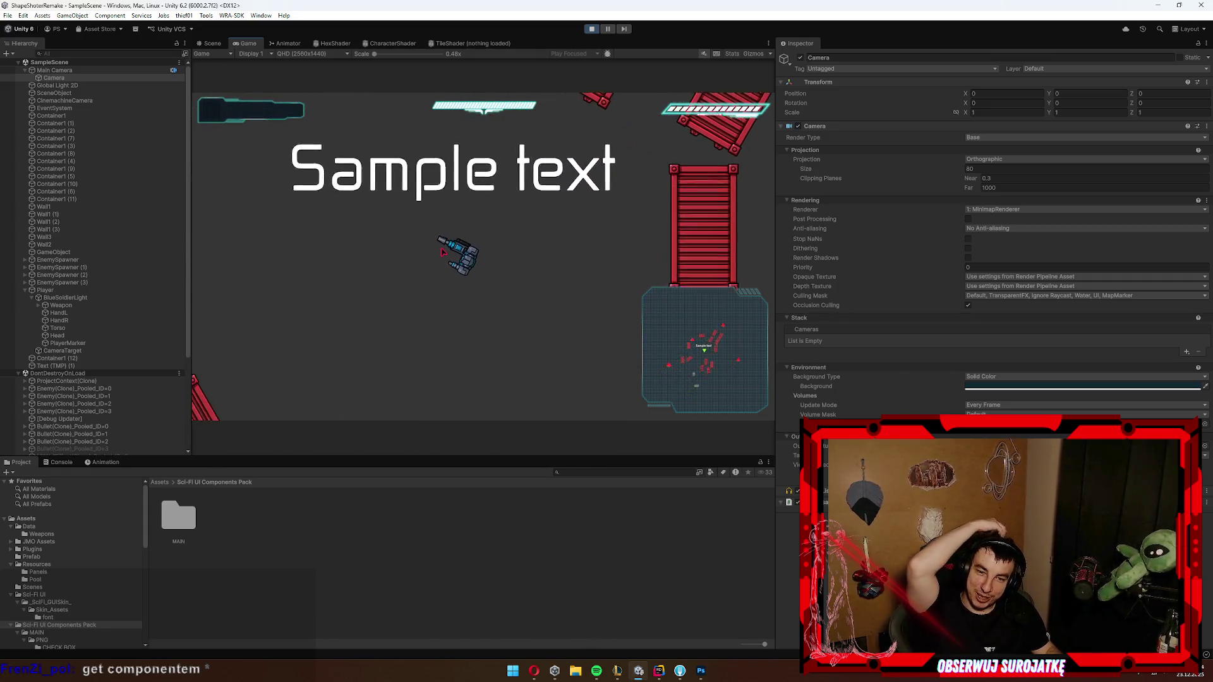
{"action": "key", "text": "a+w"}
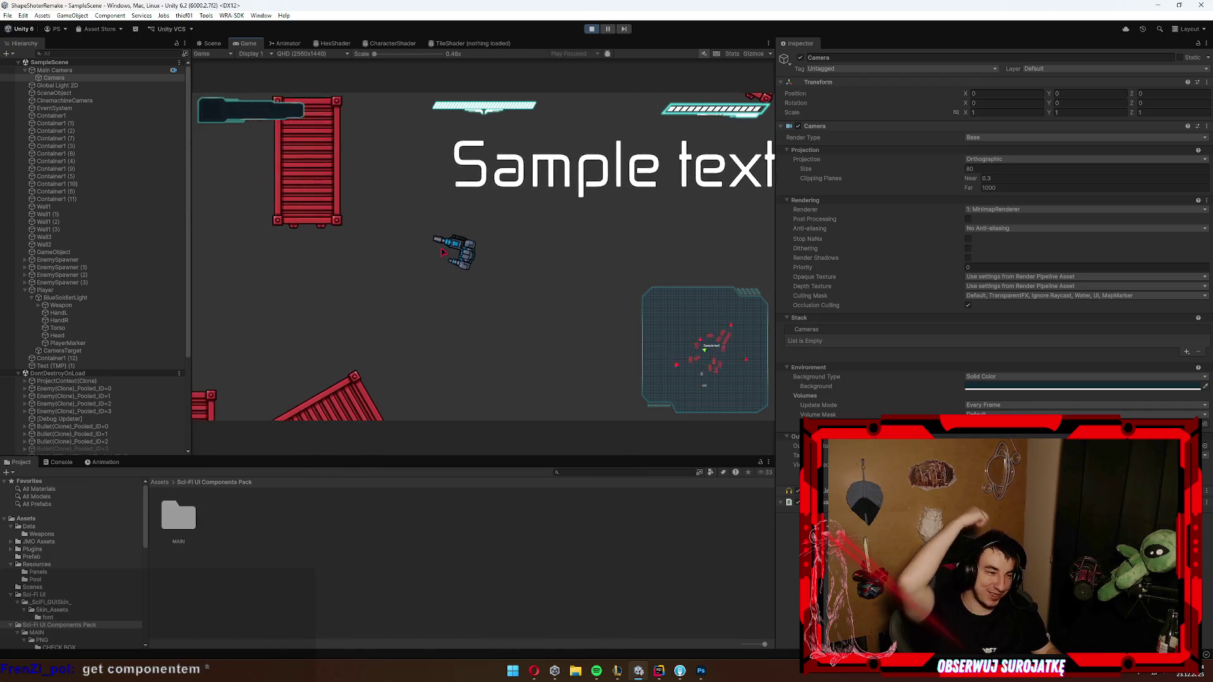
{"action": "key", "text": "w+d"}
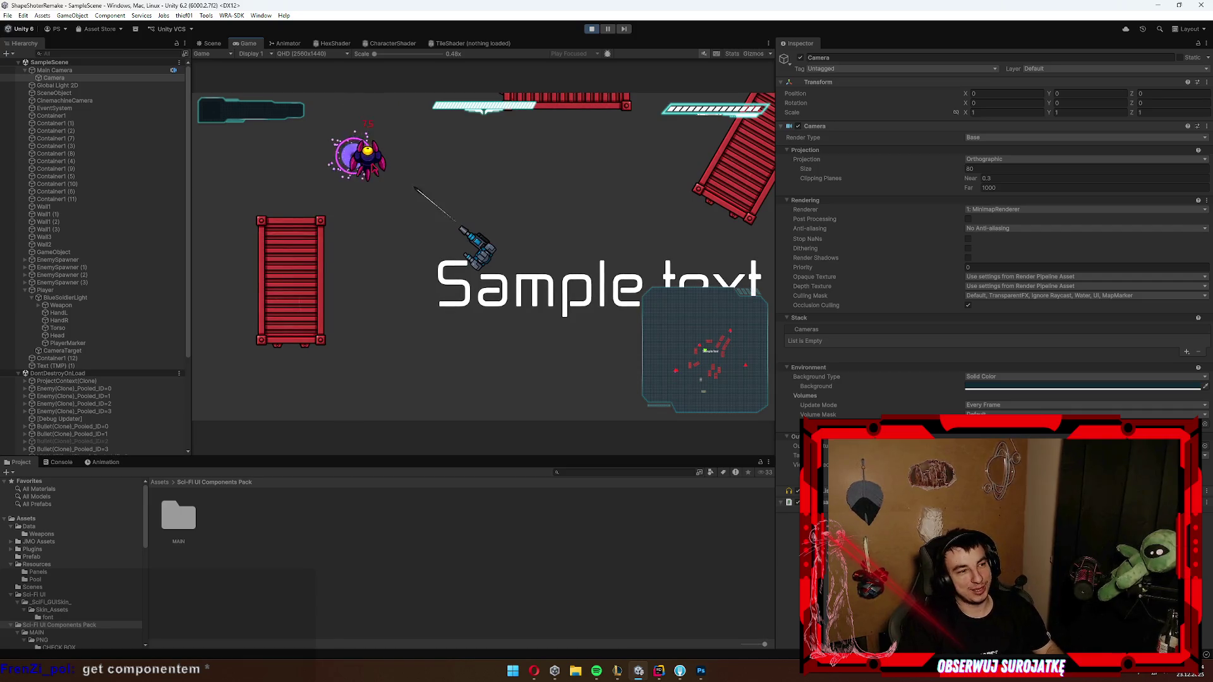
{"action": "key", "text": "s"}
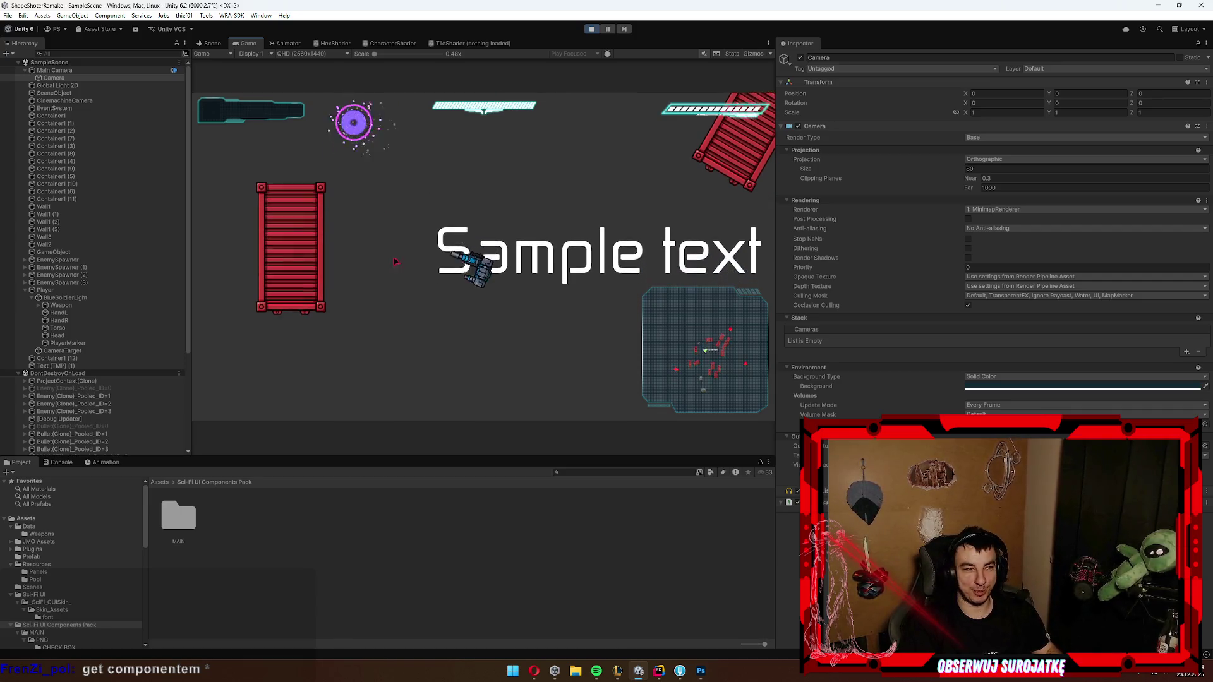
{"action": "key", "text": "a+s"}
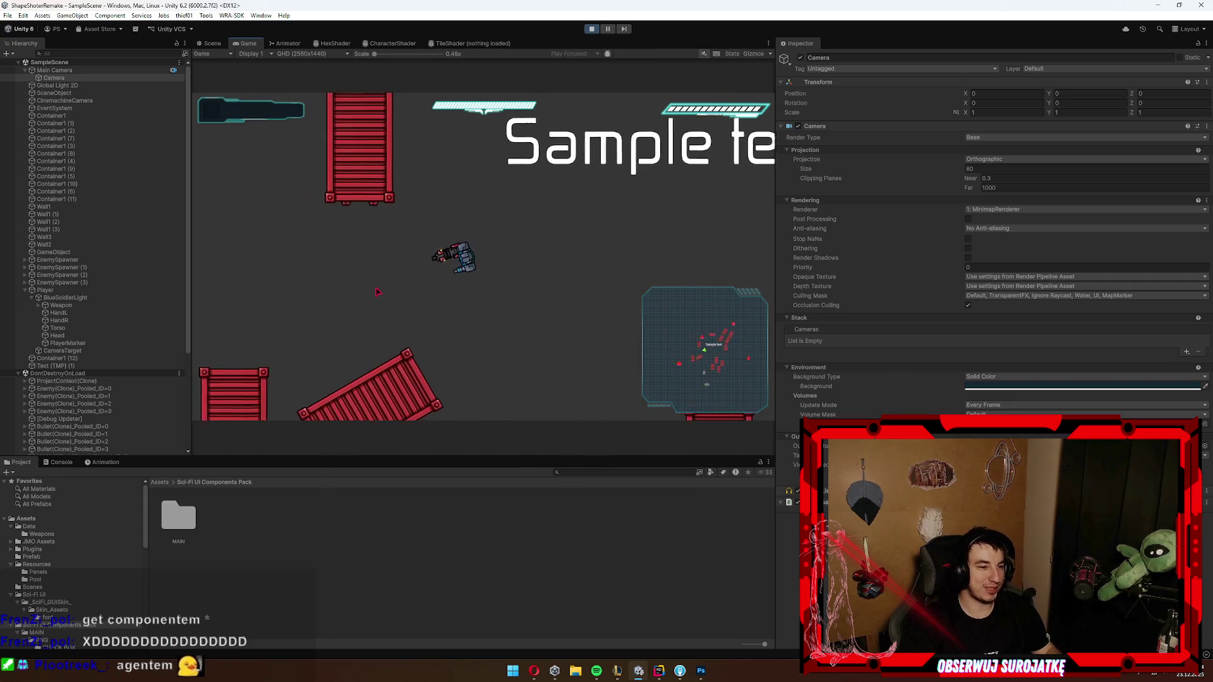
{"action": "key", "text": "a"}
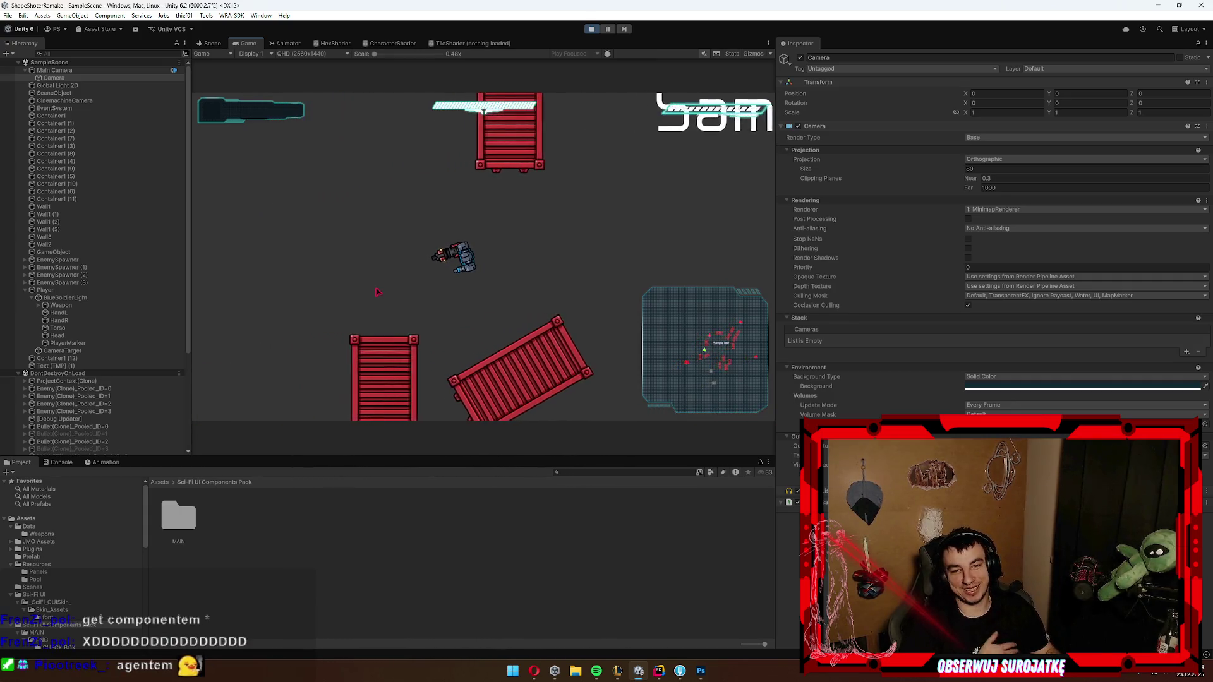
{"action": "key", "text": "a+s"}
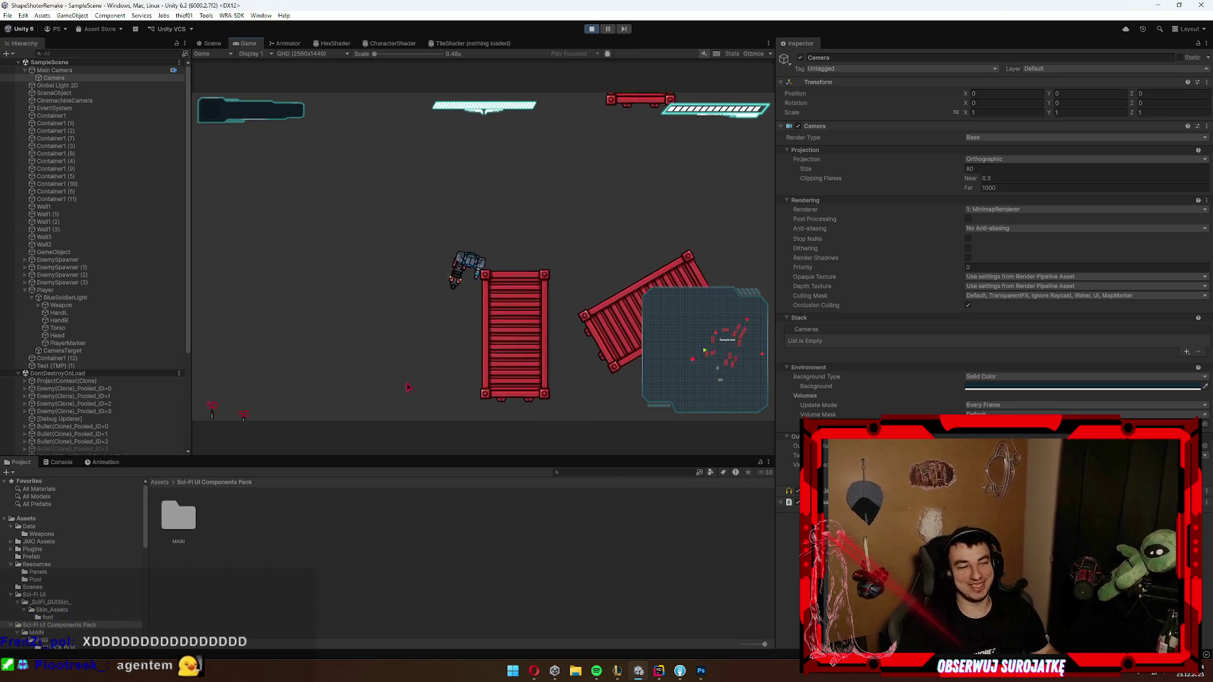
{"action": "key", "text": "a+s"}
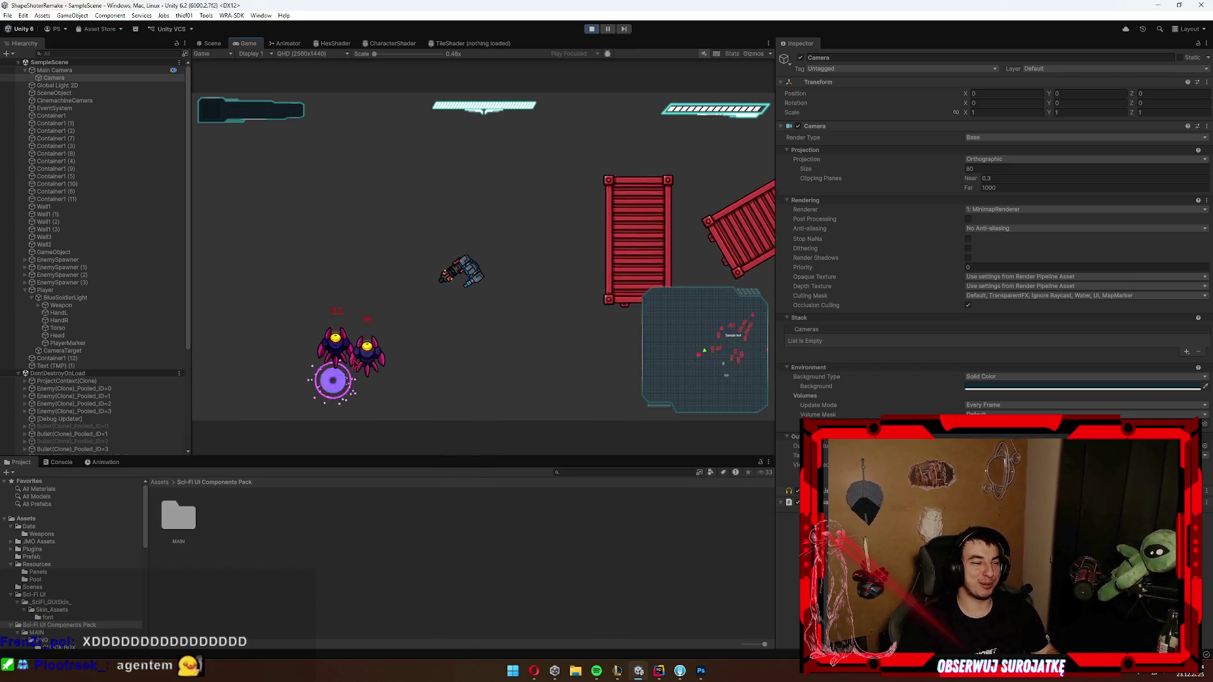
{"action": "key", "text": "w+d"}
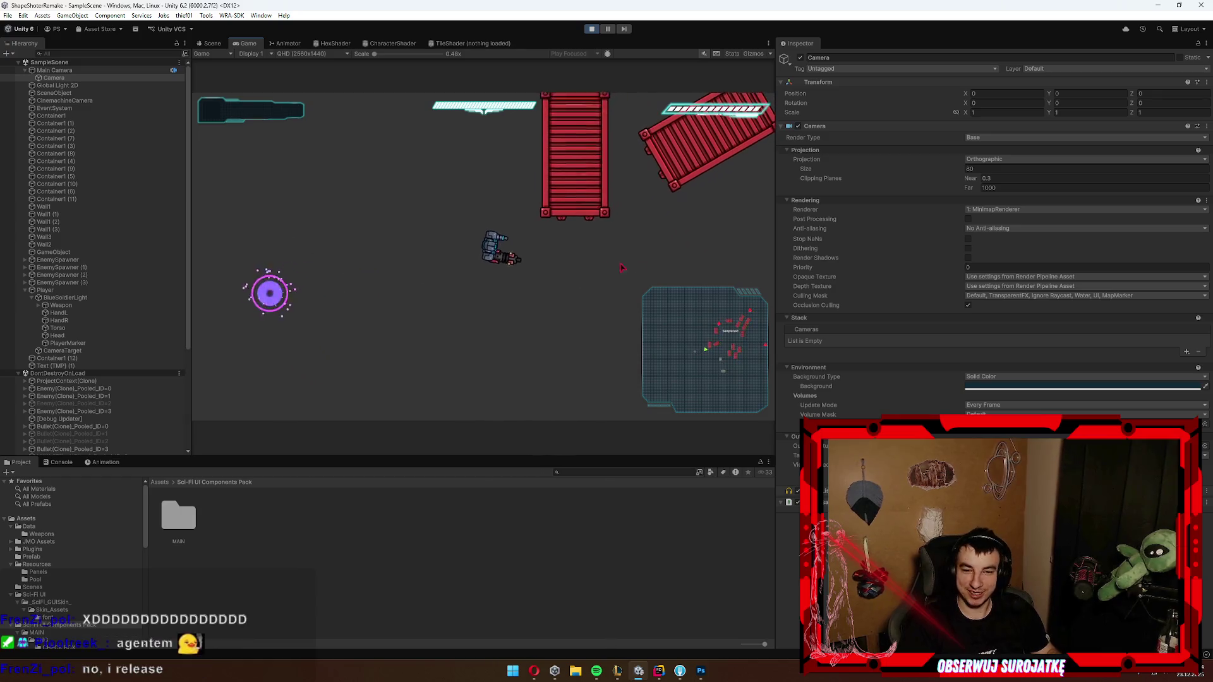
{"action": "key", "text": "w+d"}
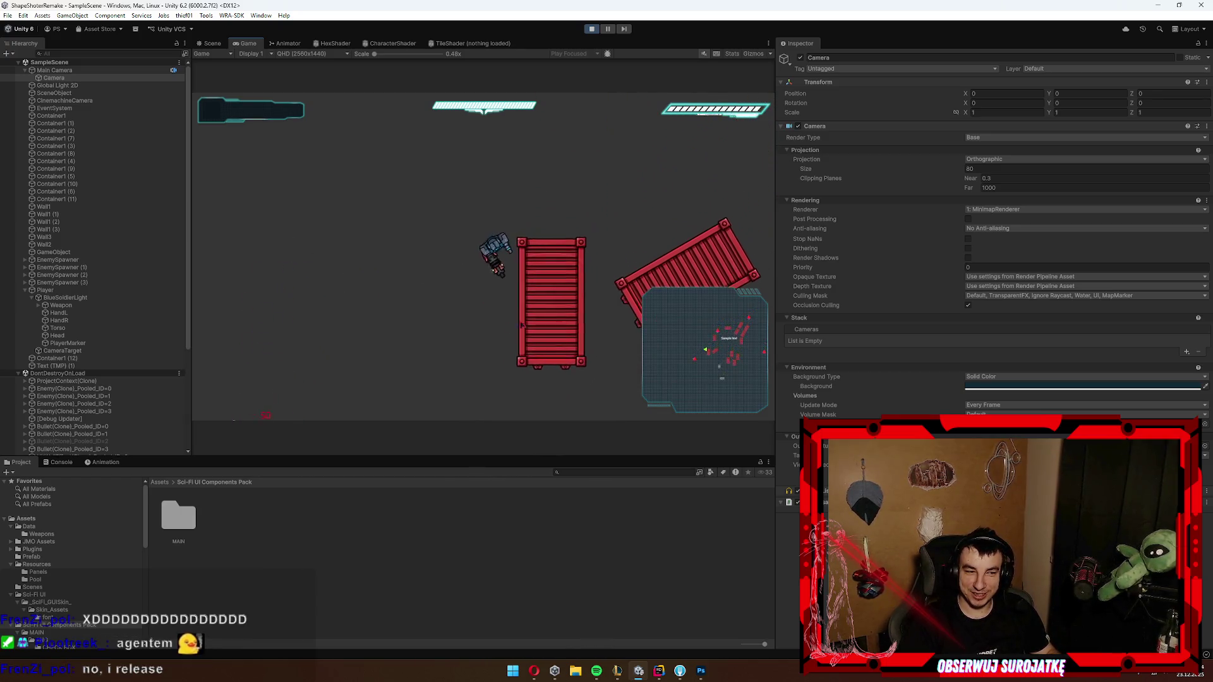
{"action": "key", "text": "a+s"}
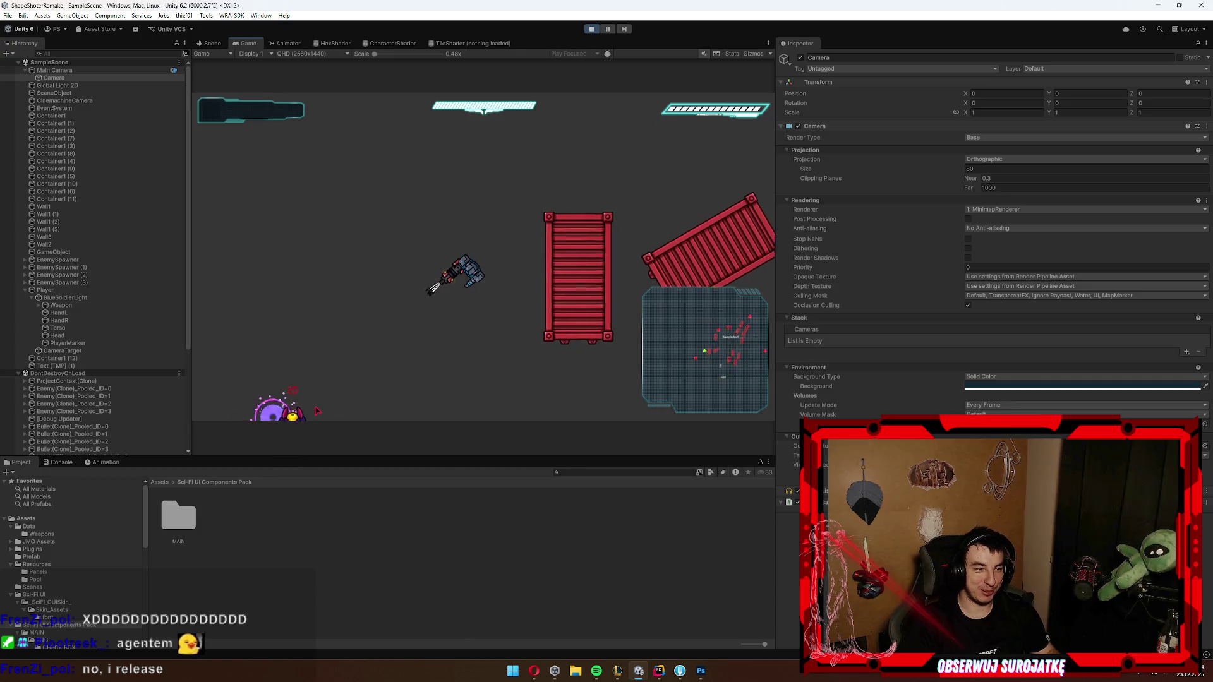
{"action": "key", "text": "w+d"}
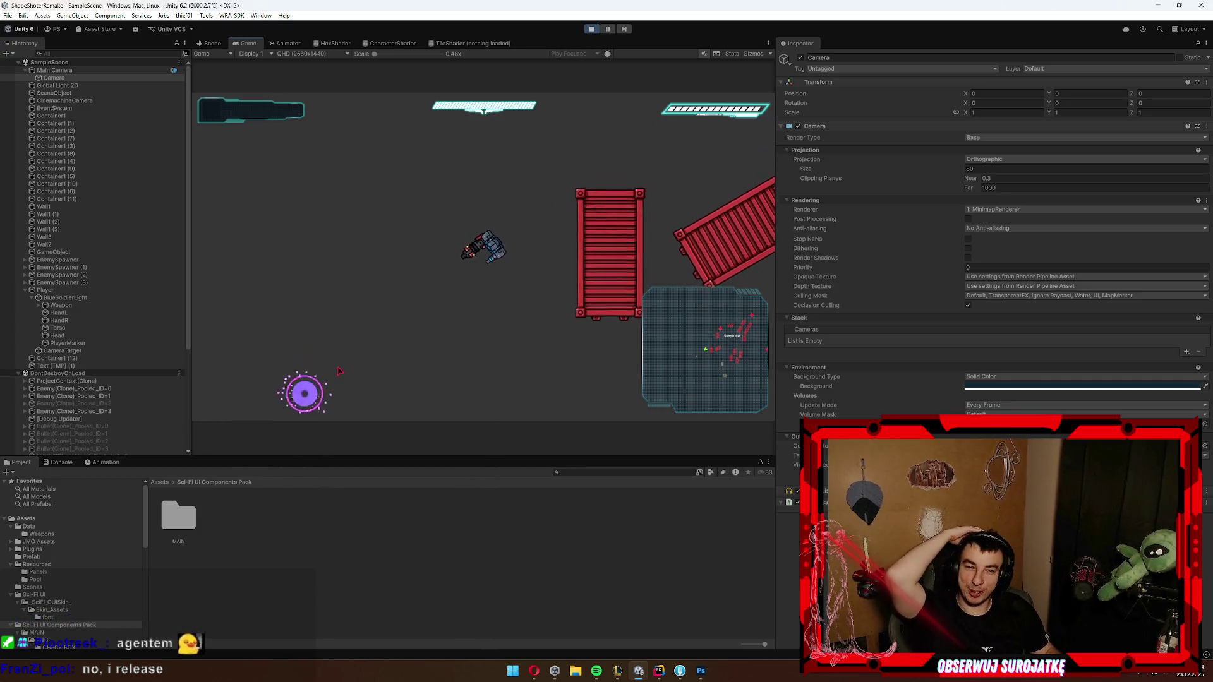
{"action": "key", "text": "w+d"}
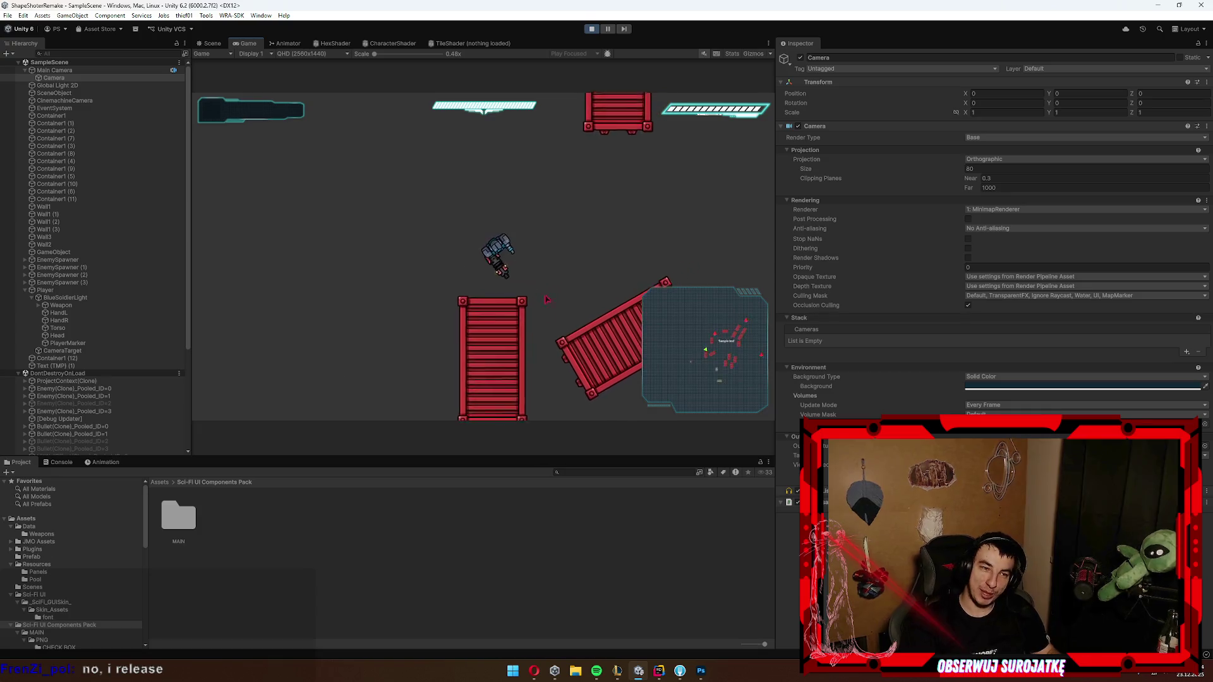
{"action": "key", "text": "w+d"}
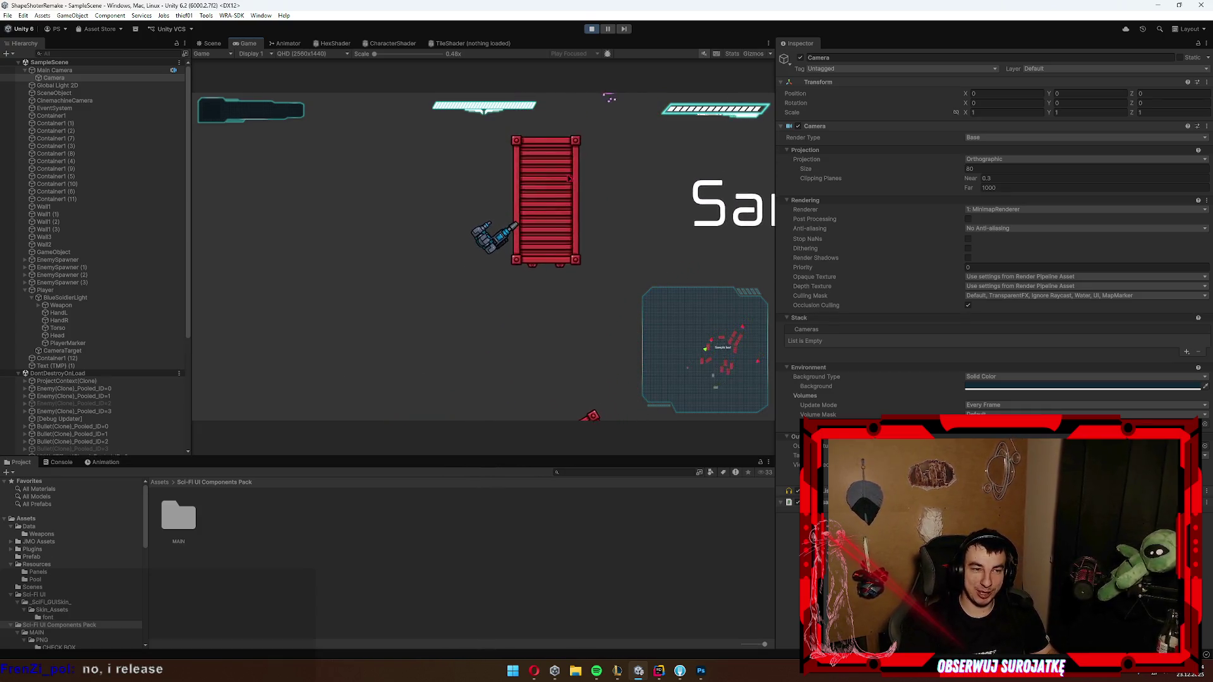
{"action": "key", "text": "w+d"}
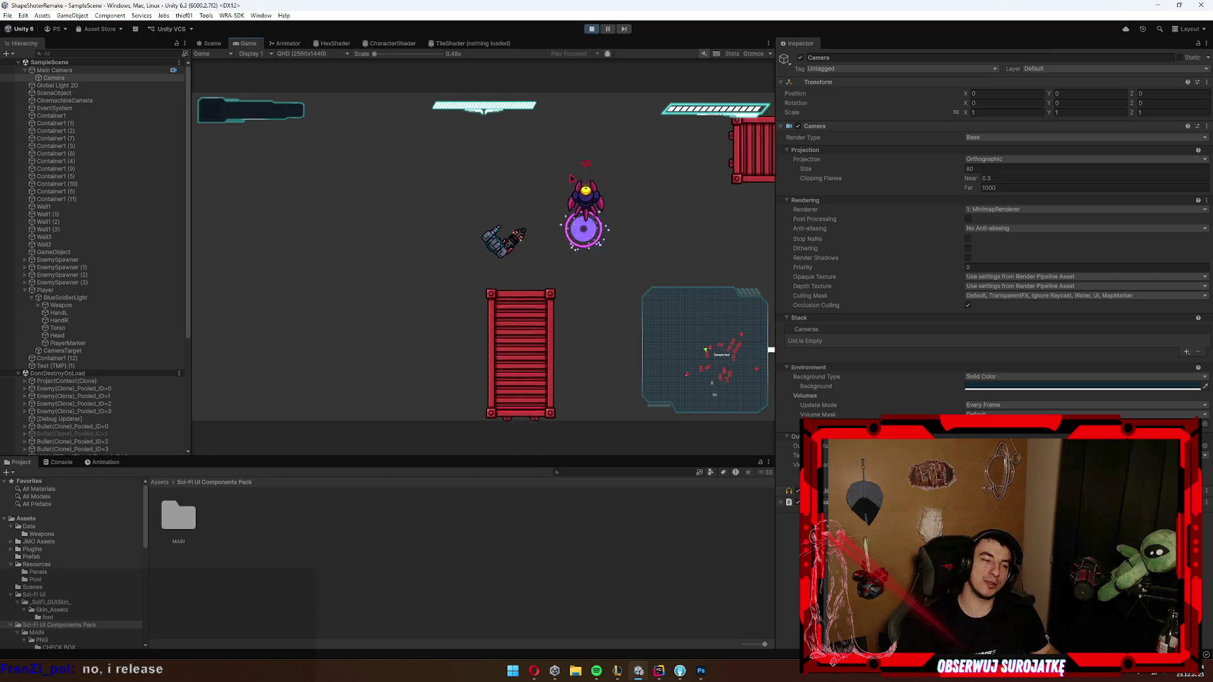
{"action": "key", "text": "w+d"}
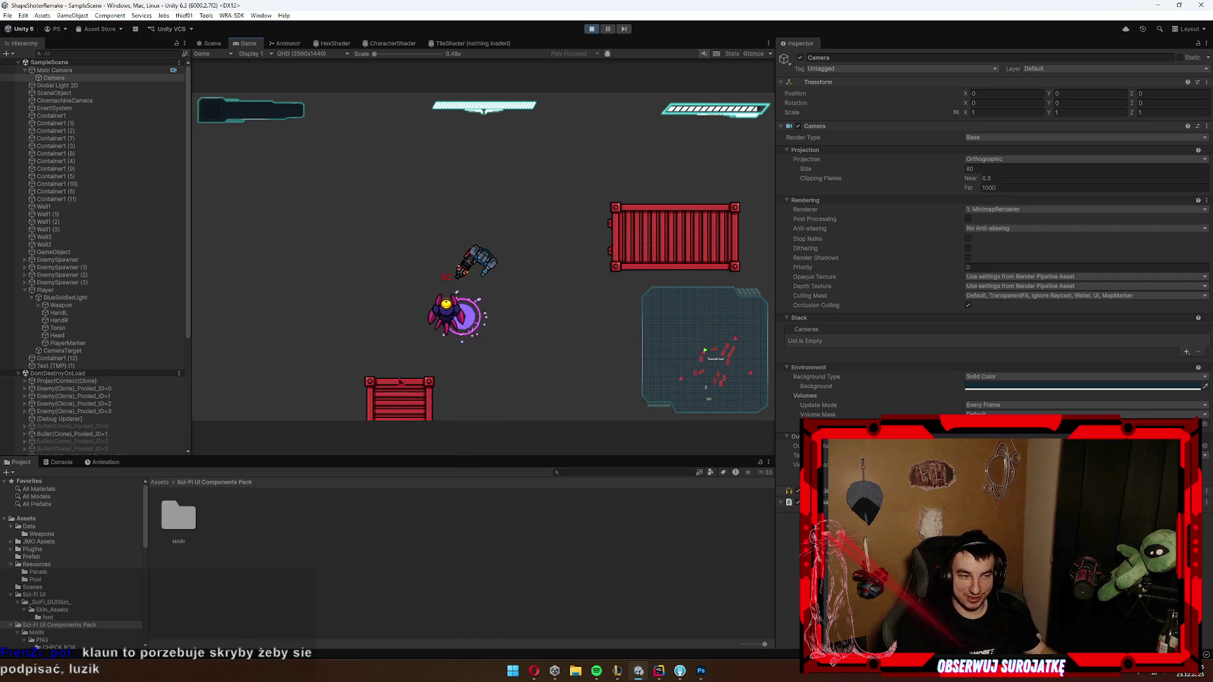
{"action": "key", "text": "s+d"}
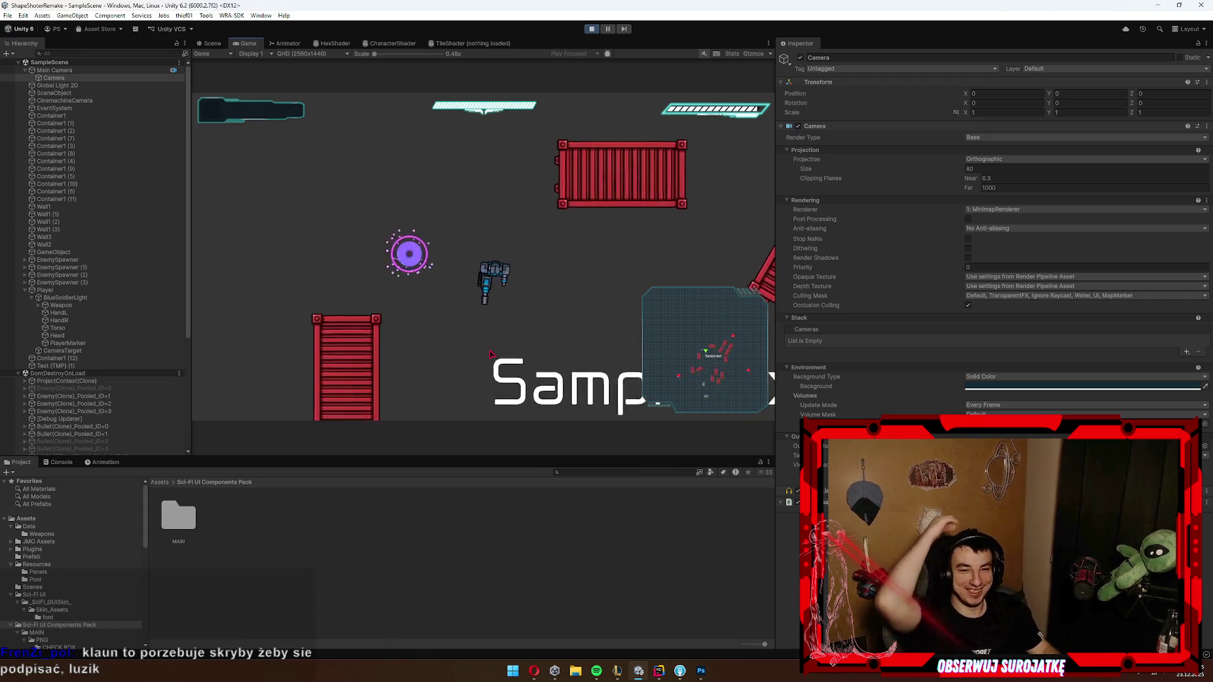
{"action": "key", "text": "s+d"}
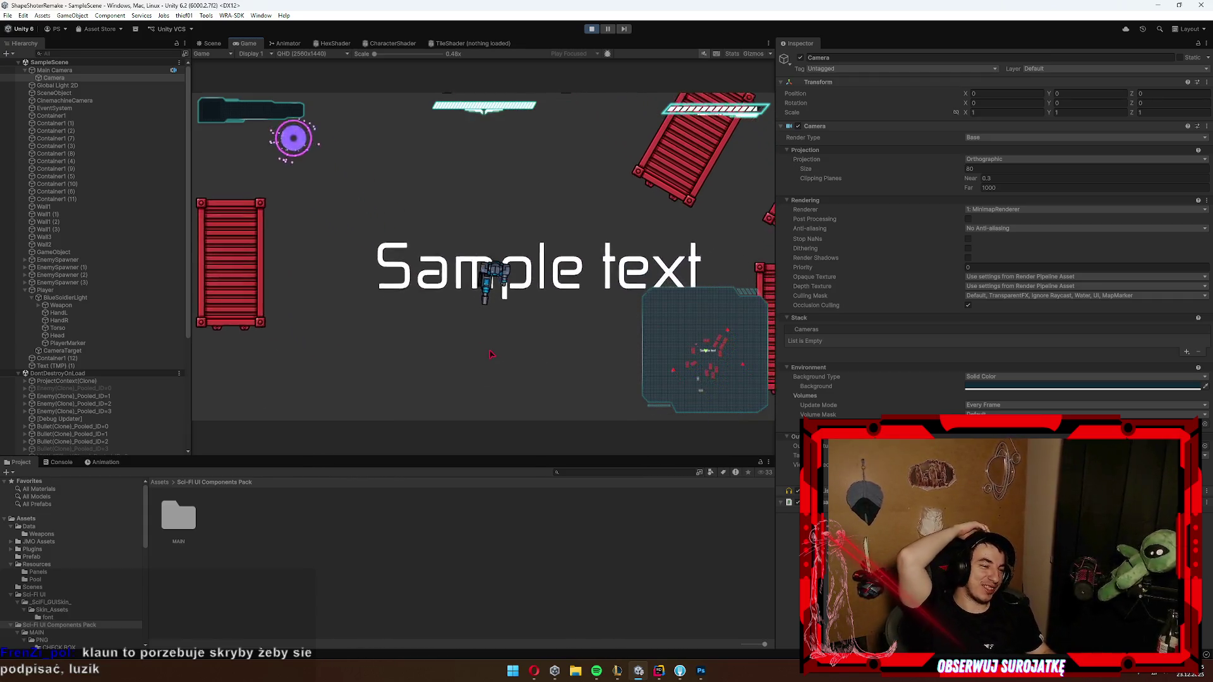
{"action": "key", "text": "d"}
{"action": "key", "text": "w"}
{"action": "key", "text": "w+d"}
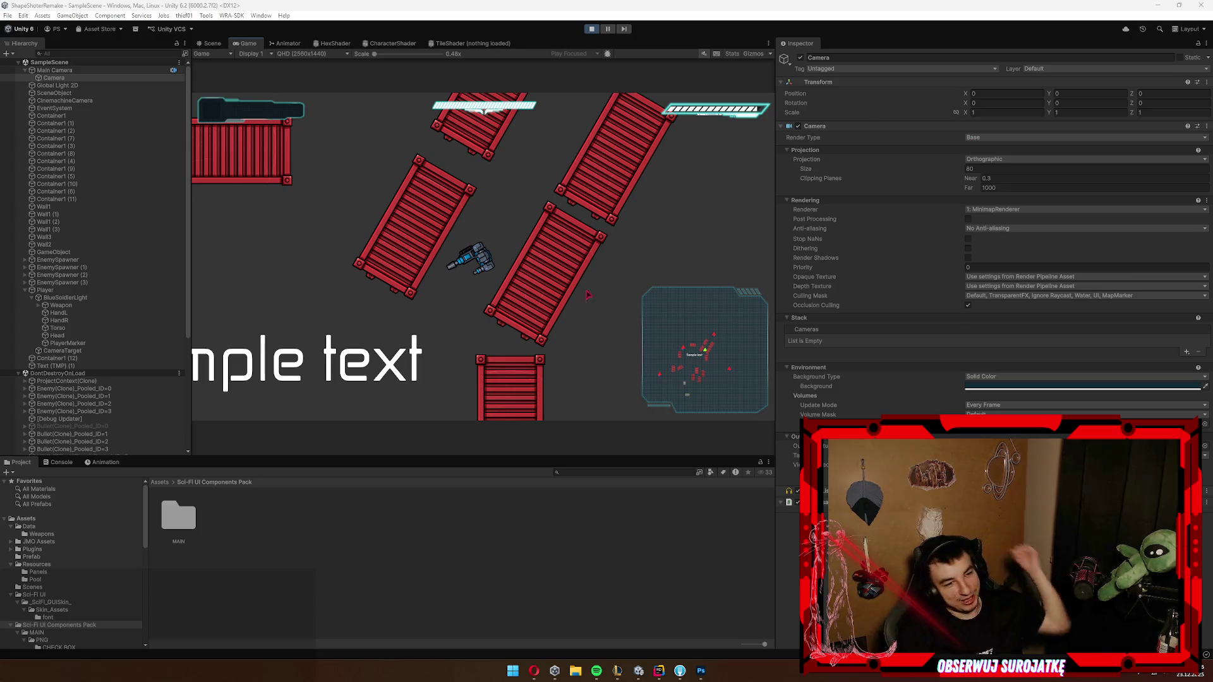
Step: Walk the player up-right, then down-left, shooting down the enemy from the purple portal
{"action": "key", "text": "w"}
{"action": "key", "text": "d"}
{"action": "key", "text": "w"}
{"action": "key", "text": "d"}
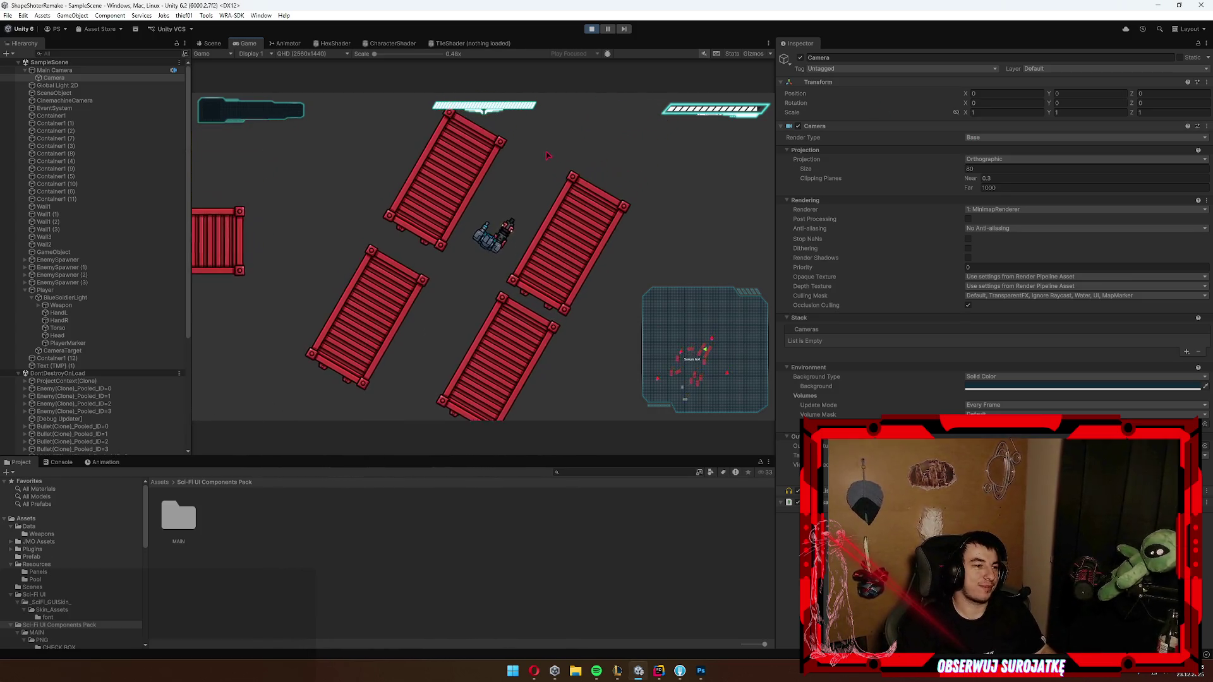
{"action": "key", "text": "w"}
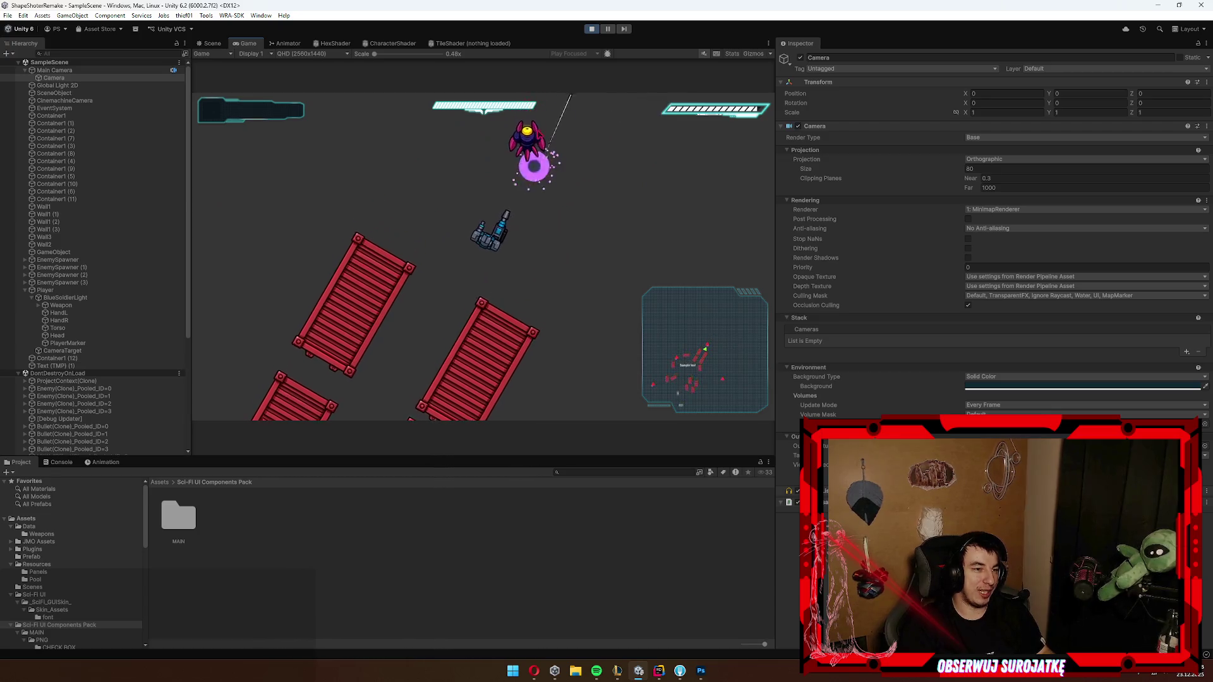
{"action": "key", "text": "a"}
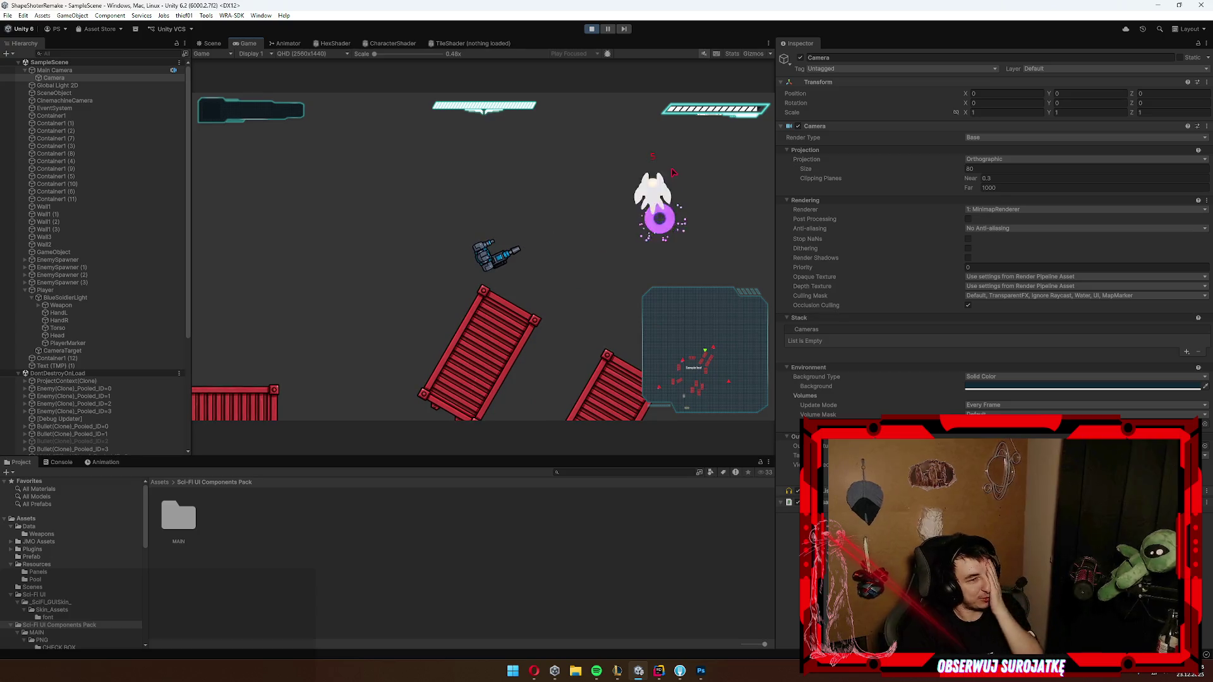
{"action": "key", "text": "s"}
{"action": "key", "text": "a"}
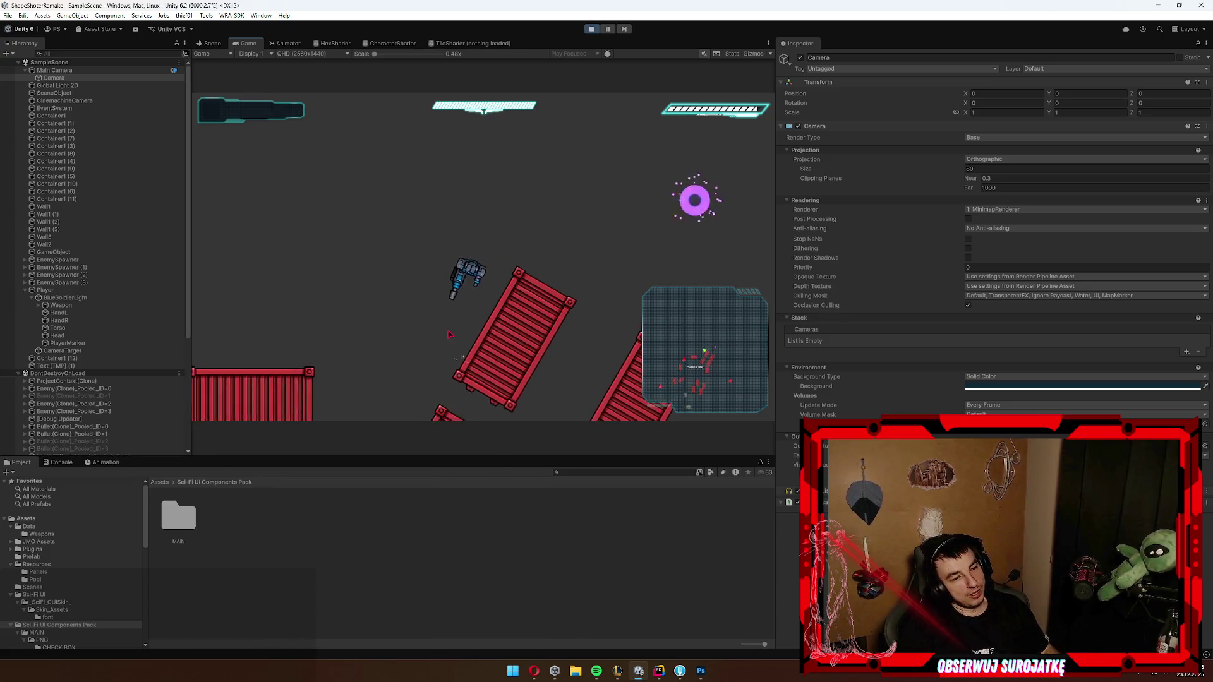
{"action": "key", "text": "s"}
{"action": "key", "text": "a"}
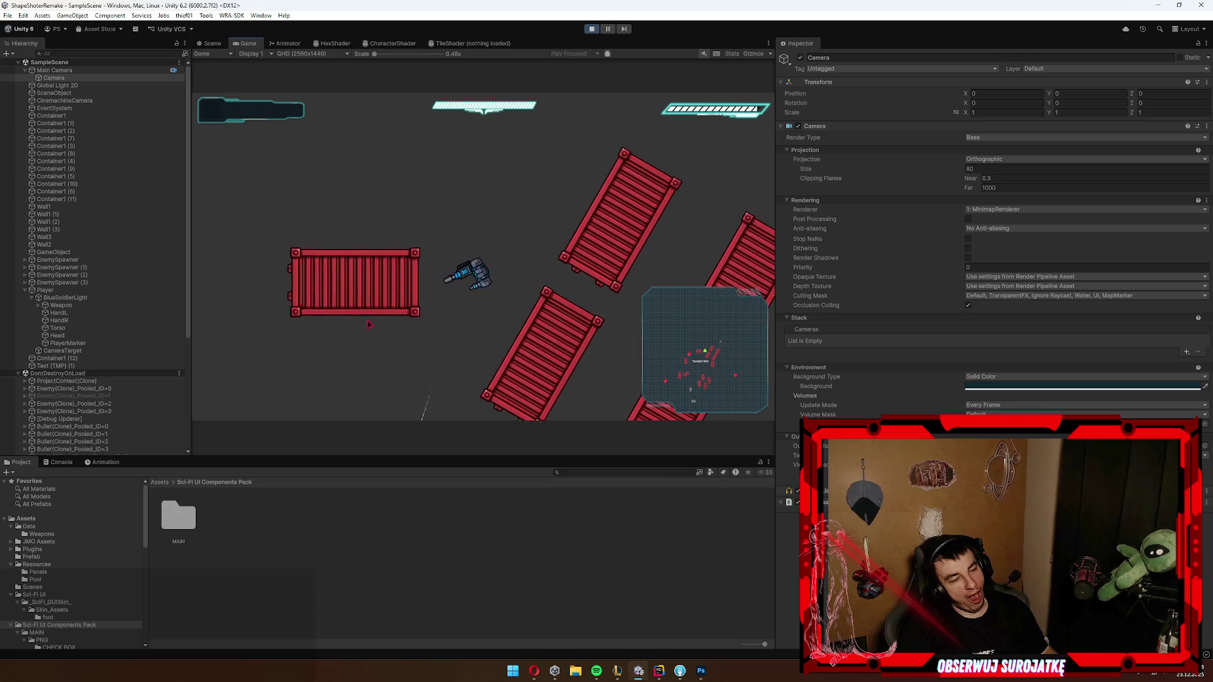
{"action": "key", "text": "s"}
{"action": "key", "text": "a"}
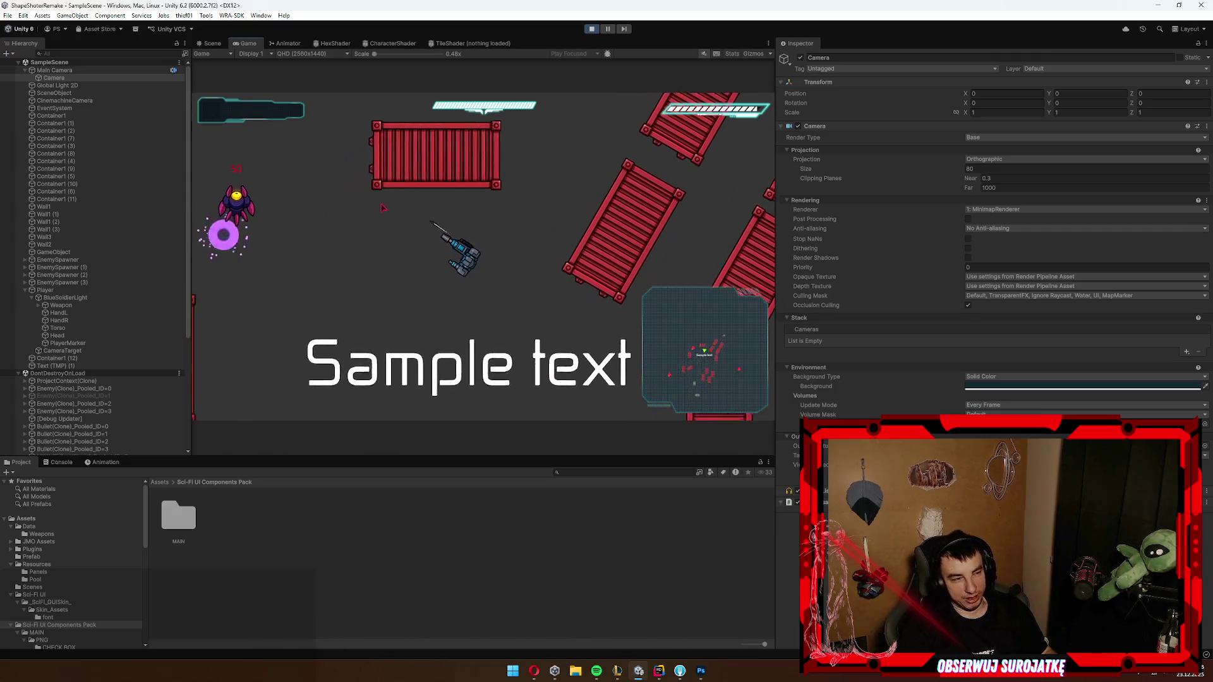
{"action": "key", "text": "s"}
{"action": "key", "text": "a"}
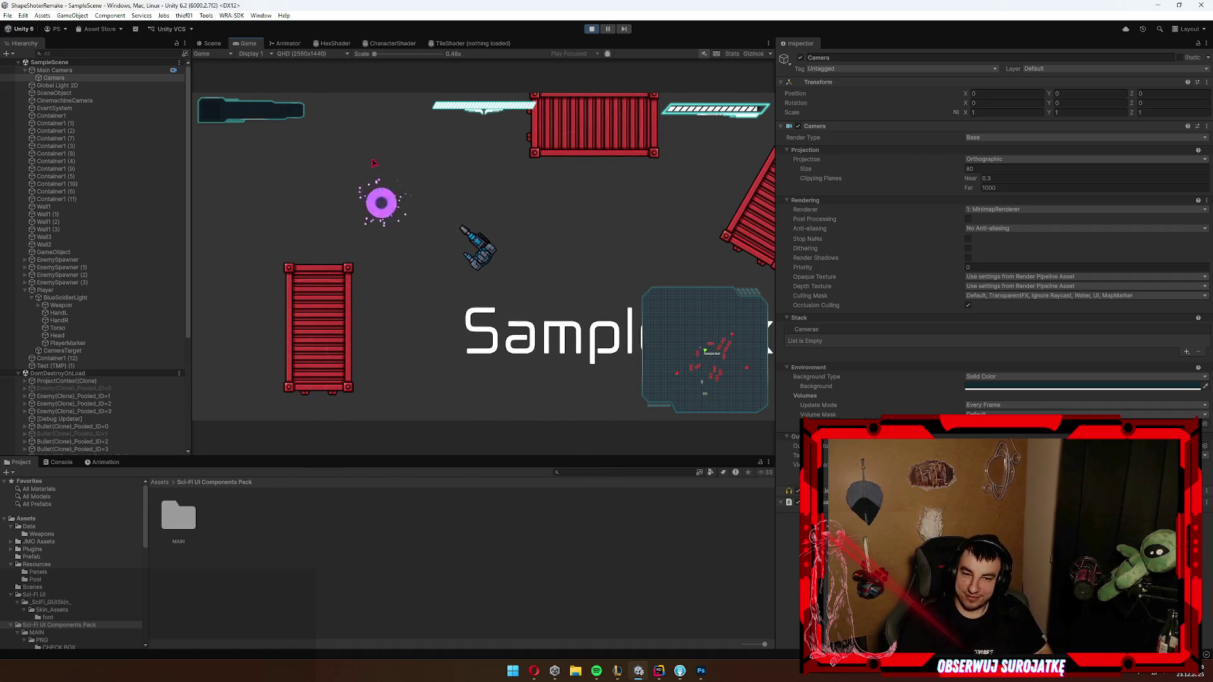
Step: Keep walking the player down-left toward a newly spawned enemy
{"action": "key", "text": "s"}
{"action": "key", "text": "a"}
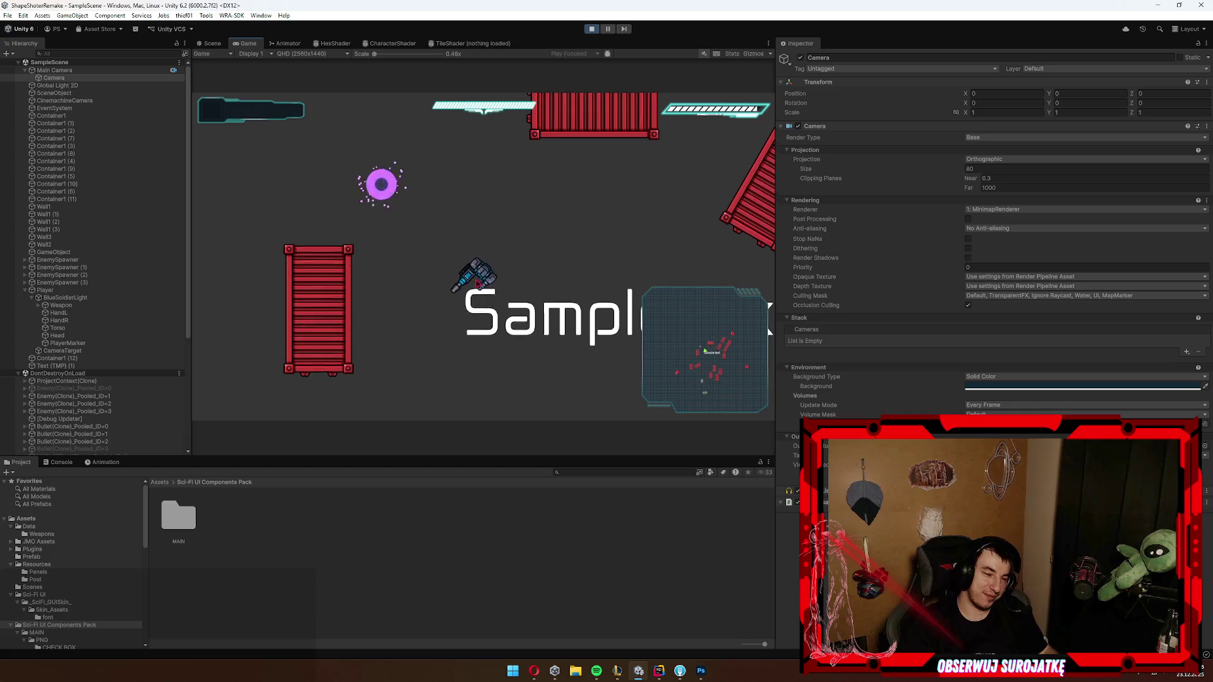
{"action": "key", "text": "s"}
{"action": "key", "text": "a"}
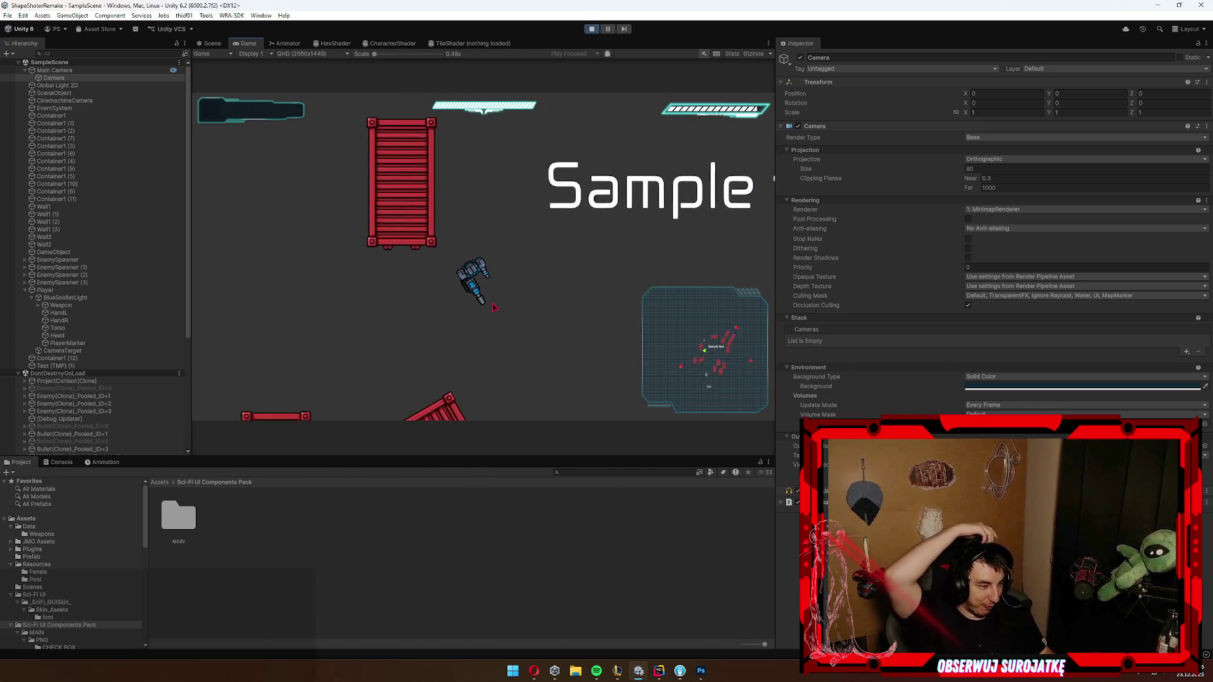
{"action": "key", "text": "s"}
{"action": "key", "text": "a"}
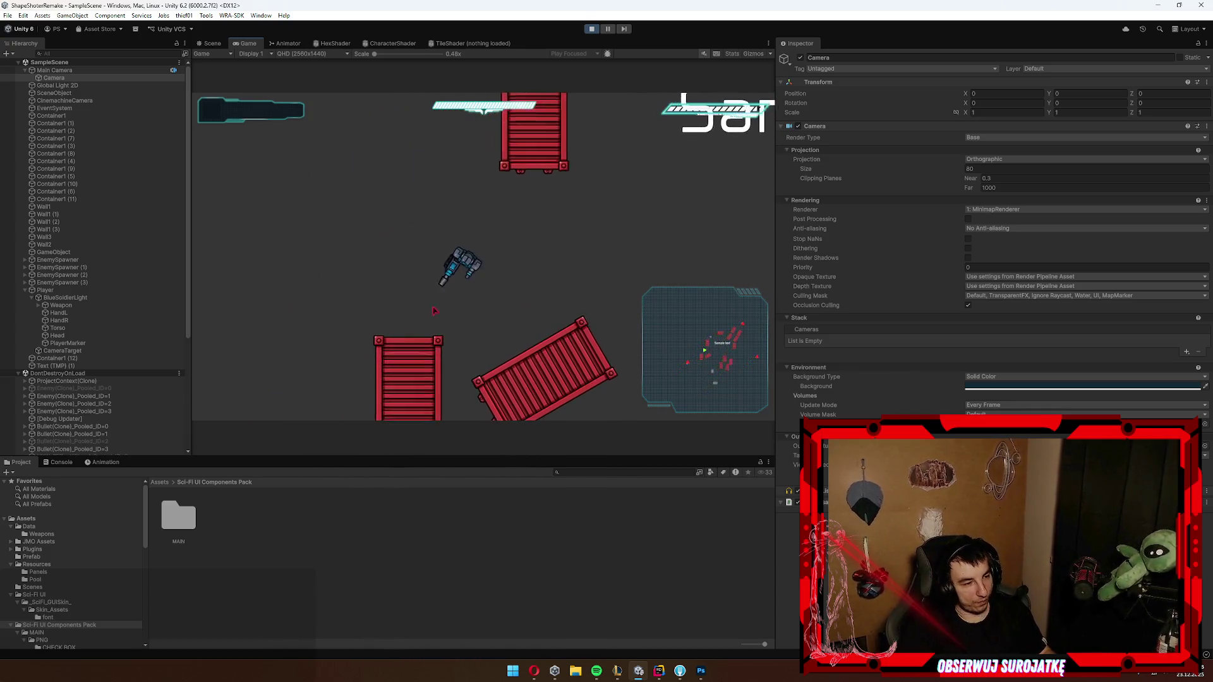
{"action": "key", "text": "s"}
{"action": "key", "text": "a"}
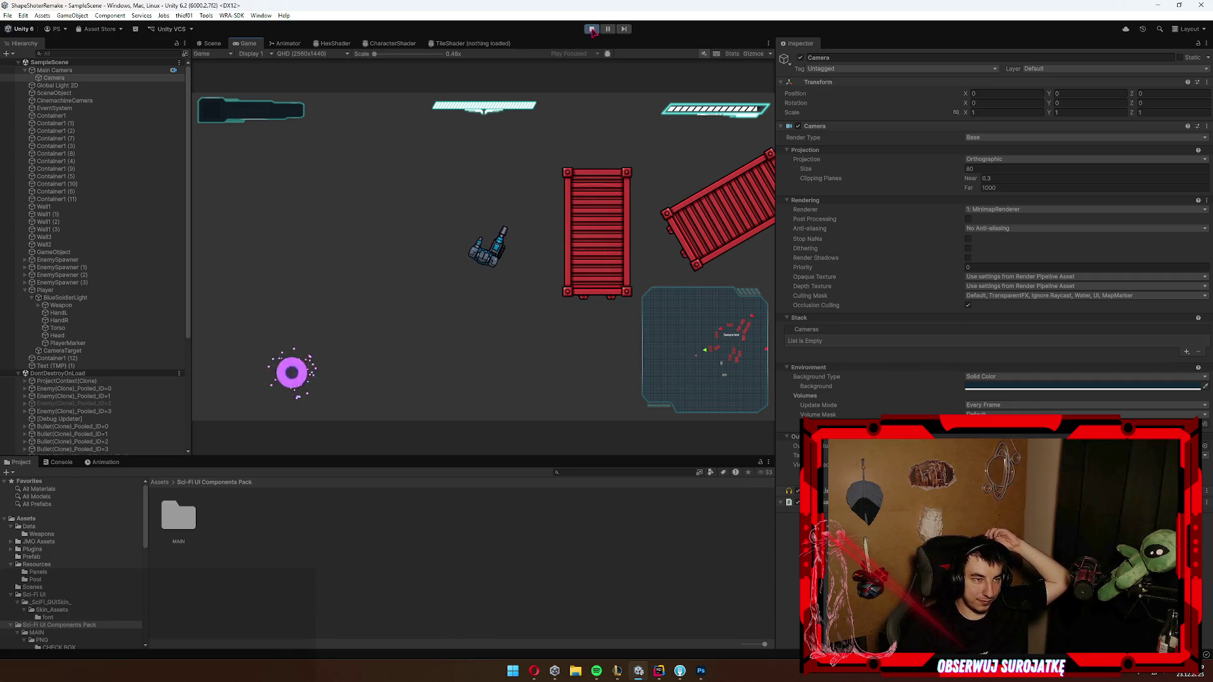
Step: Stage all changed files except WRA-SDK and commit them as 'add minimap'
{"action": "key", "text": "alt+Tab"}
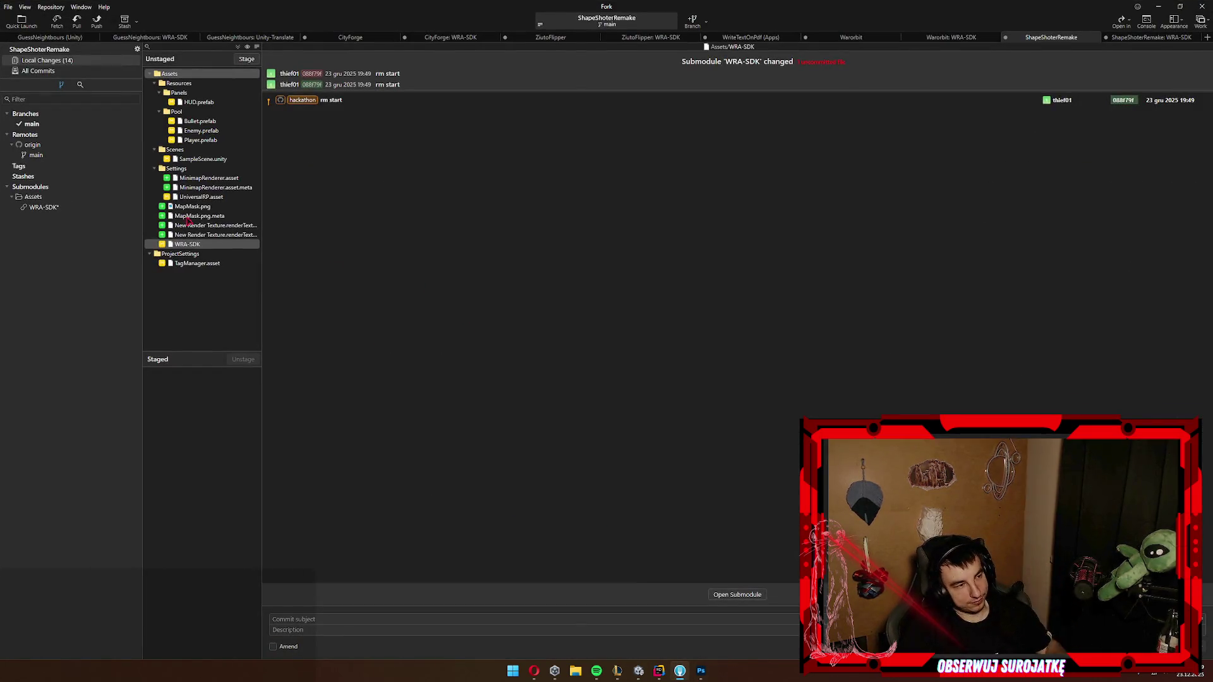
{"action": "left_click", "coordinate": [190, 223]}
{"action": "key", "text": "ctrl+a"}
{"action": "left_click", "coordinate": [246, 59]}
{"action": "left_click", "coordinate": [392, 619]}
{"action": "type", "text": "ad"}
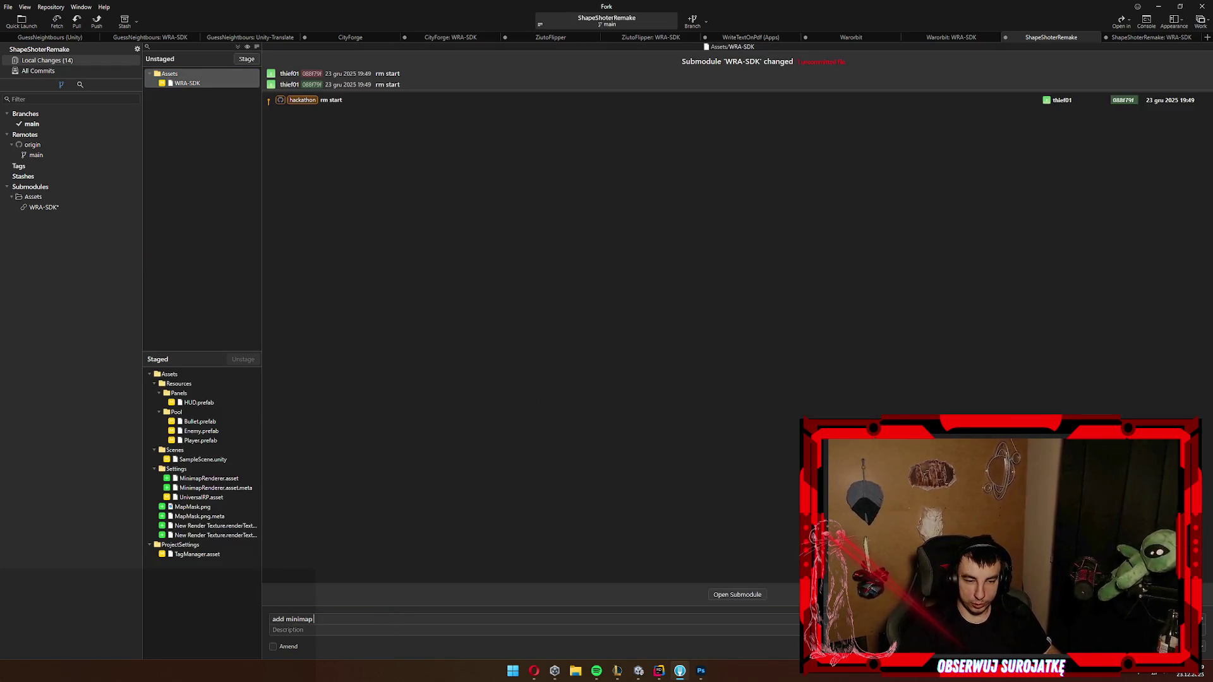
{"action": "key", "text": "ctrl+Return"}
Step: Push main to origin and return to the Unity editor
{"action": "key", "text": "ctrl+shift+p"}
{"action": "key", "text": "Return"}
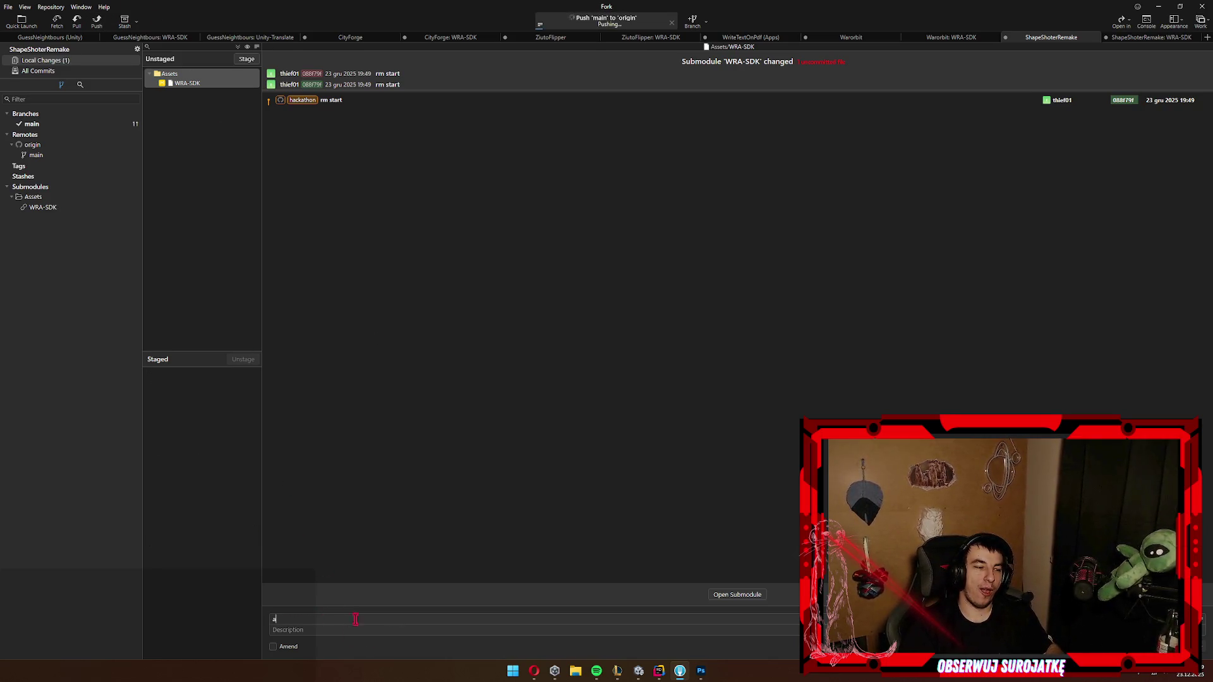
{"action": "key", "text": "alt+Tab"}
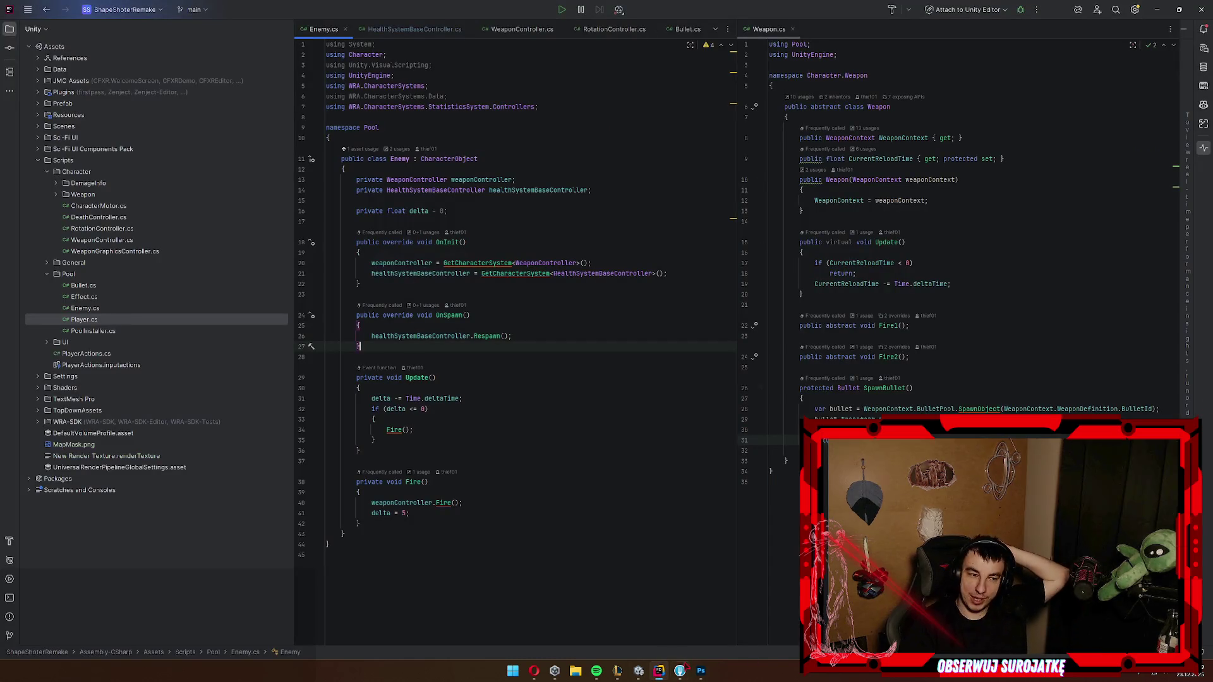
{"action": "left_click", "coordinate": [680, 671]}
{"action": "mouse_move", "coordinate": [657, 642]}
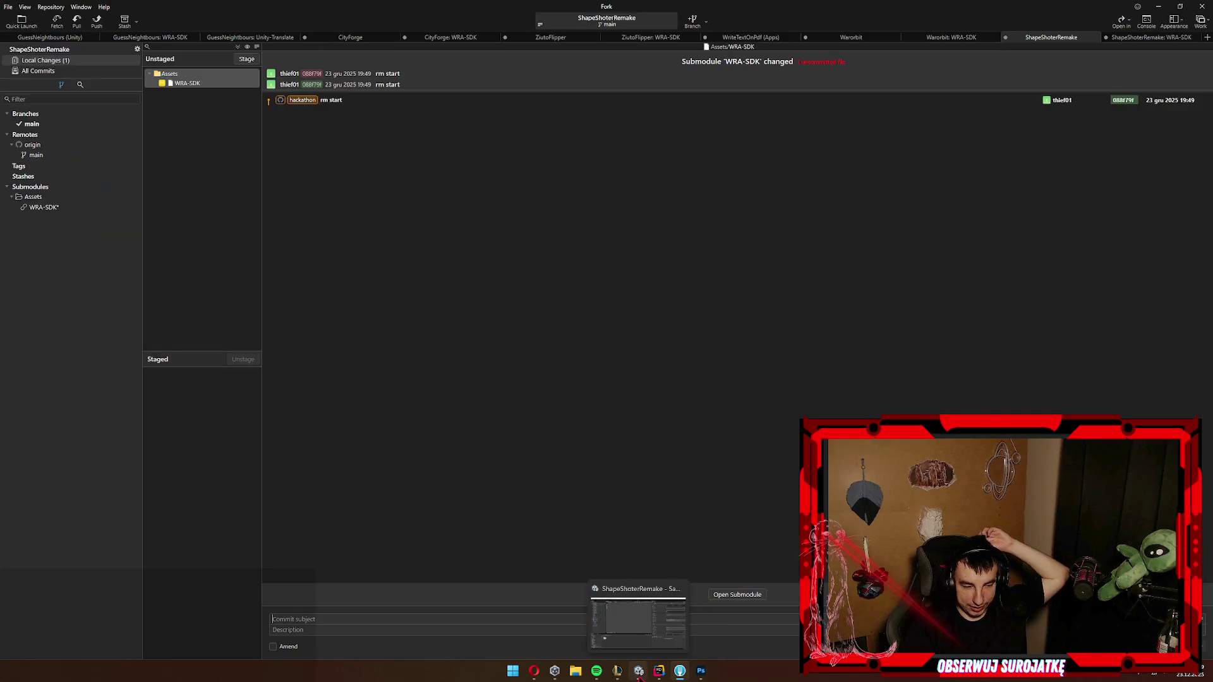
{"action": "left_click", "coordinate": [635, 675]}
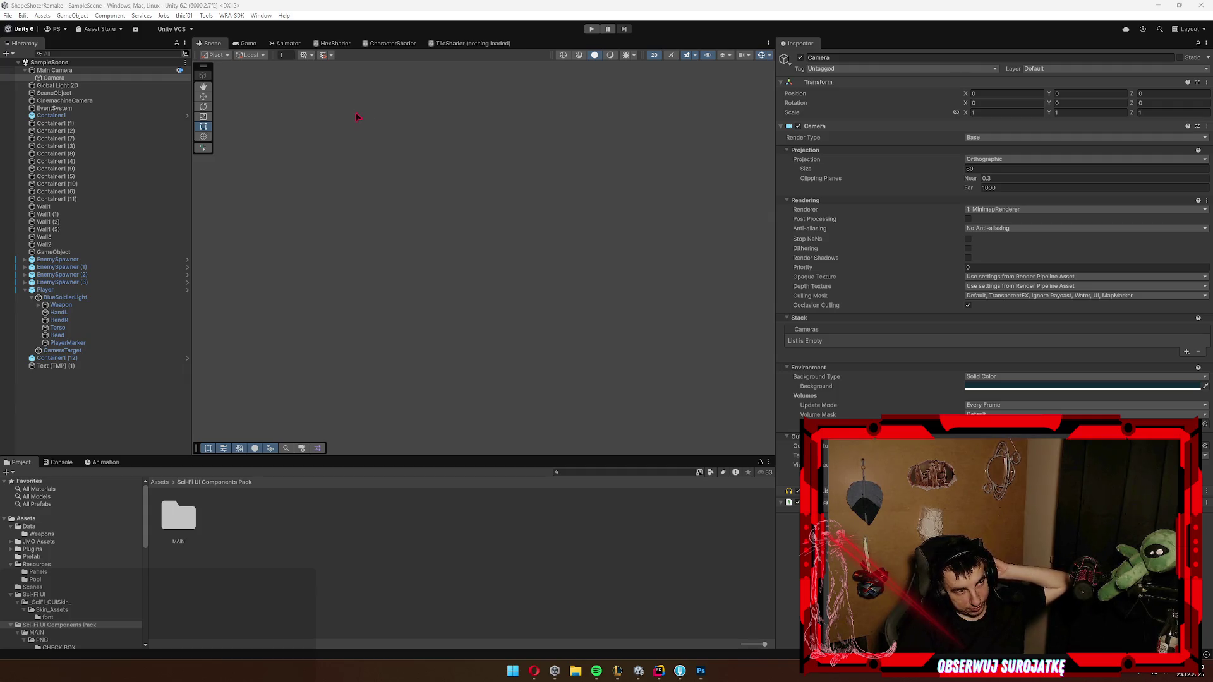
Step: Glance at the Game view, then return to the Scene view
{"action": "left_click", "coordinate": [246, 43]}
{"action": "left_click", "coordinate": [210, 43]}
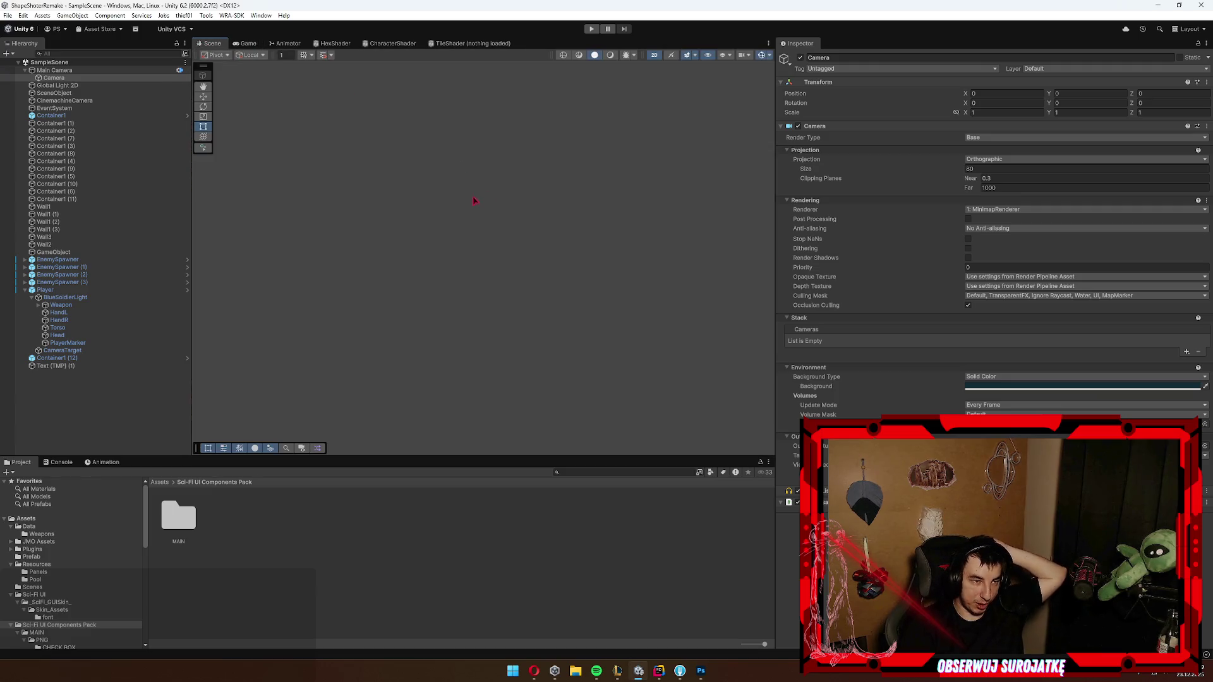